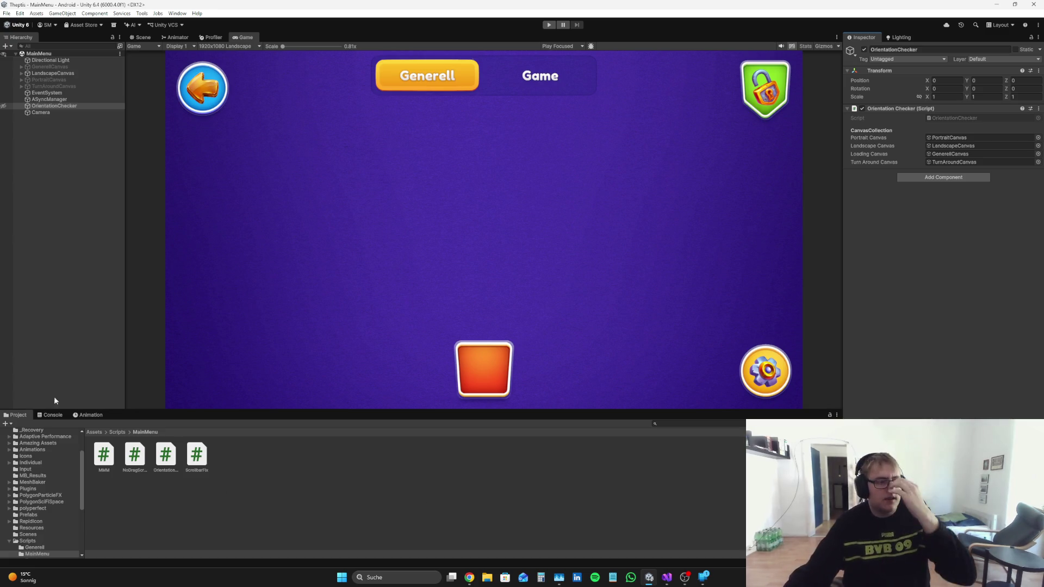
Step: Play-test the Theptis main menu in Unity, then bring up OrientationChecker.cs in Visual Studio
{"action": "left_click", "coordinate": [549, 24]}
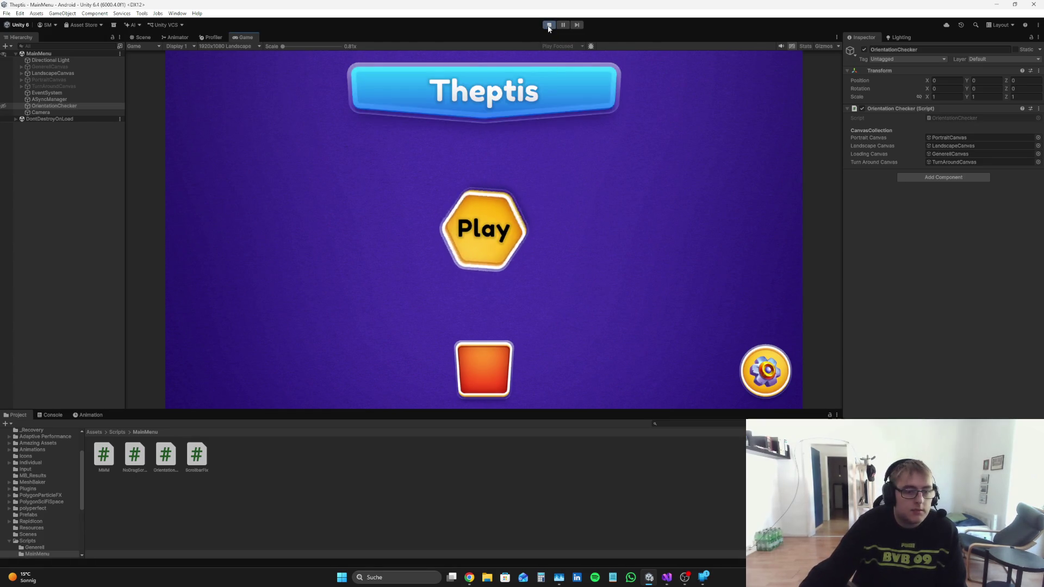
{"action": "left_click", "coordinate": [549, 25]}
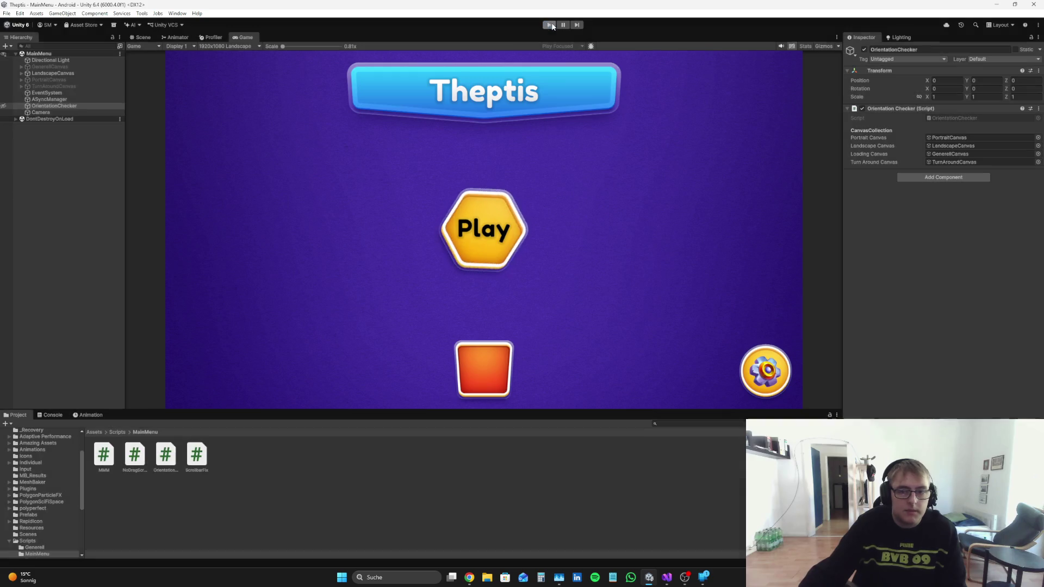
{"action": "left_click", "coordinate": [666, 577]}
{"action": "scroll", "coordinate": [232, 261], "scroll_direction": "down", "scroll_amount": 20}
{"action": "scroll", "coordinate": [232, 260], "scroll_direction": "up", "scroll_amount": 13}
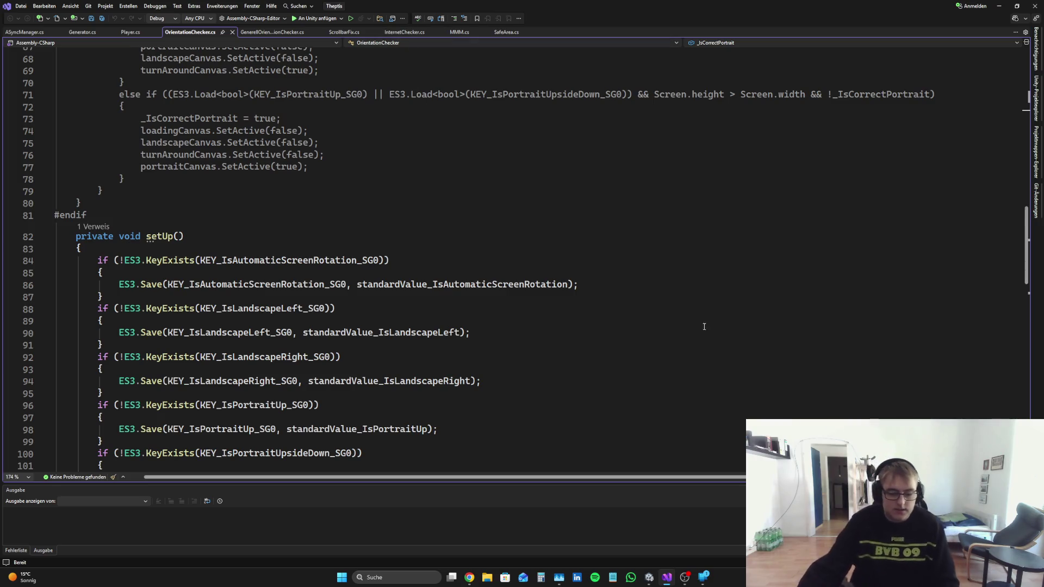
Step: Open the #game-feedback channel on the Discord server
{"action": "left_click", "coordinate": [469, 576]}
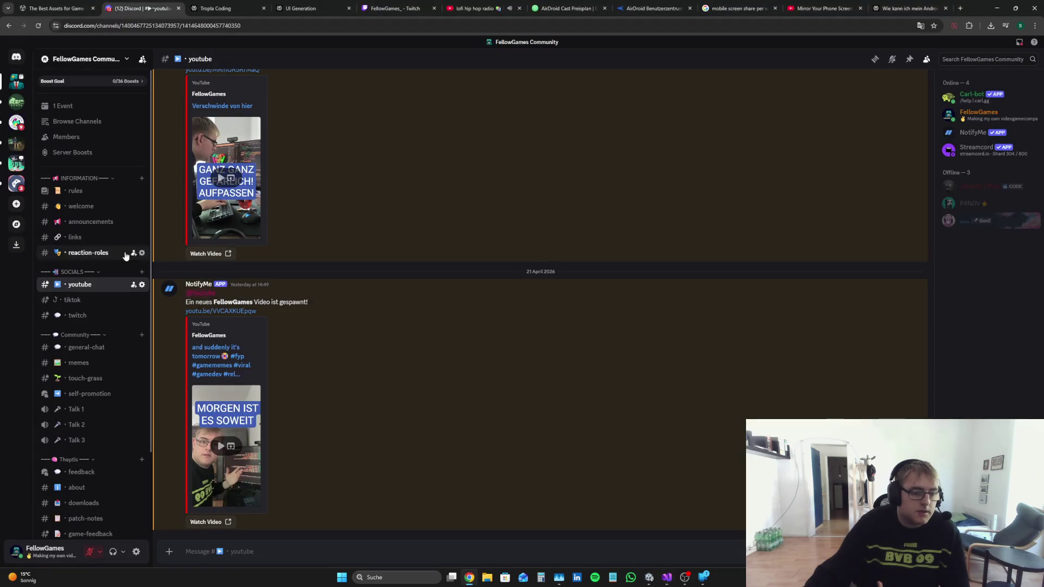
{"action": "scroll", "coordinate": [95, 489], "scroll_direction": "down", "scroll_amount": 2}
{"action": "left_click", "coordinate": [90, 429]}
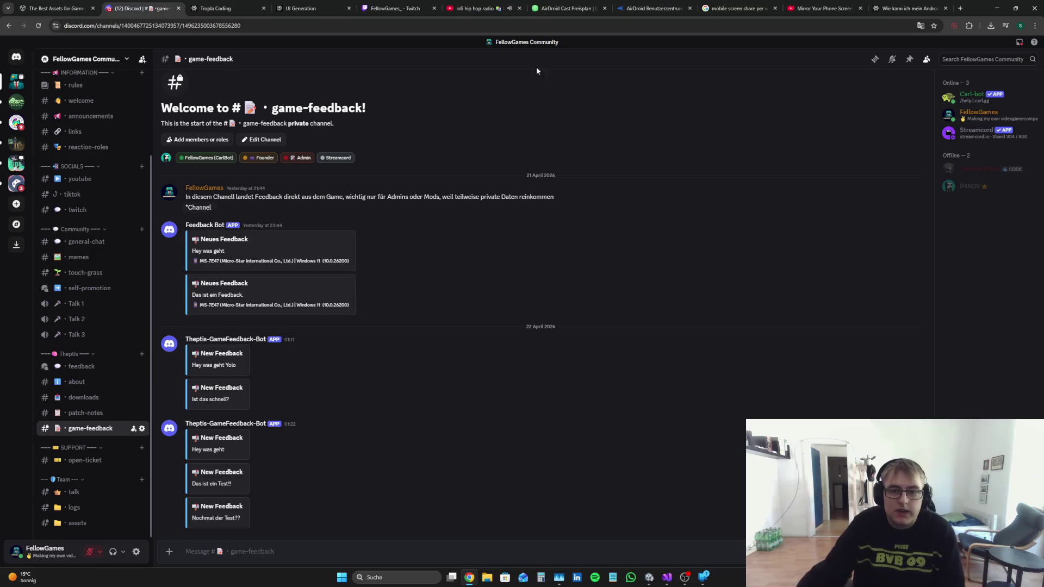
Step: Close the AirDroid, screen-mirroring and Android help browser tabs
{"action": "left_click", "coordinate": [604, 8]}
{"action": "left_click", "coordinate": [604, 9]}
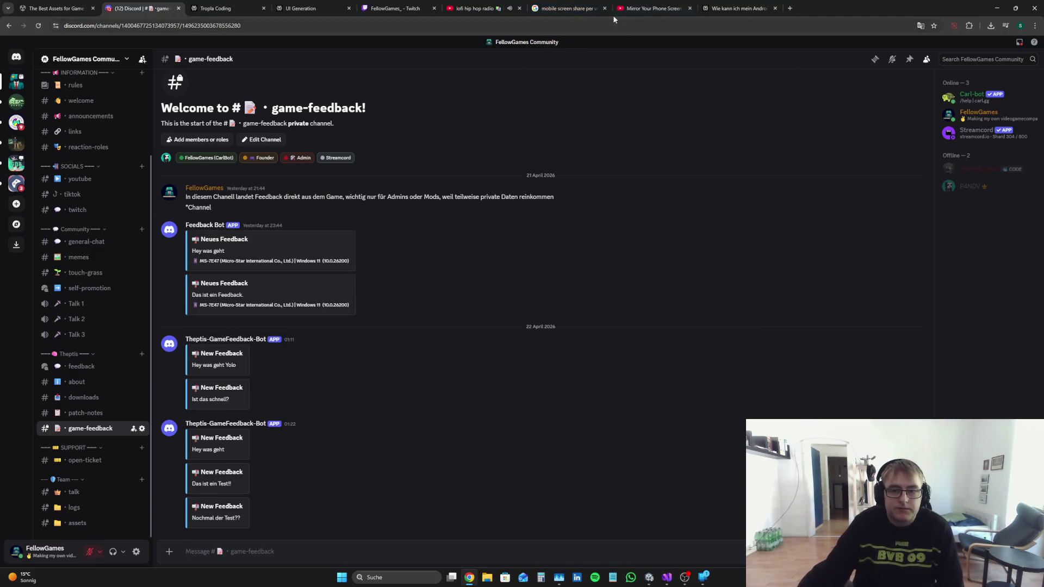
{"action": "left_click", "coordinate": [604, 8]}
{"action": "left_click", "coordinate": [604, 8]}
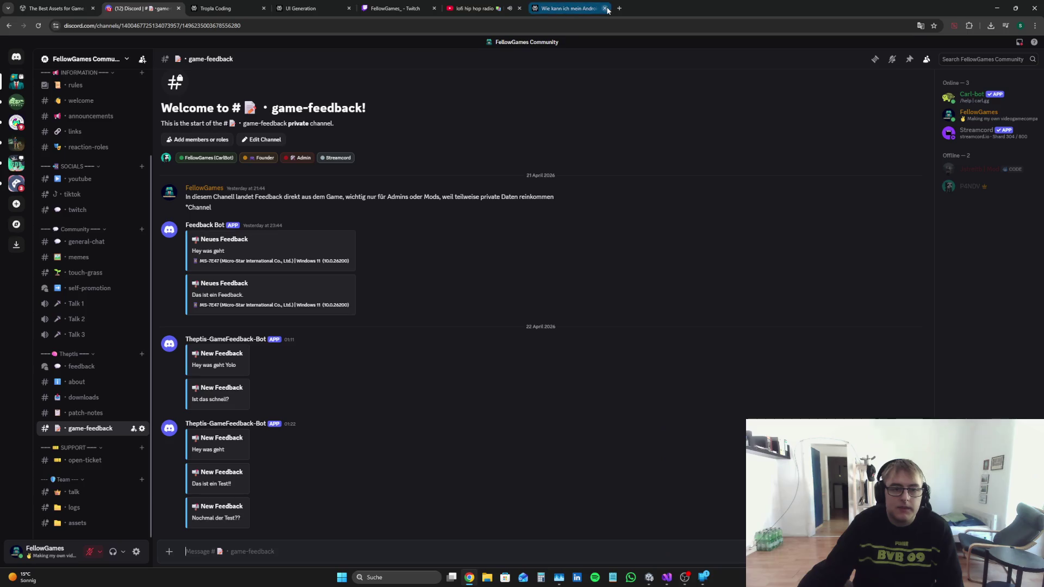
{"action": "left_click", "coordinate": [605, 8]}
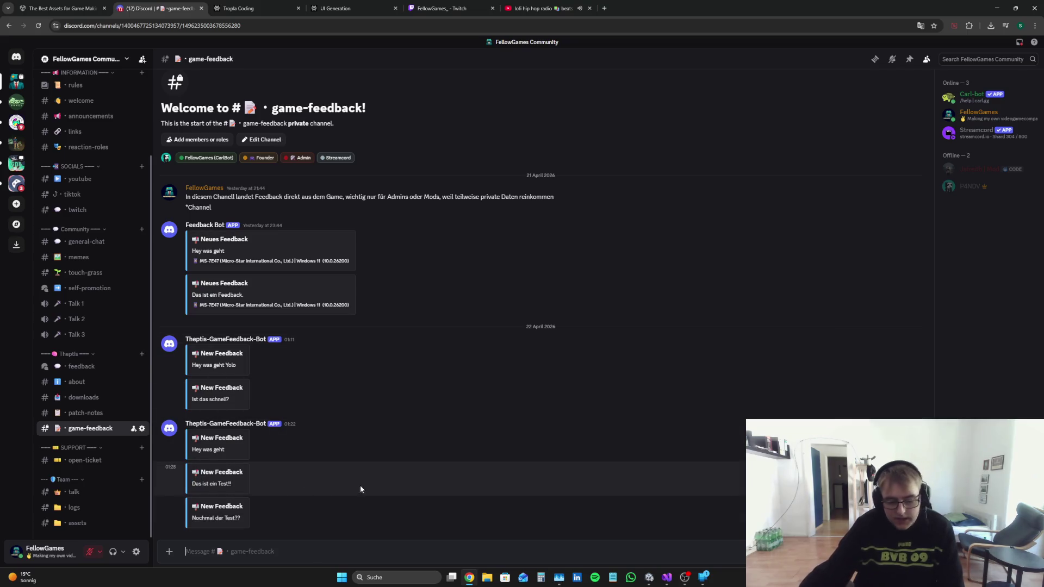
Step: Reopen the Perplexity feedback-panel coding thread and read through the suggested server-time cooldown code
{"action": "key", "text": "ctrl+Tab"}
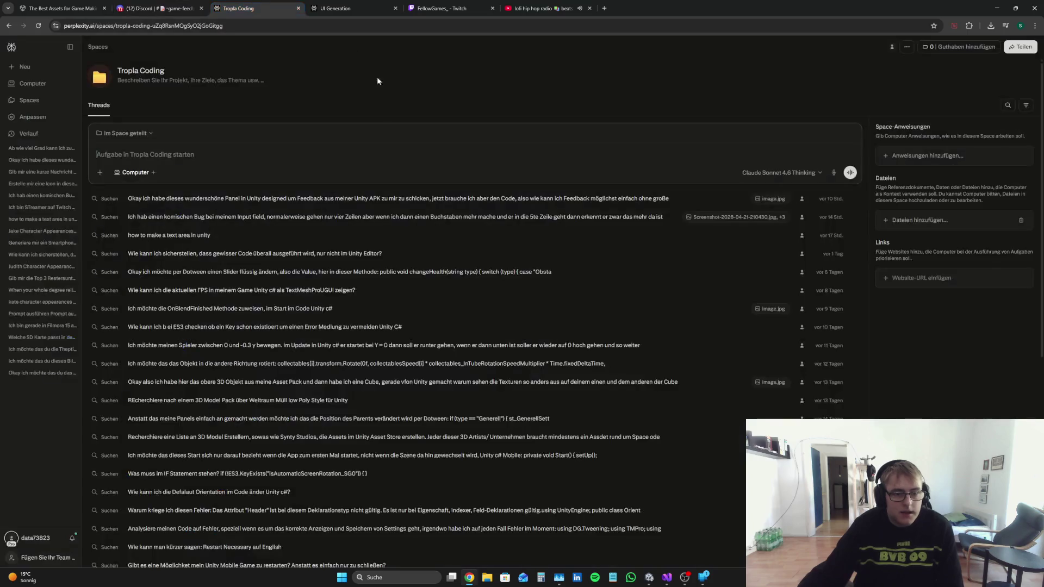
{"action": "left_click", "coordinate": [316, 198]}
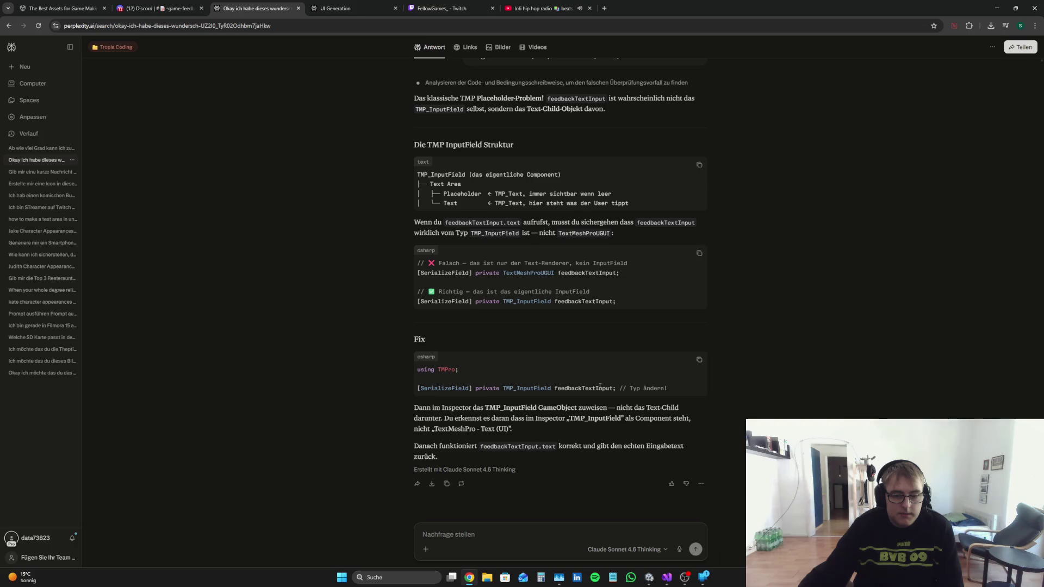
{"action": "scroll", "coordinate": [832, 386], "scroll_direction": "up", "scroll_amount": 3}
{"action": "scroll", "coordinate": [830, 387], "scroll_direction": "down", "scroll_amount": 3}
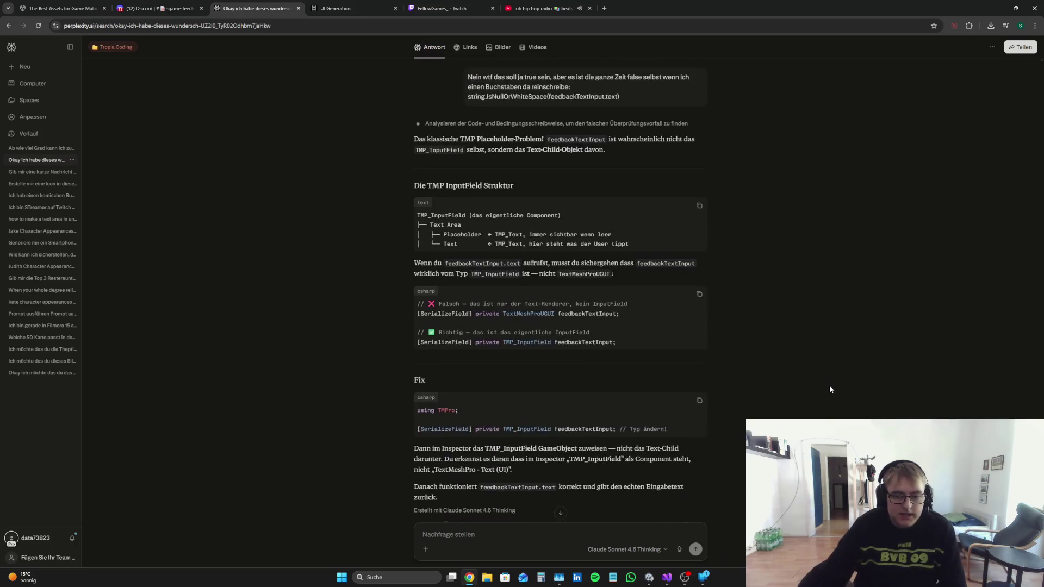
{"action": "scroll", "coordinate": [828, 388], "scroll_direction": "up", "scroll_amount": 5}
{"action": "scroll", "coordinate": [828, 385], "scroll_direction": "up", "scroll_amount": 8}
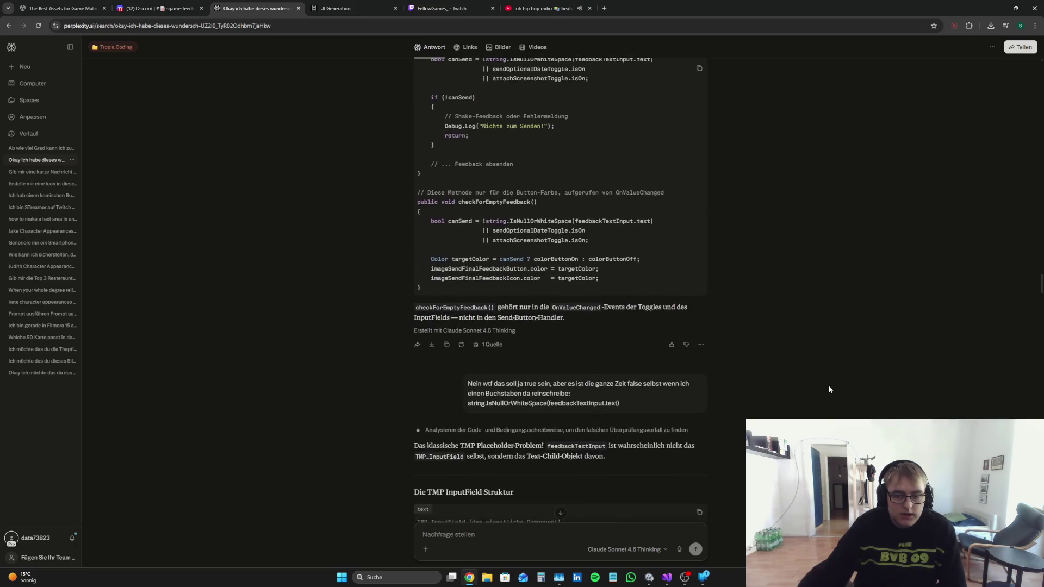
{"action": "scroll", "coordinate": [826, 386], "scroll_direction": "down", "scroll_amount": 12}
{"action": "scroll", "coordinate": [816, 386], "scroll_direction": "up", "scroll_amount": 15}
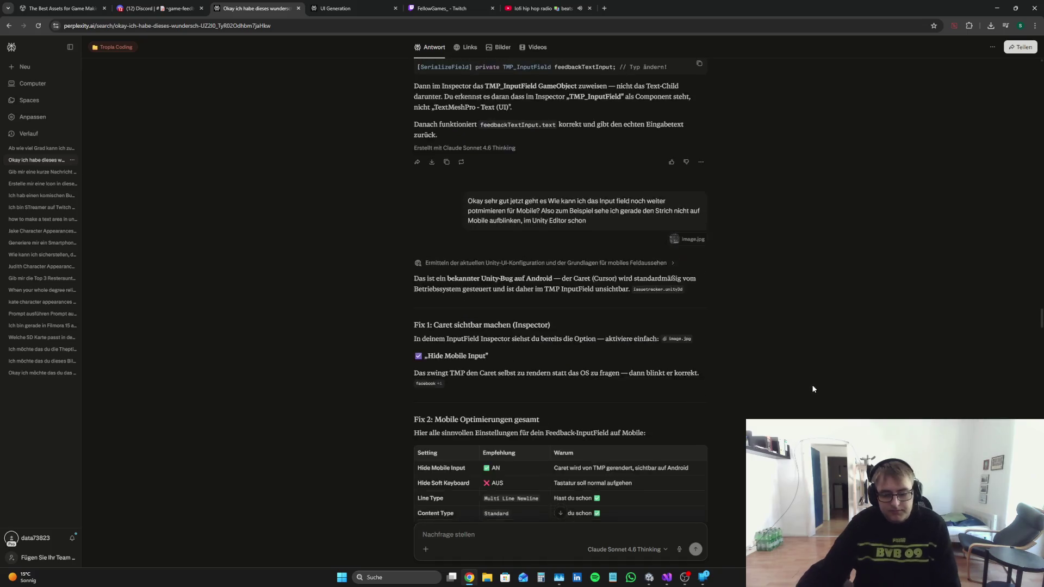
{"action": "scroll", "coordinate": [574, 487], "scroll_direction": "down", "scroll_amount": 15}
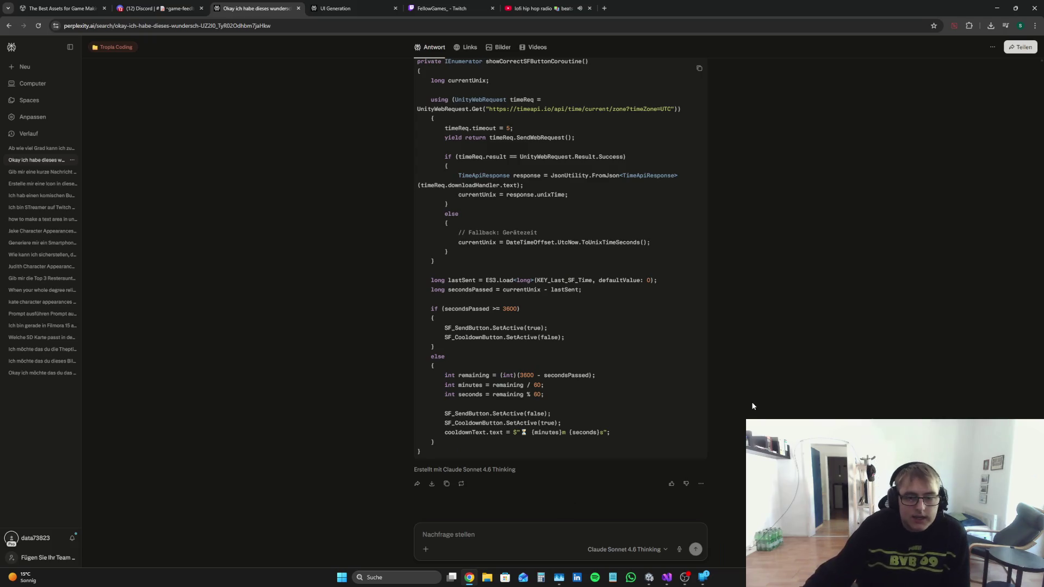
{"action": "scroll", "coordinate": [749, 405], "scroll_direction": "up", "scroll_amount": 6}
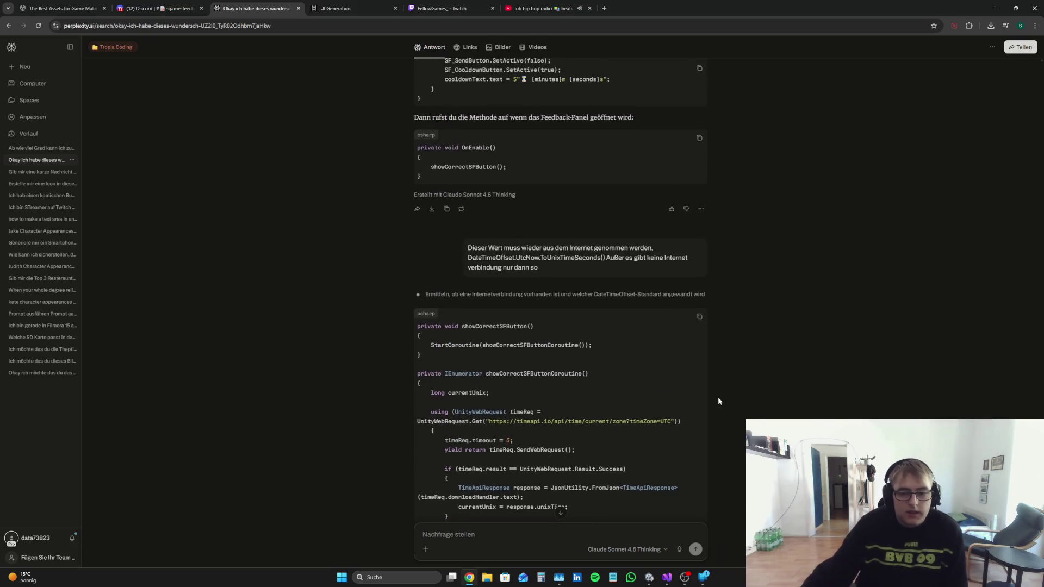
{"action": "scroll", "coordinate": [718, 396], "scroll_direction": "down", "scroll_amount": 6}
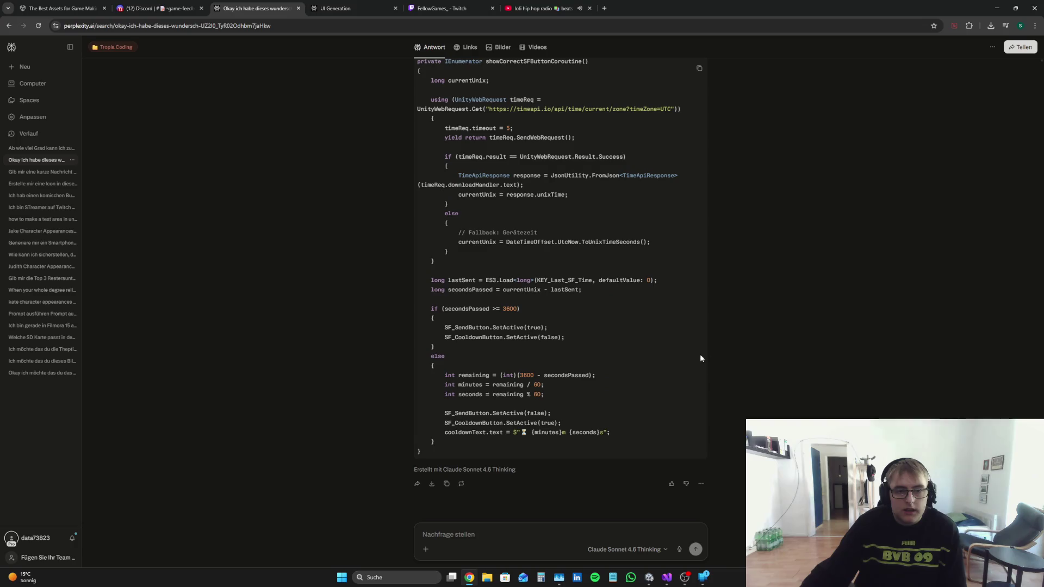
Step: Glance at the FellowGames_ Twitch stream, then go back to the Unity editor
{"action": "left_click", "coordinate": [409, 5]}
{"action": "left_click", "coordinate": [247, 5]}
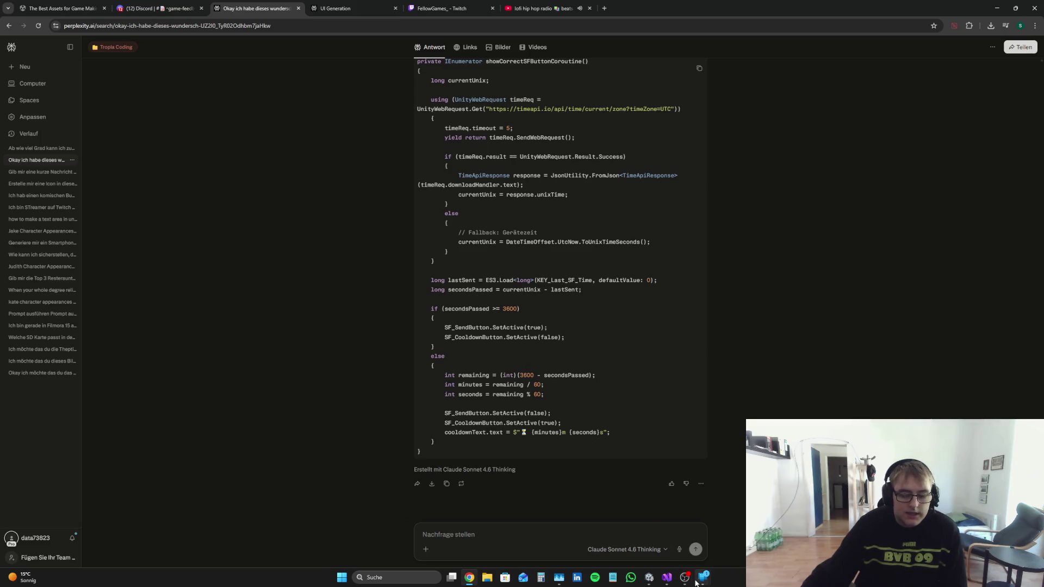
{"action": "mouse_move", "coordinate": [703, 578]}
{"action": "mouse_move", "coordinate": [723, 539]}
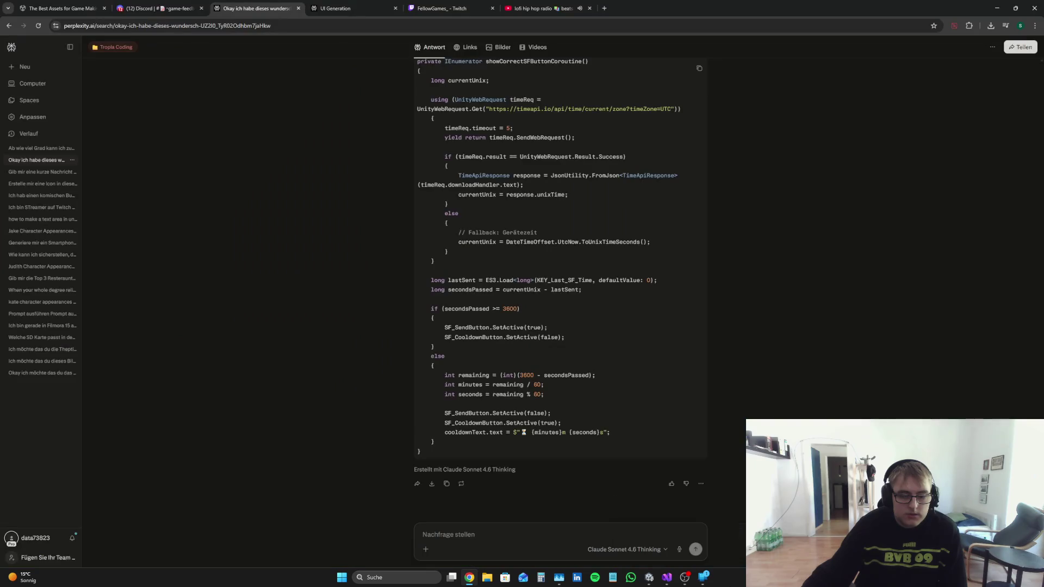
{"action": "left_click", "coordinate": [648, 577]}
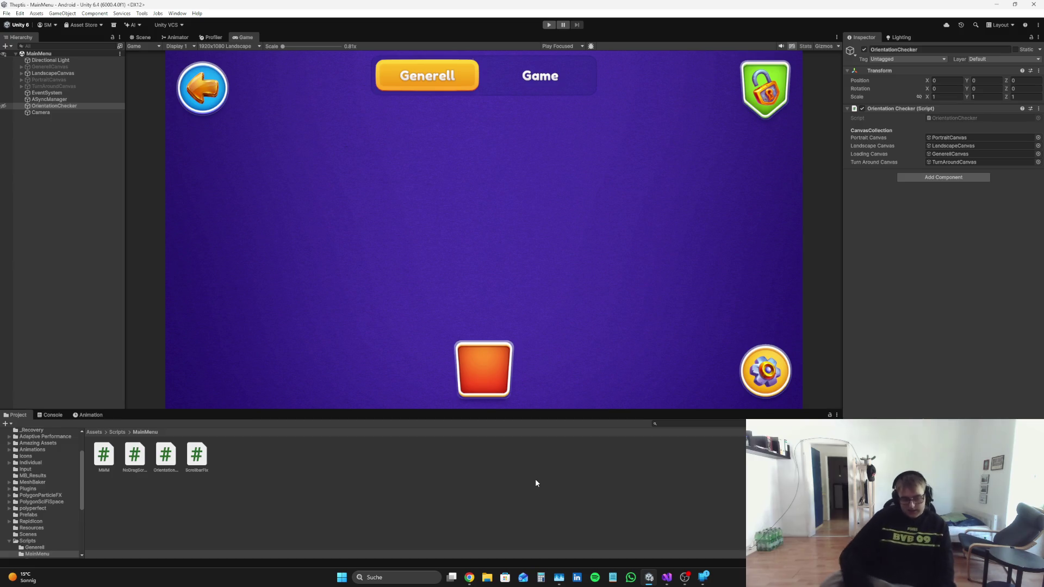
Step: Step through the Visual Studio tabs to MMM.cs, showing the empty showCorrectSFButton method above SaveFeedbackTime
{"action": "left_click", "coordinate": [666, 578]}
{"action": "scroll", "coordinate": [424, 360], "scroll_direction": "down", "scroll_amount": 15}
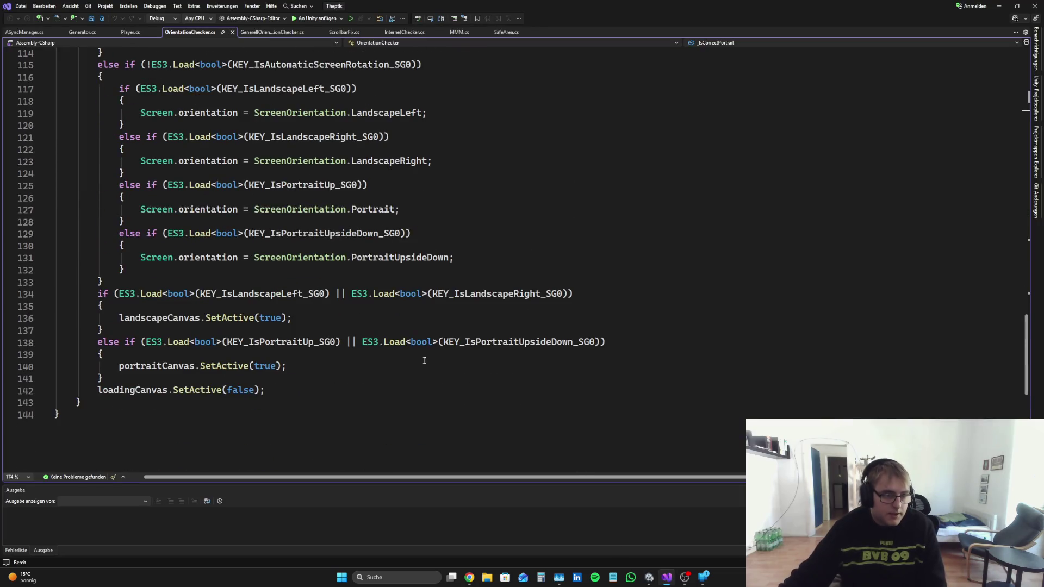
{"action": "left_click", "coordinate": [269, 33]}
{"action": "left_click", "coordinate": [343, 33]}
{"action": "left_click", "coordinate": [405, 33]}
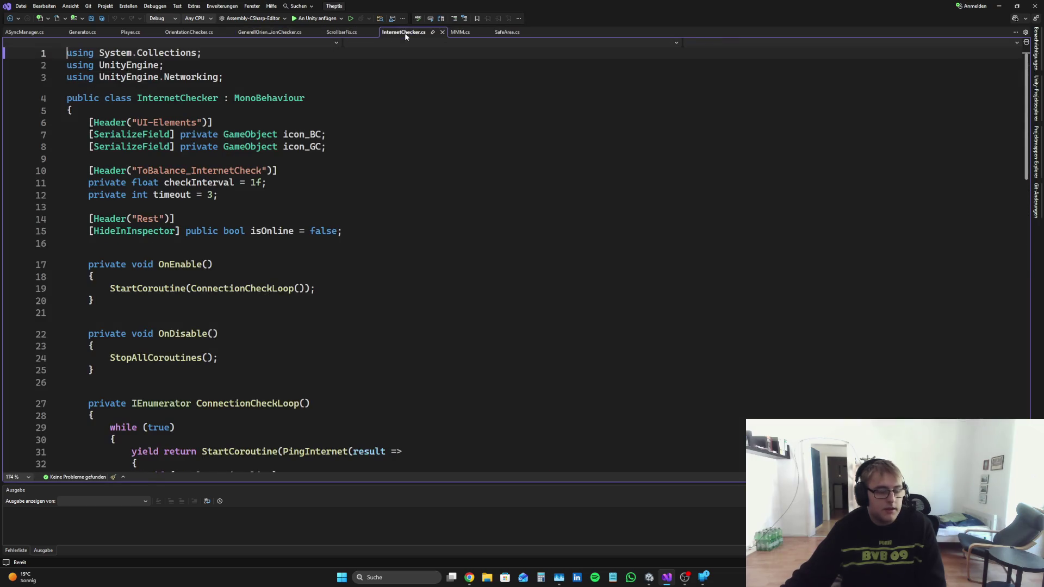
{"action": "left_click", "coordinate": [460, 33]}
{"action": "scroll", "coordinate": [404, 235], "scroll_direction": "down", "scroll_amount": 7}
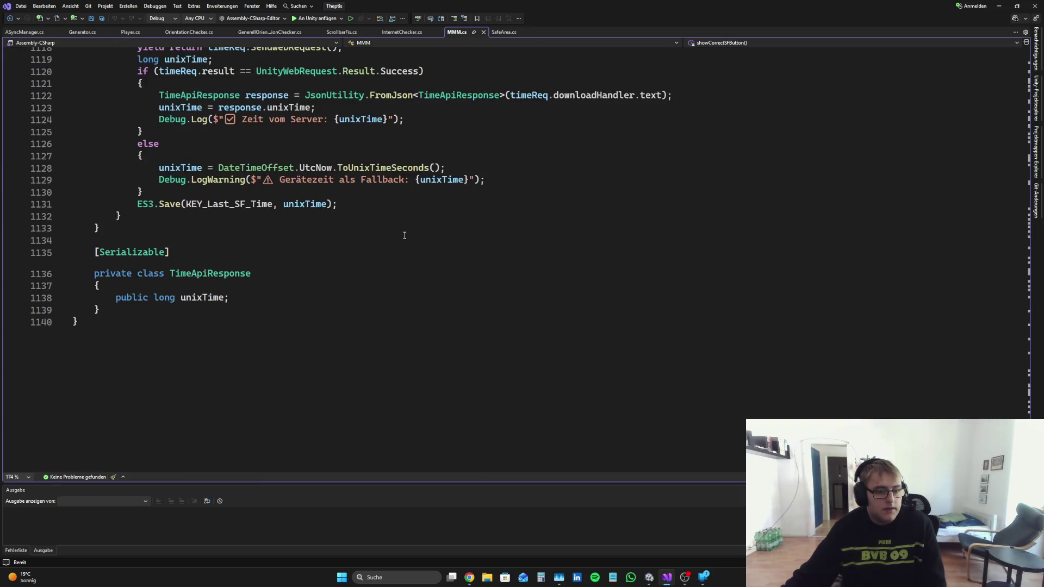
{"action": "scroll", "coordinate": [404, 235], "scroll_direction": "up", "scroll_amount": 4}
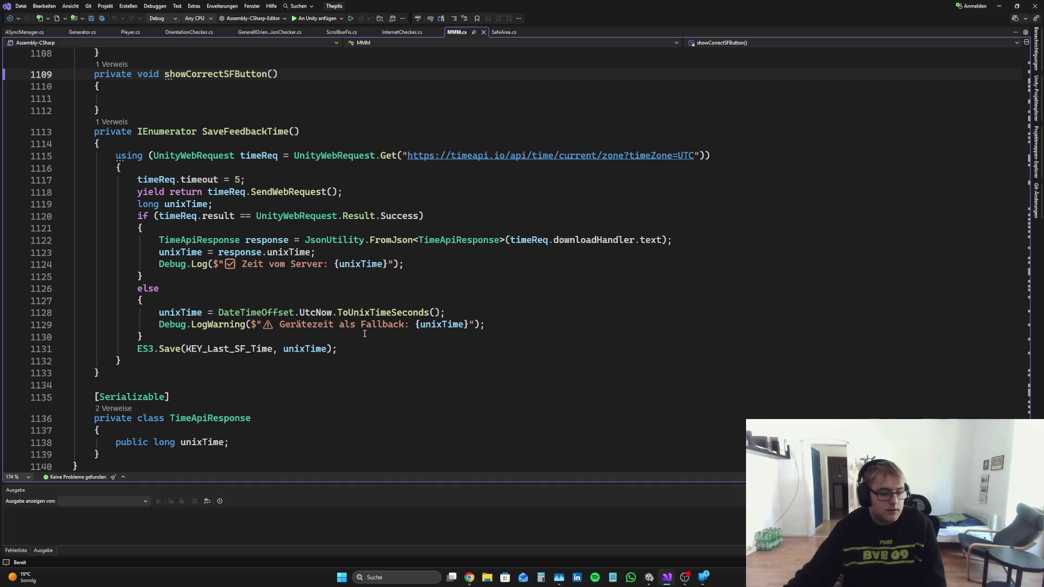
Step: Inspect the empty showCorrectSFButton method body in MMM.cs
{"action": "scroll", "coordinate": [364, 333], "scroll_direction": "up", "scroll_amount": 1}
{"action": "scroll", "coordinate": [364, 334], "scroll_direction": "down", "scroll_amount": 2}
{"action": "scroll", "coordinate": [365, 335], "scroll_direction": "up", "scroll_amount": 3}
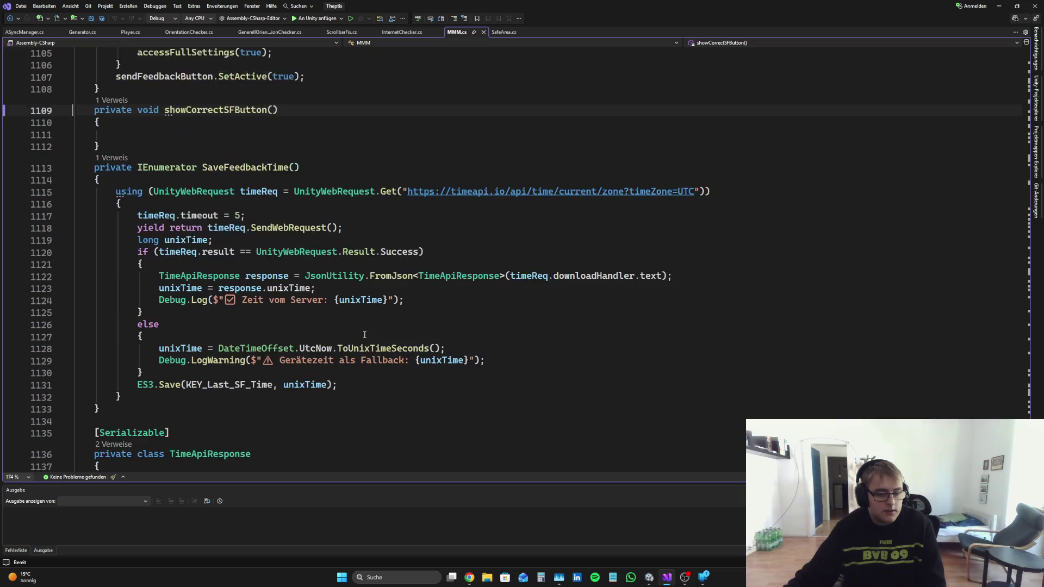
{"action": "scroll", "coordinate": [364, 335], "scroll_direction": "down", "scroll_amount": 5}
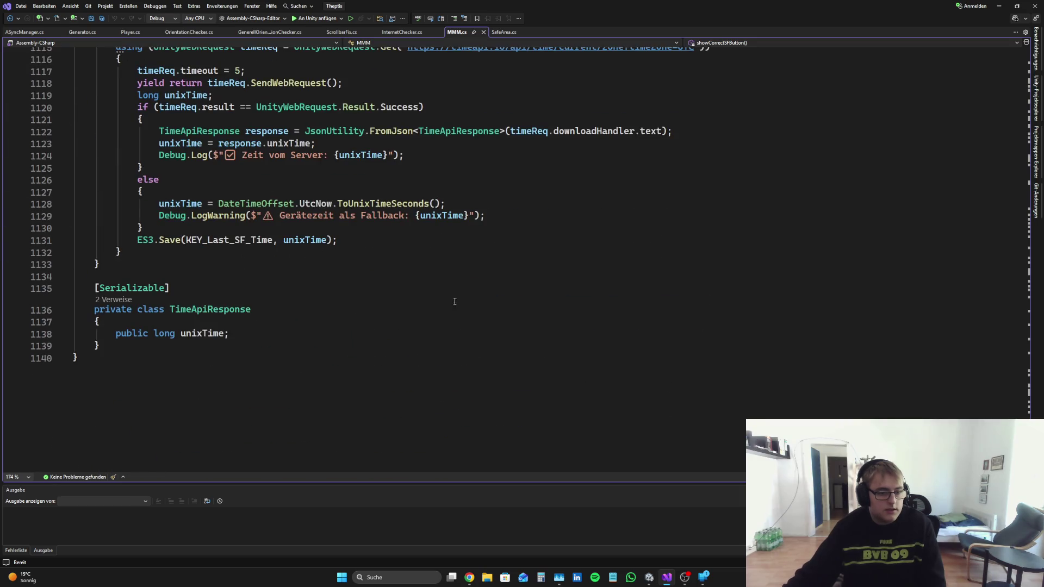
{"action": "scroll", "coordinate": [455, 301], "scroll_direction": "up", "scroll_amount": 4}
{"action": "key", "text": "Down"}
{"action": "scroll", "coordinate": [390, 308], "scroll_direction": "up", "scroll_amount": 5}
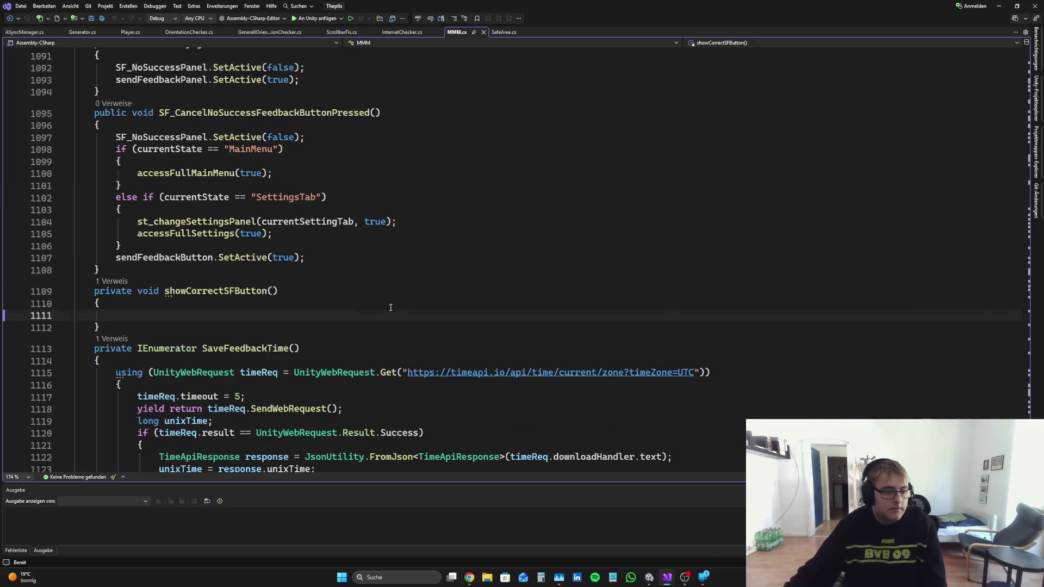
{"action": "scroll", "coordinate": [390, 308], "scroll_direction": "up", "scroll_amount": 2}
{"action": "scroll", "coordinate": [183, 255], "scroll_direction": "down", "scroll_amount": 5}
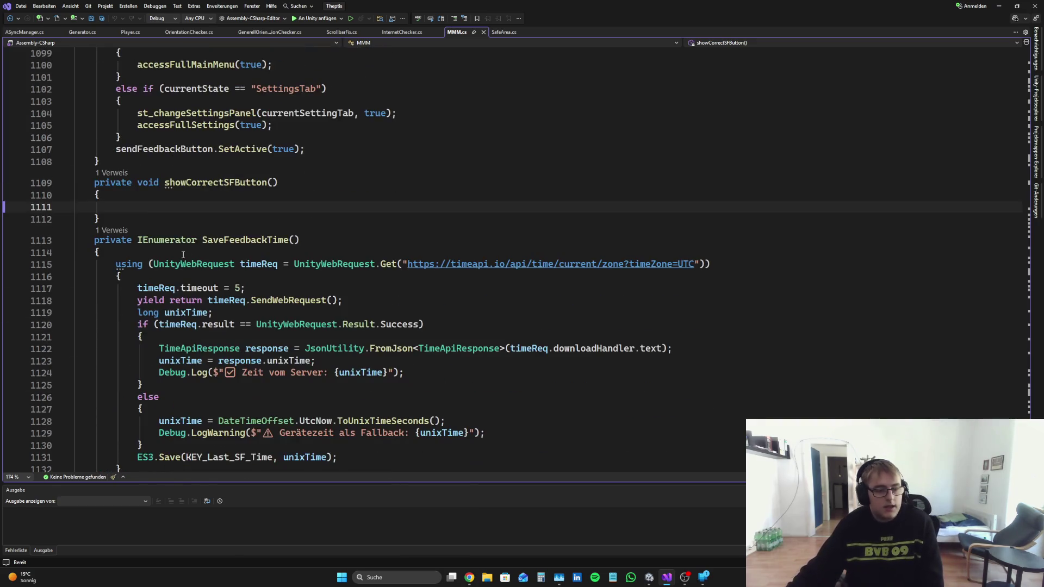
{"action": "left_click", "coordinate": [372, 198]}
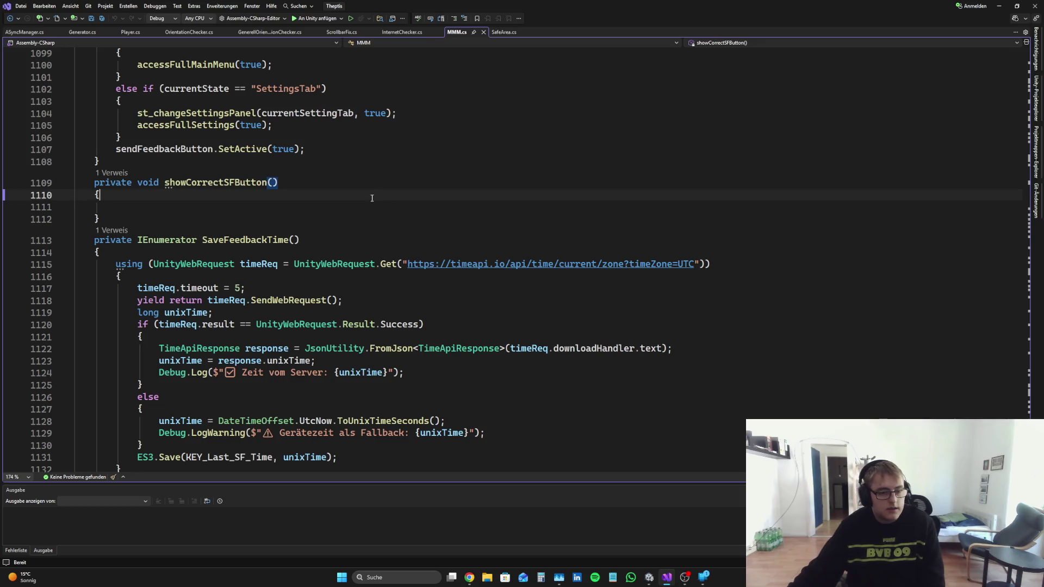
{"action": "left_click", "coordinate": [274, 201]}
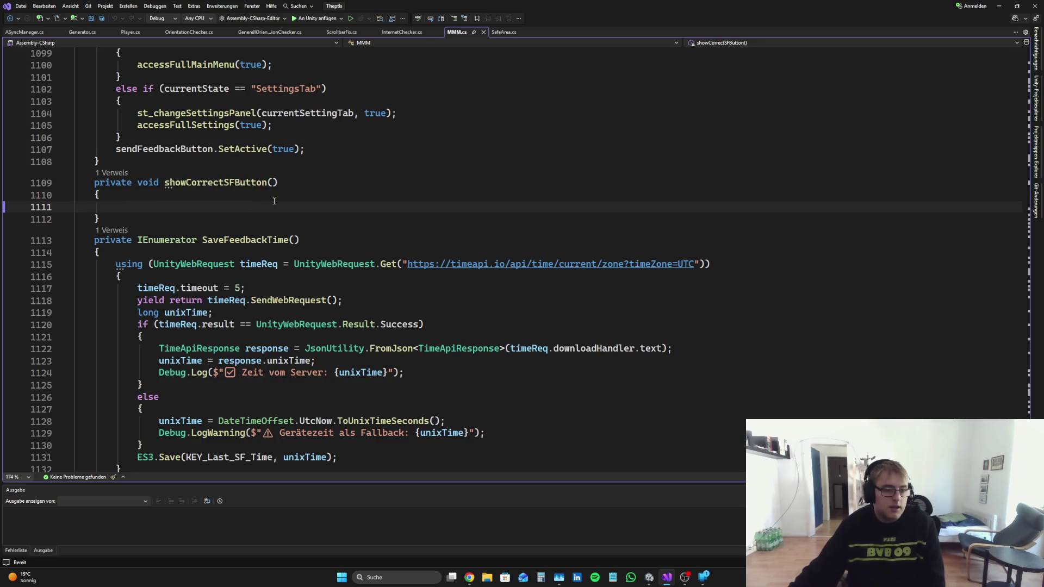
{"action": "key", "text": "Down"}
Step: Scroll up to the SendFeedback declarations with KEY_Last_SF_Time and sf_Cooldown 3599
{"action": "scroll", "coordinate": [692, 316], "scroll_direction": "up", "scroll_amount": 6}
{"action": "scroll", "coordinate": [375, 261], "scroll_direction": "up", "scroll_amount": 20}
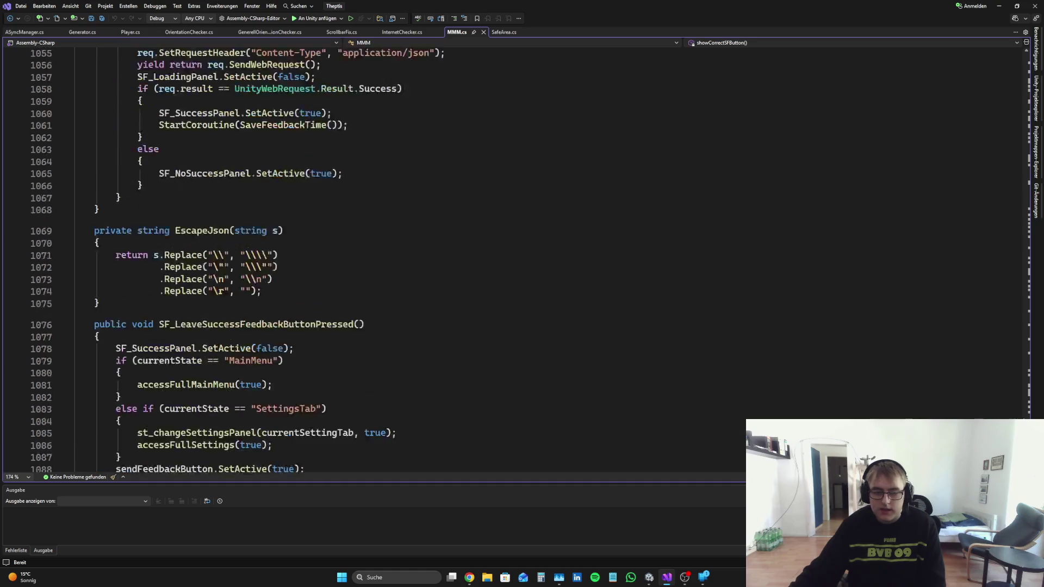
{"action": "scroll", "coordinate": [375, 261], "scroll_direction": "up", "scroll_amount": 10}
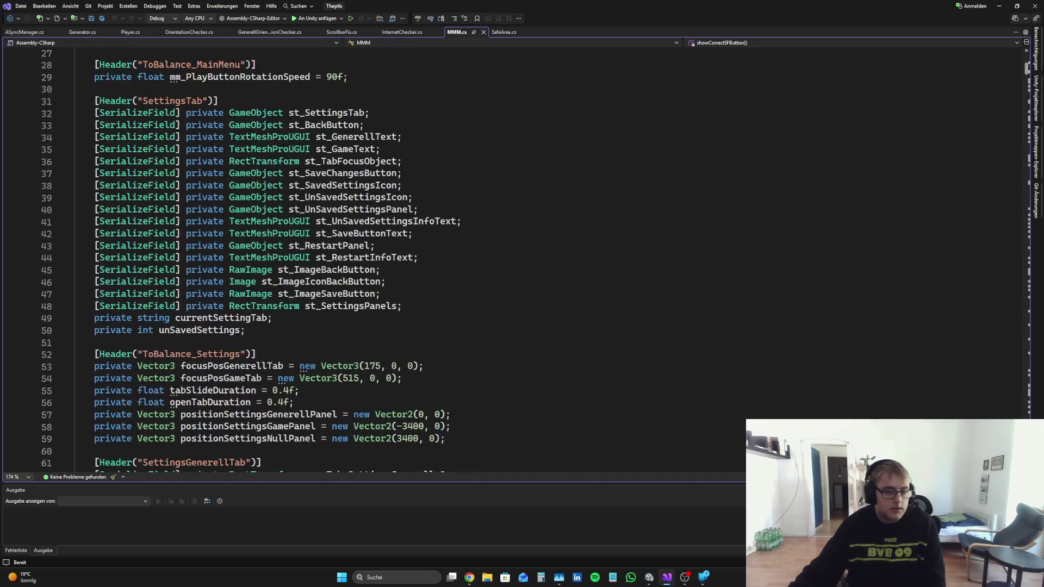
{"action": "scroll", "coordinate": [375, 261], "scroll_direction": "down", "scroll_amount": 20}
{"action": "scroll", "coordinate": [375, 261], "scroll_direction": "up", "scroll_amount": 15}
{"action": "scroll", "coordinate": [375, 261], "scroll_direction": "up", "scroll_amount": 2}
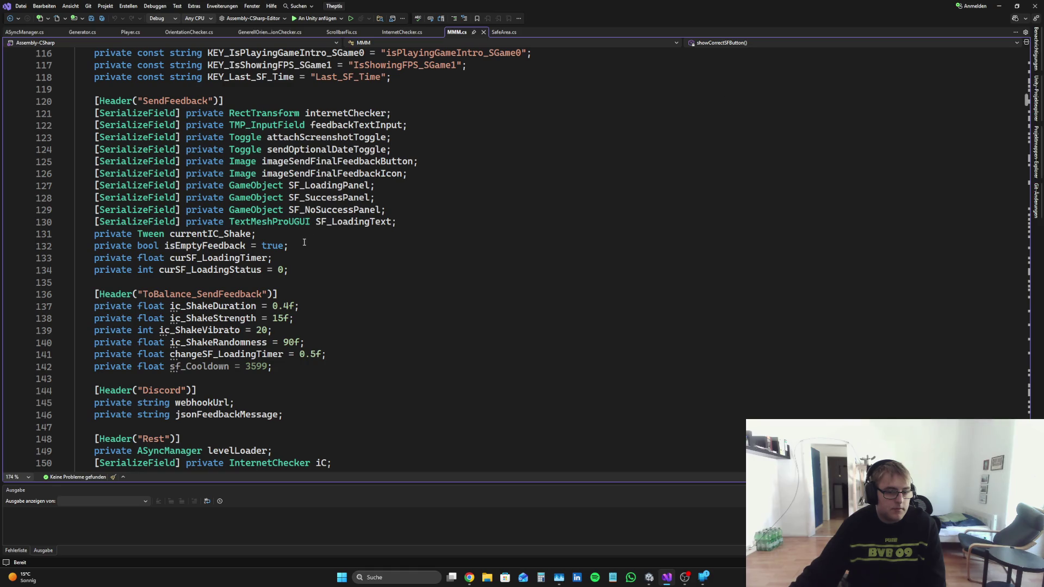
{"action": "scroll", "coordinate": [304, 242], "scroll_direction": "up", "scroll_amount": 1}
{"action": "scroll", "coordinate": [387, 221], "scroll_direction": "up", "scroll_amount": 1}
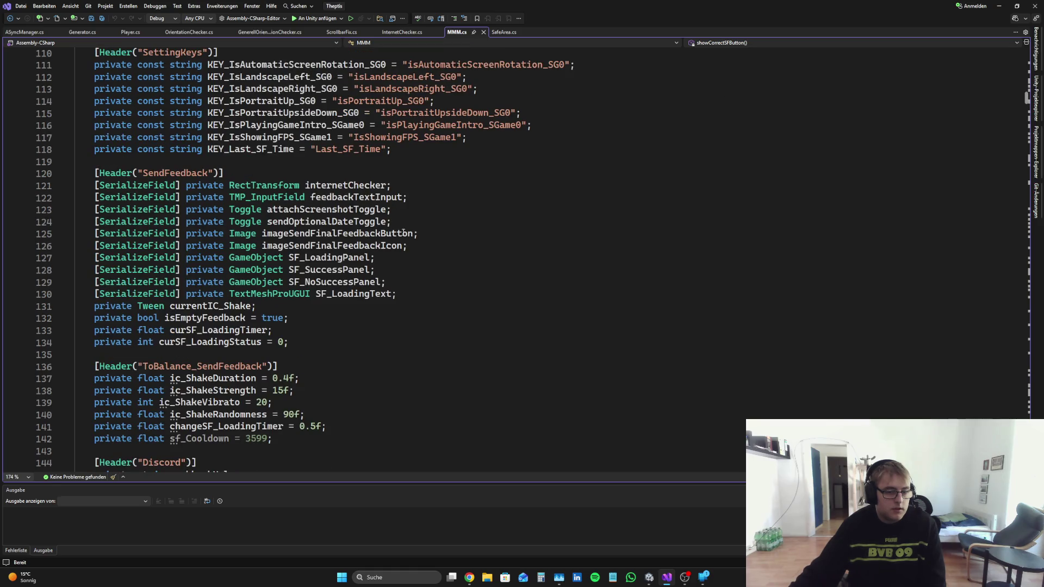
Step: Add [SerializeField] private GameObject SF_ButtonIcon; below the SF_LoadingText declaration
{"action": "left_click", "coordinate": [505, 295]}
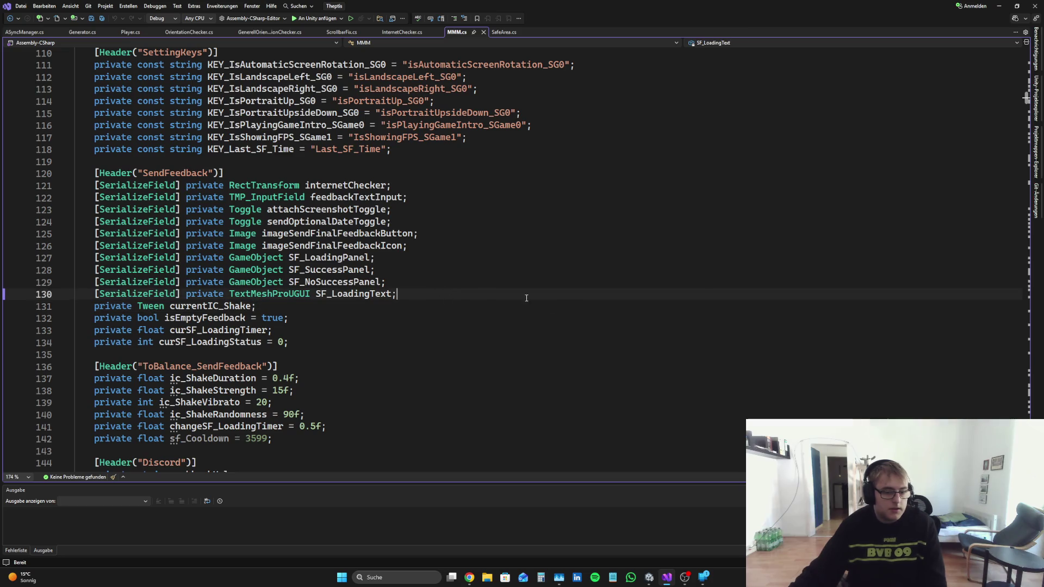
{"action": "key", "text": "Return"}
{"action": "type", "text": "[Se"}
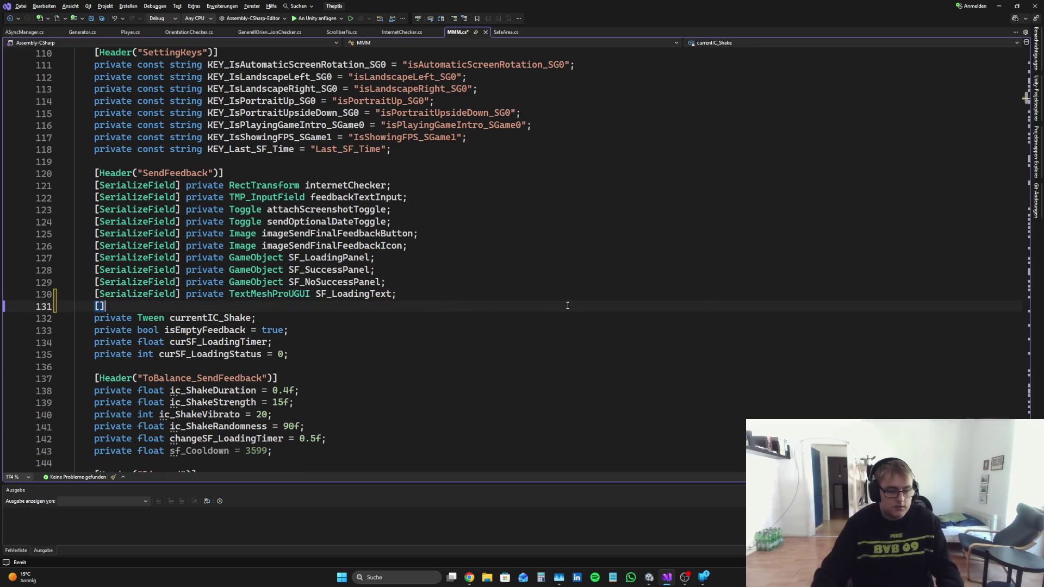
{"action": "type", "text": "] pria"}
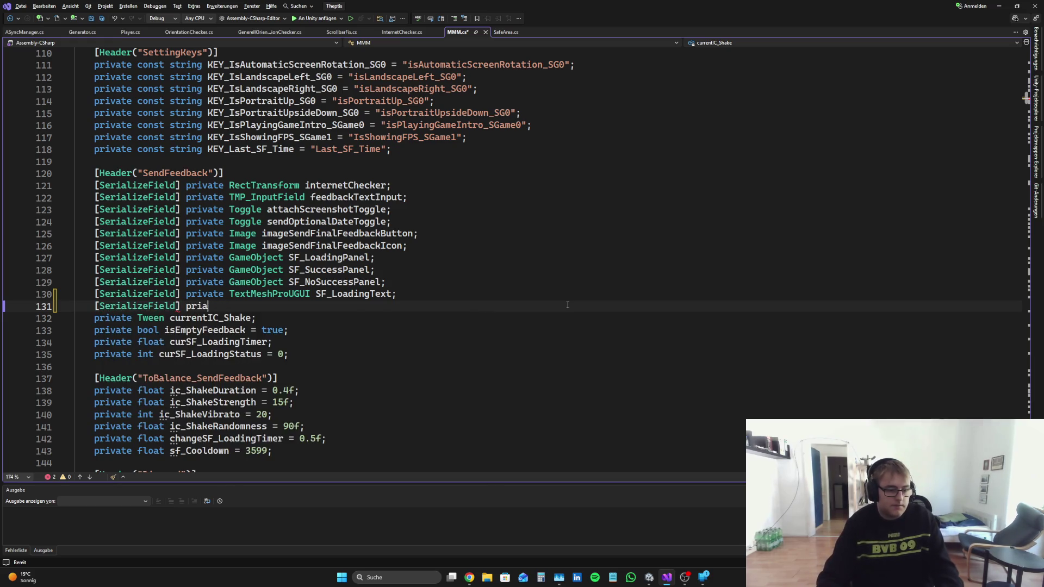
{"action": "type", "text": "vte te"}
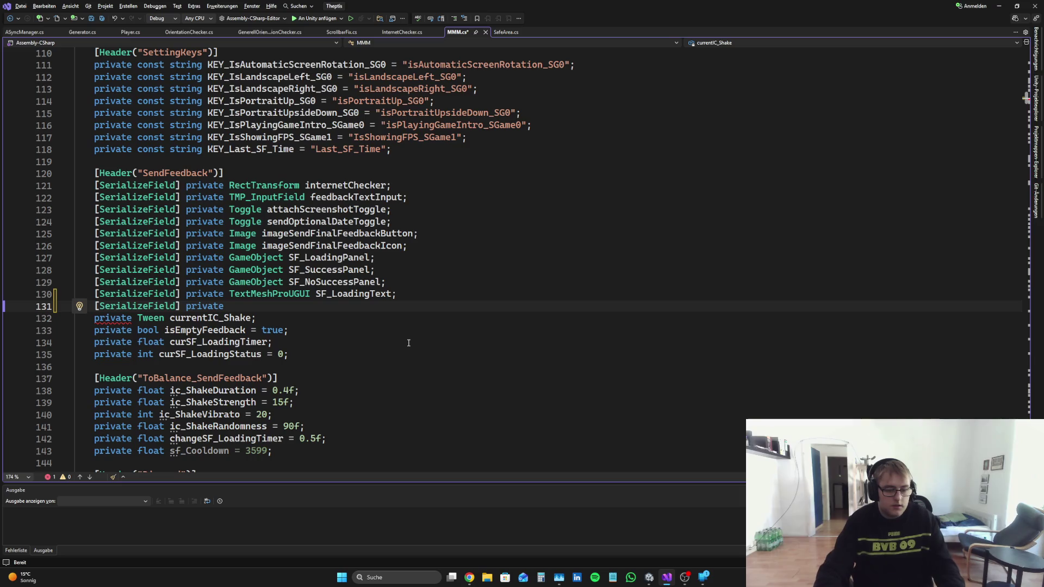
{"action": "type", "text": "Game"}
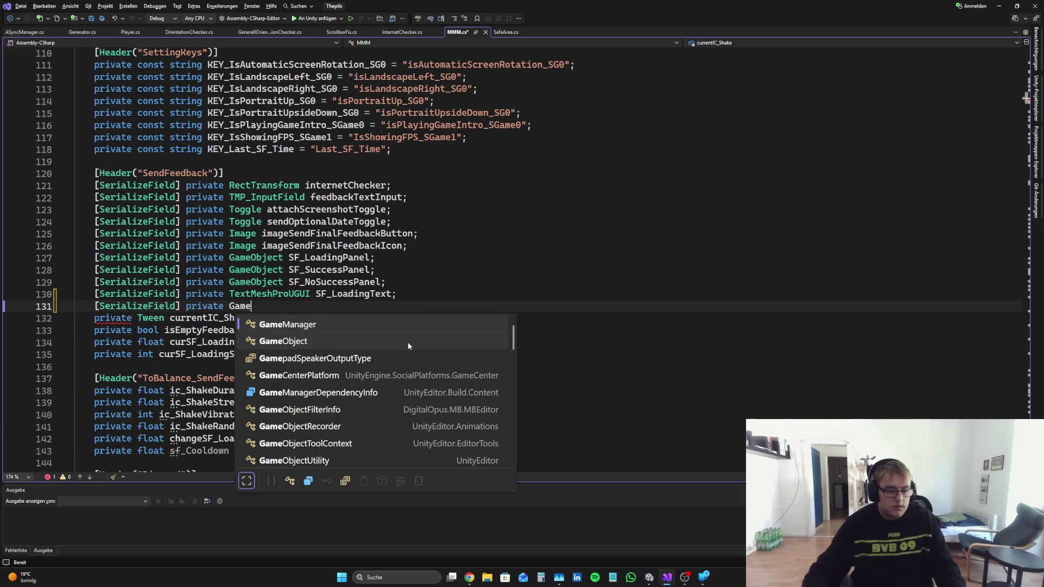
{"action": "type", "text": "Object SF_"}
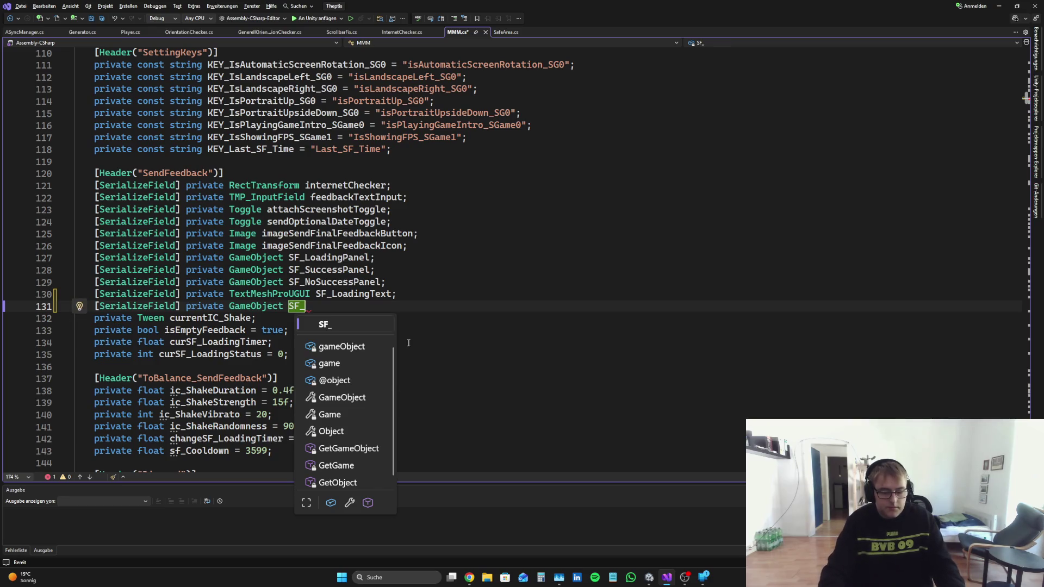
{"action": "type", "text": "I"}
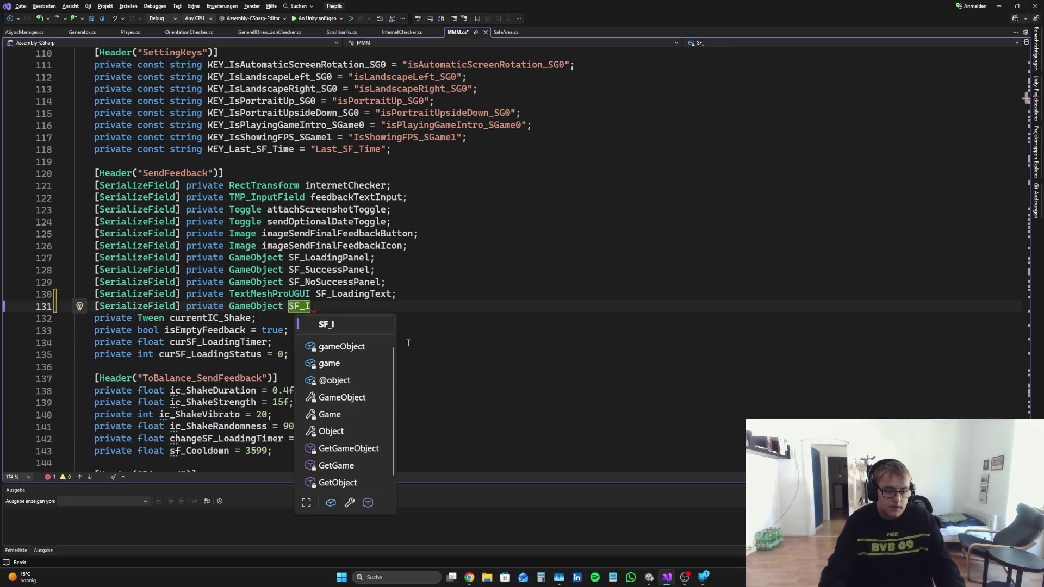
{"action": "key", "text": "BackSpace"}
{"action": "type", "text": "Butto"}
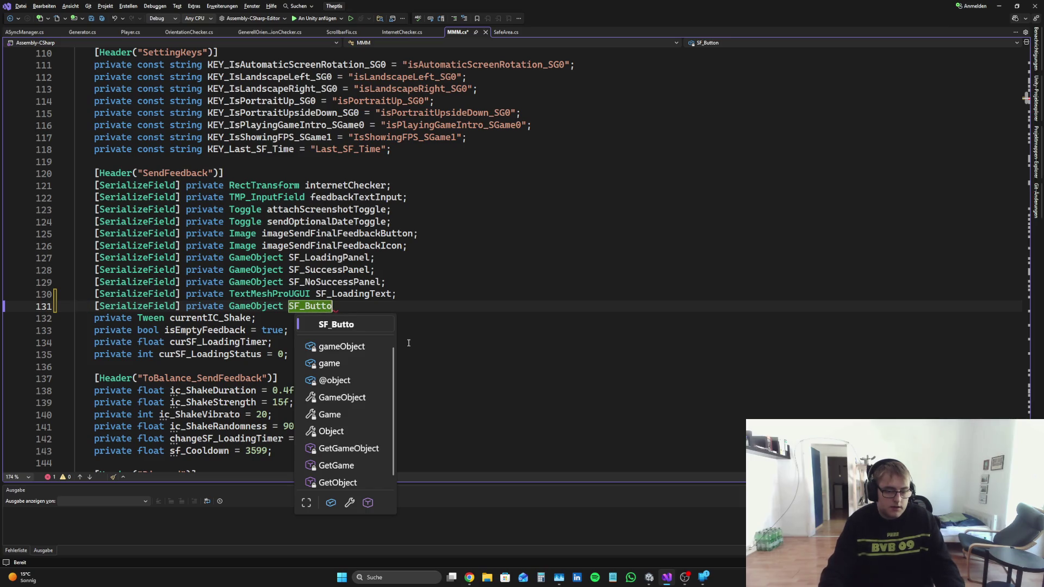
{"action": "type", "text": "nIcon;"}
{"action": "key", "text": "Return"}
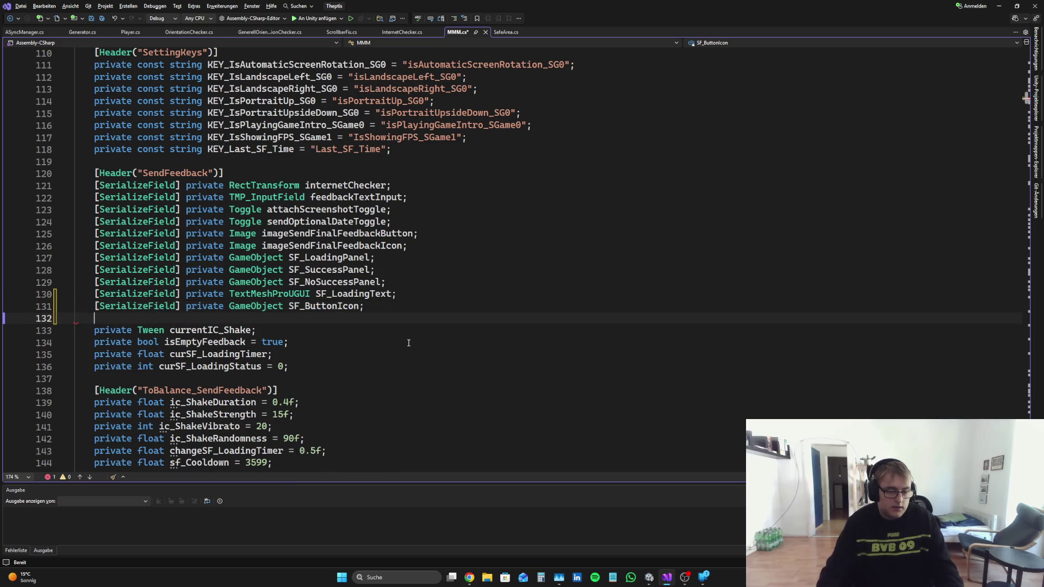
Step: Add [SerializeField] private TextMeshProUGUI SF_ButtonCoolDownText; and save MMM.cs
{"action": "type", "text": "[Se"}
{"action": "key", "text": "Tab"}
{"action": "type", "text": "] "}
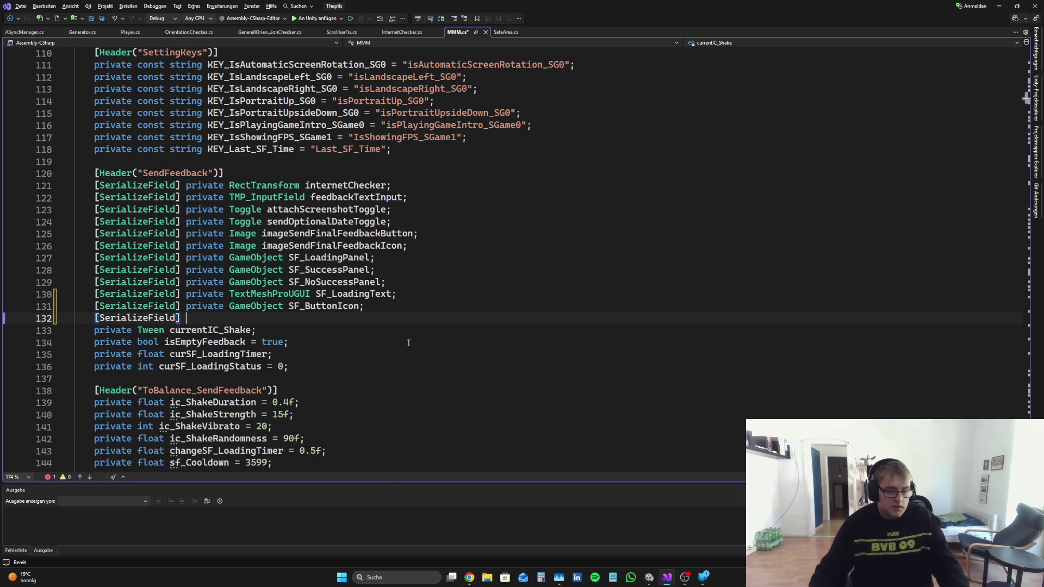
{"action": "type", "text": "private Game"}
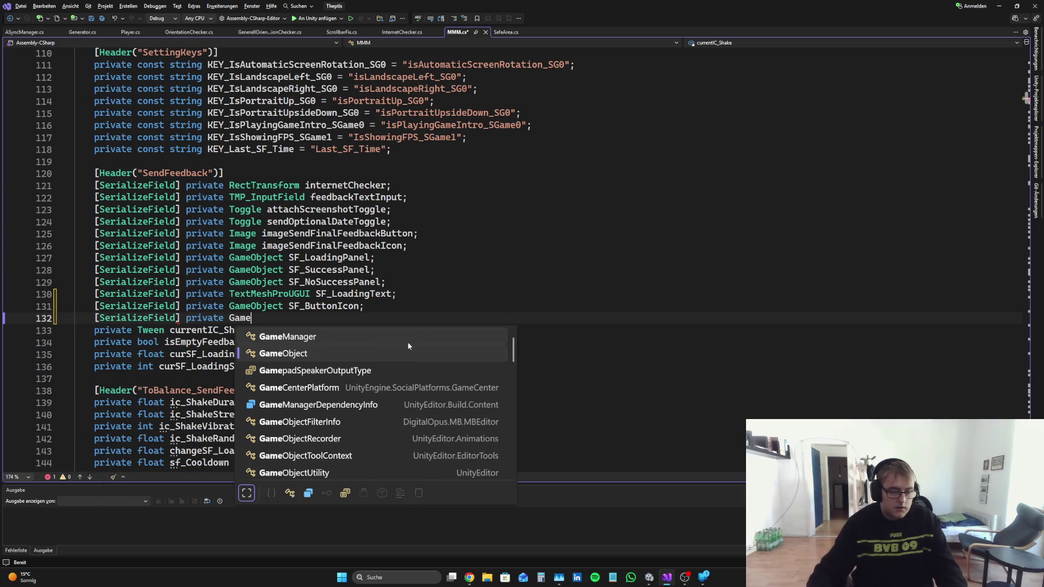
{"action": "key", "text": "BackSpace"}
{"action": "key", "text": "BackSpace"}
{"action": "key", "text": "BackSpace"}
{"action": "key", "text": "BackSpace"}
{"action": "type", "text": "Te"}
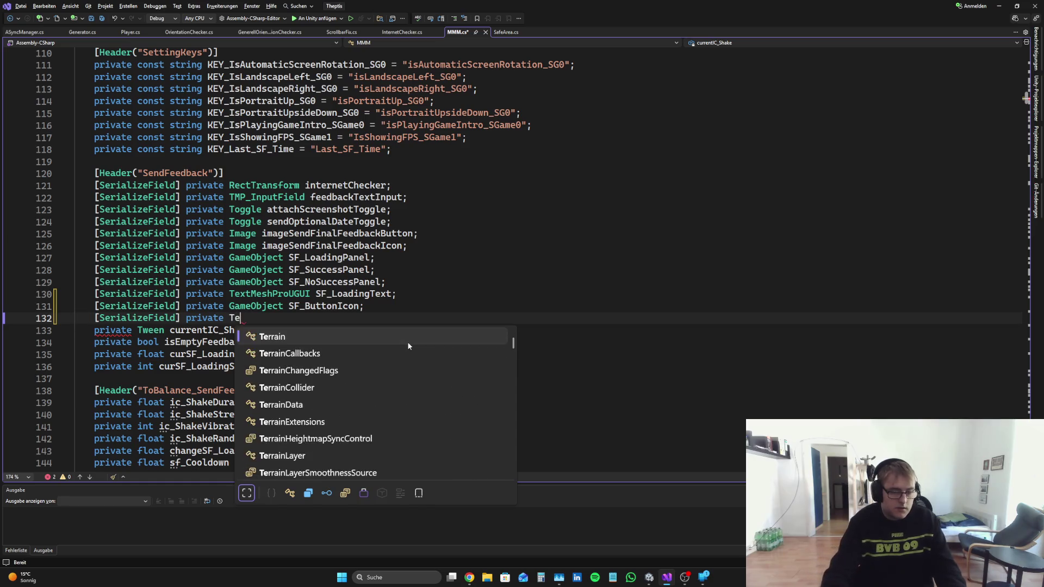
{"action": "type", "text": "xtMesh"}
{"action": "key", "text": "Down"}
{"action": "key", "text": "Down"}
{"action": "key", "text": "Tab"}
{"action": "key", "text": "space"}
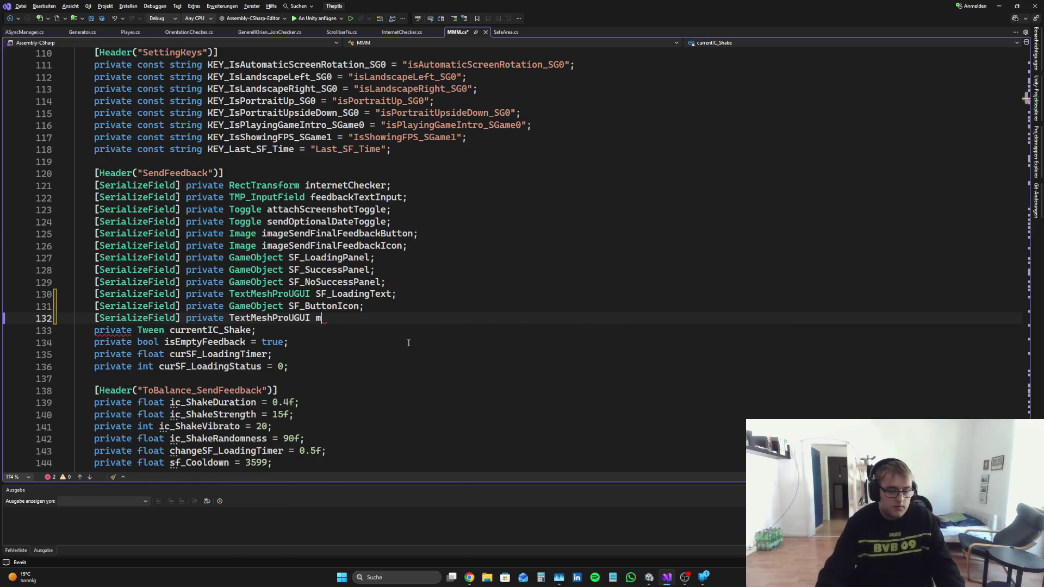
{"action": "type", "text": "SF_B"}
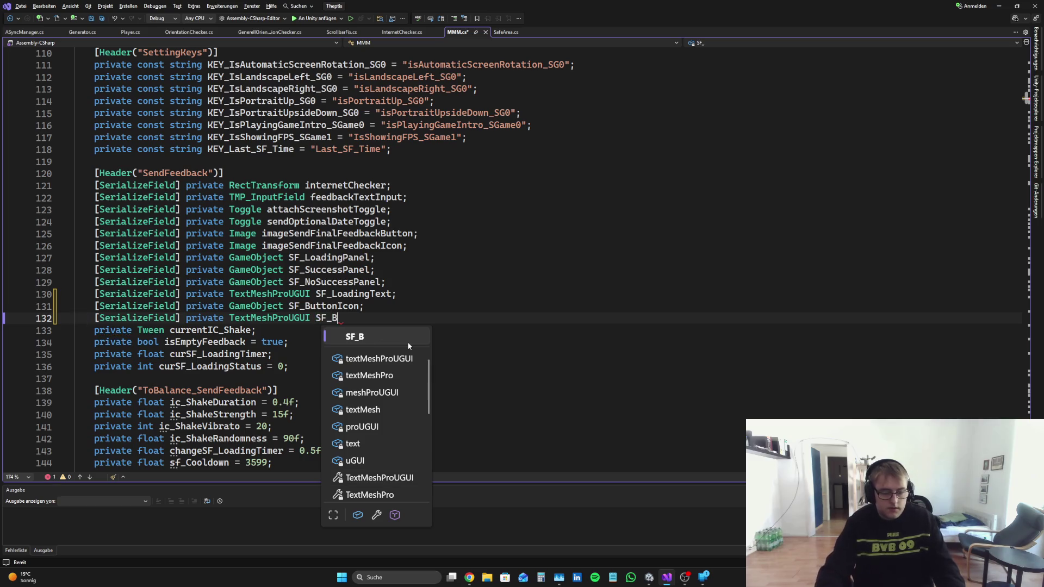
{"action": "type", "text": "uttonCOol"}
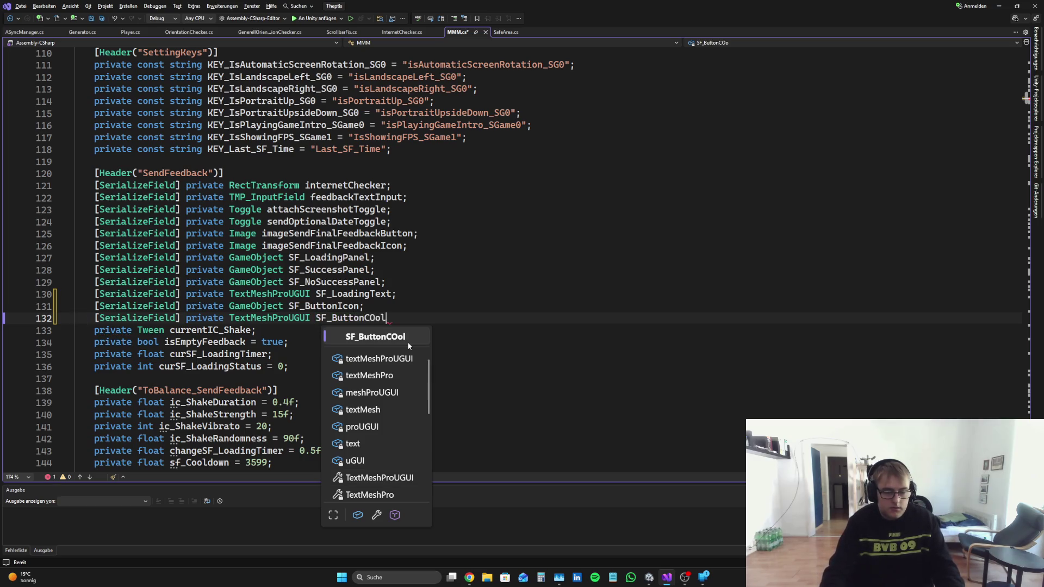
{"action": "key", "text": "BackSpace"}
{"action": "key", "text": "BackSpace"}
{"action": "type", "text": "oolD"}
{"action": "type", "text": "ow"}
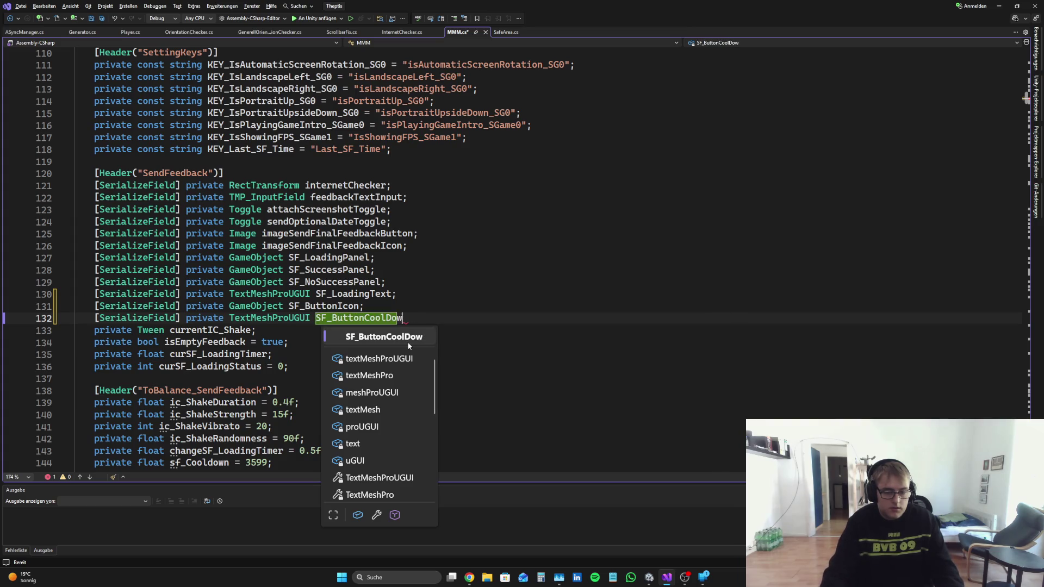
{"action": "type", "text": "nText;"}
{"action": "key", "text": "ctrl+s"}
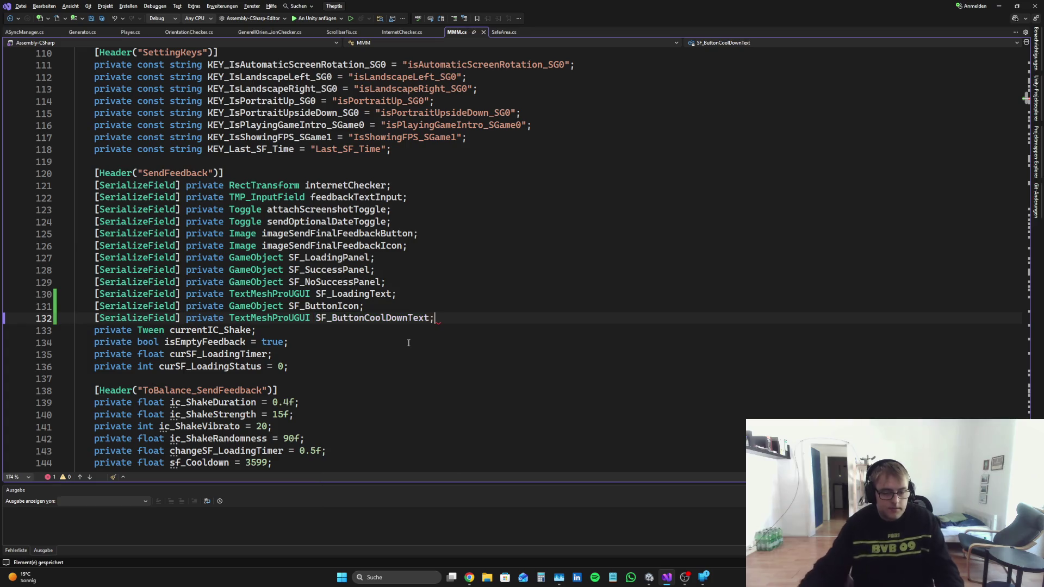
Step: In Unity's Hierarchy, expand LandscapeCanvas > SafeArea > SendFeedbackArea to reveal FeedbackButton's children
{"action": "left_click", "coordinate": [650, 578]}
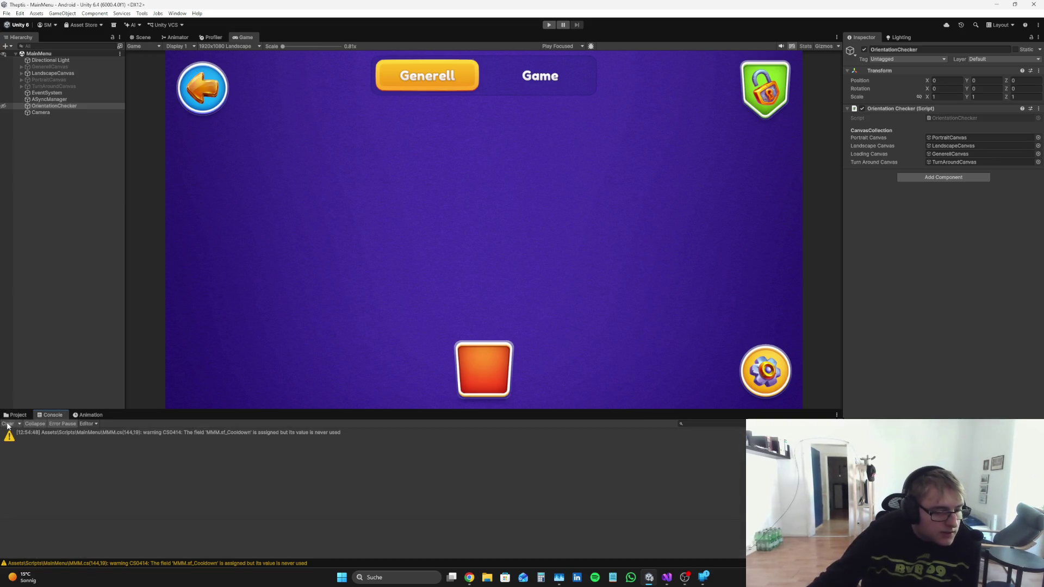
{"action": "left_click", "coordinate": [28, 73]}
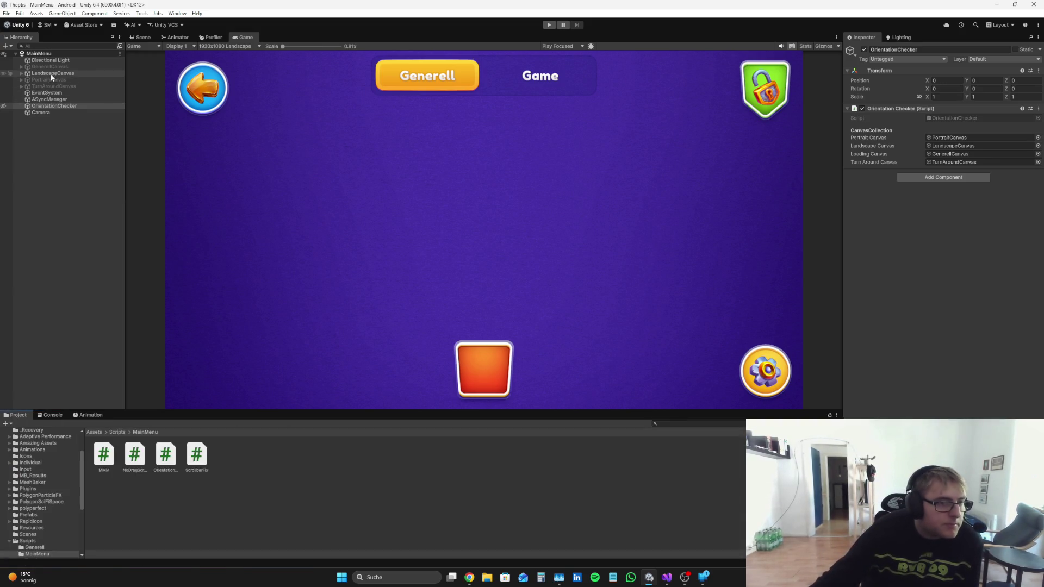
{"action": "left_click", "coordinate": [21, 73]}
{"action": "scroll", "coordinate": [943, 228], "scroll_direction": "down", "scroll_amount": 5}
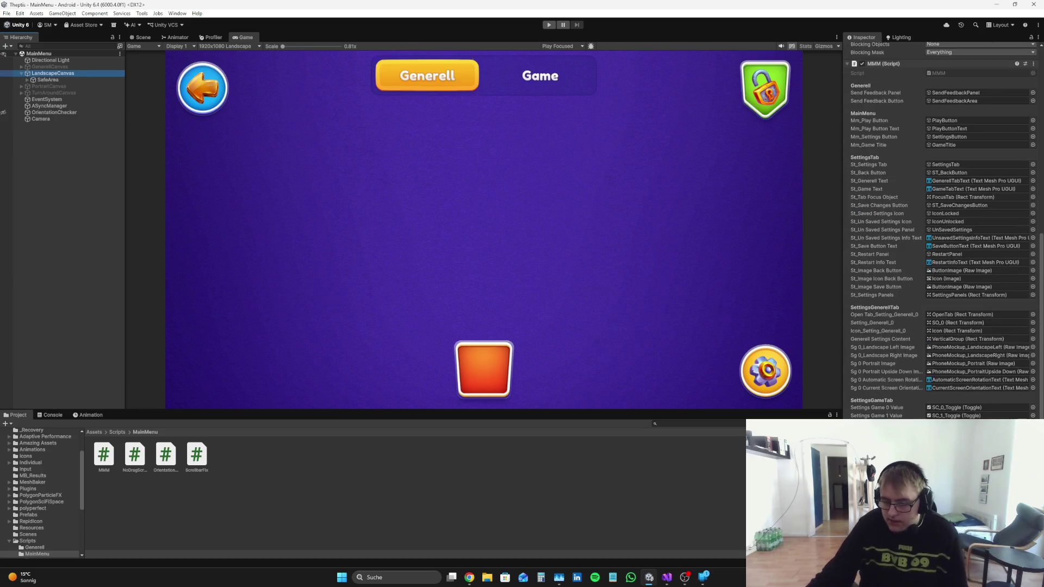
{"action": "left_click", "coordinate": [27, 79]}
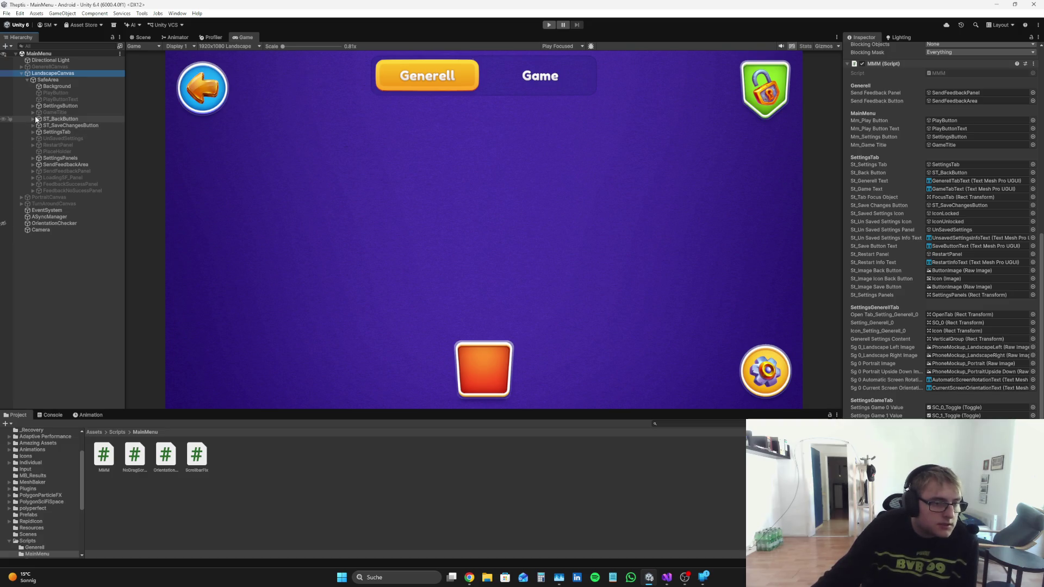
{"action": "left_click", "coordinate": [34, 165]}
{"action": "left_click", "coordinate": [39, 170]}
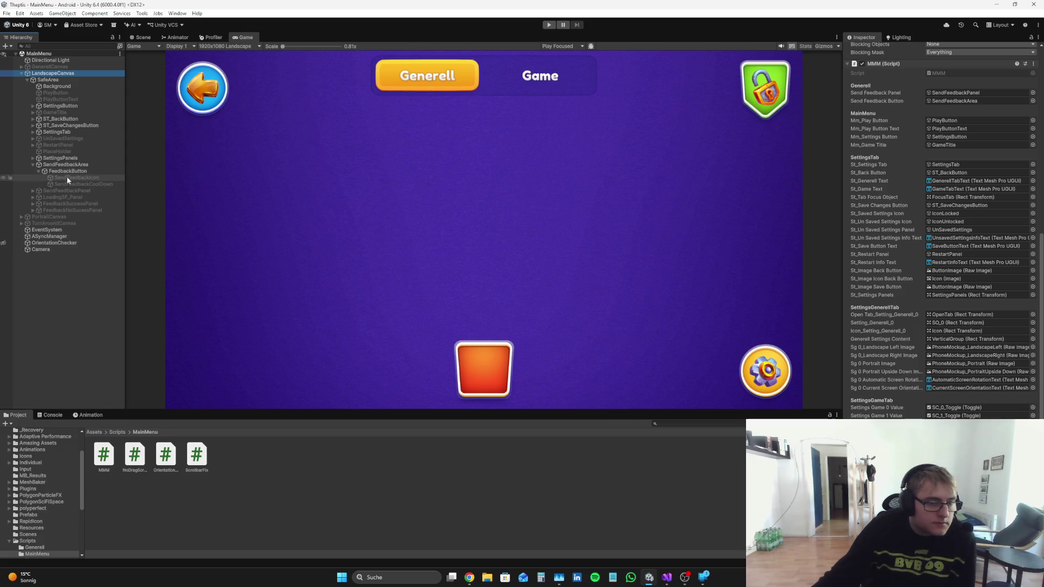
{"action": "left_click", "coordinate": [427, 234]}
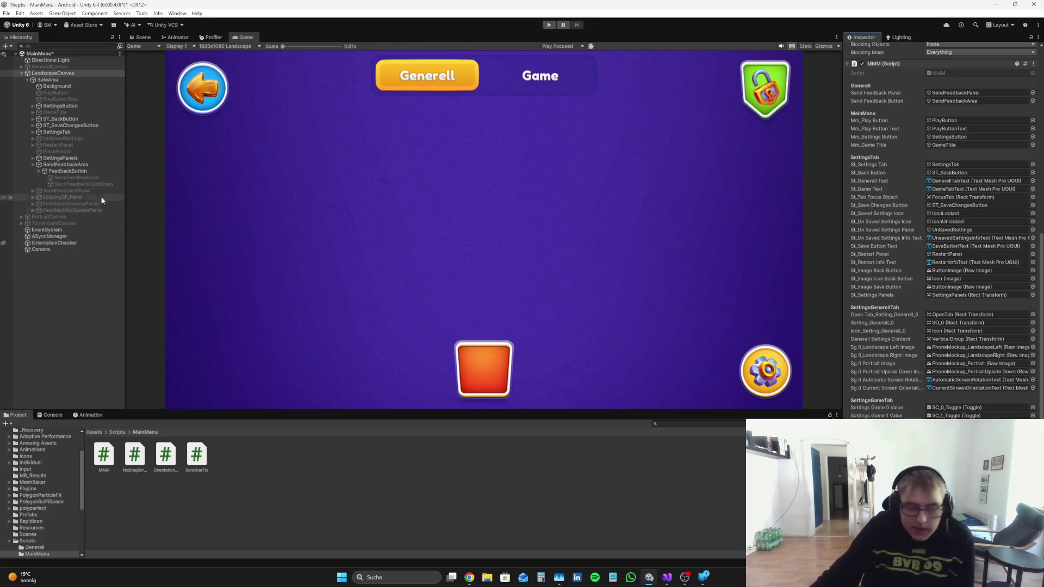
{"action": "left_click_drag", "start_coordinate": [84, 177], "coordinate": [715, 394]}
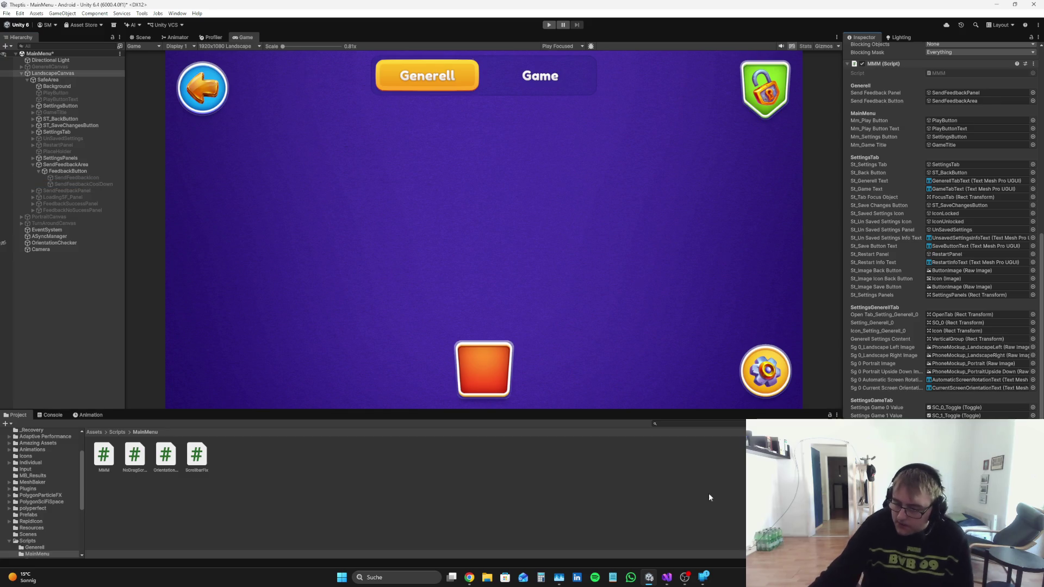
{"action": "mouse_move", "coordinate": [666, 581]}
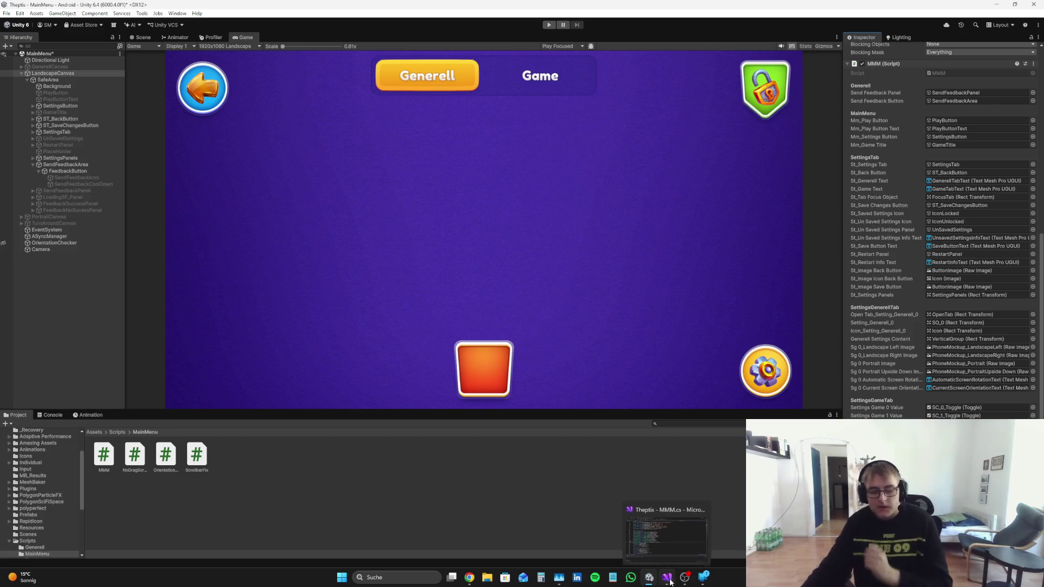
{"action": "left_click", "coordinate": [667, 580]}
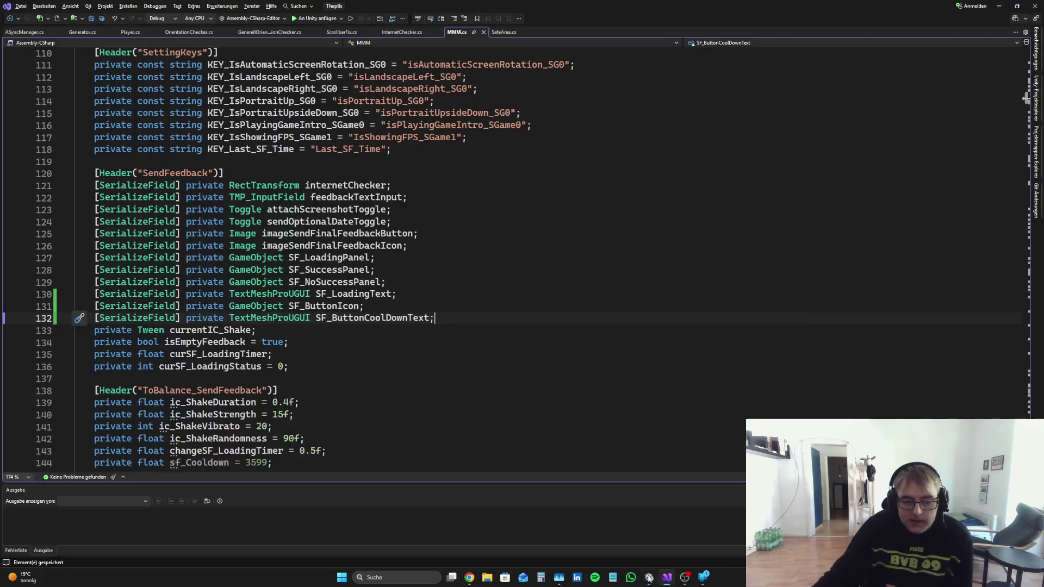
{"action": "scroll", "coordinate": [420, 285], "scroll_direction": "down", "scroll_amount": 20}
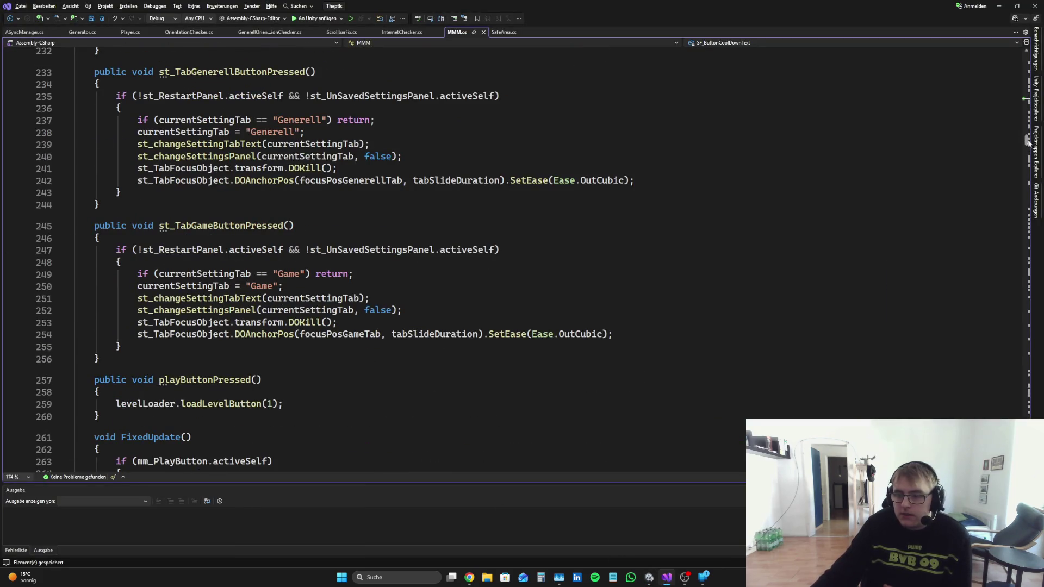
{"action": "left_click_drag", "start_coordinate": [1027, 143], "coordinate": [1012, 435]}
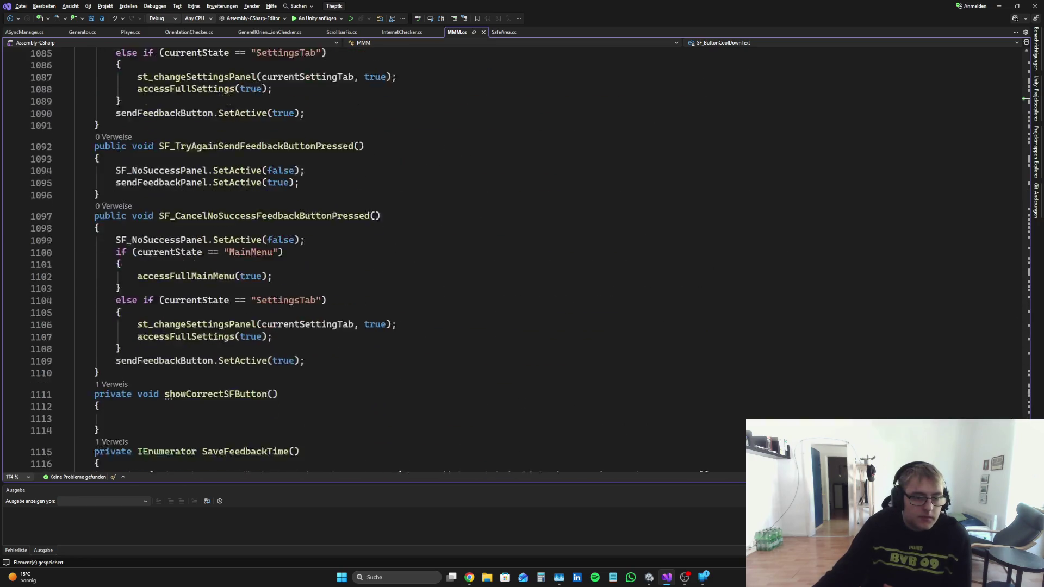
{"action": "scroll", "coordinate": [372, 262], "scroll_direction": "down", "scroll_amount": 10}
{"action": "scroll", "coordinate": [372, 262], "scroll_direction": "up", "scroll_amount": 3}
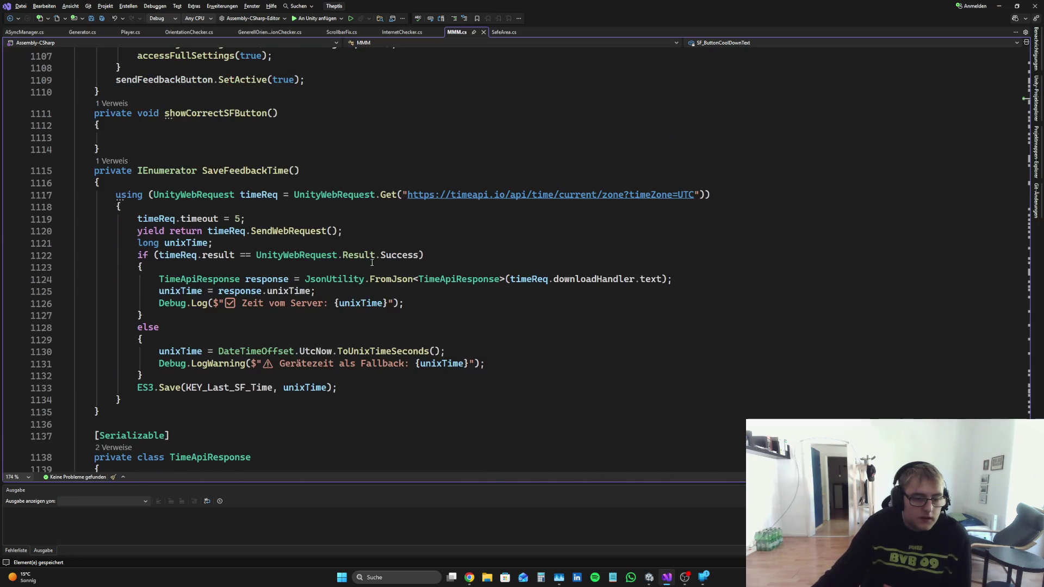
{"action": "left_click", "coordinate": [235, 389]}
{"action": "key", "text": "Up"}
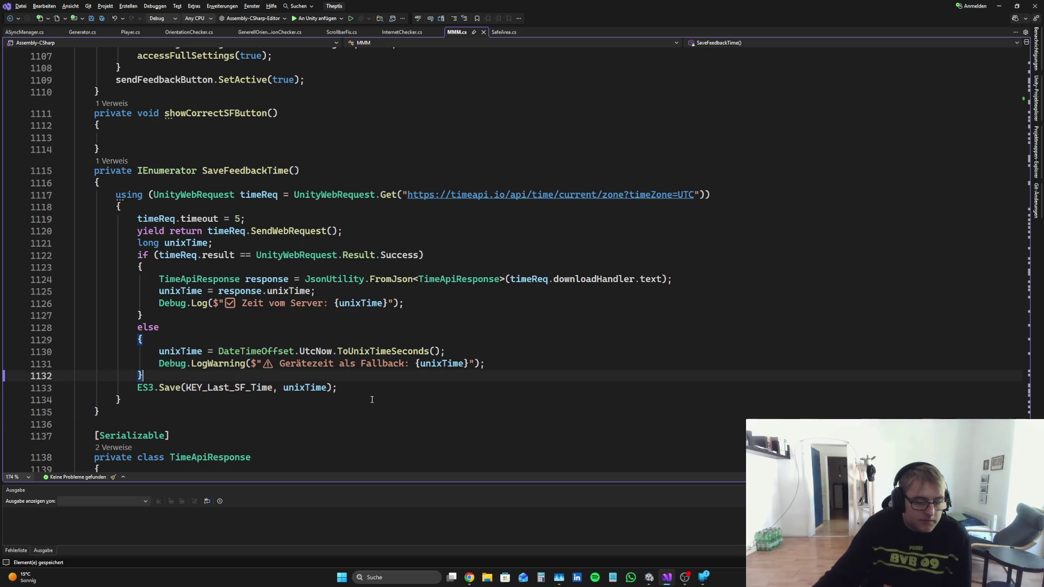
{"action": "left_click", "coordinate": [374, 388]}
{"action": "scroll", "coordinate": [384, 389], "scroll_direction": "up", "scroll_amount": 3}
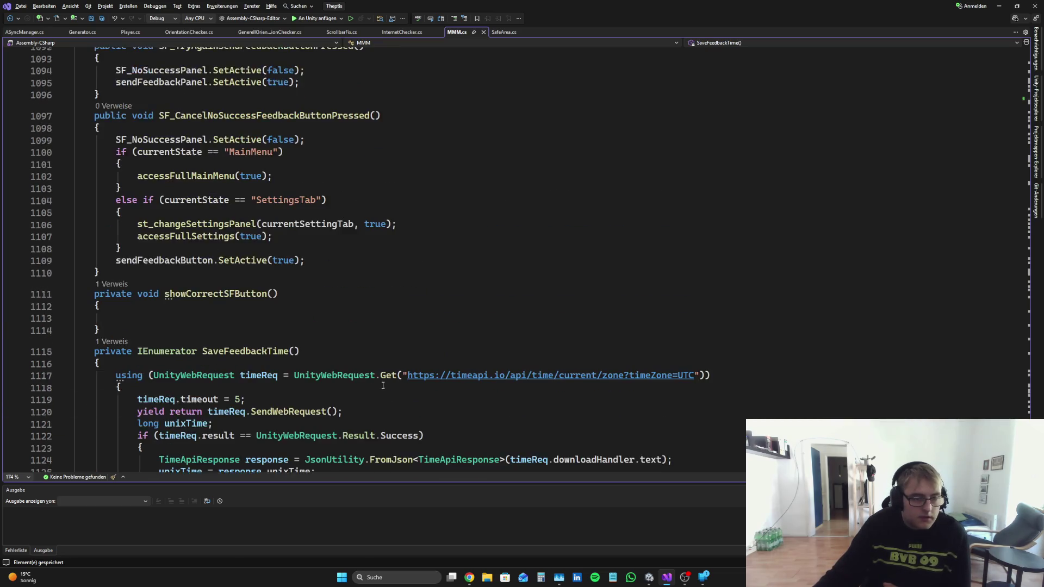
{"action": "scroll", "coordinate": [380, 386], "scroll_direction": "down", "scroll_amount": 6}
{"action": "scroll", "coordinate": [379, 381], "scroll_direction": "up", "scroll_amount": 3}
{"action": "scroll", "coordinate": [380, 383], "scroll_direction": "down", "scroll_amount": 3}
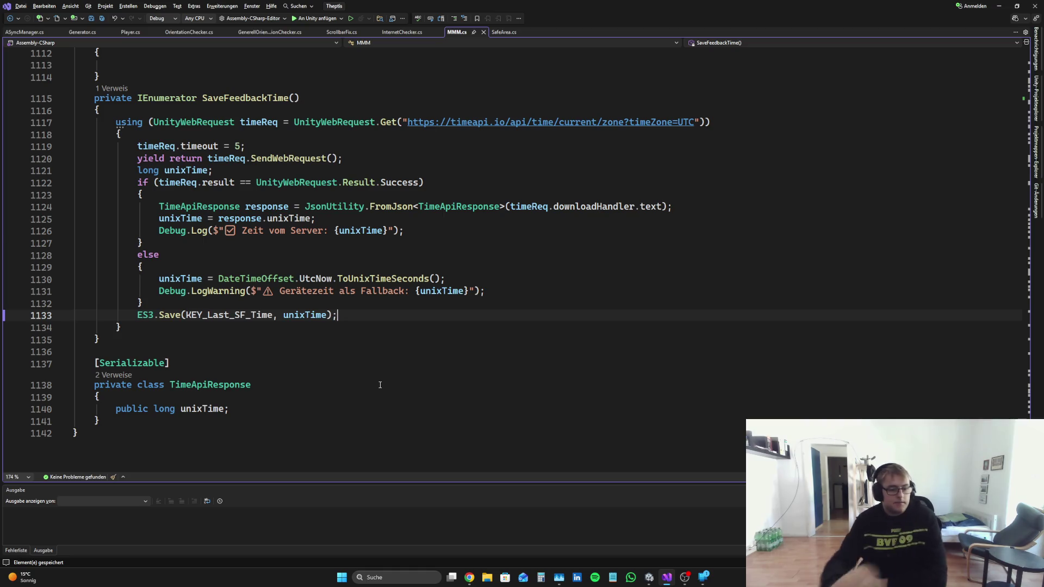
{"action": "scroll", "coordinate": [224, 206], "scroll_direction": "up", "scroll_amount": 5}
{"action": "double_click", "coordinate": [165, 222]}
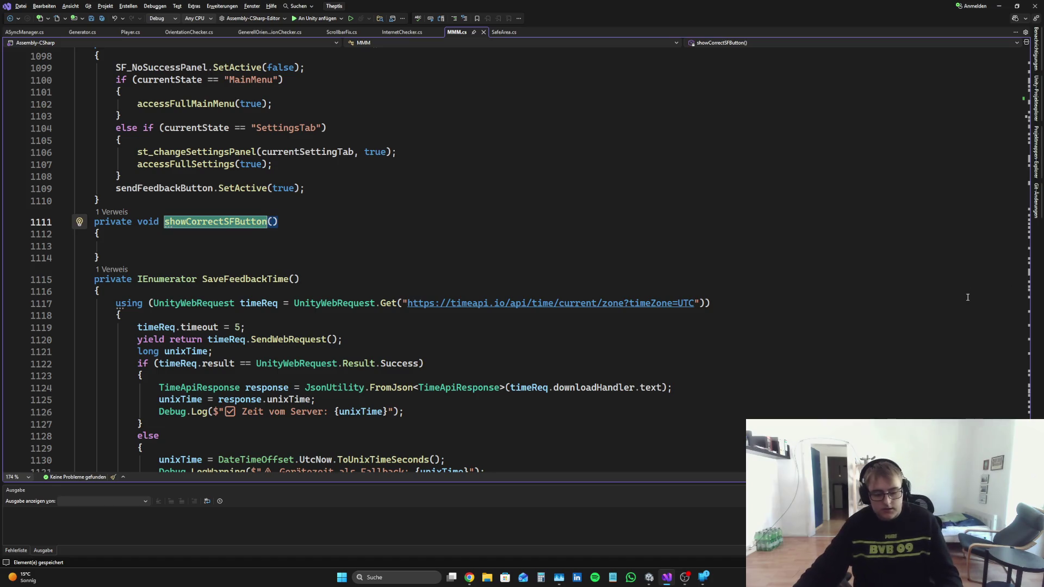
{"action": "scroll", "coordinate": [483, 301], "scroll_direction": "up", "scroll_amount": 20}
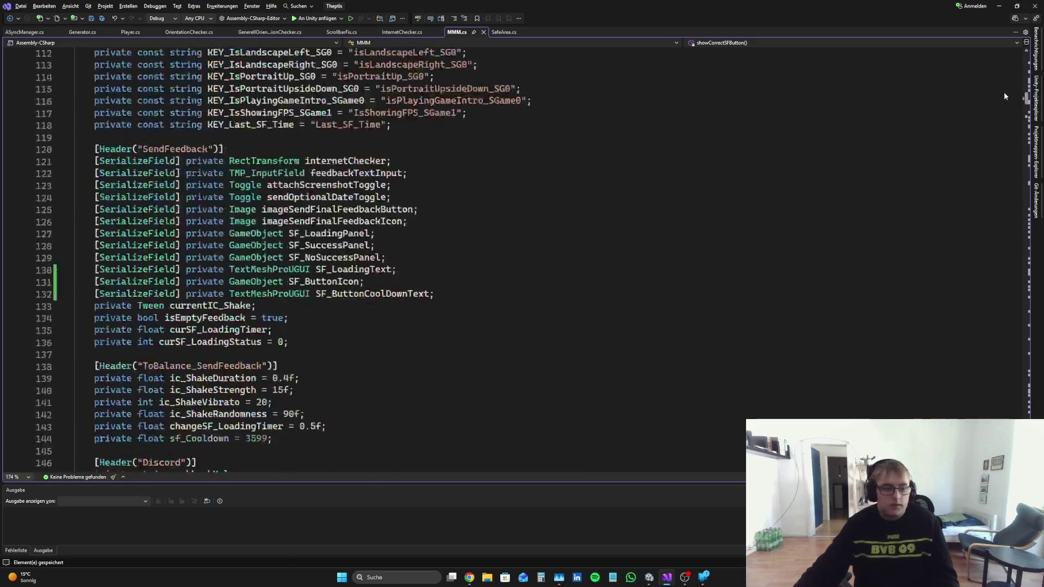
{"action": "scroll", "coordinate": [483, 300], "scroll_direction": "down", "scroll_amount": 15}
{"action": "scroll", "coordinate": [483, 301], "scroll_direction": "down", "scroll_amount": 20}
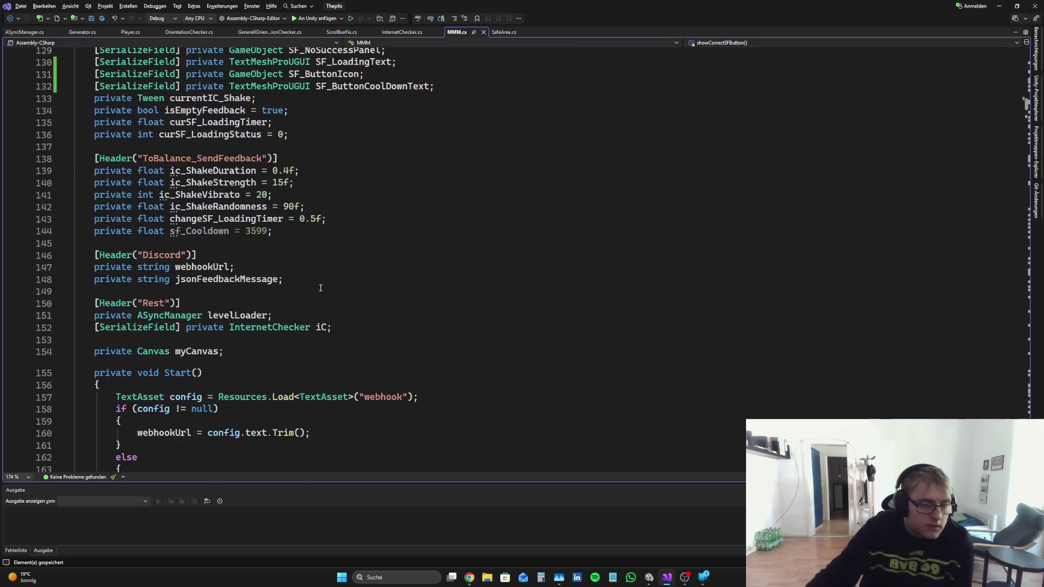
{"action": "scroll", "coordinate": [234, 309], "scroll_direction": "up", "scroll_amount": 4}
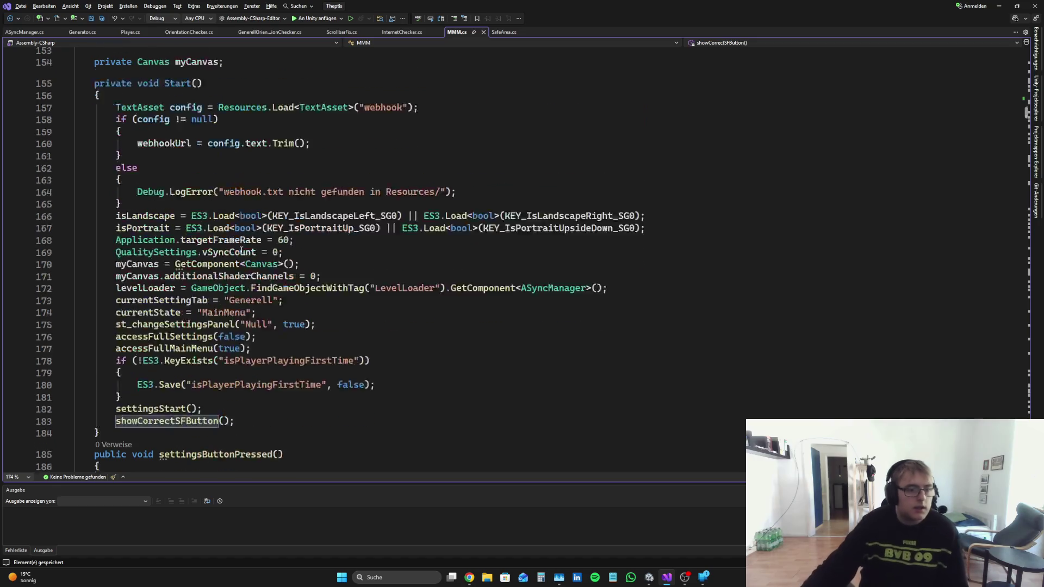
{"action": "scroll", "coordinate": [266, 288], "scroll_direction": "down", "scroll_amount": 7}
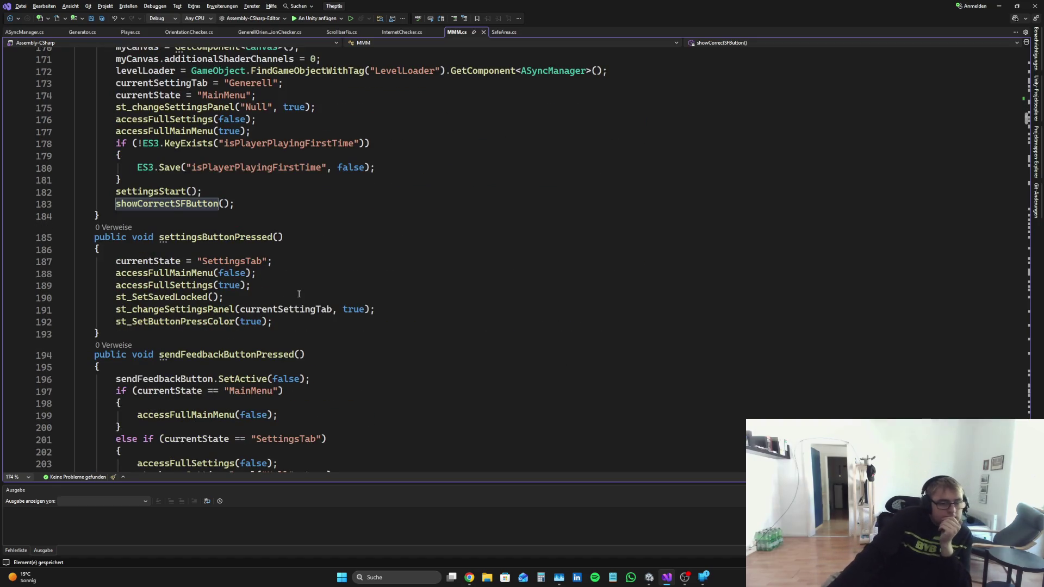
{"action": "scroll", "coordinate": [299, 294], "scroll_direction": "down", "scroll_amount": 15}
{"action": "scroll", "coordinate": [282, 296], "scroll_direction": "up", "scroll_amount": 10}
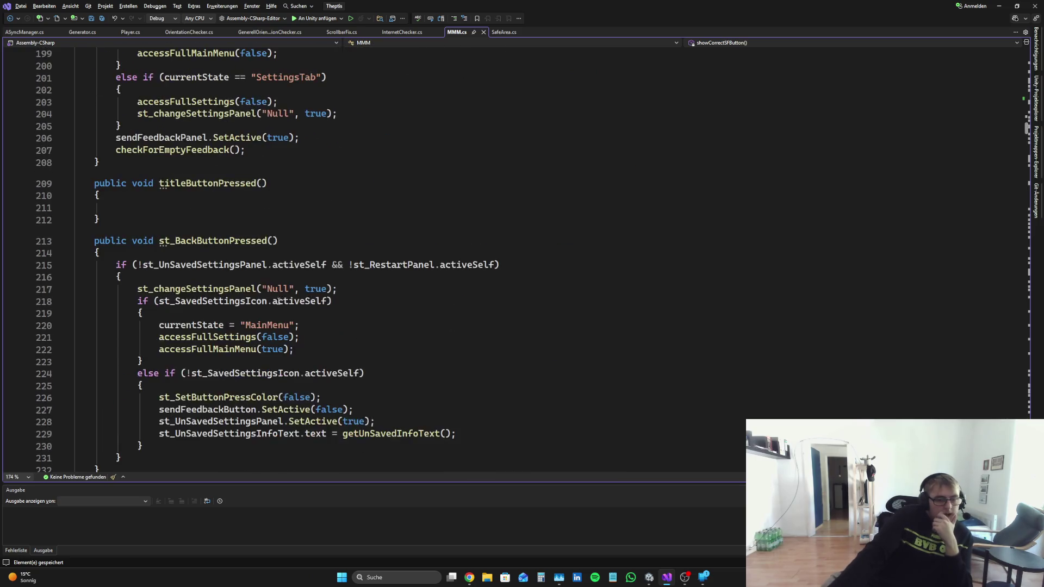
{"action": "scroll", "coordinate": [282, 323], "scroll_direction": "up", "scroll_amount": 11}
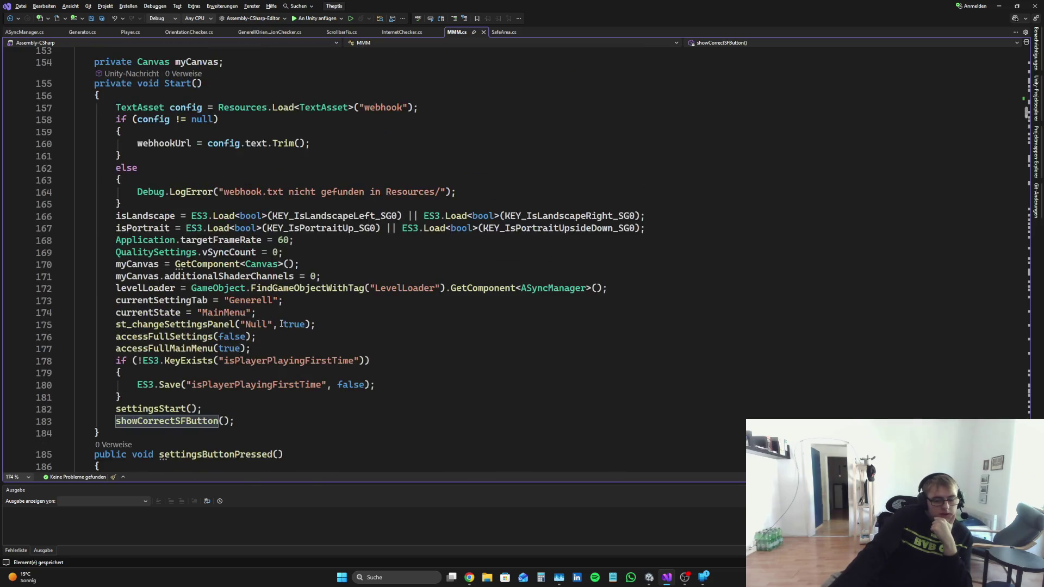
{"action": "scroll", "coordinate": [280, 324], "scroll_direction": "down", "scroll_amount": 6}
{"action": "scroll", "coordinate": [280, 324], "scroll_direction": "down", "scroll_amount": 1}
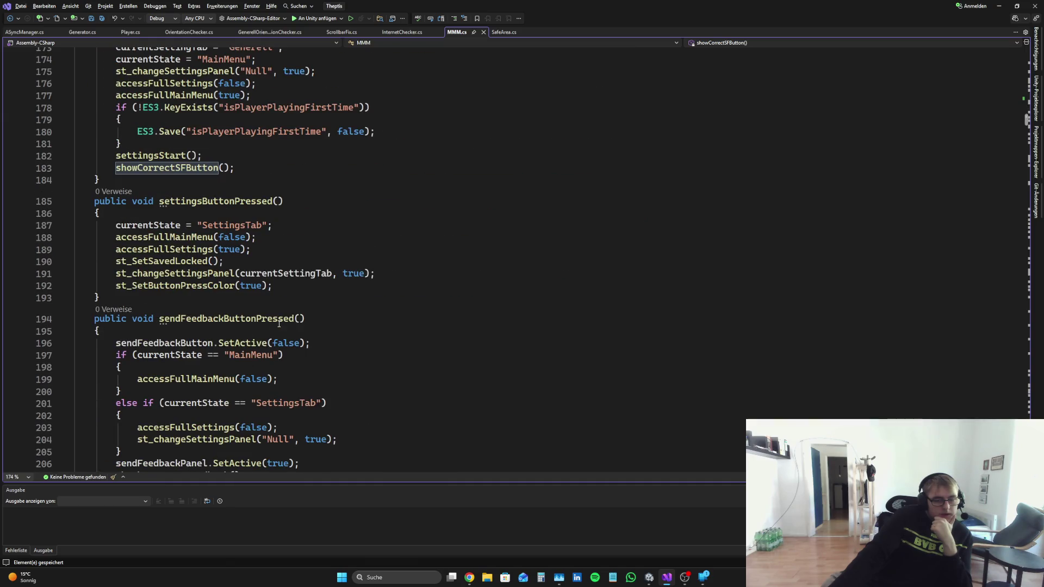
{"action": "mouse_move", "coordinate": [279, 324]}
{"action": "scroll", "coordinate": [337, 352], "scroll_direction": "down", "scroll_amount": 5}
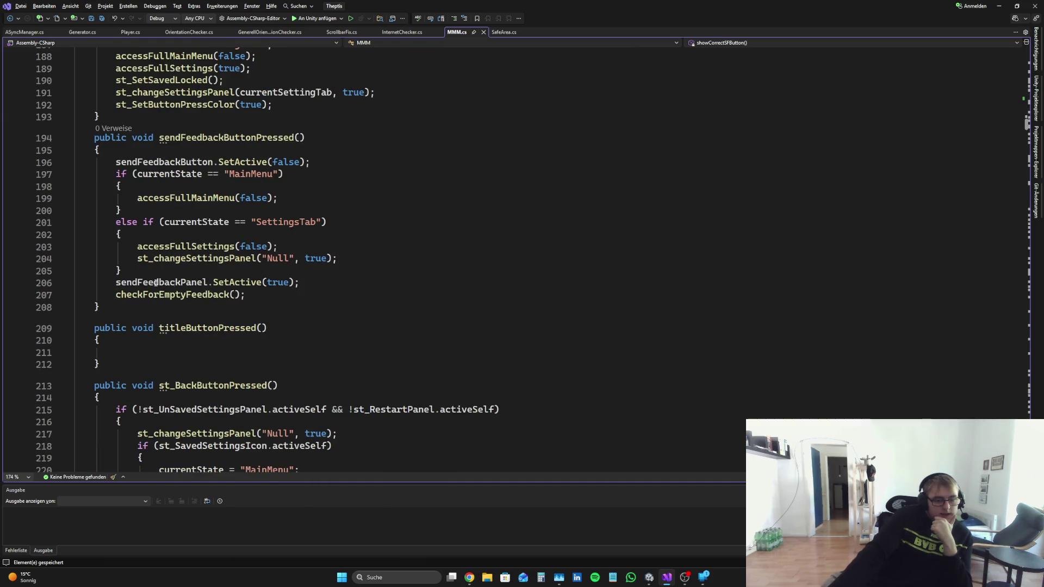
{"action": "left_click_drag", "start_coordinate": [116, 162], "coordinate": [213, 161]}
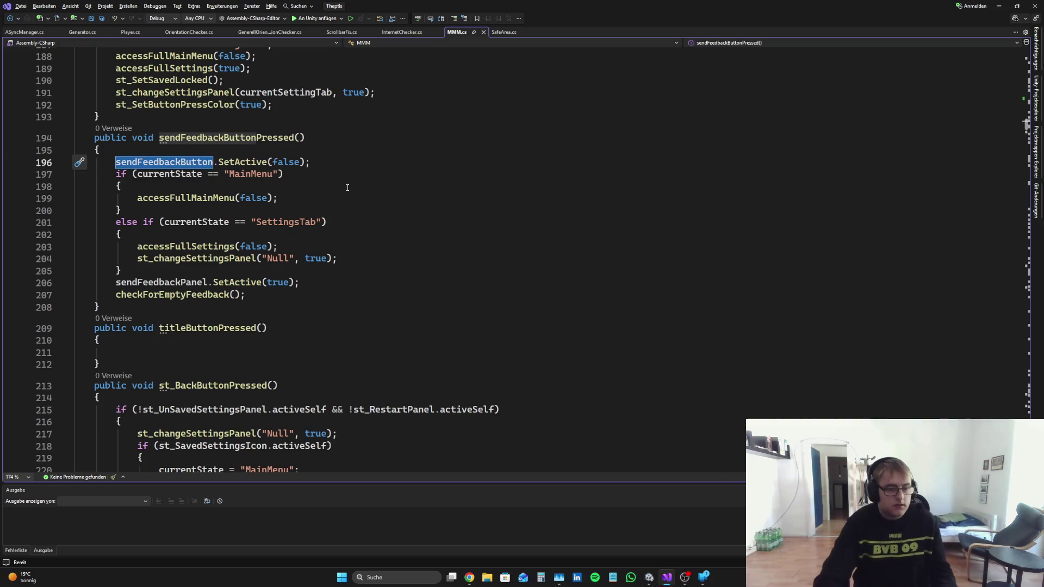
Step: Find the sendFeedbackButton uses and add a showCorrectSFButton() call after line 671, then save
{"action": "key", "text": "ctrl+f"}
{"action": "key", "text": "Return"}
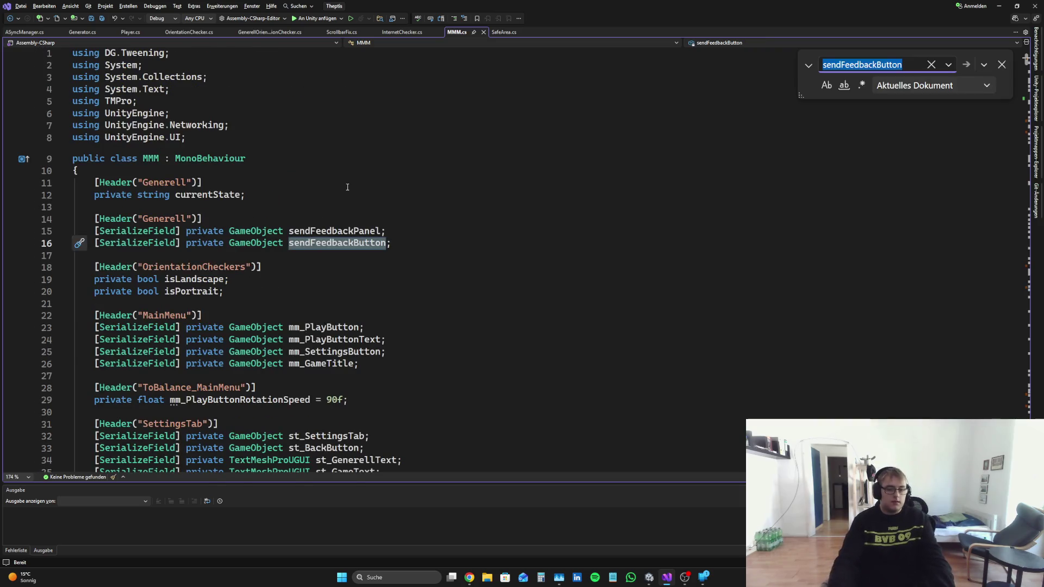
{"action": "key", "text": "Return"}
{"action": "key", "text": "Return"}
{"action": "key", "text": "Return"}
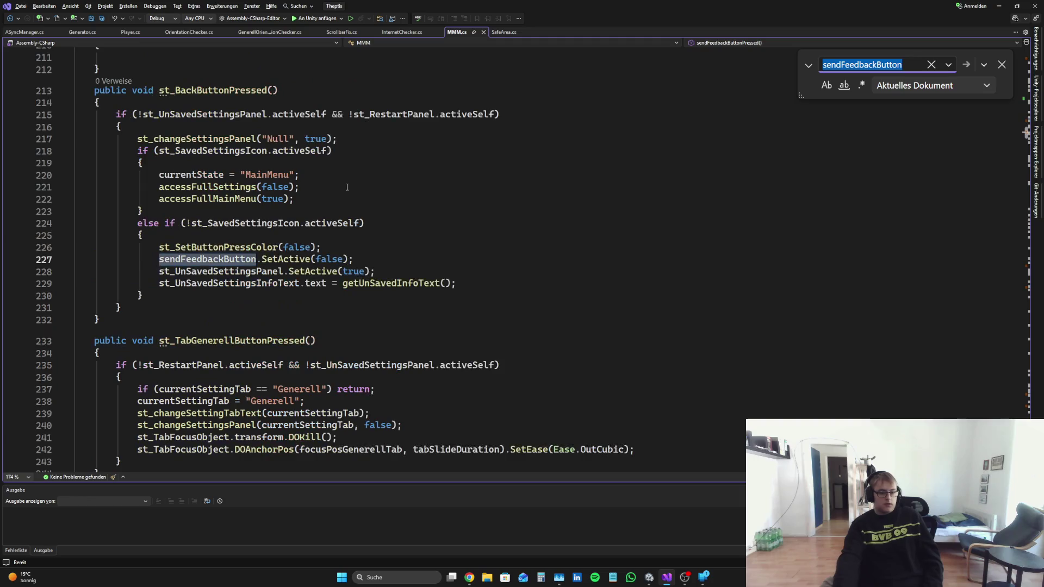
{"action": "key", "text": "Return"}
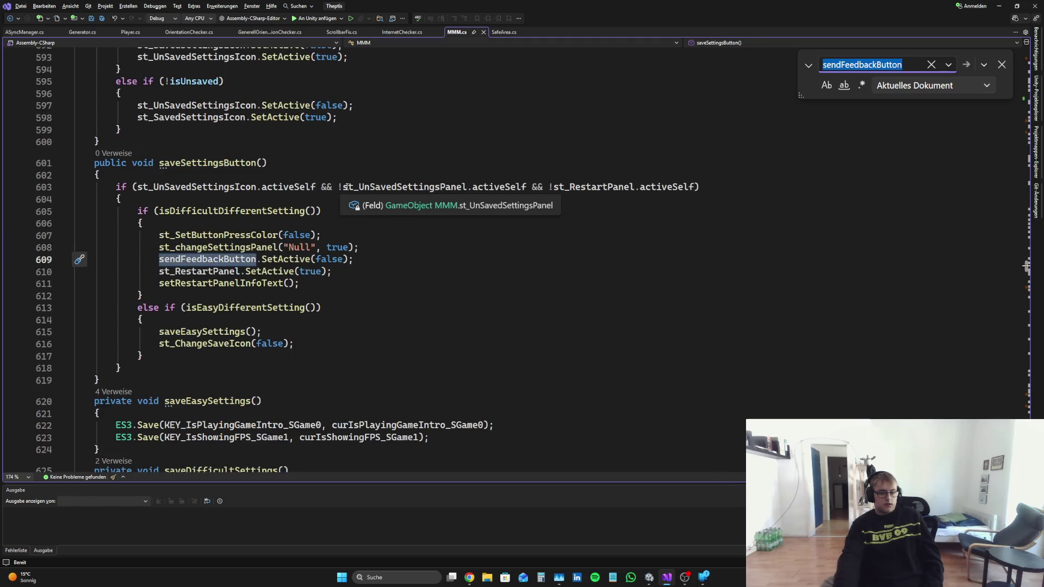
{"action": "key", "text": "Return"}
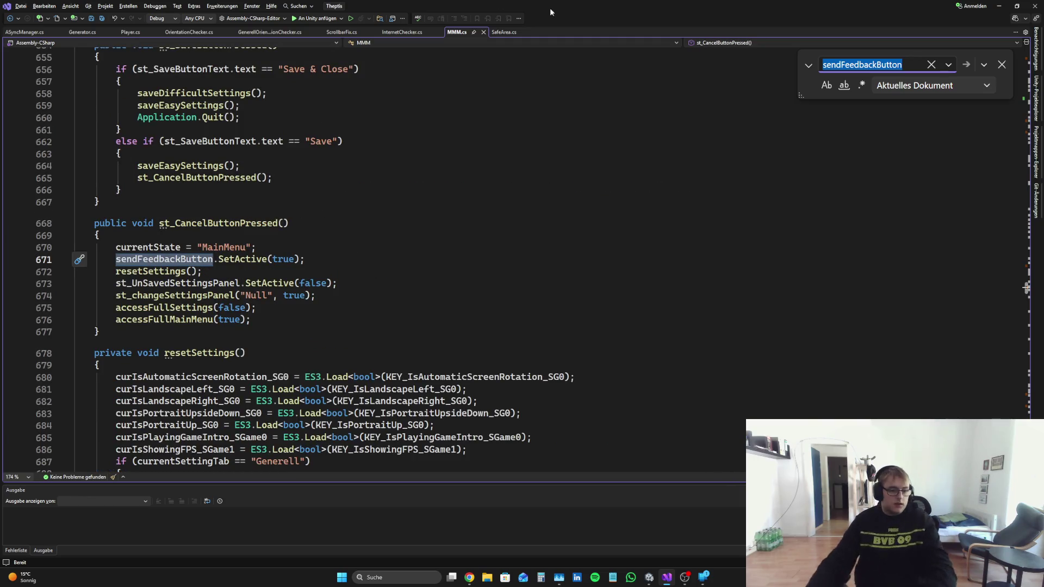
{"action": "left_click", "coordinate": [311, 254]}
{"action": "key", "text": "Return"}
{"action": "type", "text": "sh"}
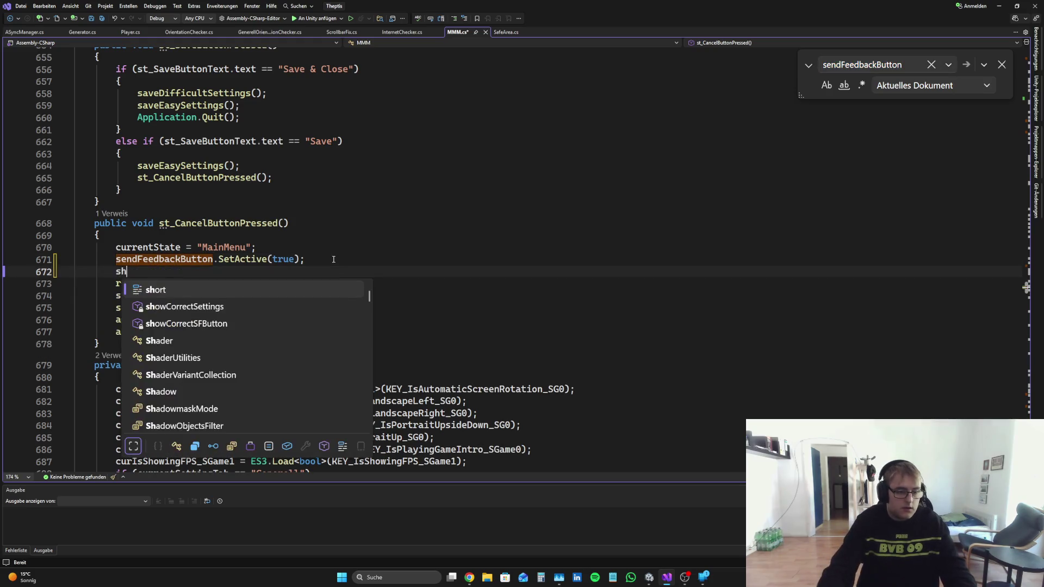
{"action": "type", "text": "owC"}
{"action": "key", "text": "Down"}
{"action": "key", "text": "Tab"}
{"action": "type", "text": "("}
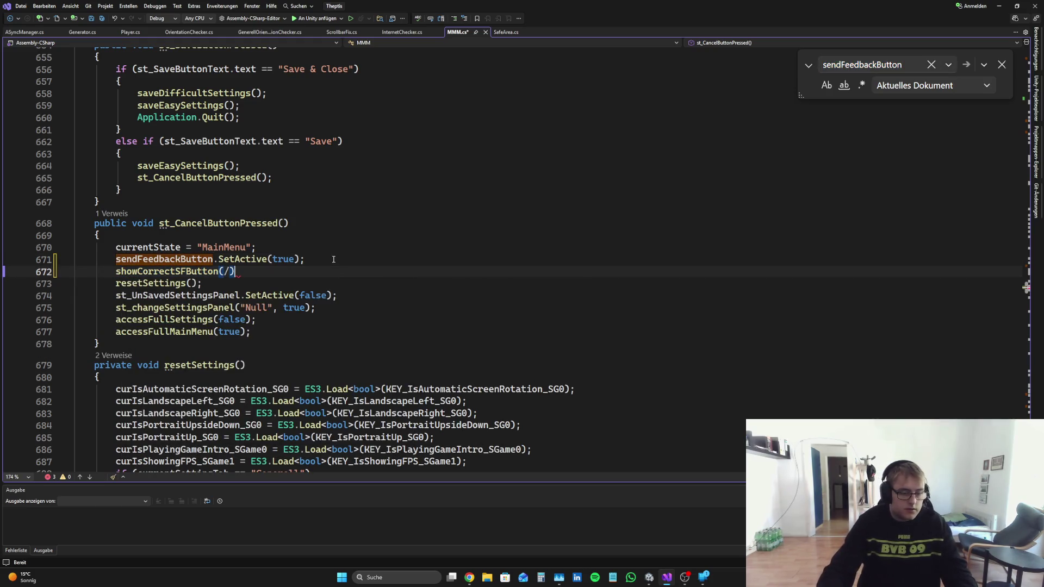
{"action": "type", "text": ")"}
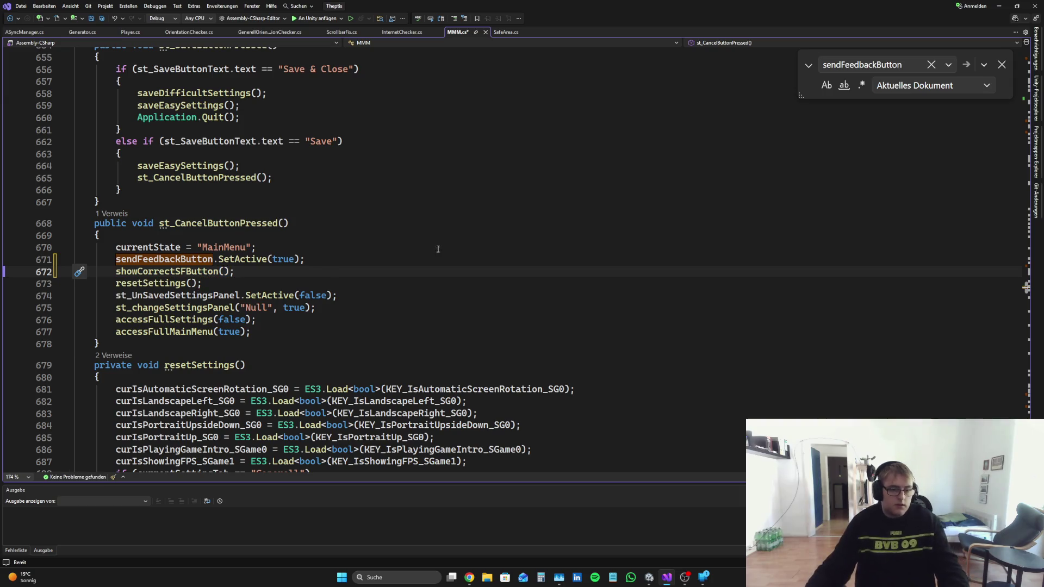
{"action": "key", "text": "ctrl+s"}
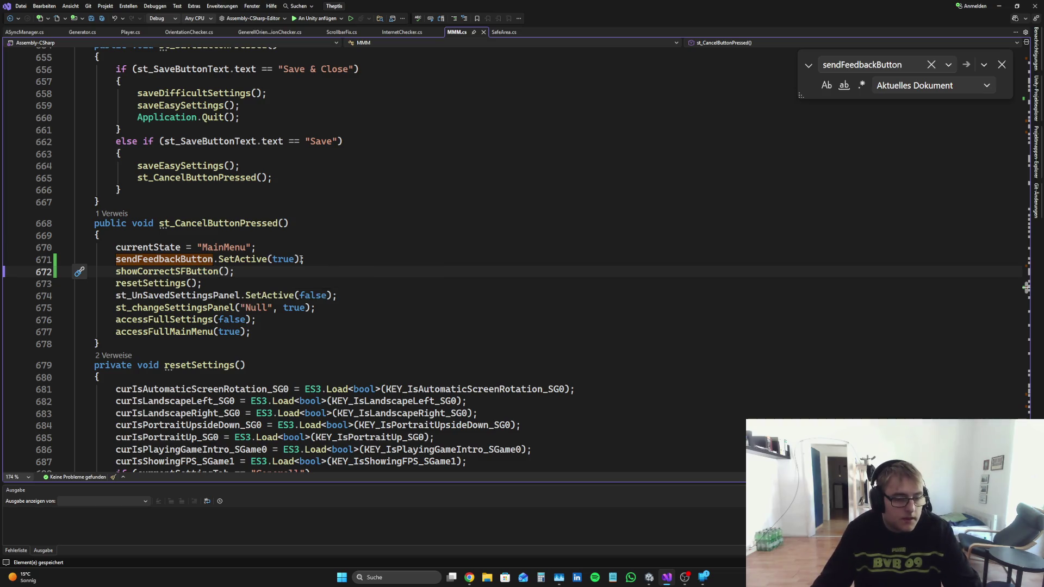
Step: Move the sendFeedbackButton.SetActive(true) line from line 671 into showCorrectSFButton's body and save
{"action": "left_click_drag", "start_coordinate": [302, 260], "coordinate": [50, 256]}
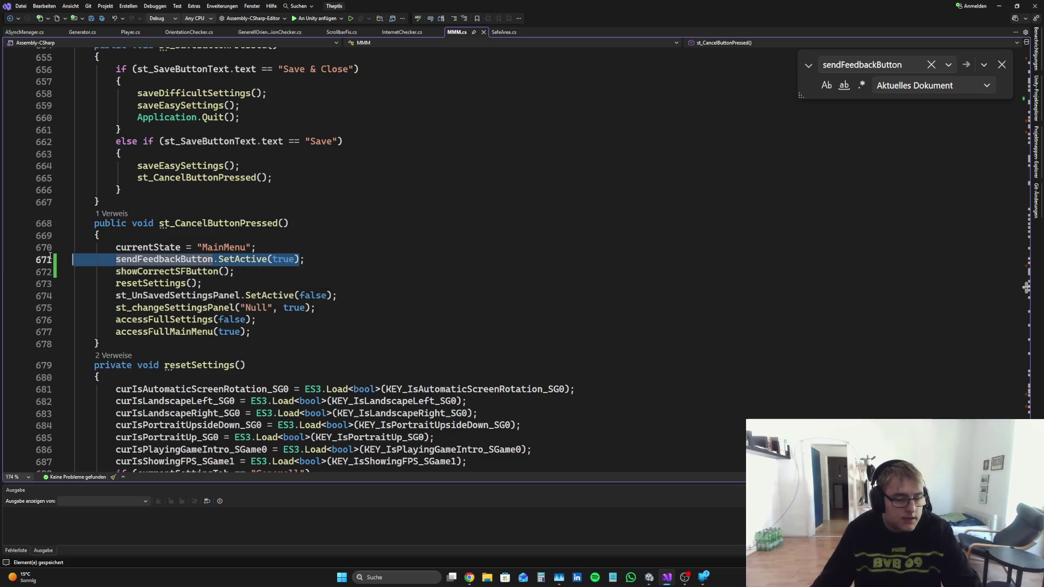
{"action": "left_click", "coordinate": [447, 231]}
{"action": "left_click_drag", "start_coordinate": [305, 259], "coordinate": [1, 263]}
{"action": "key", "text": "ctrl+c"}
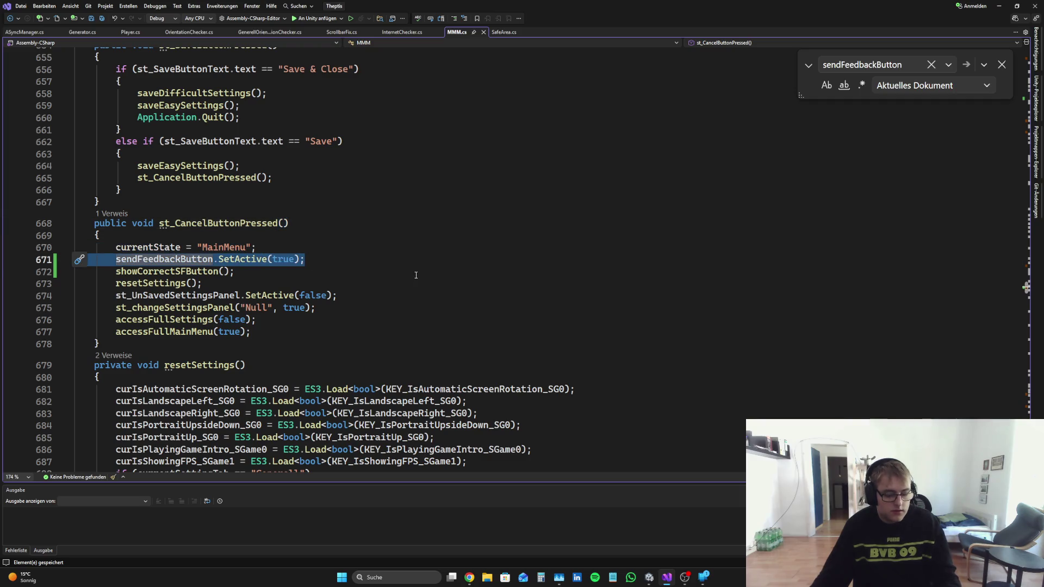
{"action": "key", "text": "BackSpace"}
{"action": "key", "text": "BackSpace"}
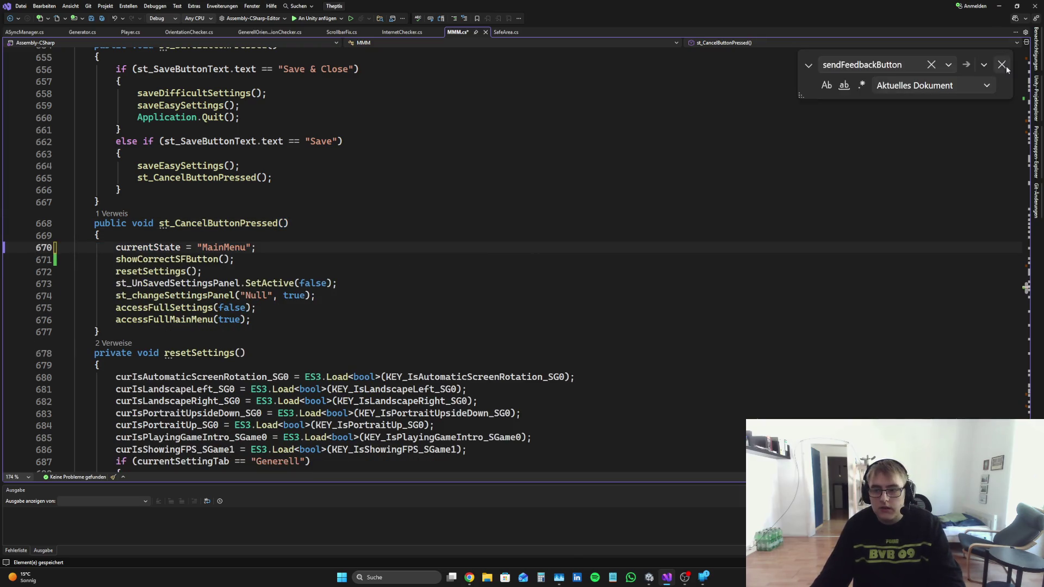
{"action": "scroll", "coordinate": [1026, 287], "scroll_direction": "down", "scroll_amount": 20}
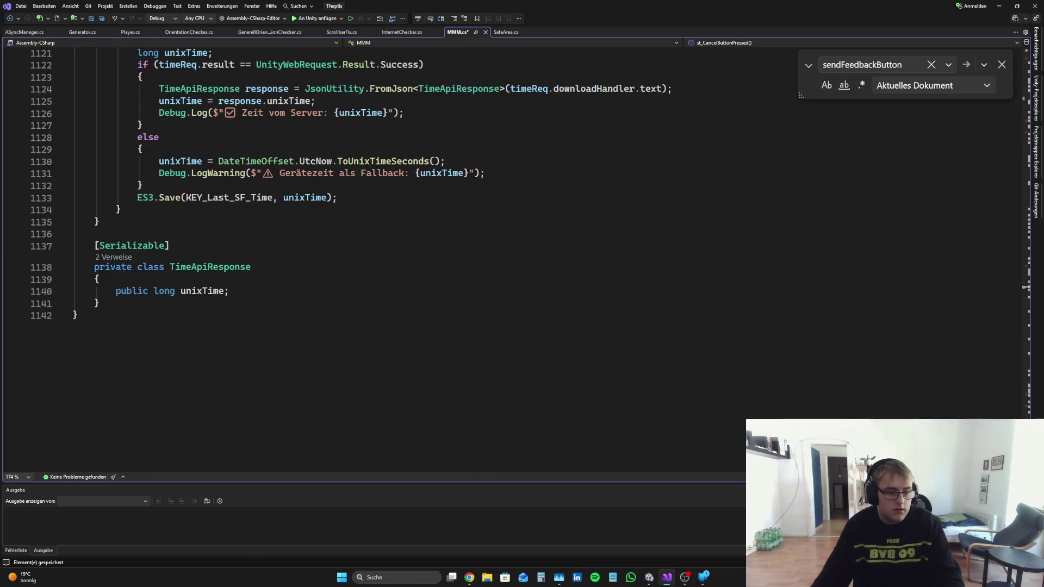
{"action": "scroll", "coordinate": [1026, 287], "scroll_direction": "up", "scroll_amount": 9}
{"action": "left_click", "coordinate": [219, 300]}
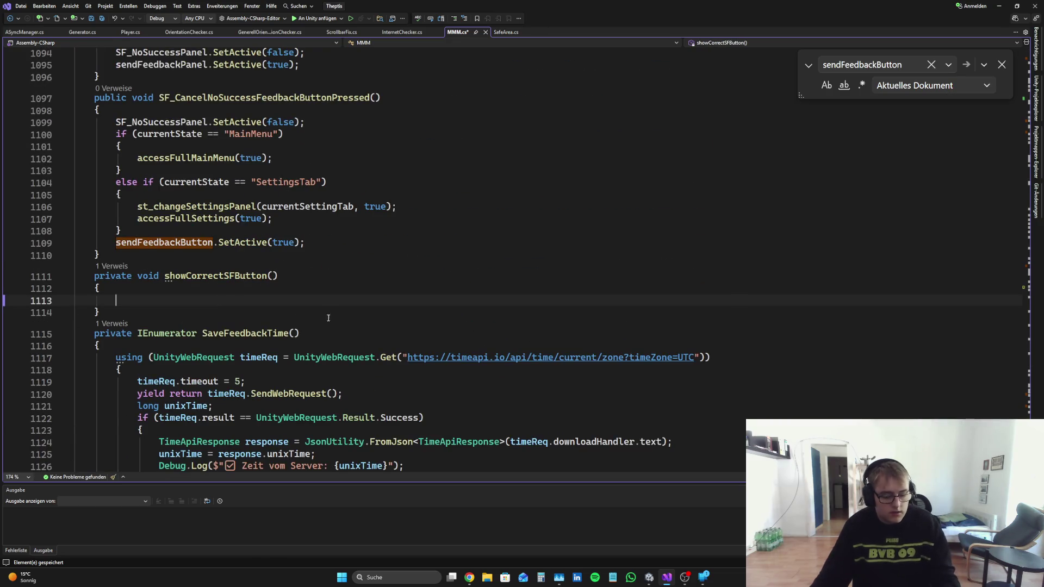
{"action": "key", "text": "ctrl+v"}
{"action": "key", "text": "ctrl+s"}
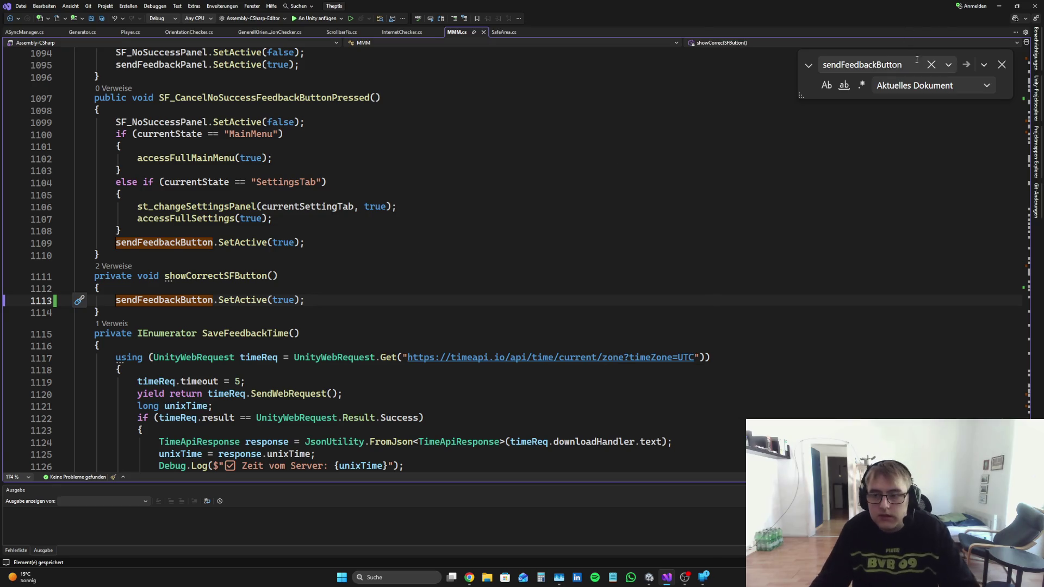
Step: Replace the sendFeedbackButton enable line near line 975 with showCorrectSFButton();
{"action": "left_click", "coordinate": [917, 59]}
{"action": "key", "text": "Return"}
{"action": "key", "text": "Return"}
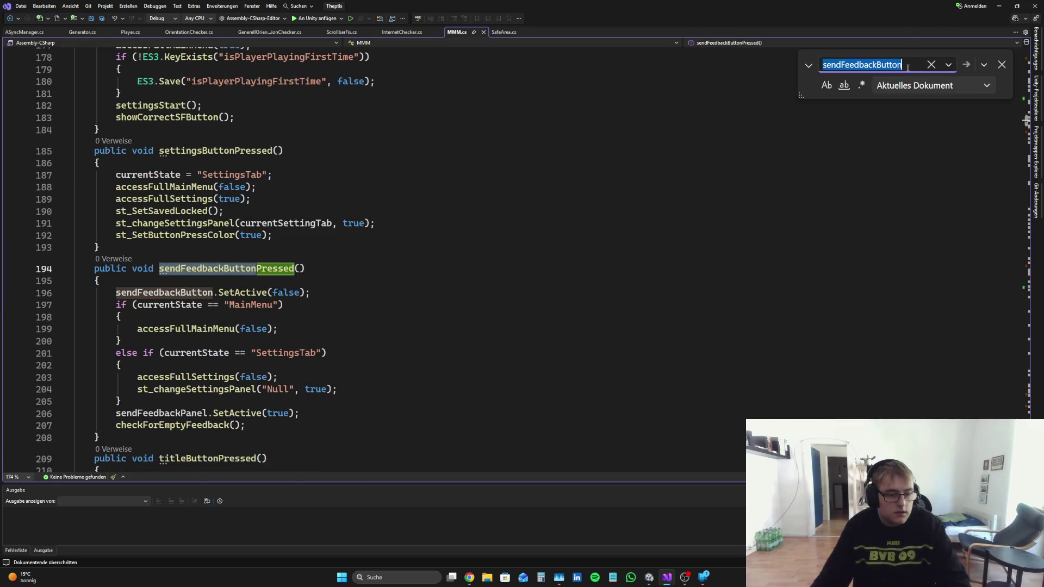
{"action": "key", "text": "Return"}
{"action": "key", "text": "Return"}
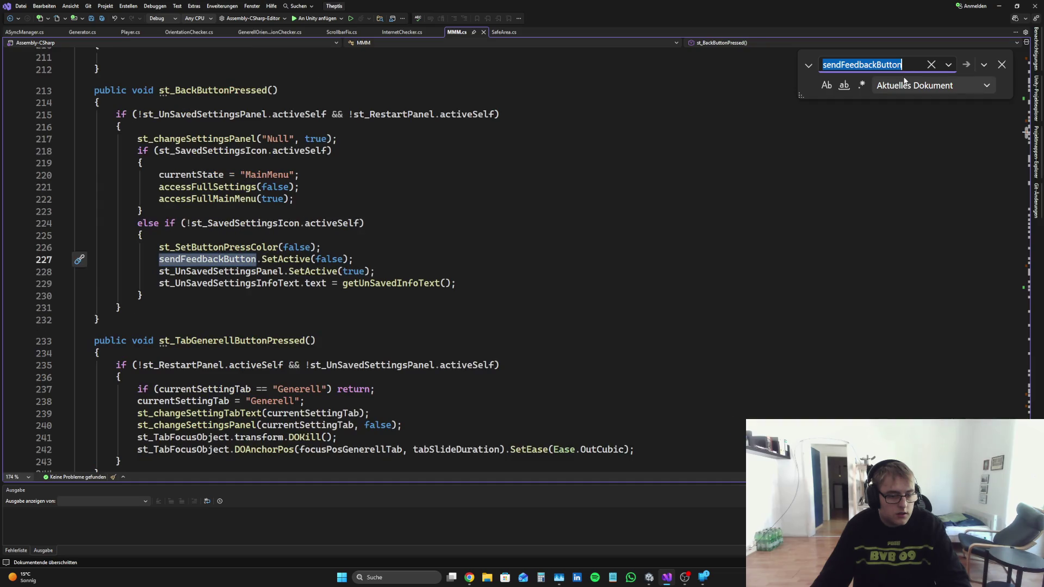
{"action": "key", "text": "Return"}
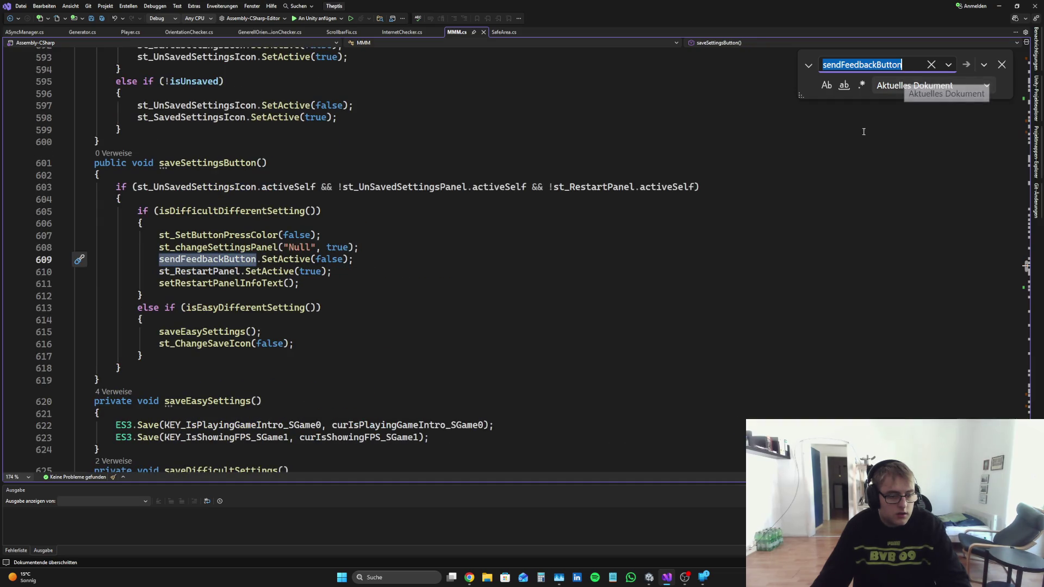
{"action": "key", "text": "Return"}
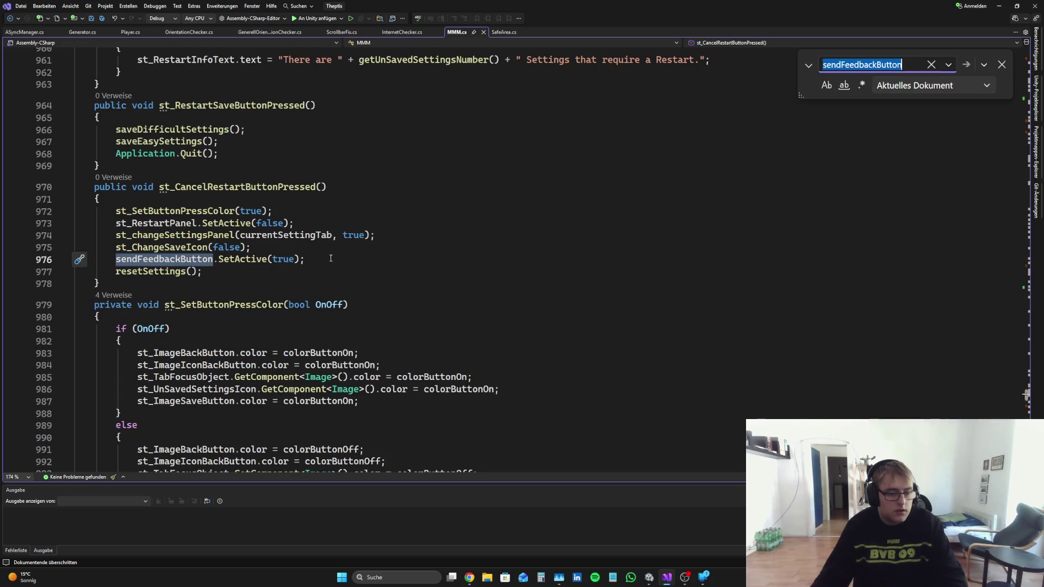
{"action": "triple_click", "coordinate": [331, 258]}
{"action": "key", "text": "BackSpace"}
{"action": "key", "text": "BackSpace"}
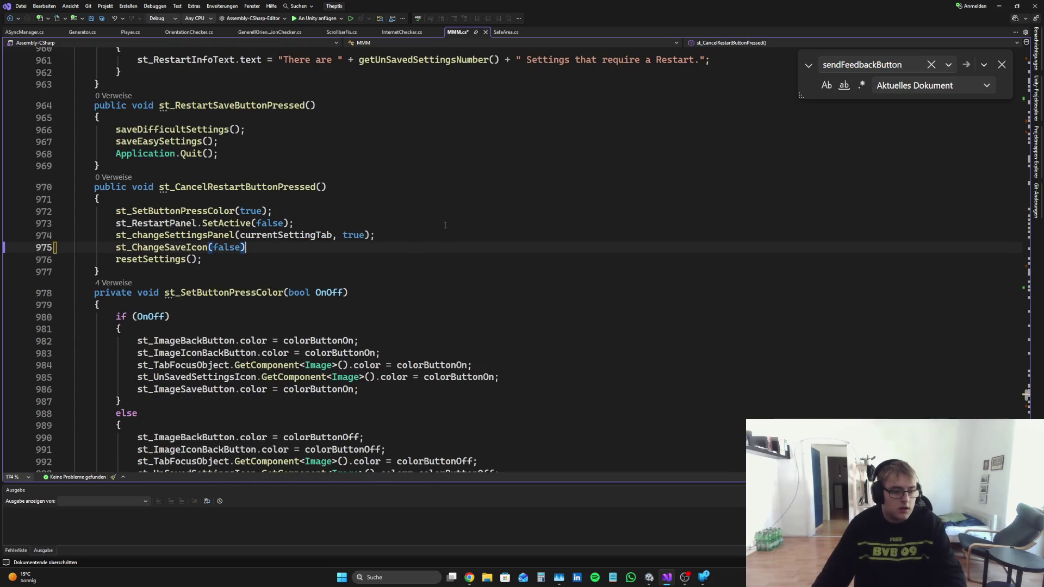
{"action": "type", "text": ";"}
{"action": "key", "text": "Return"}
{"action": "type", "text": "show"}
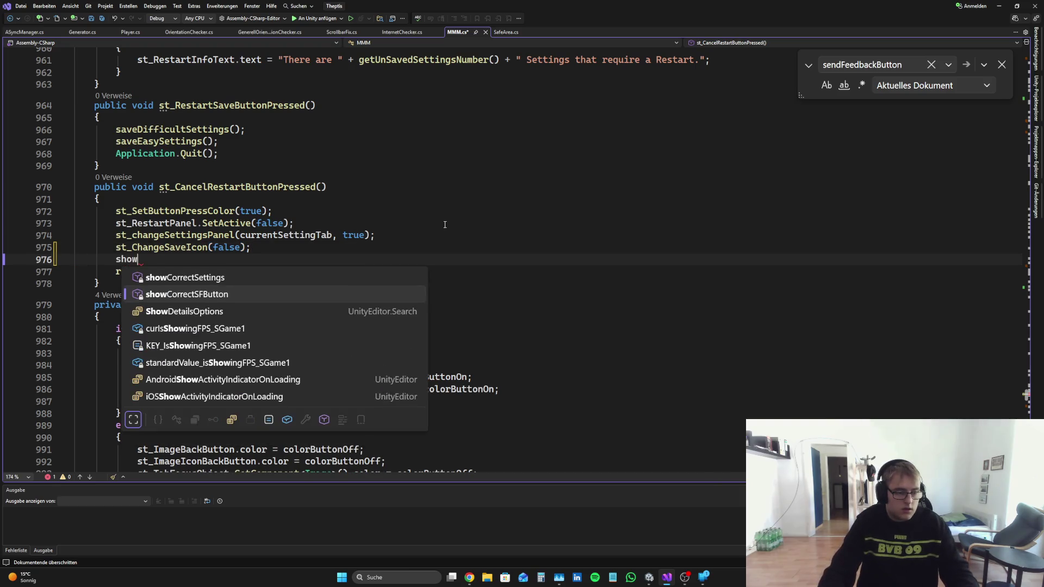
{"action": "key", "text": "Tab"}
{"action": "type", "text": "();"}
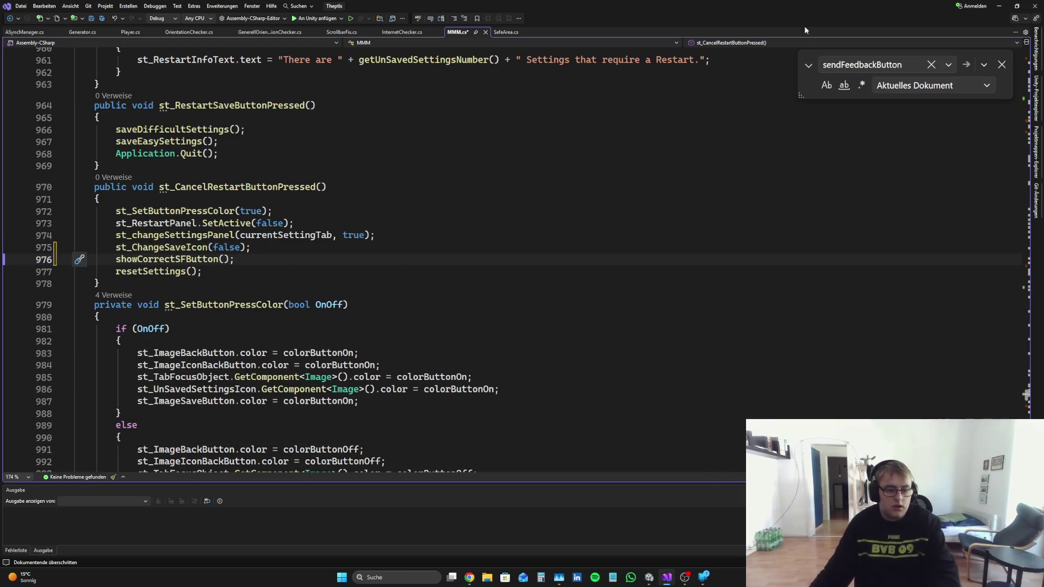
Step: Swap the calls on lines 1010 and 1090 for showCorrectSFButton() and check for remaining matches
{"action": "key", "text": "ctrl+f"}
{"action": "key", "text": "Return"}
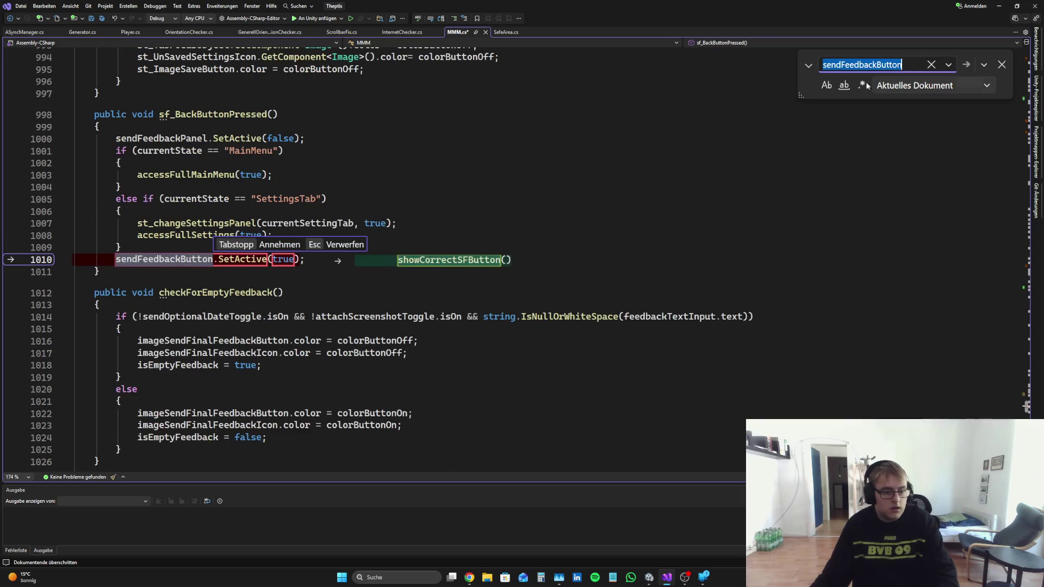
{"action": "left_click", "coordinate": [320, 259]}
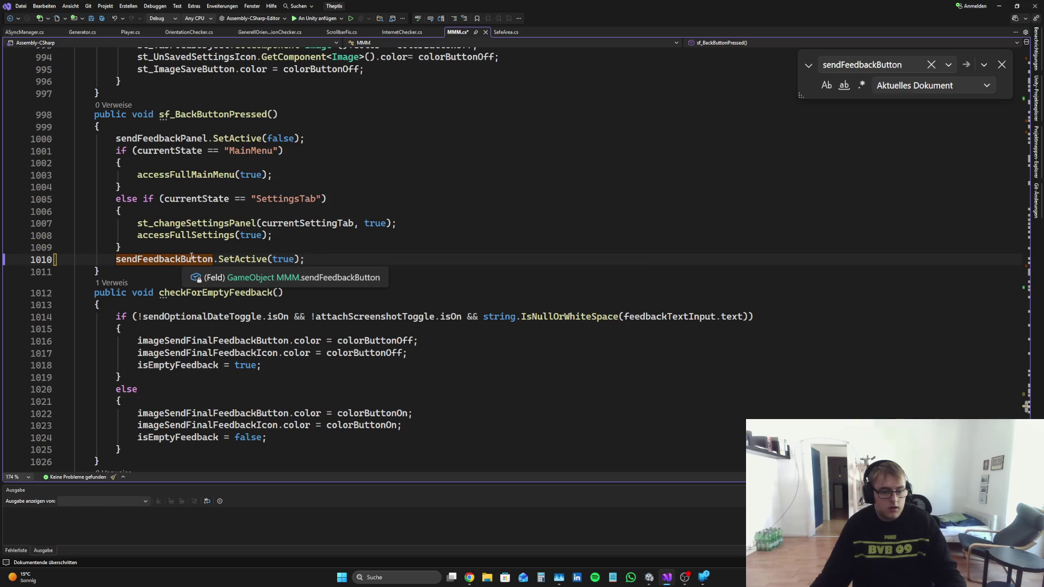
{"action": "key", "text": "Tab"}
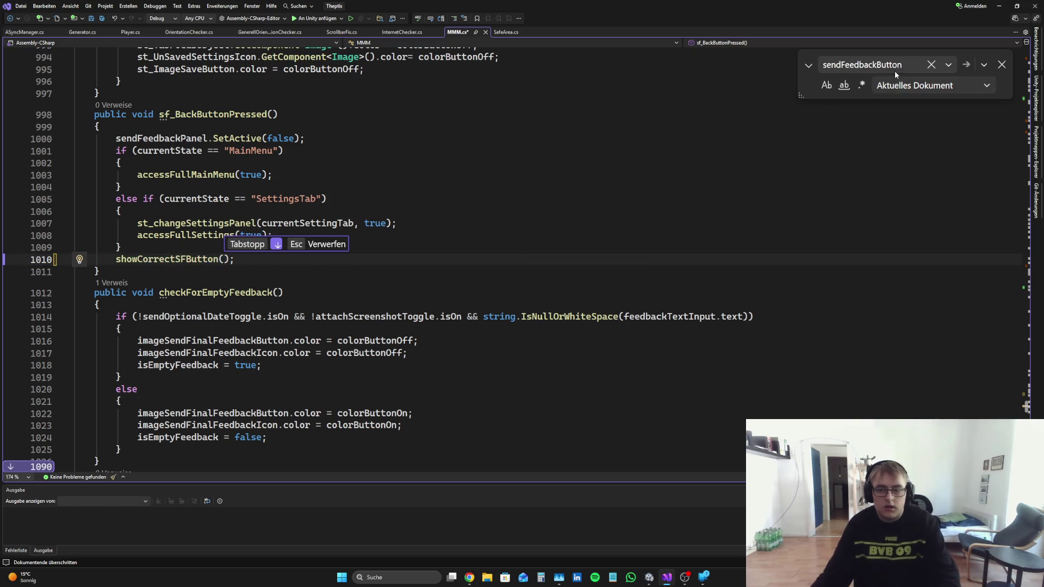
{"action": "left_click", "coordinate": [909, 64]}
{"action": "key", "text": "Return"}
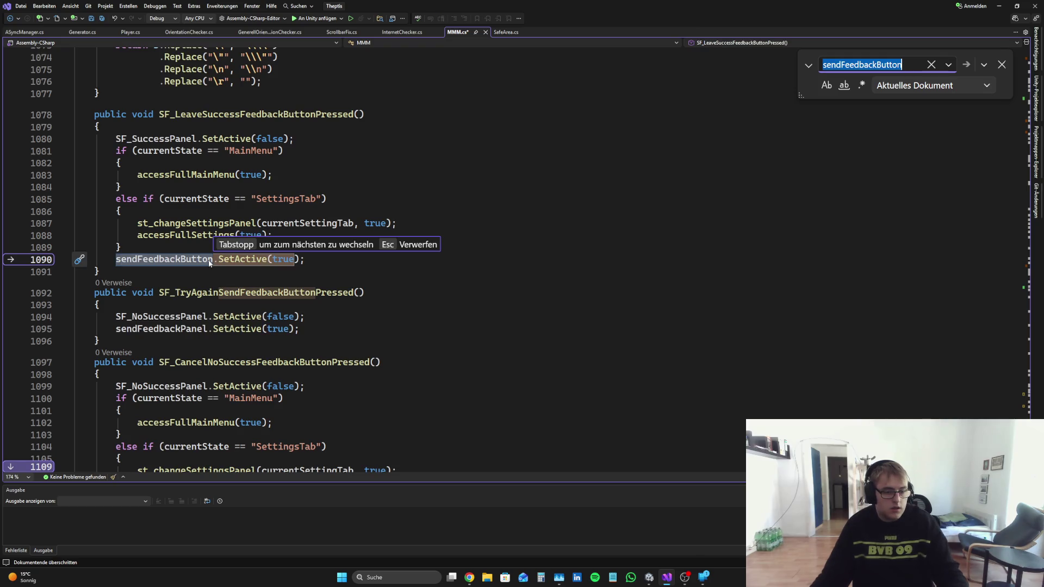
{"action": "key", "text": "Tab"}
{"action": "key", "text": "Tab"}
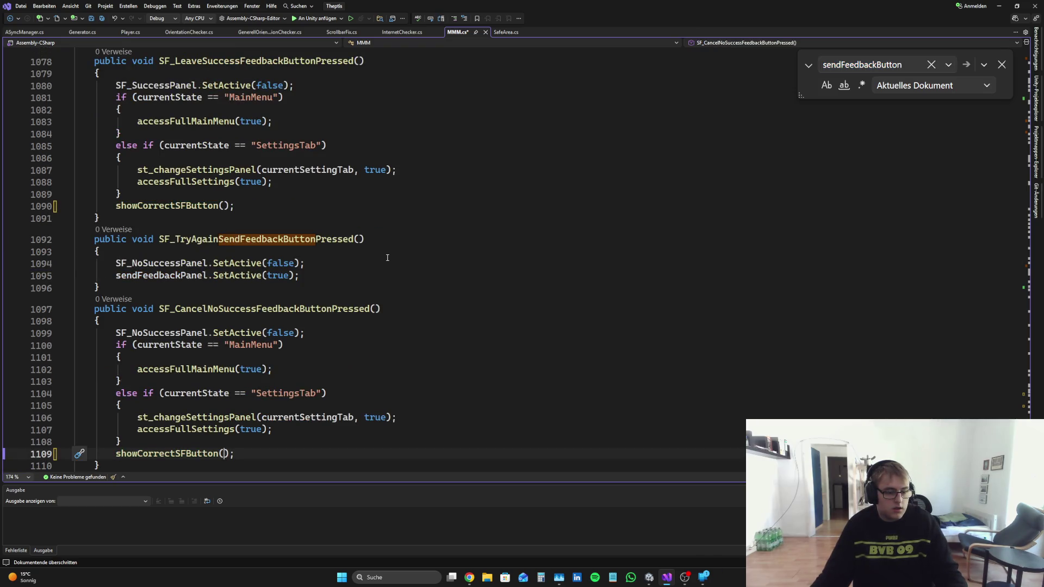
{"action": "scroll", "coordinate": [386, 259], "scroll_direction": "down", "scroll_amount": 8}
{"action": "left_click", "coordinate": [834, 64]}
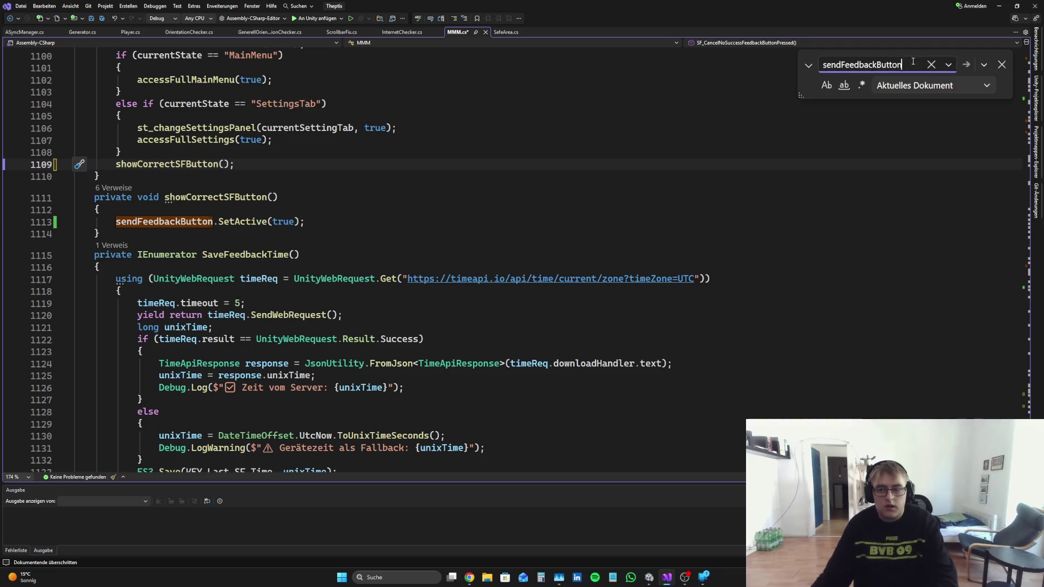
{"action": "key", "text": "Return"}
{"action": "key", "text": "Return"}
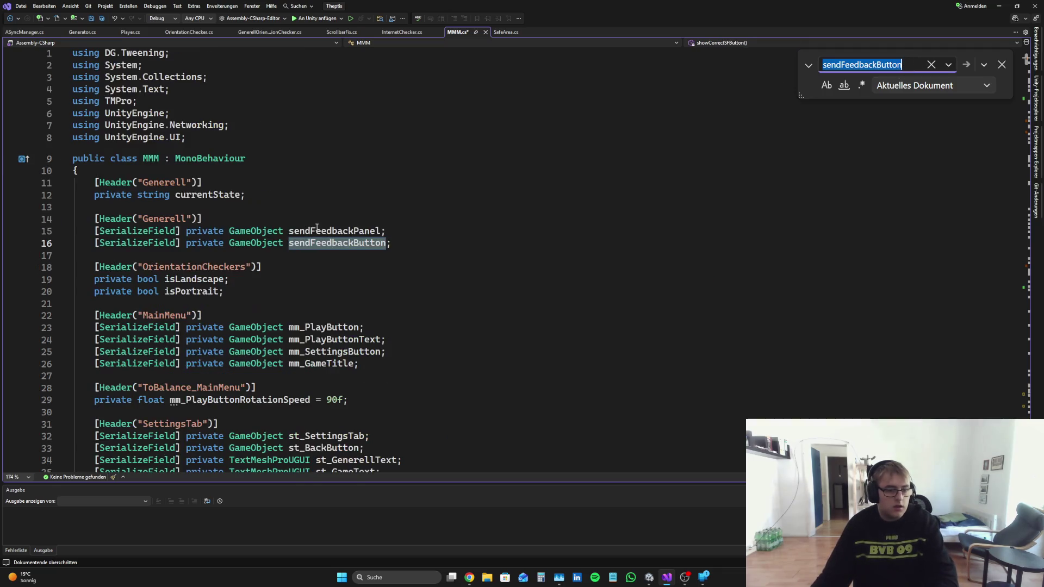
{"action": "left_click", "coordinate": [1001, 64]}
Step: Save MMM.cs and review the SaveFeedbackTime coroutine down to its closing brace
{"action": "key", "text": "ctrl+s"}
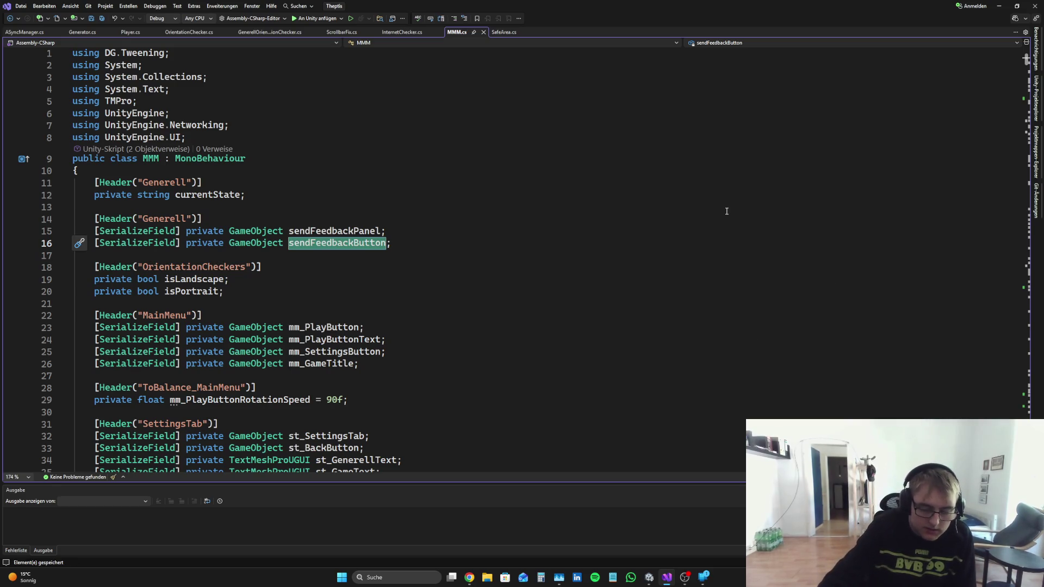
{"action": "scroll", "coordinate": [624, 148], "scroll_direction": "down", "scroll_amount": 8}
{"action": "scroll", "coordinate": [624, 148], "scroll_direction": "down", "scroll_amount": 10}
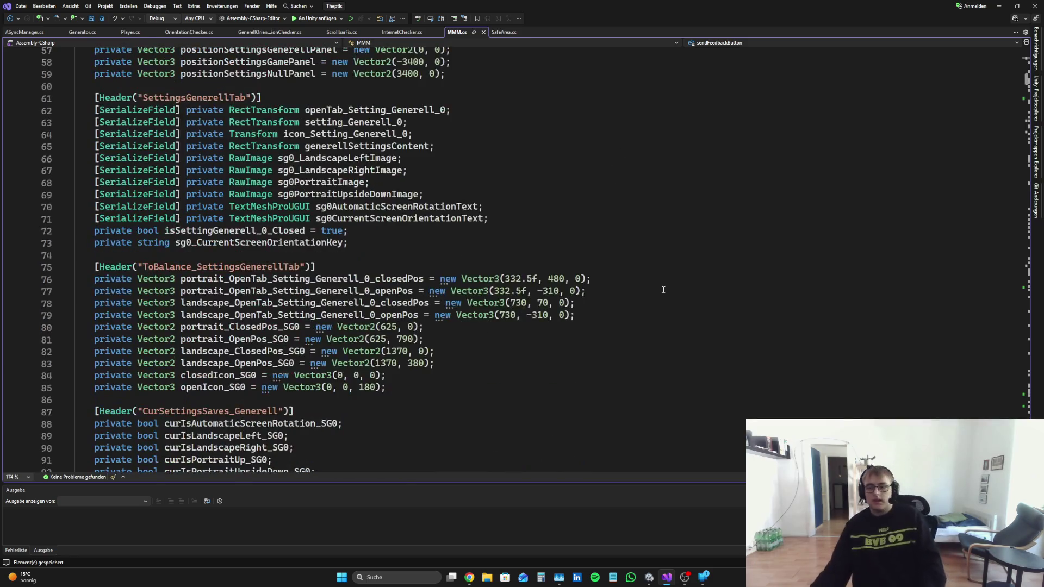
{"action": "mouse_move", "coordinate": [1027, 67]}
{"action": "left_mouse_down"}
{"action": "mouse_move", "coordinate": [1014, 346]}
{"action": "mouse_move", "coordinate": [1024, 469]}
{"action": "mouse_move", "coordinate": [1025, 454]}
{"action": "left_mouse_up"}
{"action": "scroll", "coordinate": [313, 206], "scroll_direction": "up", "scroll_amount": 2}
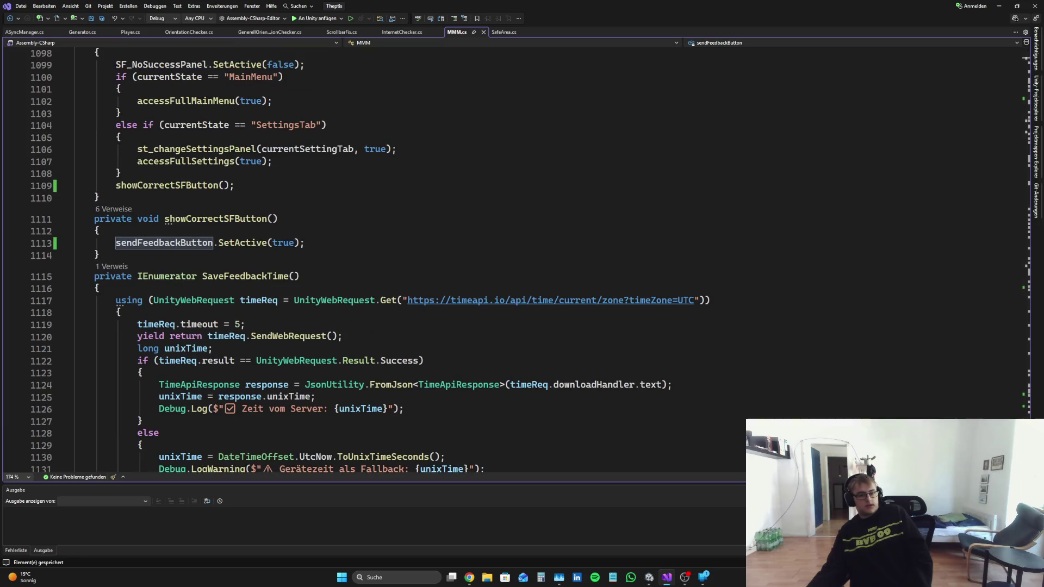
{"action": "scroll", "coordinate": [313, 207], "scroll_direction": "down", "scroll_amount": 1}
{"action": "left_click", "coordinate": [313, 206]}
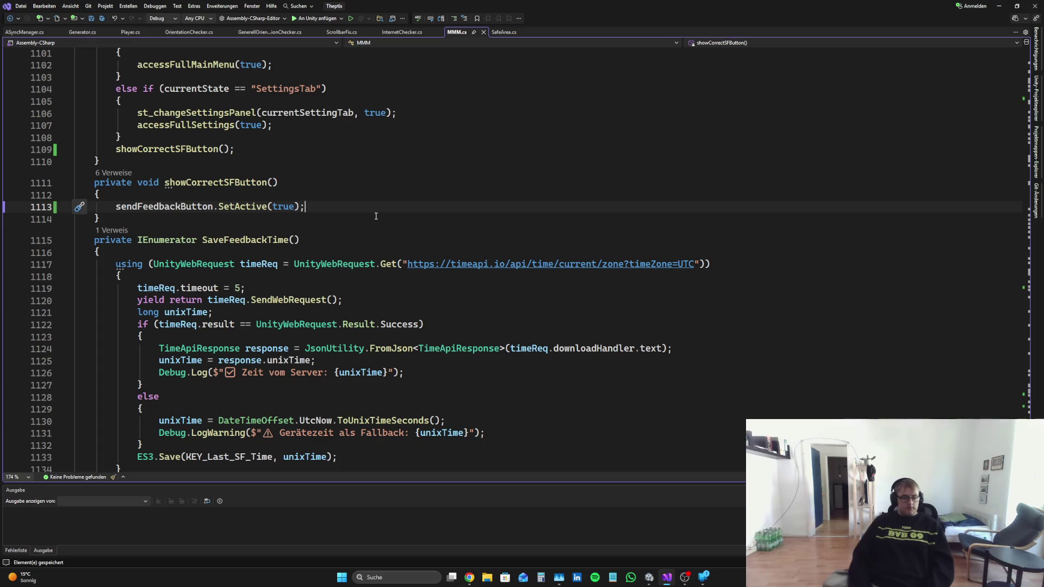
{"action": "scroll", "coordinate": [386, 186], "scroll_direction": "down", "scroll_amount": 4}
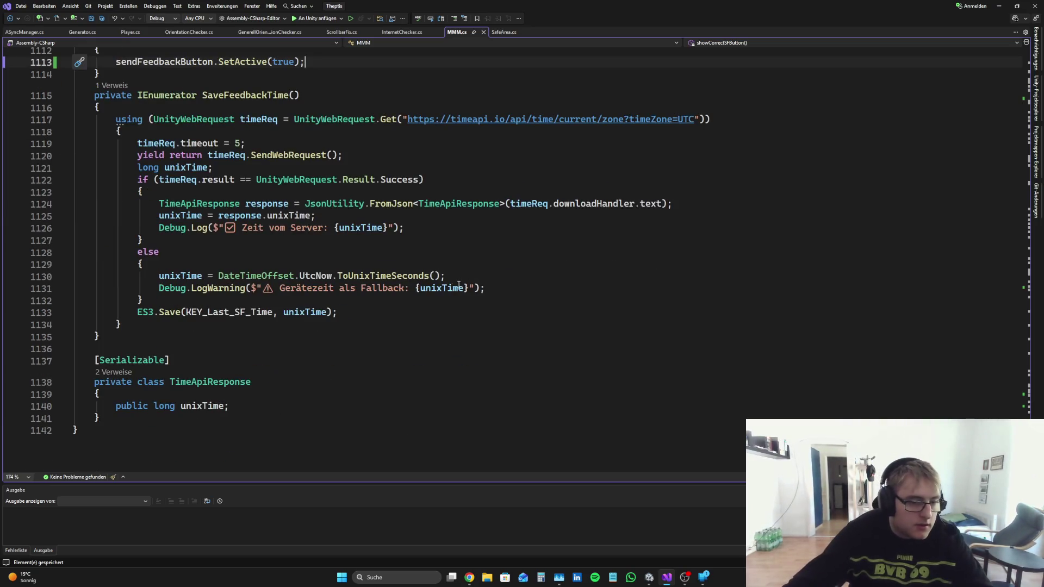
{"action": "scroll", "coordinate": [272, 272], "scroll_direction": "up", "scroll_amount": 2}
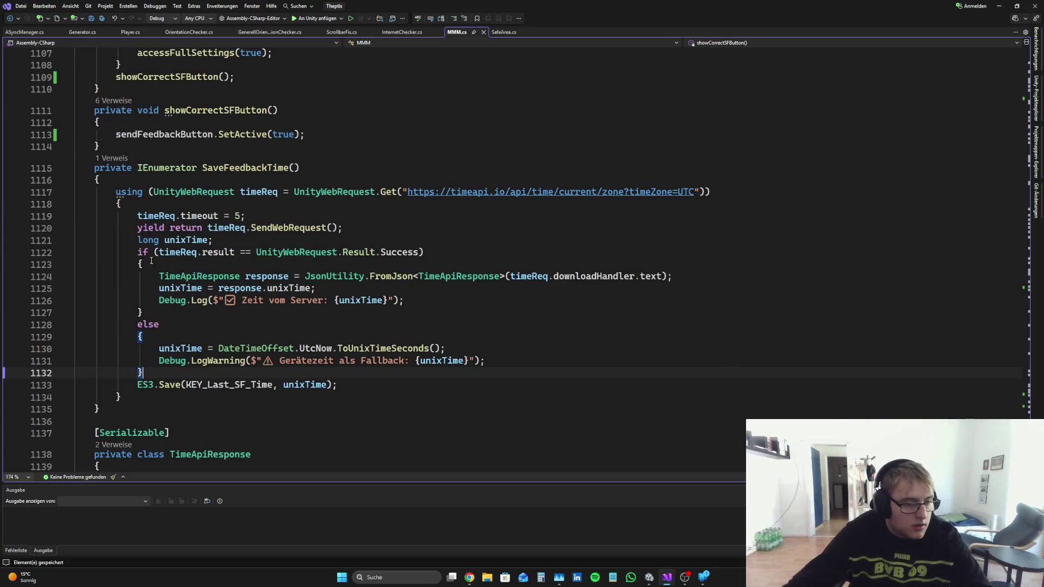
{"action": "left_click", "coordinate": [160, 325]}
{"action": "left_click", "coordinate": [142, 373]}
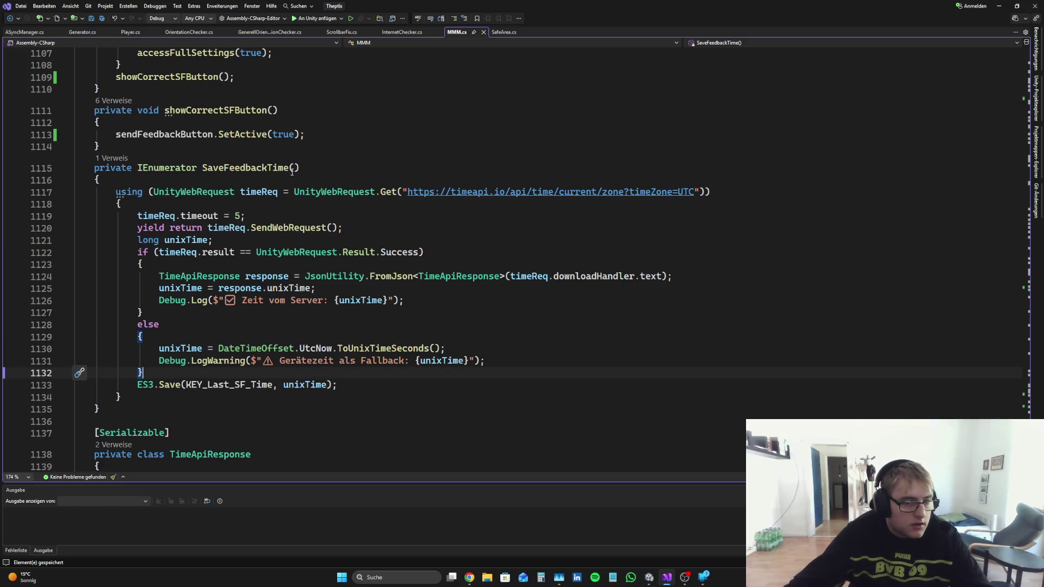
Step: Rename SaveFeedbackTime to GetCurrentTime everywhere, save, and select the whole method
{"action": "left_click", "coordinate": [247, 168]}
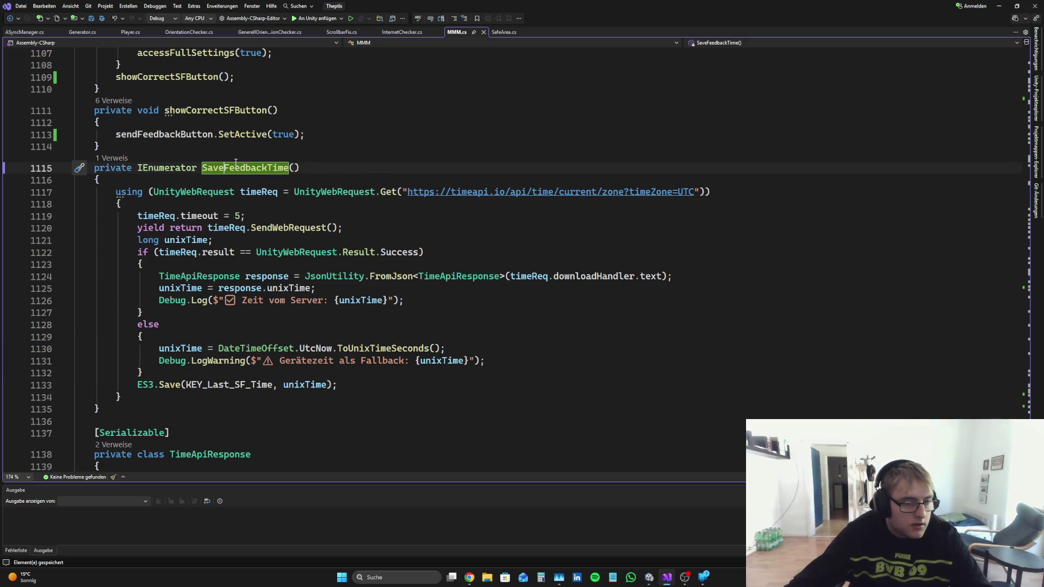
{"action": "key", "text": "BackSpace"}
{"action": "key", "text": "BackSpace"}
{"action": "key", "text": "BackSpace"}
{"action": "type", "text": "Get"}
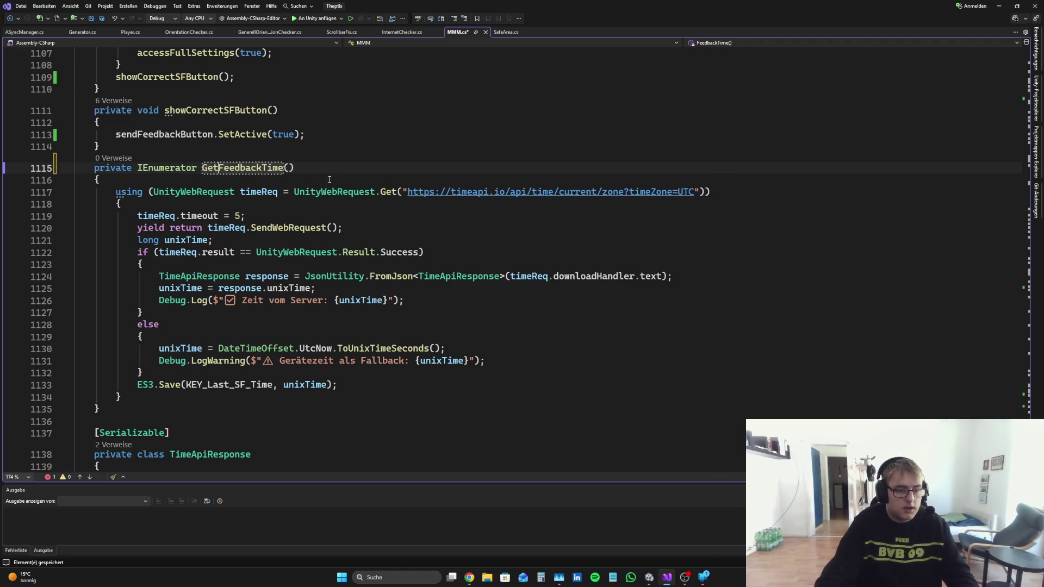
{"action": "key", "text": "ctrl+r"}
{"action": "key", "text": "ctrl+r"}
{"action": "key", "text": "Delete"}
{"action": "key", "text": "Delete"}
{"action": "key", "text": "BackSpace"}
{"action": "key", "text": "BackSpace"}
{"action": "key", "text": "BackSpace"}
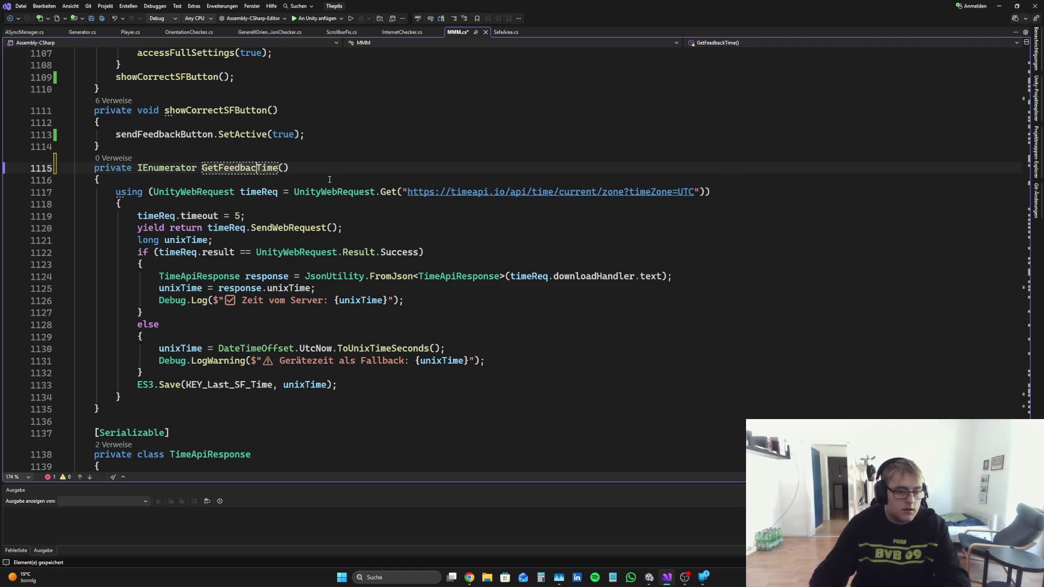
{"action": "type", "text": "Current"}
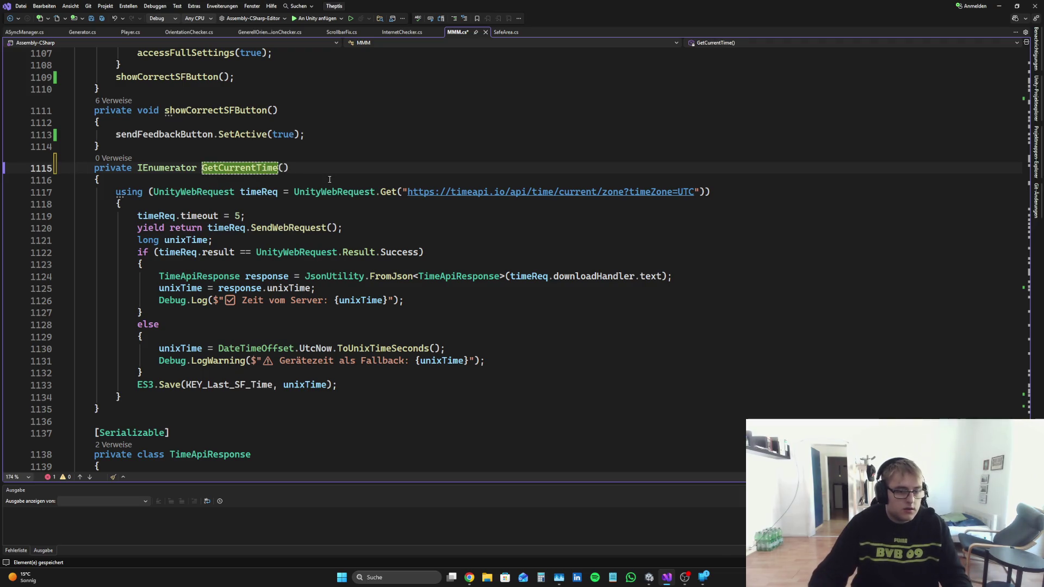
{"action": "key", "text": "ctrl+s"}
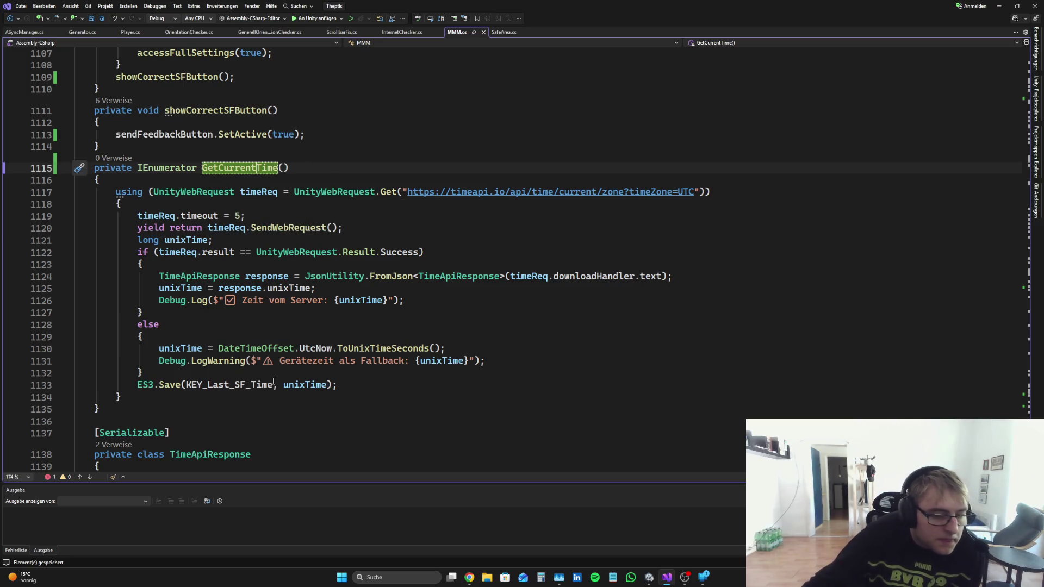
{"action": "left_click", "coordinate": [133, 384]}
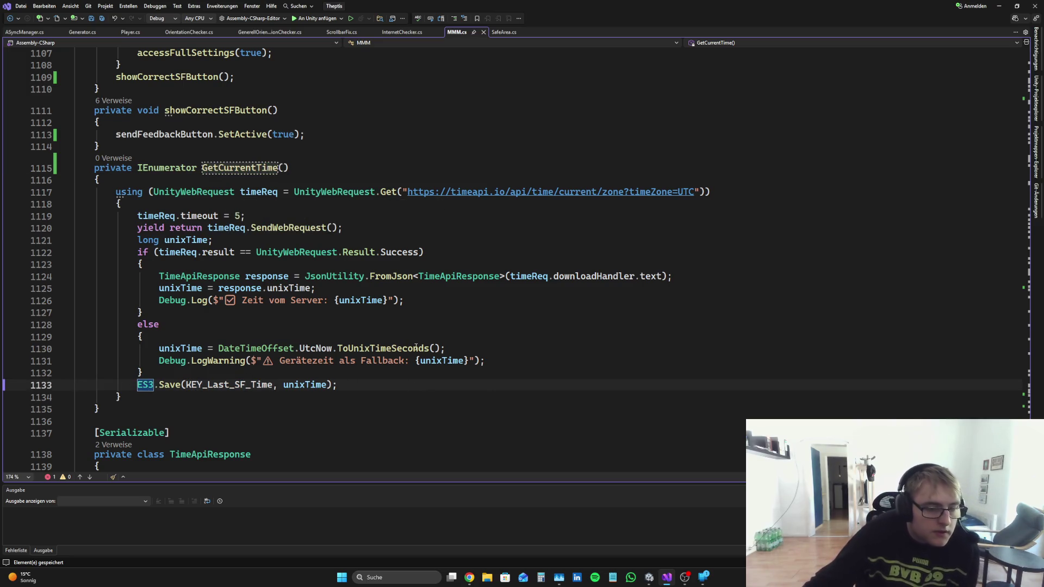
{"action": "mouse_move", "coordinate": [101, 408]}
{"action": "left_mouse_down"}
{"action": "mouse_move", "coordinate": [109, 397]}
{"action": "mouse_move", "coordinate": [77, 167]}
{"action": "left_mouse_up"}
{"action": "key", "text": "ctrl+c"}
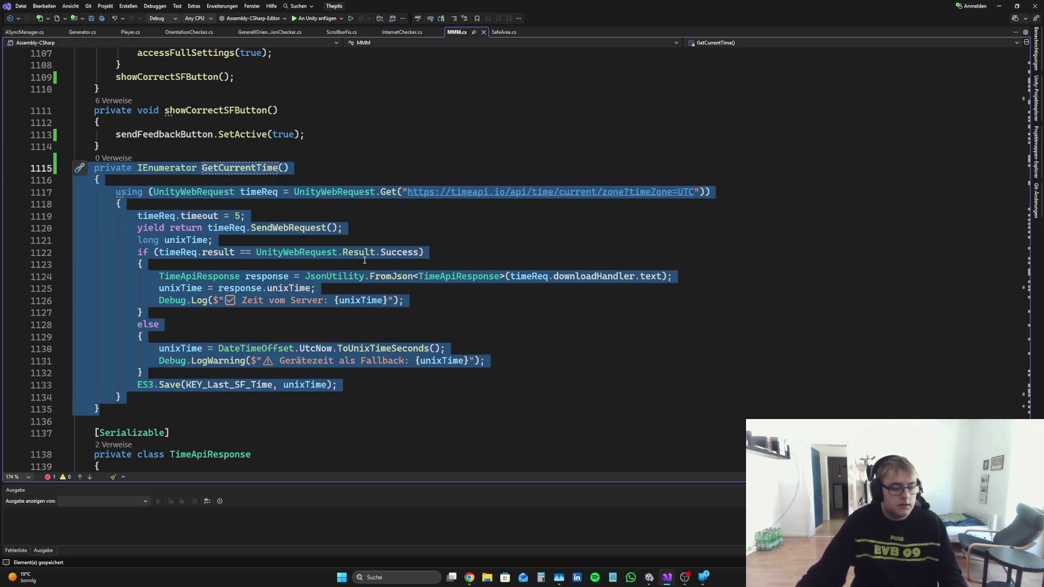
Step: Ask Perplexity, in German, to generalize the pasted method so it simply returns the current time
{"action": "left_click", "coordinate": [469, 578]}
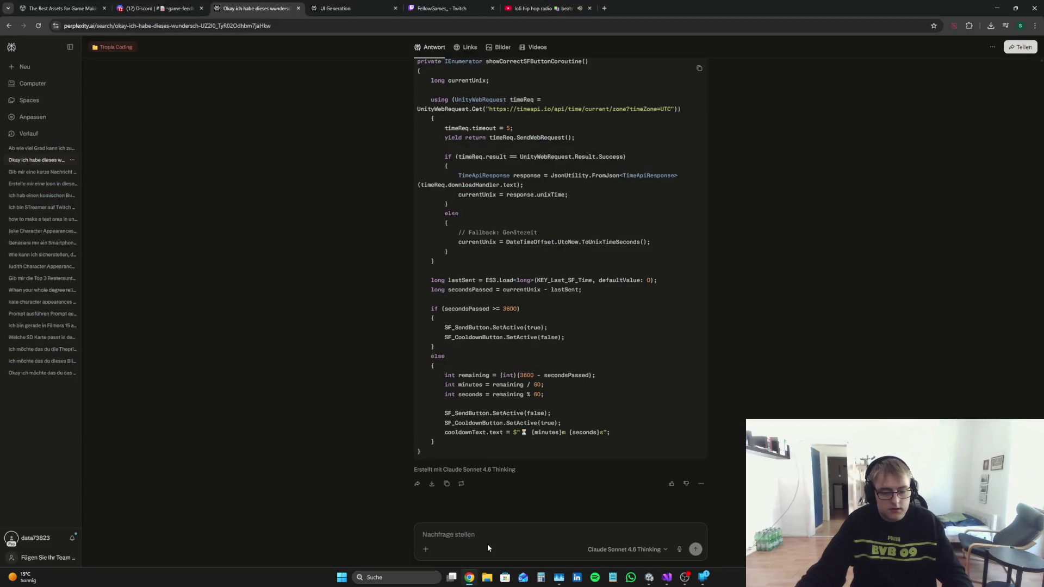
{"action": "type", "text": "Ich möchte diese Methode etw"}
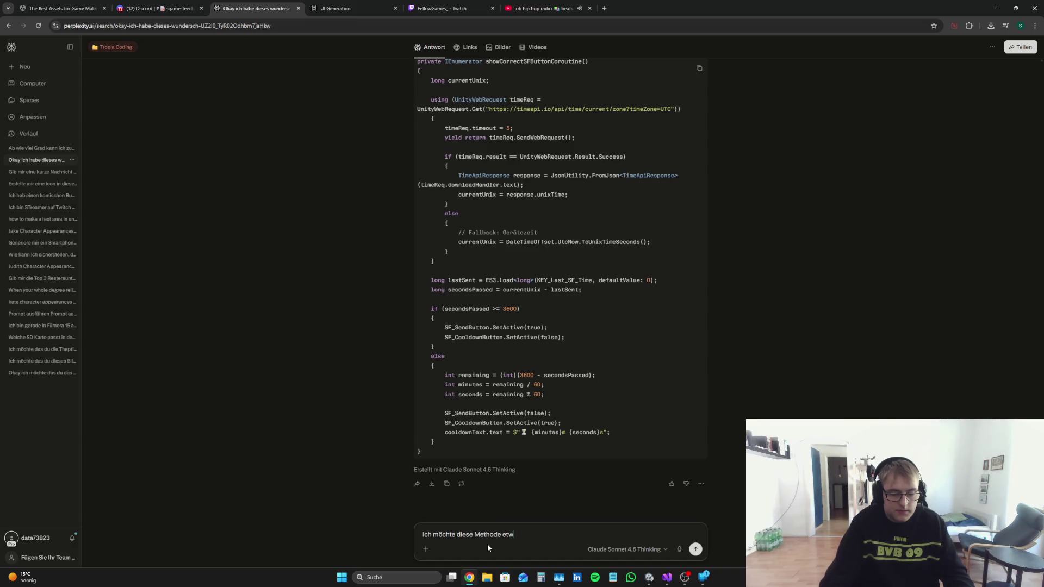
{"action": "type", "text": "as allgemei"}
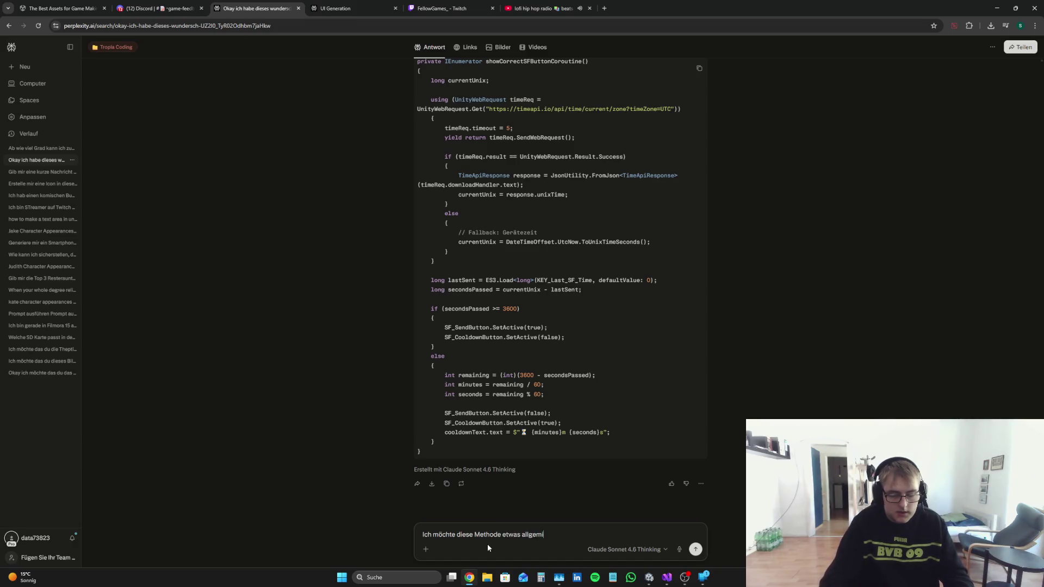
{"action": "type", "text": "ner gest"}
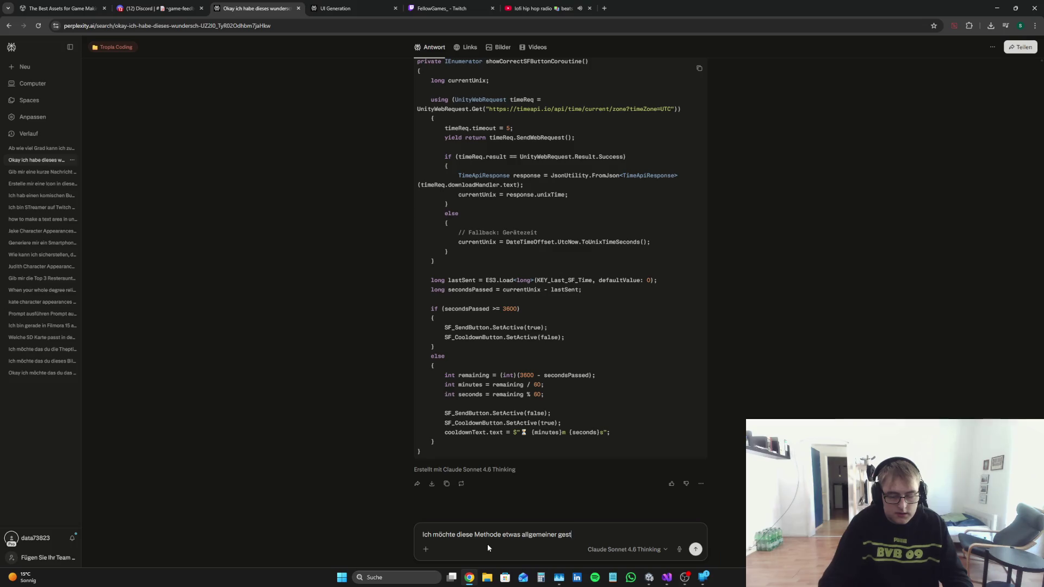
{"action": "type", "text": "alten ich möch"}
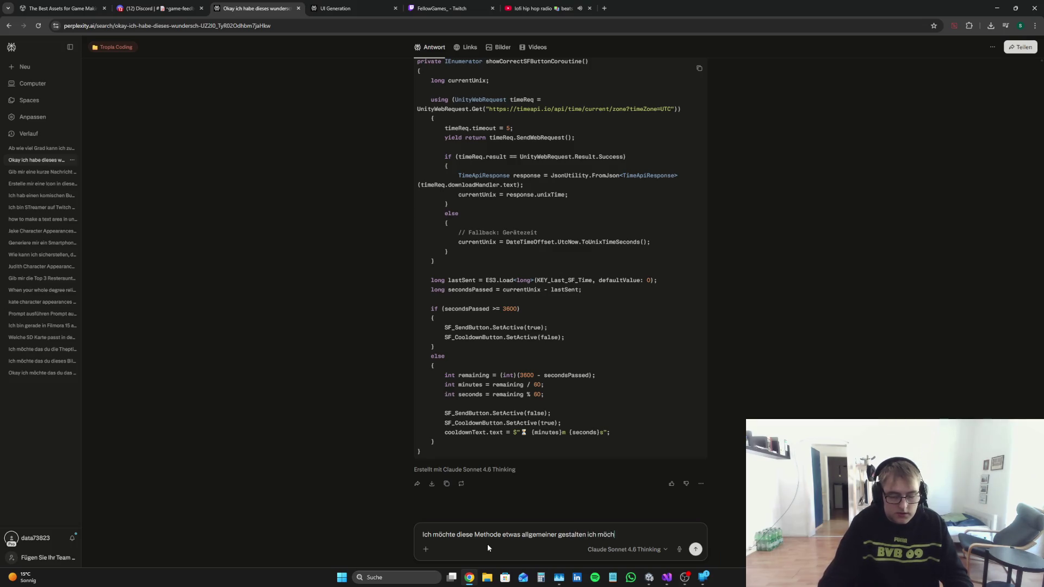
{"action": "type", "text": "te einfach das diese Meth"}
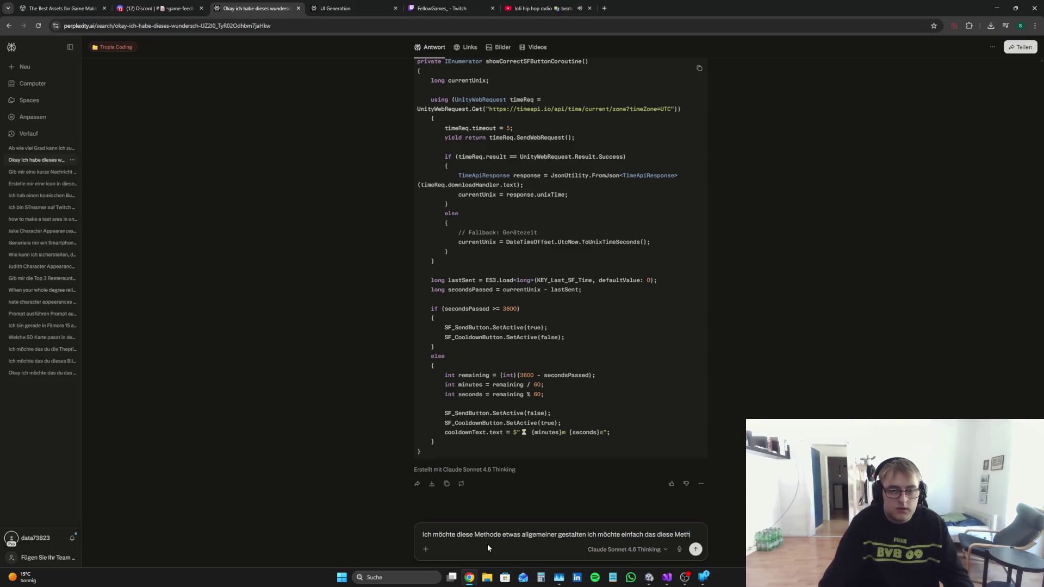
{"action": "type", "text": "ode immer"}
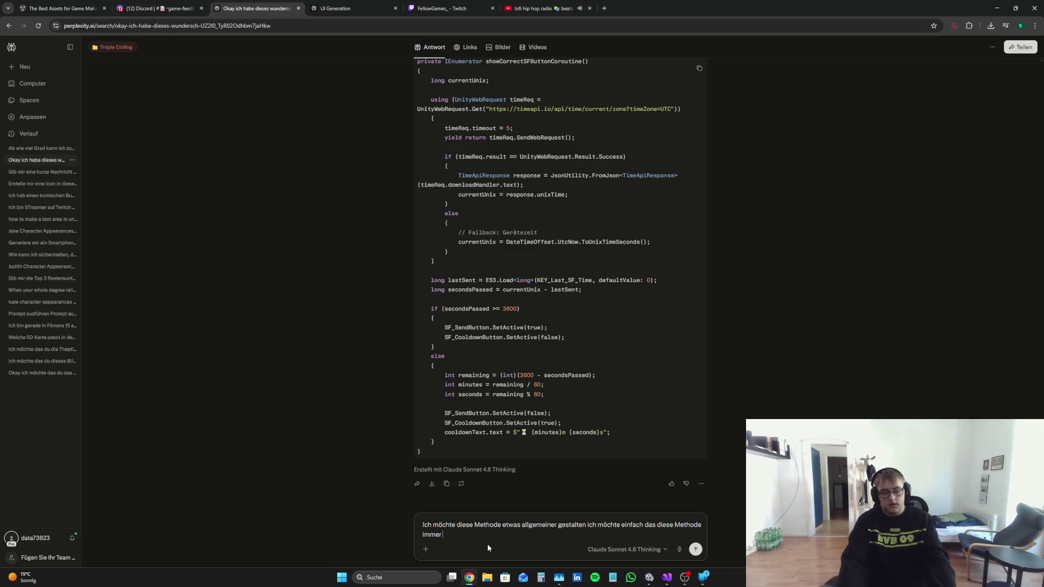
{"action": "type", "text": " die aktuelle Ze"}
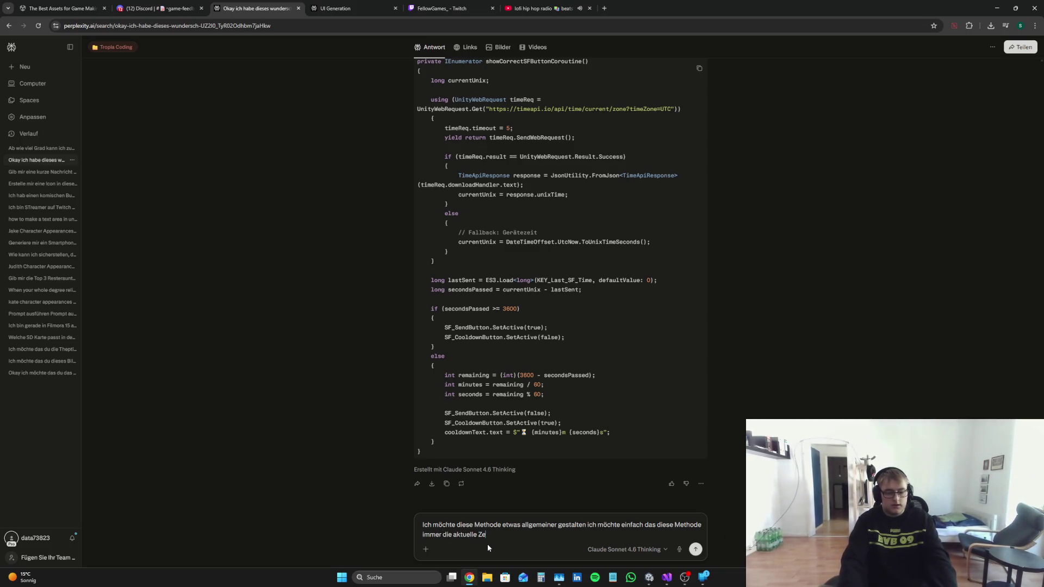
{"action": "type", "text": "it gibt:"}
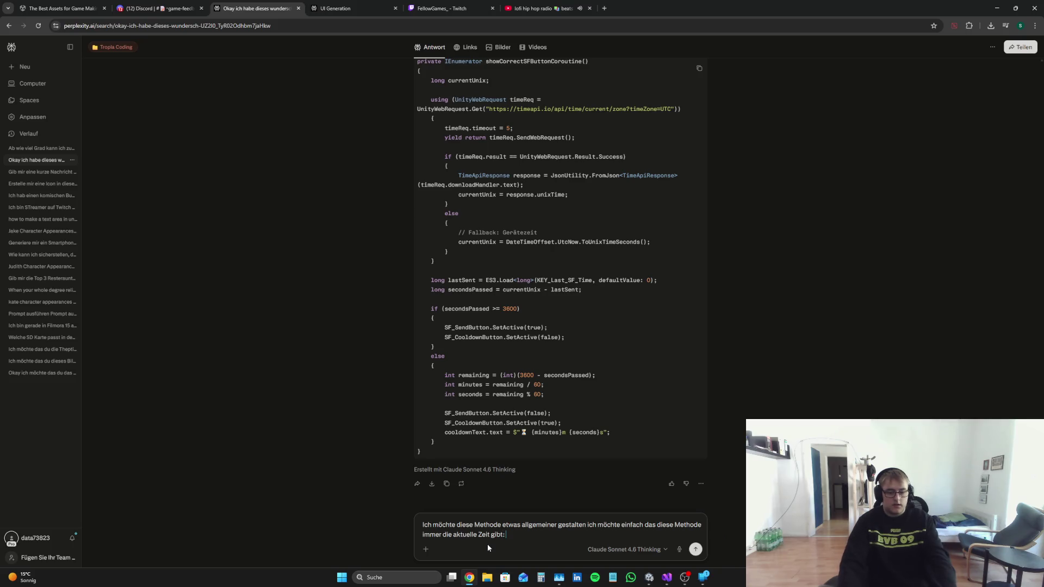
{"action": "key", "text": "ctrl+v"}
{"action": "key", "text": "Return"}
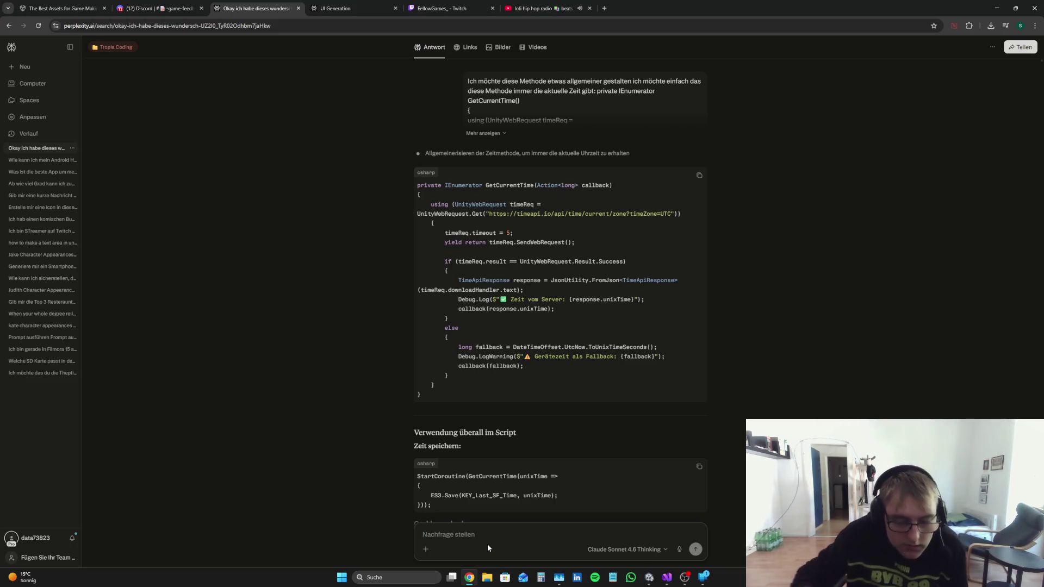
Step: Scroll Perplexity's answer and select the callback-based GetCurrentTime code block
{"action": "scroll", "coordinate": [503, 441], "scroll_direction": "down", "scroll_amount": 3}
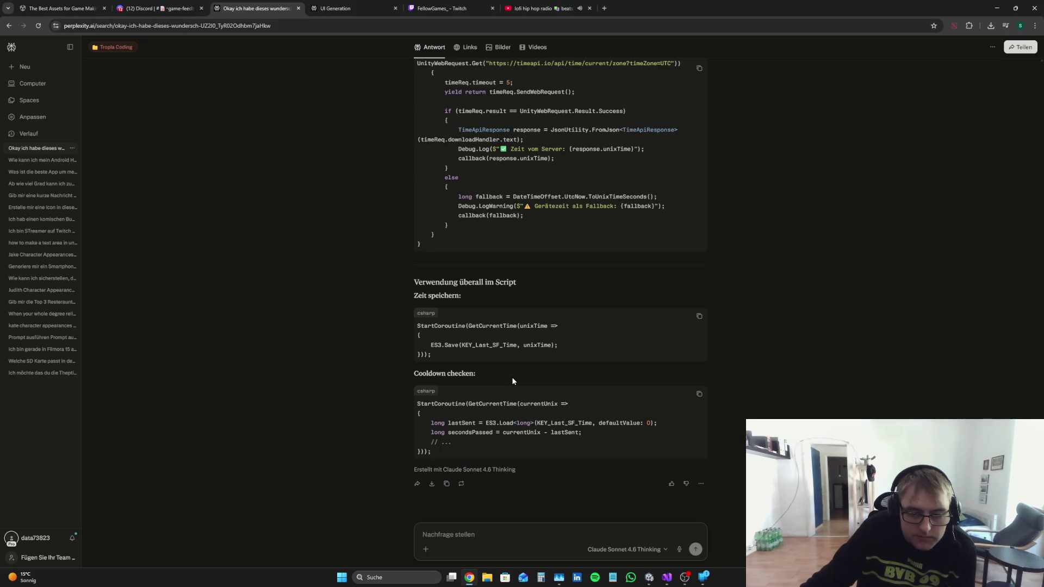
{"action": "scroll", "coordinate": [514, 379], "scroll_direction": "up", "scroll_amount": 2}
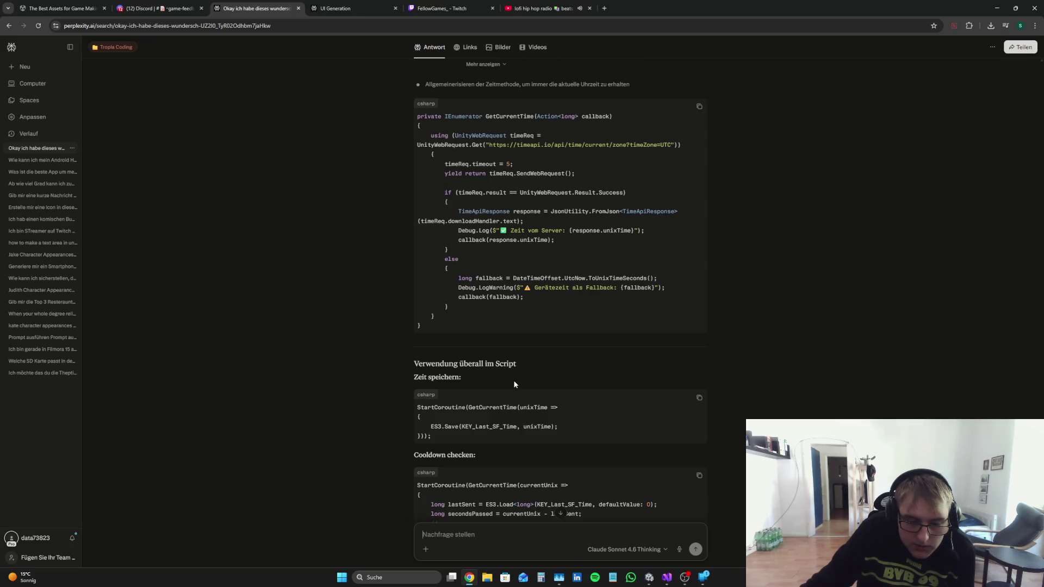
{"action": "scroll", "coordinate": [513, 381], "scroll_direction": "up", "scroll_amount": 1}
{"action": "scroll", "coordinate": [478, 376], "scroll_direction": "down", "scroll_amount": 3}
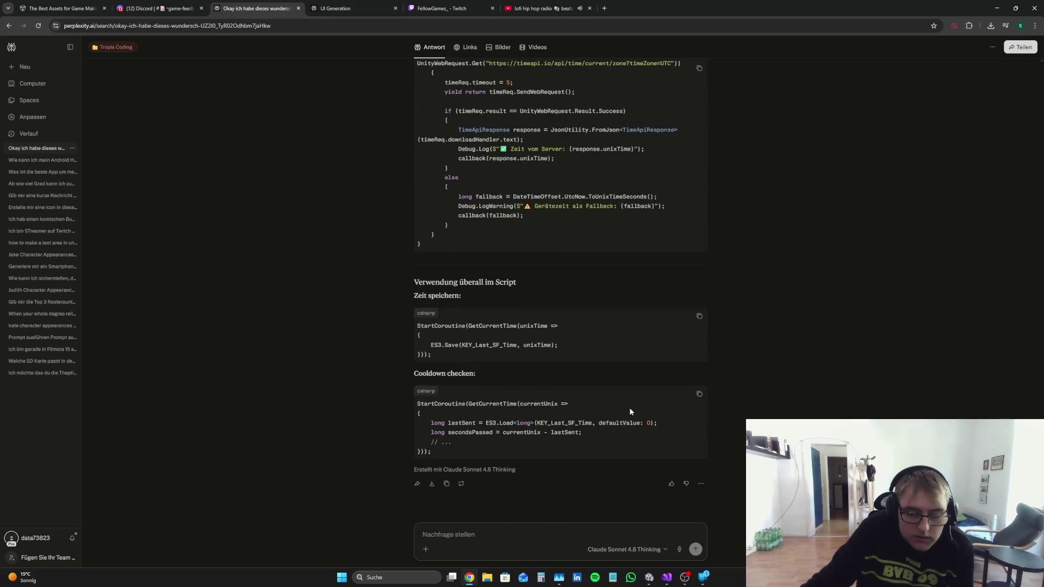
{"action": "scroll", "coordinate": [628, 407], "scroll_direction": "up", "scroll_amount": 3}
{"action": "left_click_drag", "start_coordinate": [451, 366], "coordinate": [374, 159]}
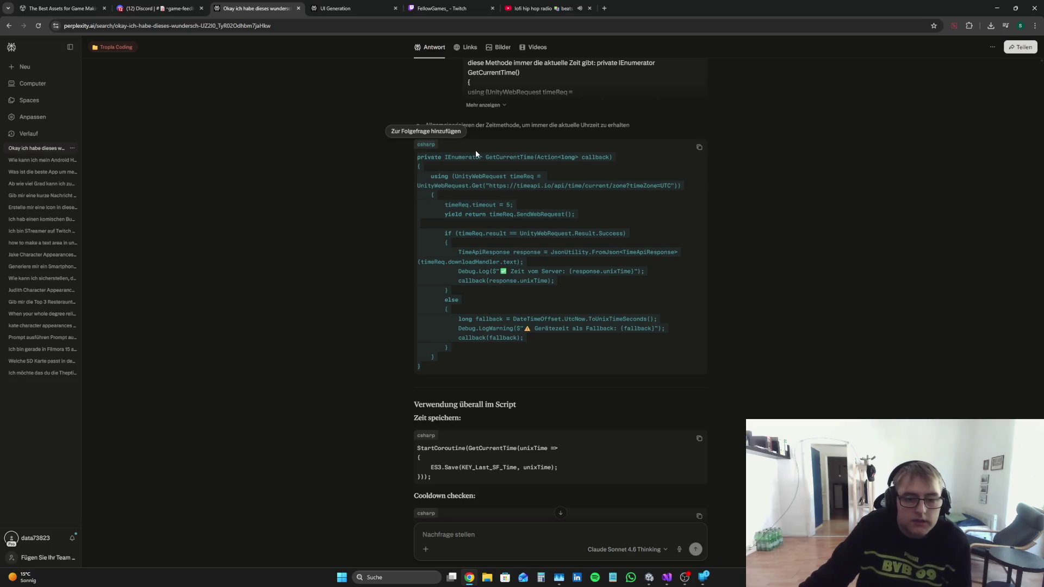
Step: Replace the old GetCurrentTime method in MMM.cs with the pasted callback version
{"action": "left_click", "coordinate": [669, 581]}
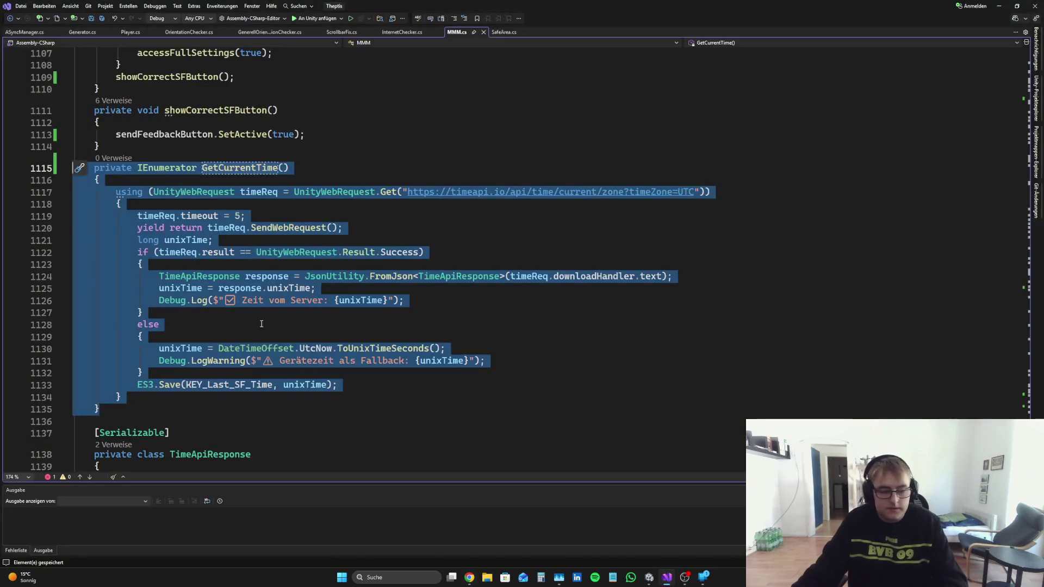
{"action": "left_click", "coordinate": [141, 338]}
{"action": "left_click_drag", "start_coordinate": [125, 414], "coordinate": [10, 169]}
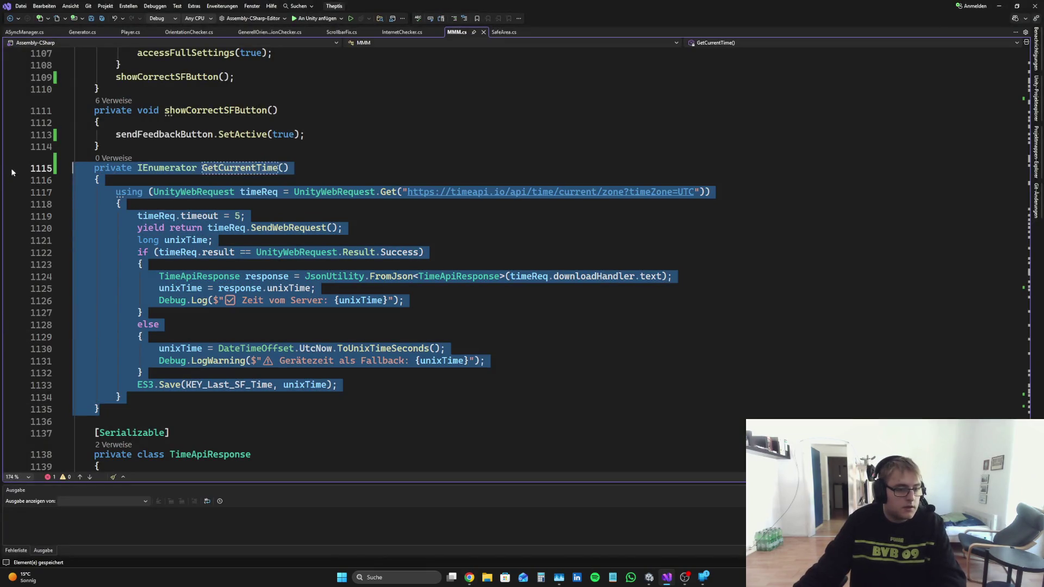
{"action": "key", "text": "Delete"}
{"action": "key", "text": "ctrl+v"}
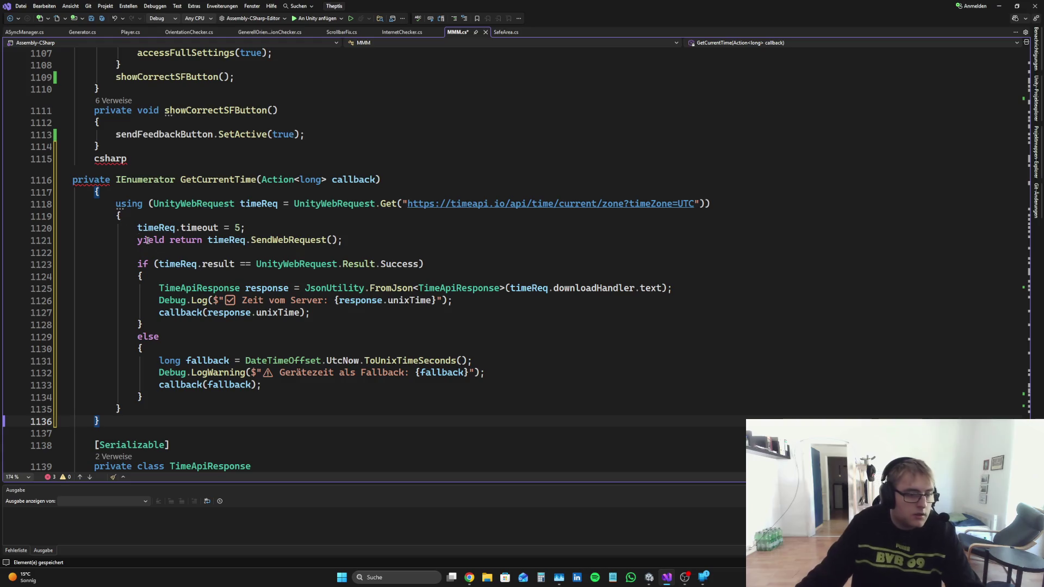
Step: Delete the stray csharp line and the Debug.Log and Debug.LogWarning lines, then save
{"action": "triple_click", "coordinate": [153, 161]}
{"action": "key", "text": "Delete"}
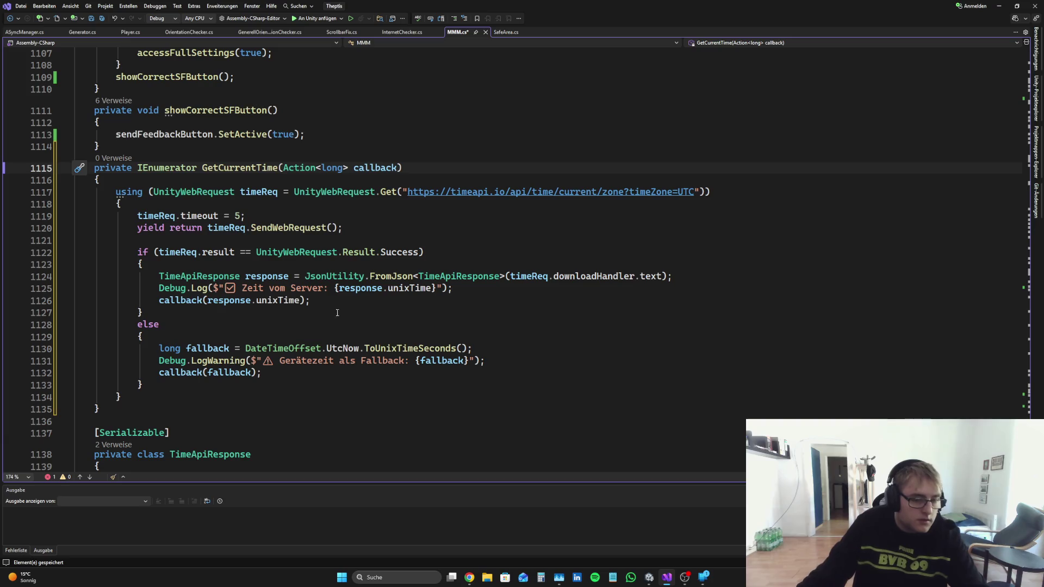
{"action": "left_click", "coordinate": [38, 284]}
{"action": "key", "text": "Delete"}
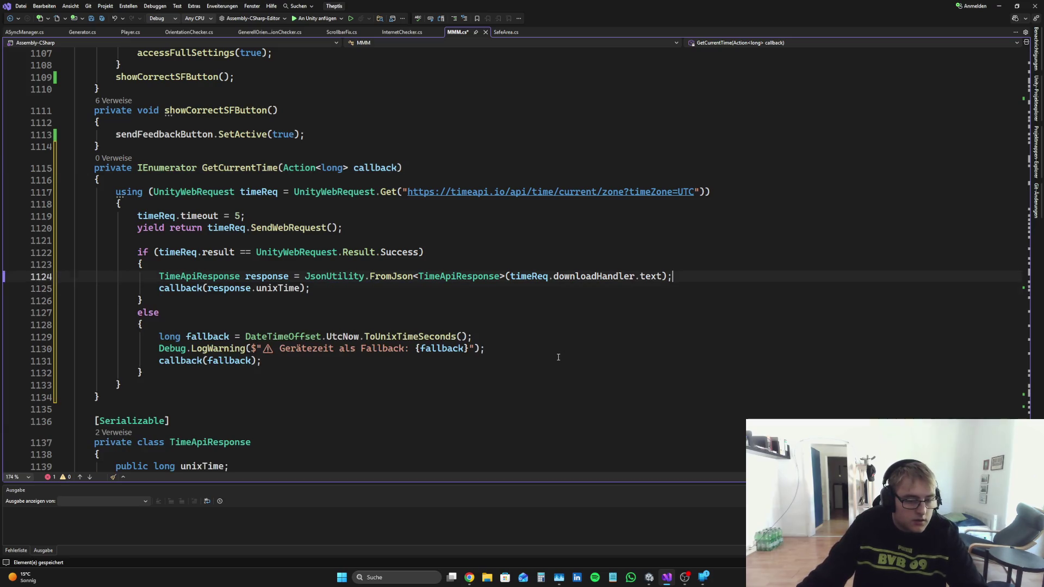
{"action": "left_click_drag", "start_coordinate": [485, 348], "coordinate": [2, 343]}
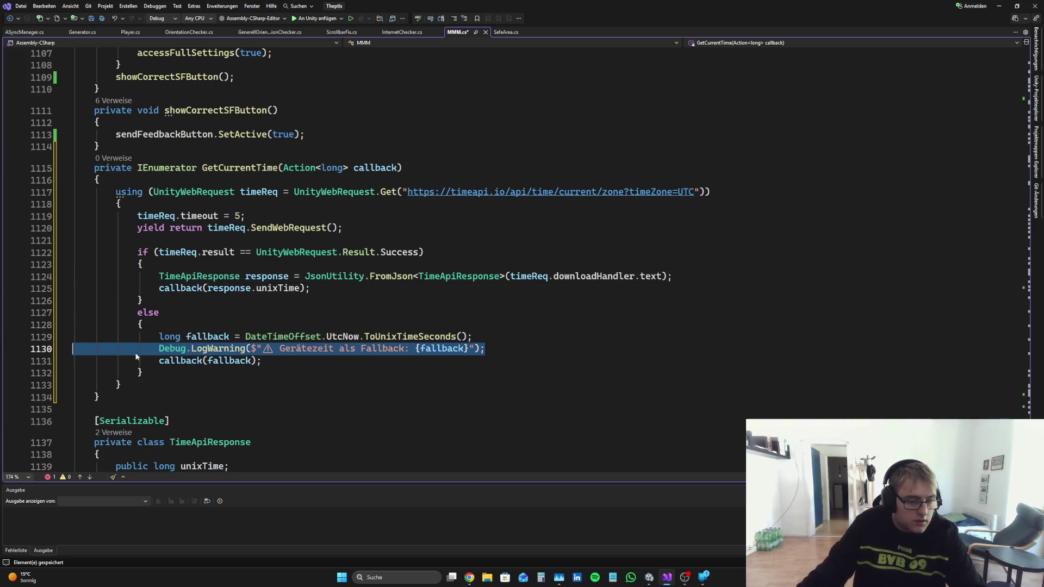
{"action": "key", "text": "Delete"}
{"action": "key", "text": "ctrl+s"}
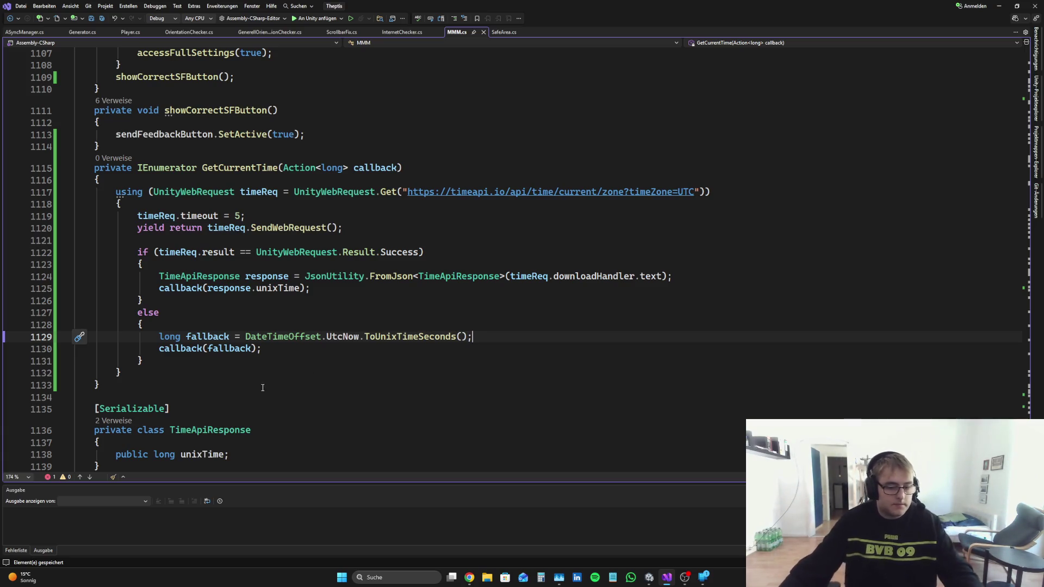
Step: Pass the device-time expression directly to the fallback callback and remove the long fallback line
{"action": "mouse_move", "coordinate": [247, 336]}
{"action": "left_click_drag", "start_coordinate": [247, 336], "coordinate": [466, 336]}
{"action": "key", "text": "ctrl+c"}
{"action": "left_click", "coordinate": [251, 351]}
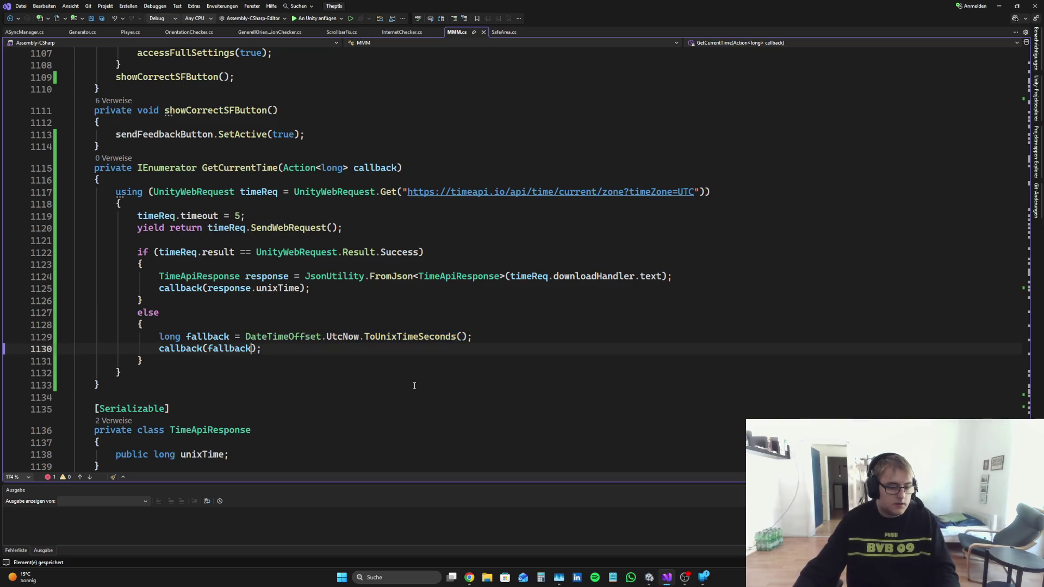
{"action": "key", "text": "BackSpace"}
{"action": "key", "text": "BackSpace"}
{"action": "key", "text": "BackSpace"}
{"action": "key", "text": "ctrl+v"}
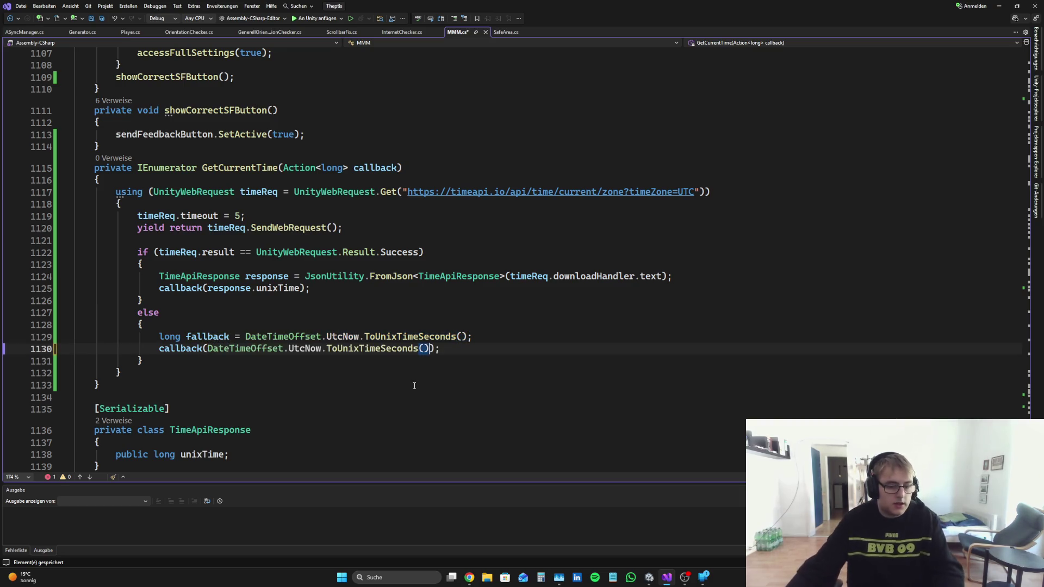
{"action": "left_click", "coordinate": [496, 337]}
{"action": "key", "text": "shift+Up"}
{"action": "key", "text": "BackSpace"}
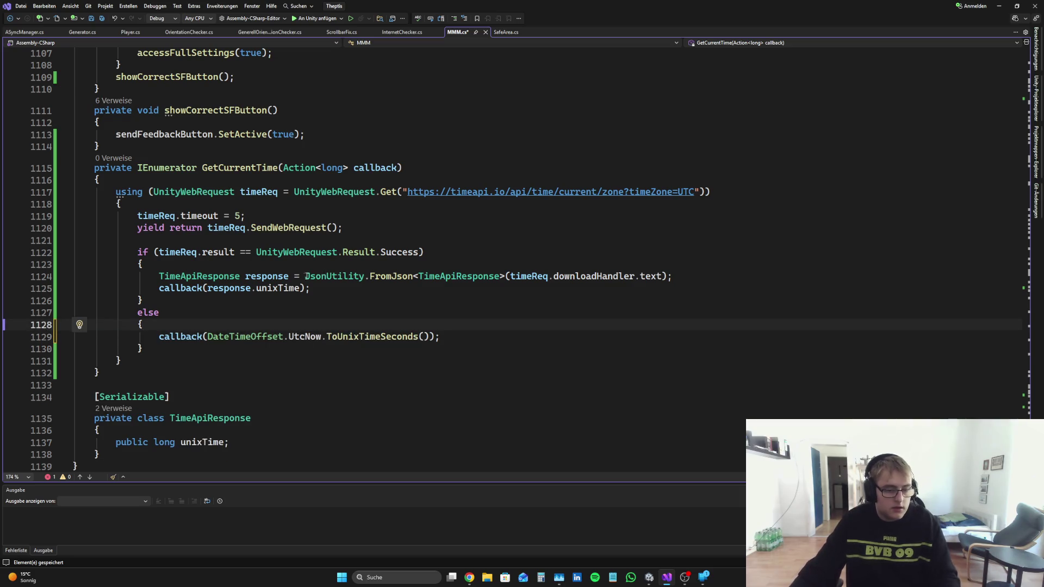
Step: Replace response.unixTime in the success callback with the FromJson parse expression's .unixTime, and save
{"action": "mouse_move", "coordinate": [305, 276]}
{"action": "left_mouse_down"}
{"action": "mouse_move", "coordinate": [309, 288]}
{"action": "mouse_move", "coordinate": [668, 277]}
{"action": "left_mouse_up"}
{"action": "key", "text": "ctrl+c"}
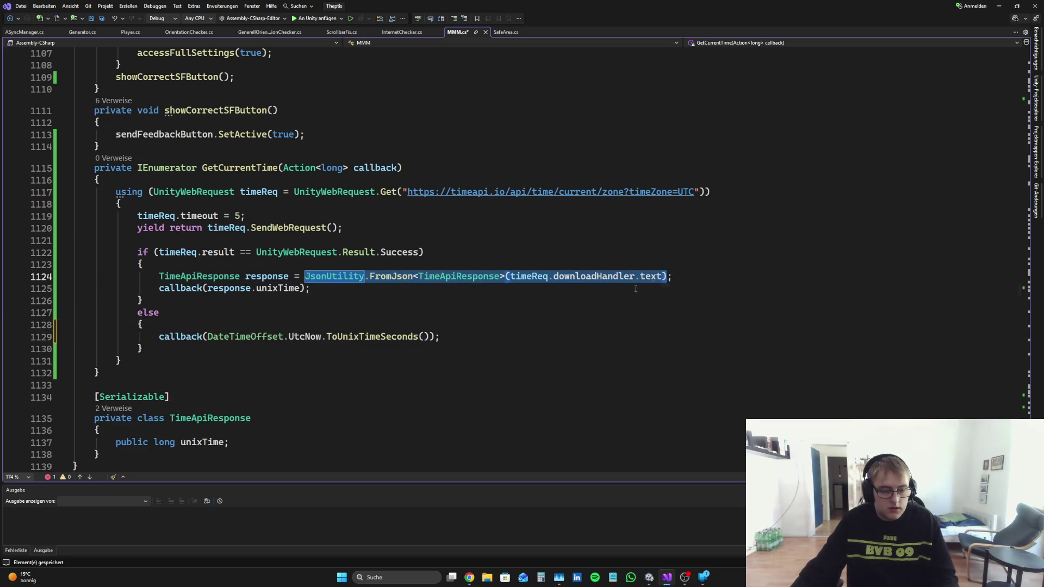
{"action": "left_click_drag", "start_coordinate": [298, 288], "coordinate": [159, 288]}
{"action": "double_click", "coordinate": [265, 288]}
{"action": "left_click_drag", "start_coordinate": [305, 289], "coordinate": [206, 292]}
{"action": "key", "text": "BackSpace"}
{"action": "key", "text": "ctrl+v"}
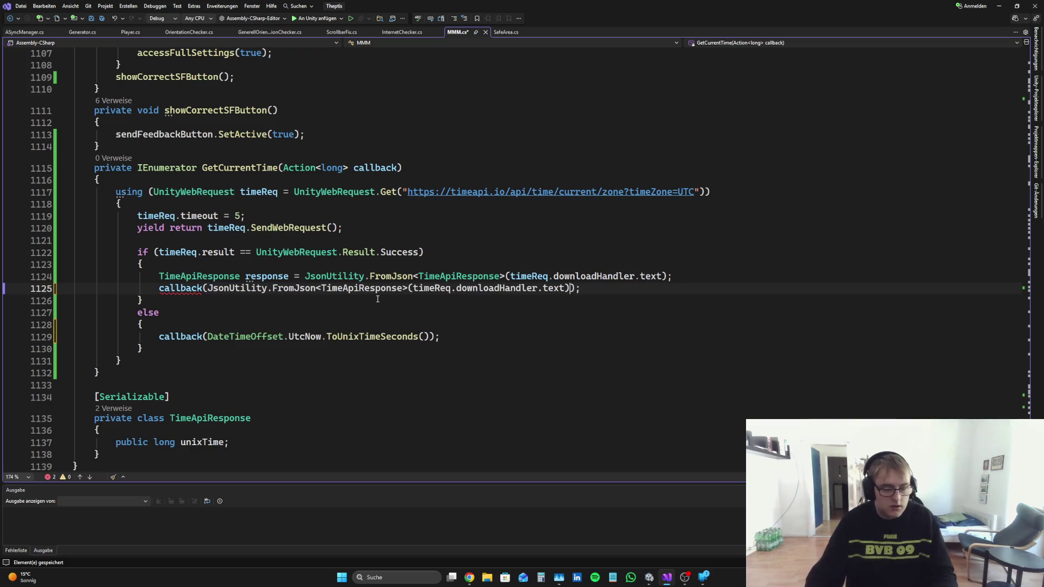
{"action": "type", "text": "."}
{"action": "type", "text": "unix"}
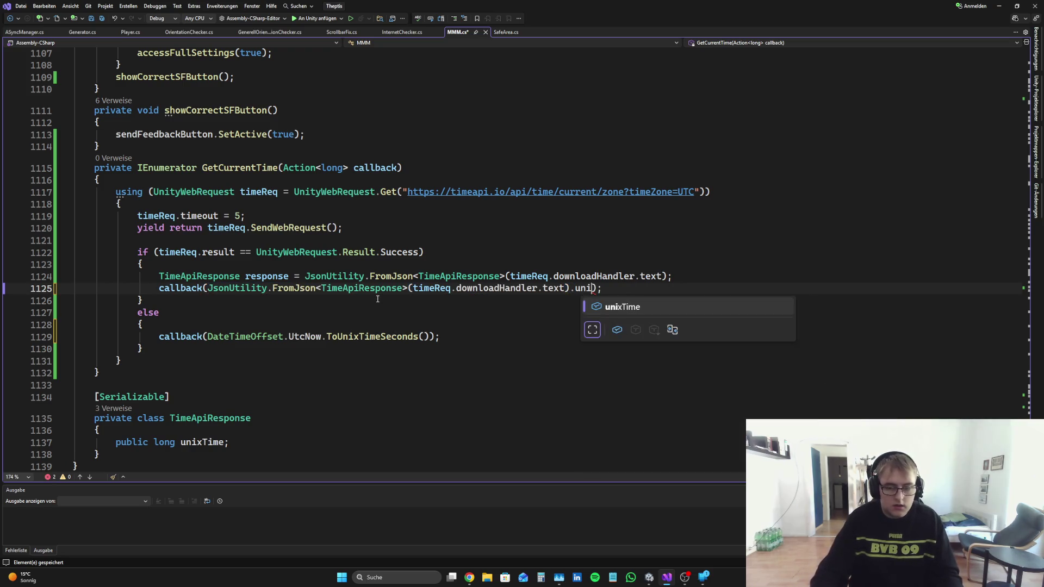
{"action": "key", "text": "Tab"}
{"action": "key", "text": "ctrl+s"}
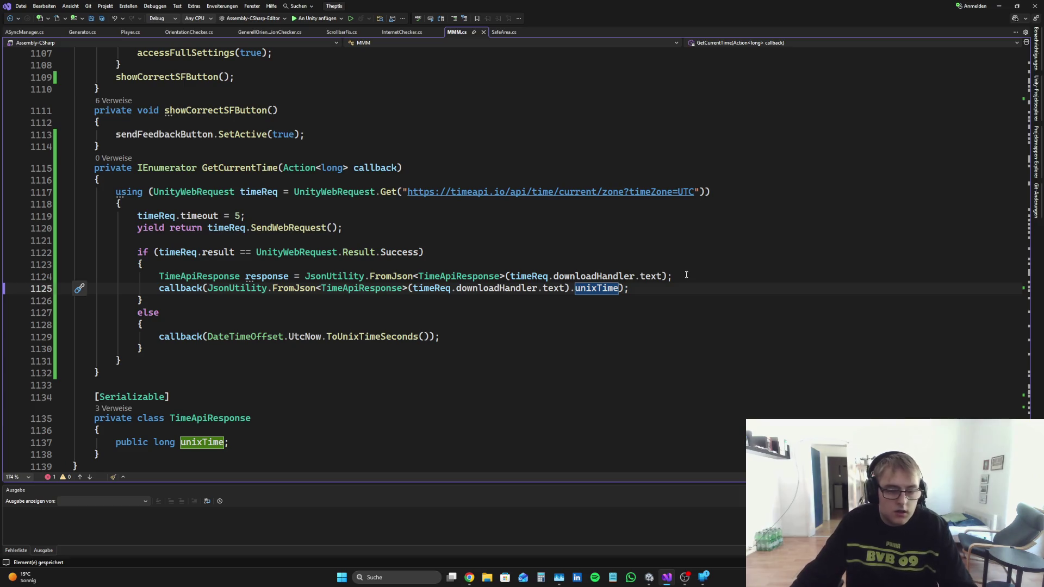
Step: Remove the unused response variable line and leftover blank line, then save
{"action": "triple_click", "coordinate": [686, 276]}
{"action": "key", "text": "Delete"}
{"action": "key", "text": "Up"}
{"action": "key", "text": "Up"}
{"action": "key", "text": "Up"}
{"action": "key", "text": "BackSpace"}
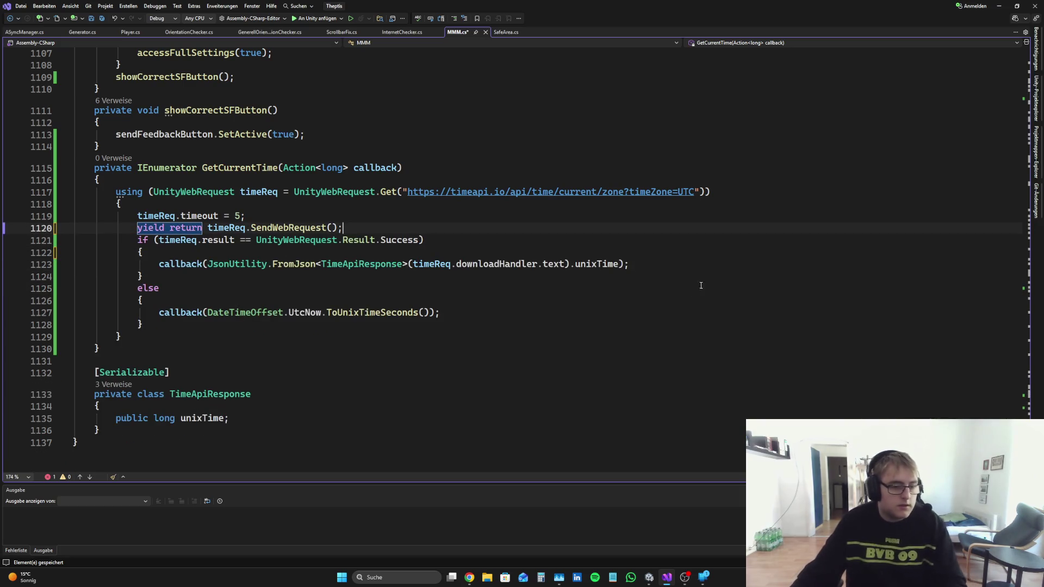
{"action": "key", "text": "ctrl+s"}
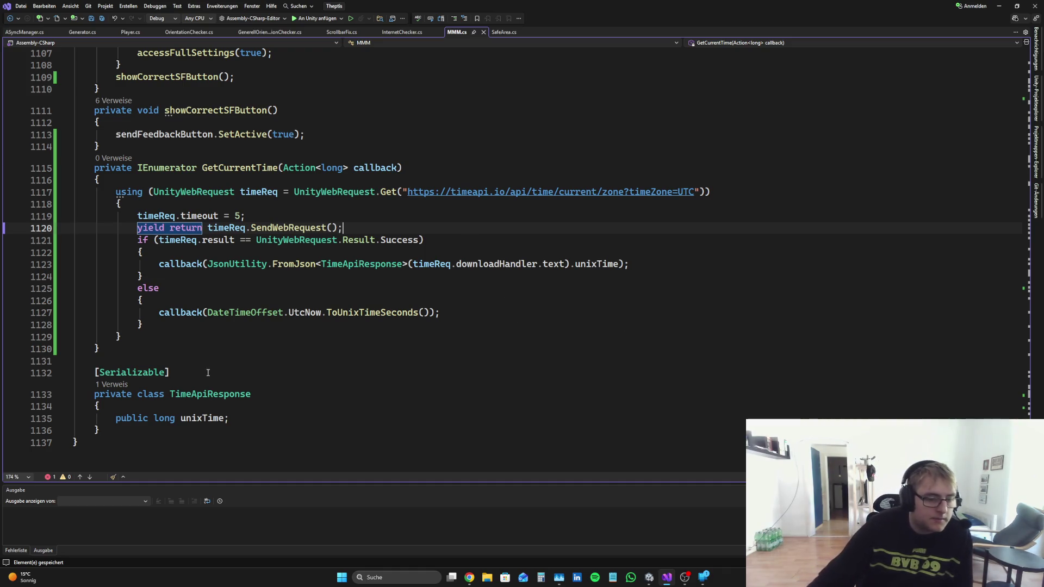
Step: Use the error list to jump to the line calling the undefined SaveFeedbackTime
{"action": "scroll", "coordinate": [212, 380], "scroll_direction": "up", "scroll_amount": 5}
{"action": "left_click", "coordinate": [313, 316]}
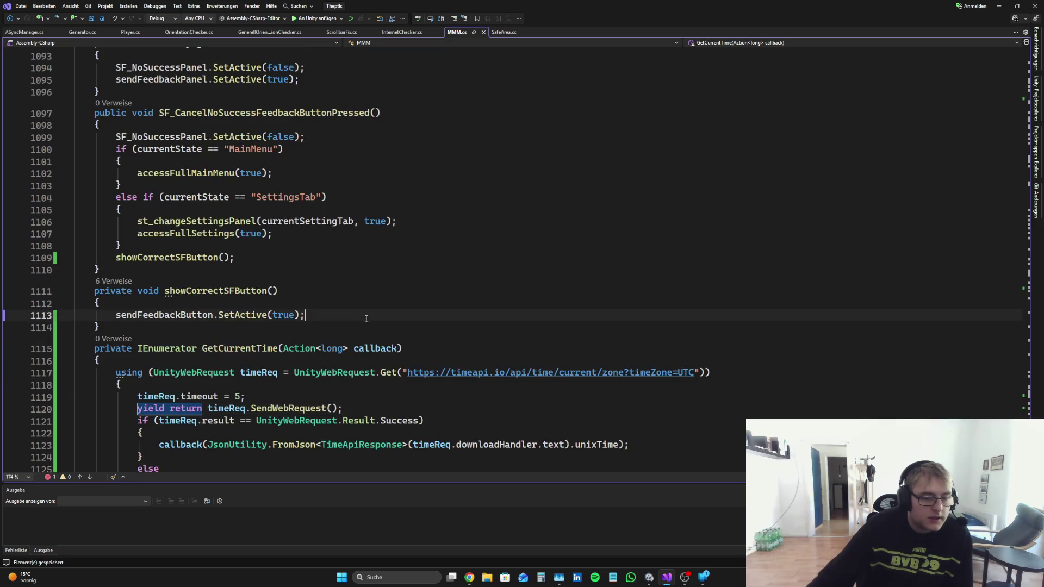
{"action": "key", "text": "Up"}
{"action": "key", "text": "Down"}
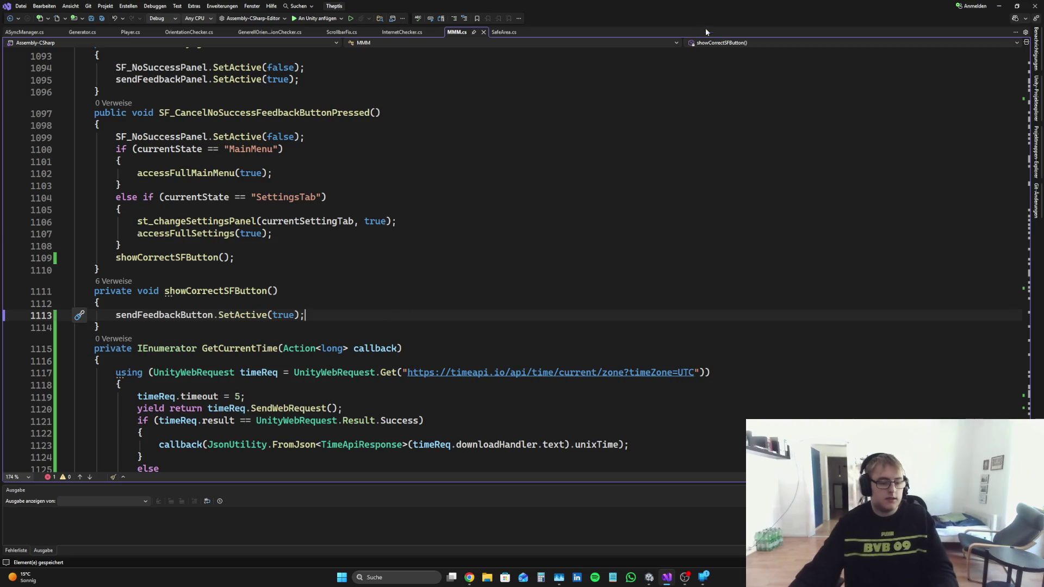
{"action": "scroll", "coordinate": [387, 313], "scroll_direction": "down", "scroll_amount": 5}
{"action": "scroll", "coordinate": [460, 220], "scroll_direction": "up", "scroll_amount": 5}
{"action": "scroll", "coordinate": [461, 220], "scroll_direction": "up", "scroll_amount": 1}
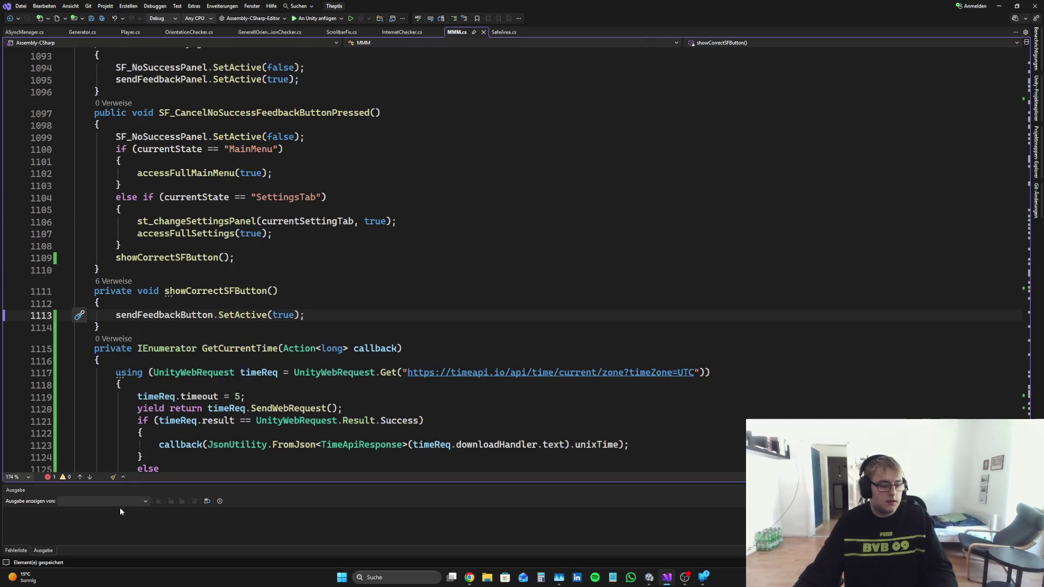
{"action": "left_click", "coordinate": [53, 478]}
{"action": "double_click", "coordinate": [78, 519]}
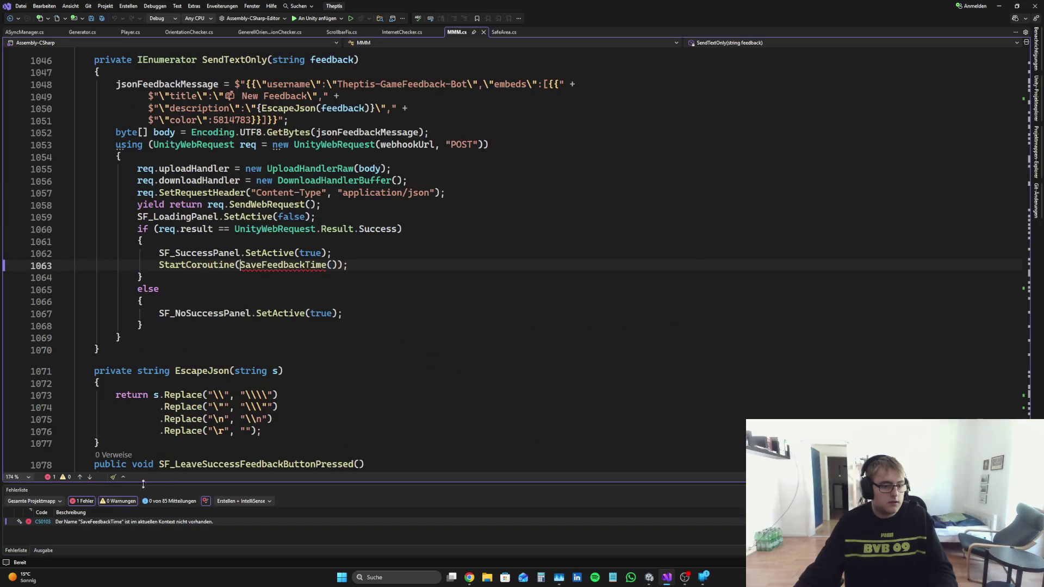
{"action": "scroll", "coordinate": [466, 261], "scroll_direction": "up", "scroll_amount": 4}
{"action": "scroll", "coordinate": [478, 283], "scroll_direction": "down", "scroll_amount": 4}
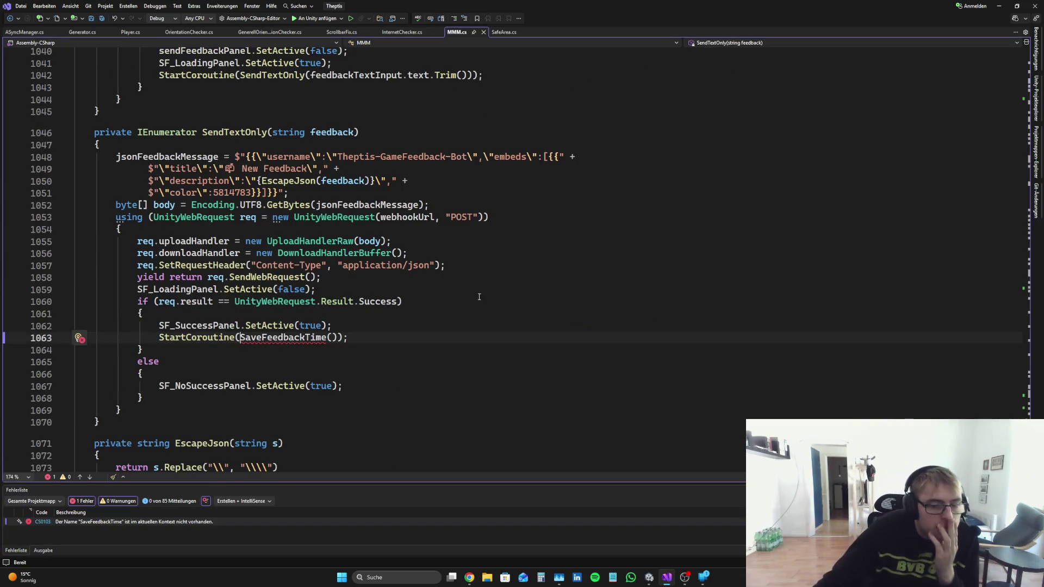
Step: Swap SaveFeedbackTime() for GetCurrentTime() inside StartCoroutine, then revisit Perplexity's usage examples
{"action": "left_click_drag", "start_coordinate": [335, 338], "coordinate": [240, 338]}
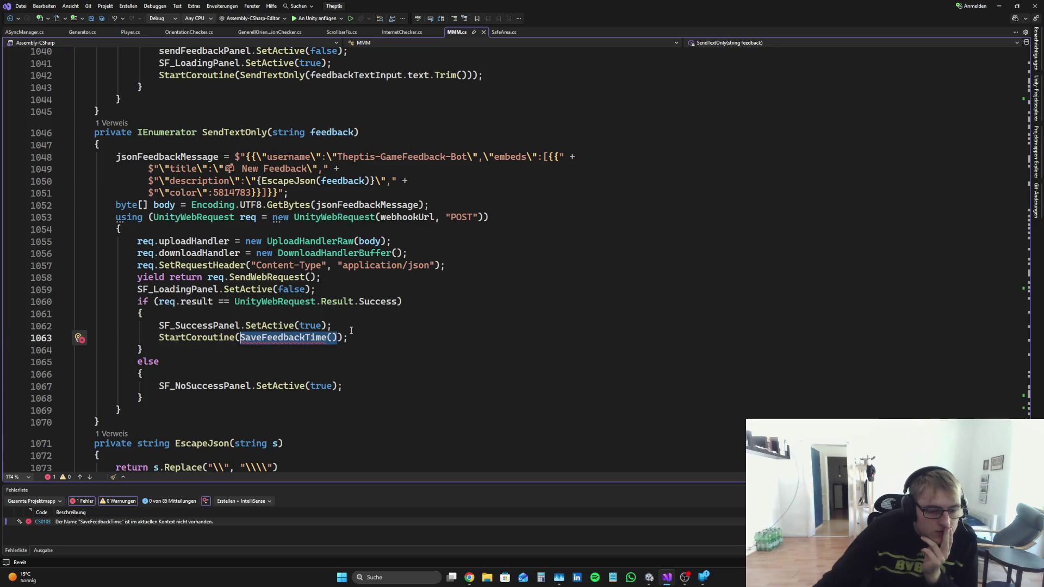
{"action": "left_click_drag", "start_coordinate": [337, 337], "coordinate": [243, 338]}
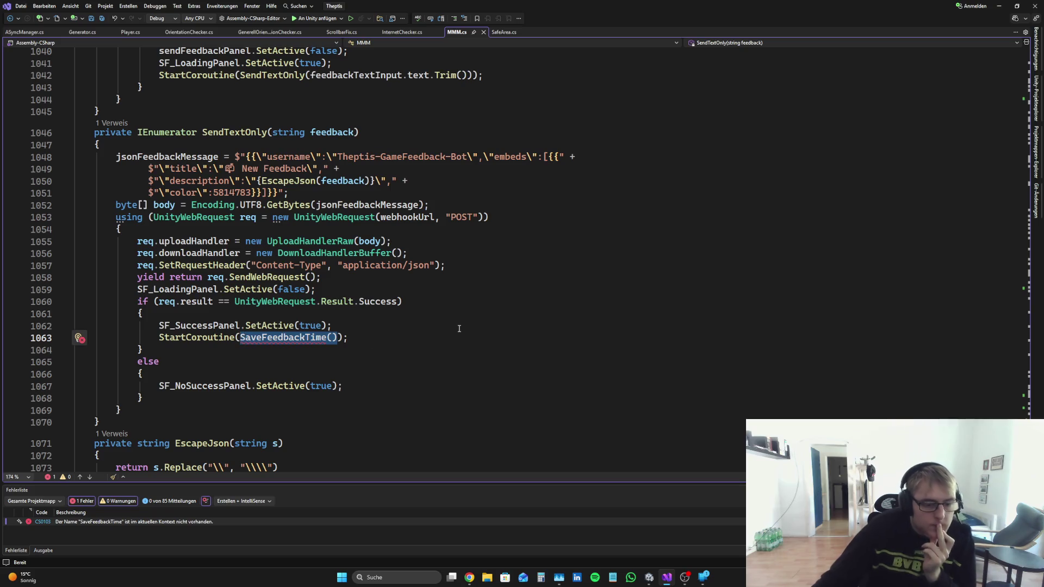
{"action": "key", "text": "Delete"}
{"action": "type", "text": "GetC"}
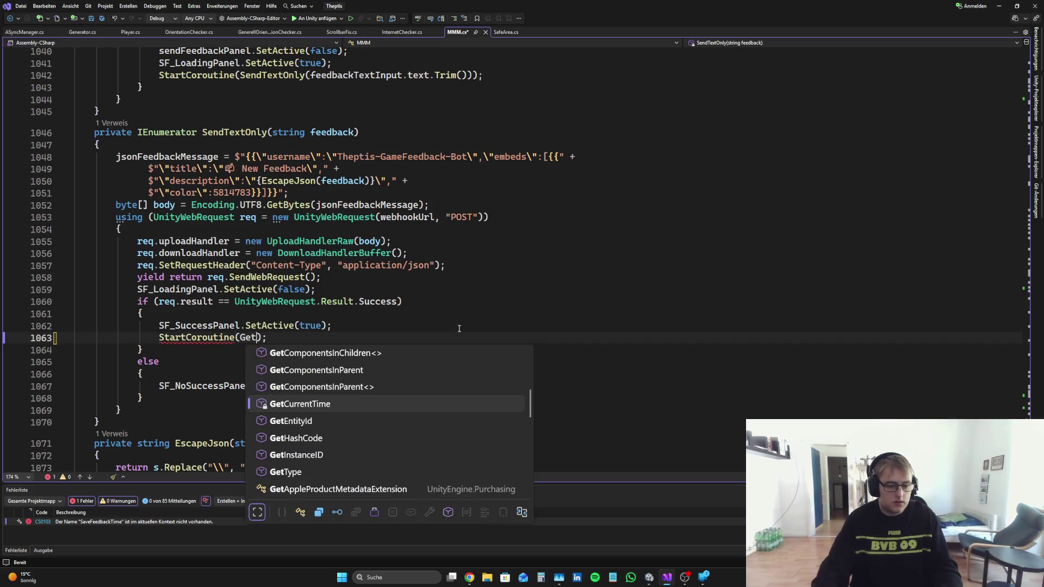
{"action": "type", "text": "urr"}
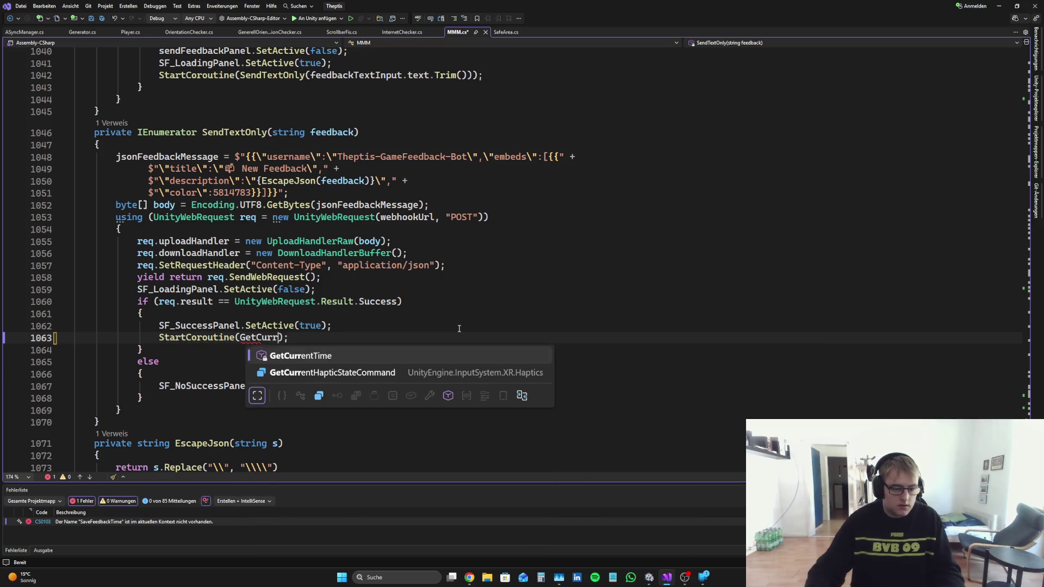
{"action": "key", "text": "Tab"}
{"action": "type", "text": "()"}
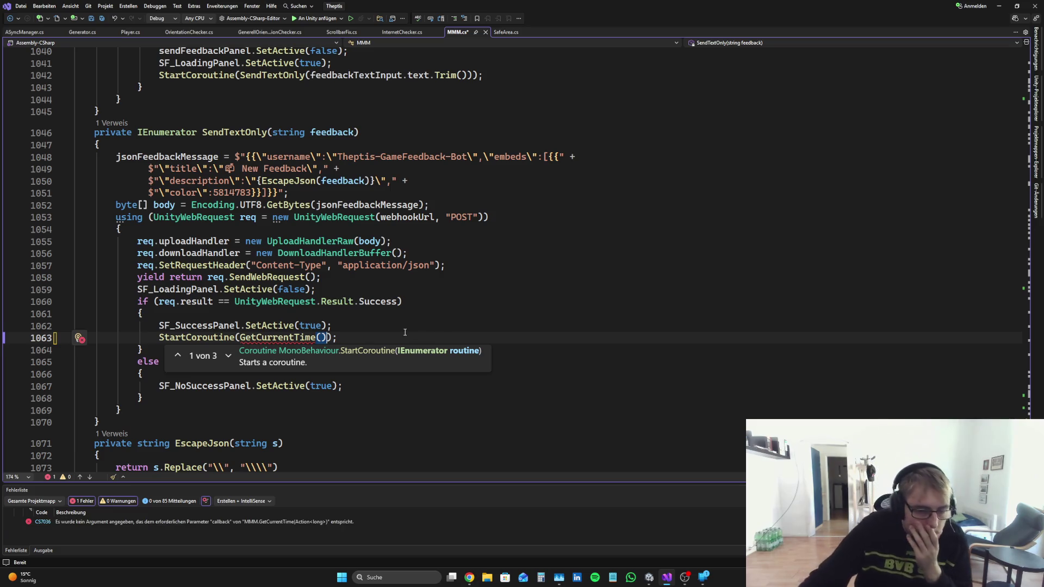
{"action": "left_click", "coordinate": [352, 336]}
{"action": "double_click", "coordinate": [299, 338]}
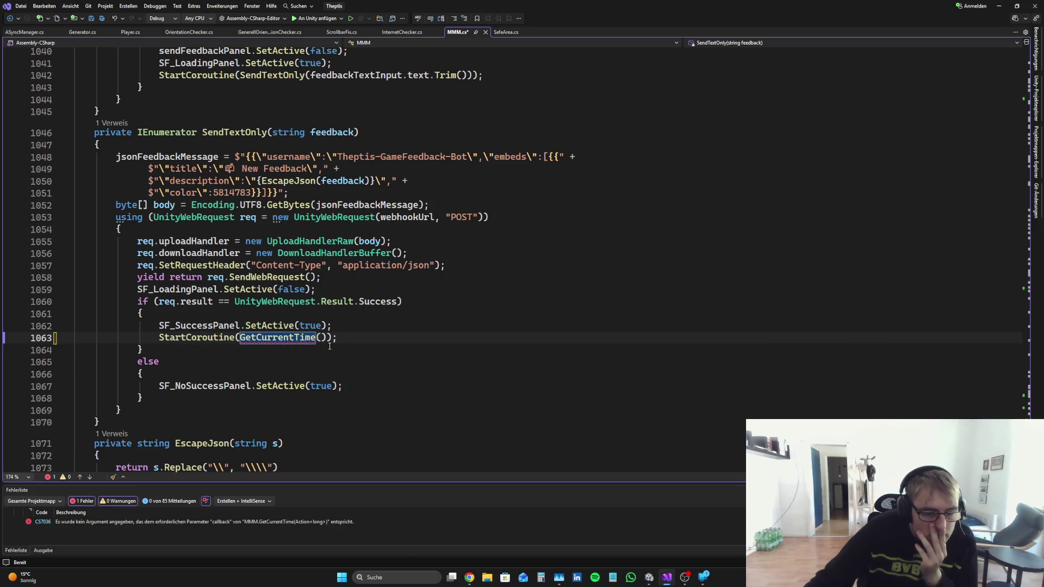
{"action": "left_click", "coordinate": [469, 577]}
{"action": "scroll", "coordinate": [725, 396], "scroll_direction": "down", "scroll_amount": 2}
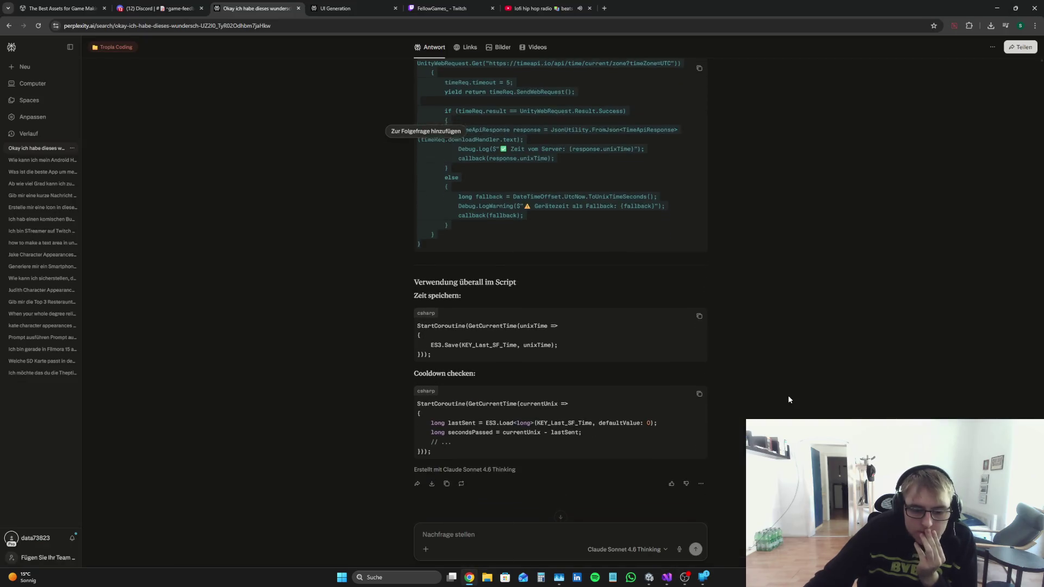
Step: Start a unixTime => lambda inside GetCurrentTime(), checking Perplexity's example
{"action": "left_click", "coordinate": [673, 583]}
{"action": "left_click", "coordinate": [320, 337]}
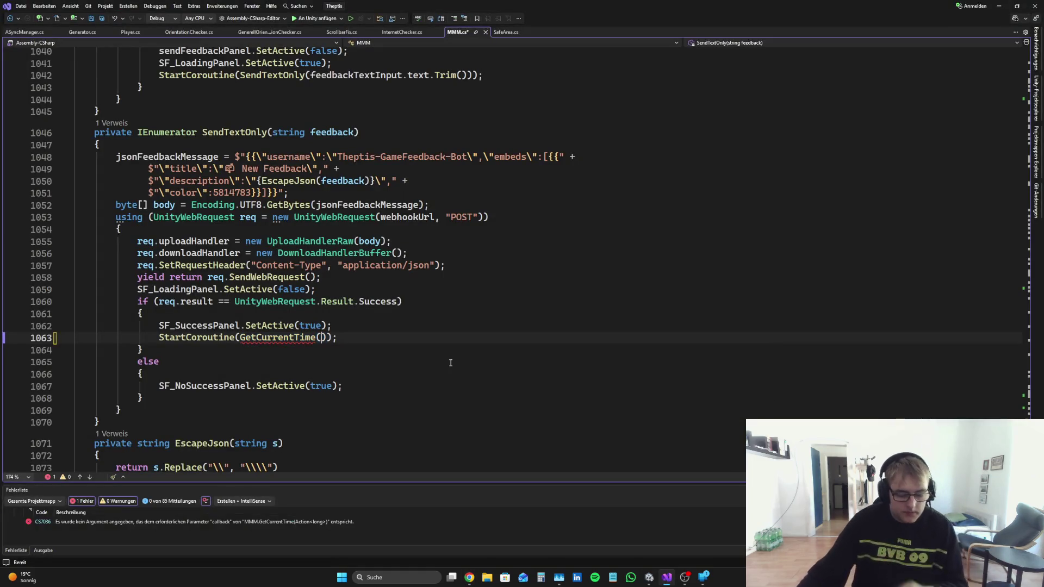
{"action": "type", "text": "unixTime"}
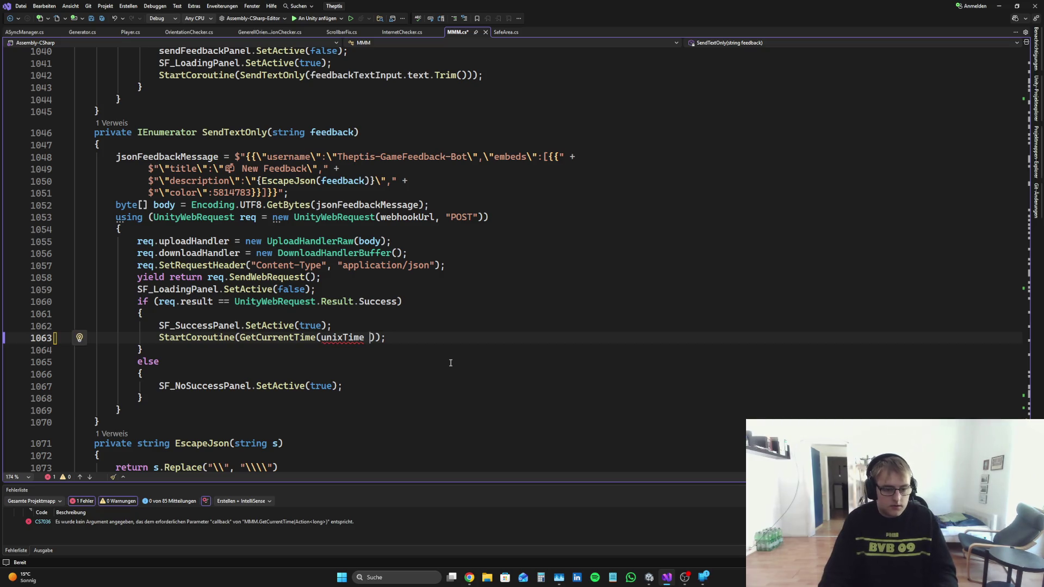
{"action": "type", "text": " ==>"}
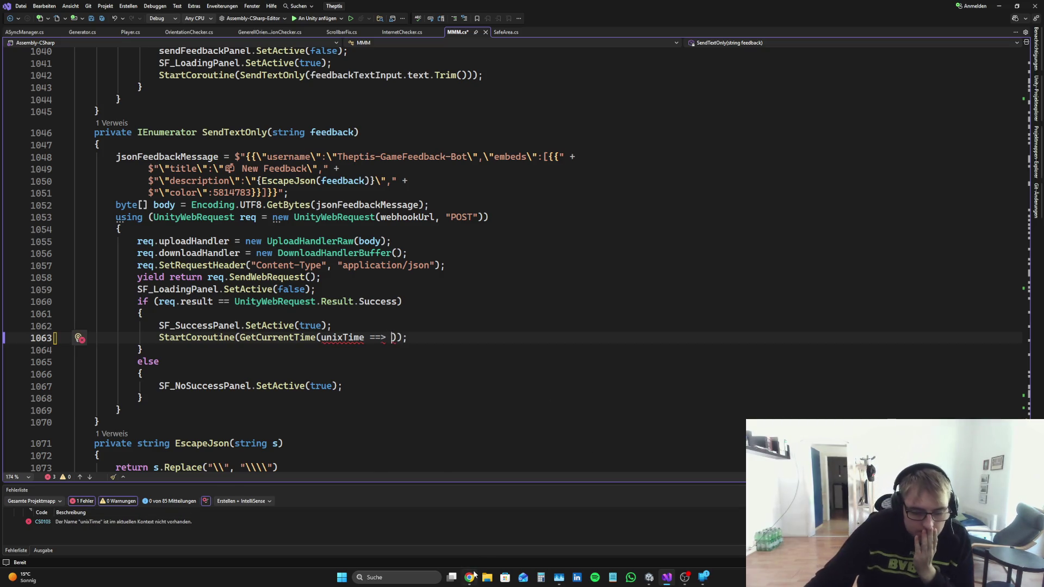
{"action": "left_click", "coordinate": [471, 577]}
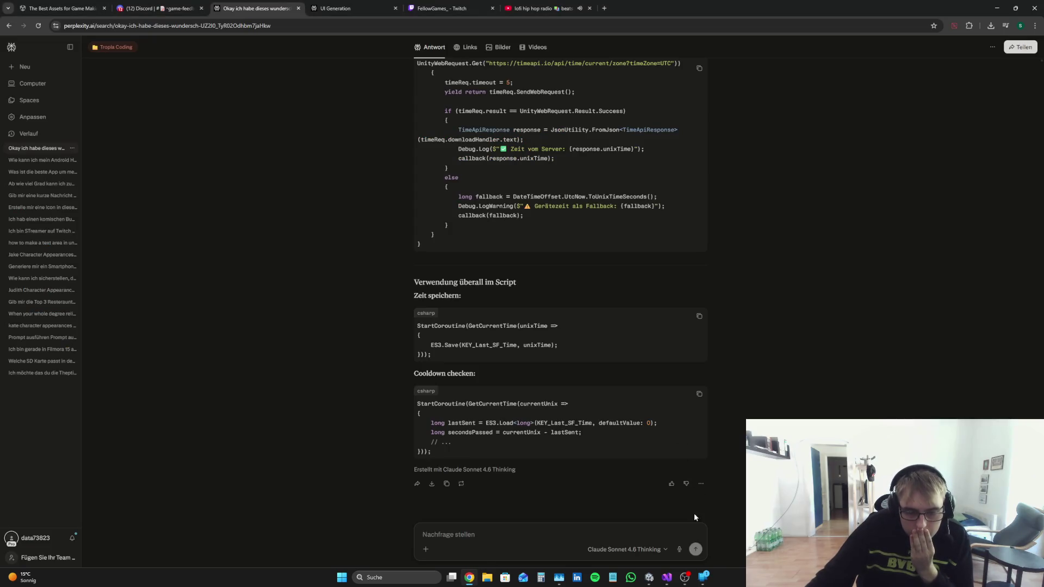
{"action": "left_click", "coordinate": [667, 578]}
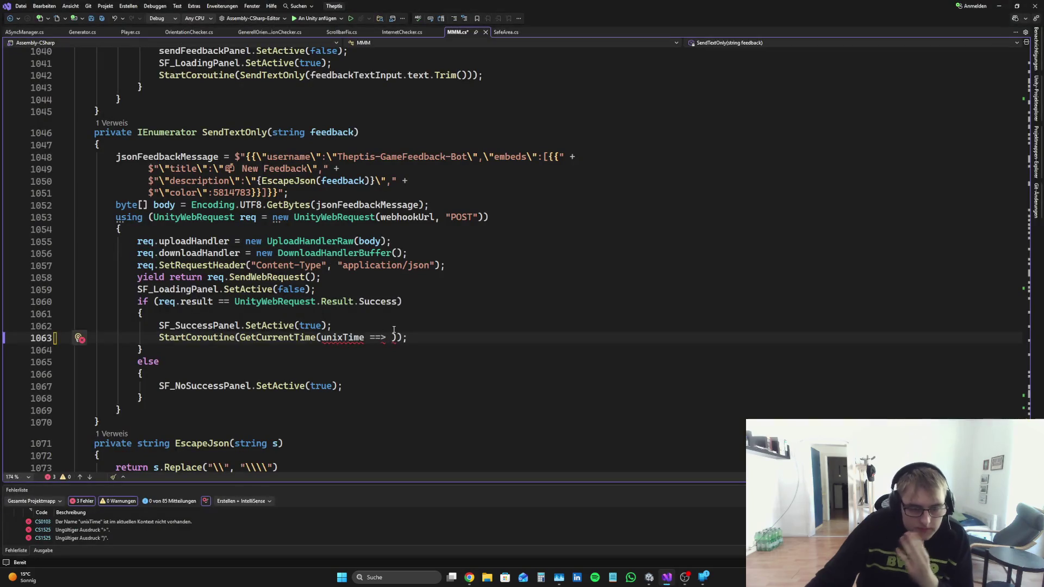
{"action": "key", "text": "BackSpace"}
{"action": "key", "text": "BackSpace"}
{"action": "key", "text": "BackSpace"}
{"action": "type", "text": ">"}
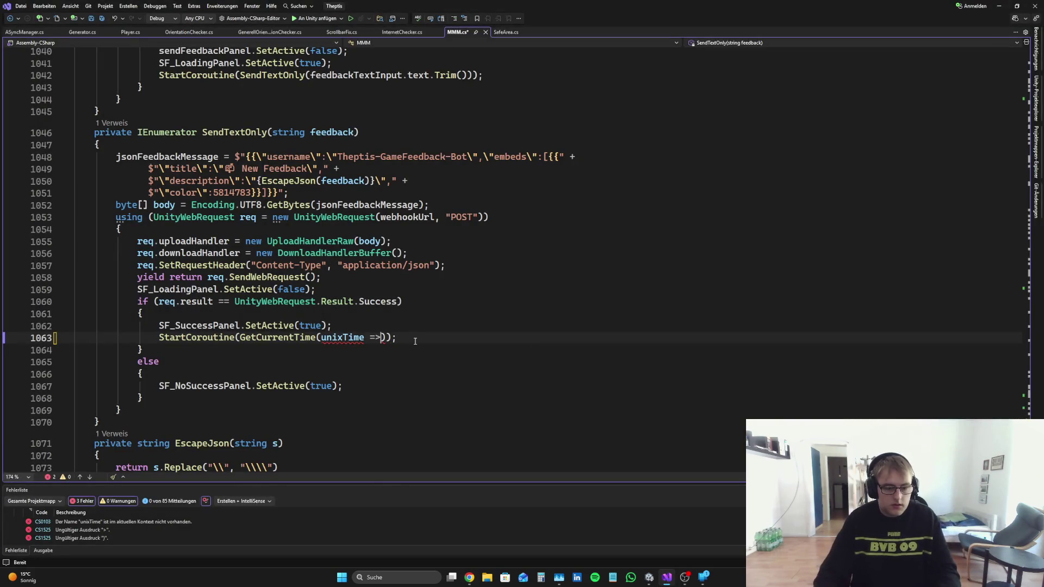
{"action": "key", "text": "Return"}
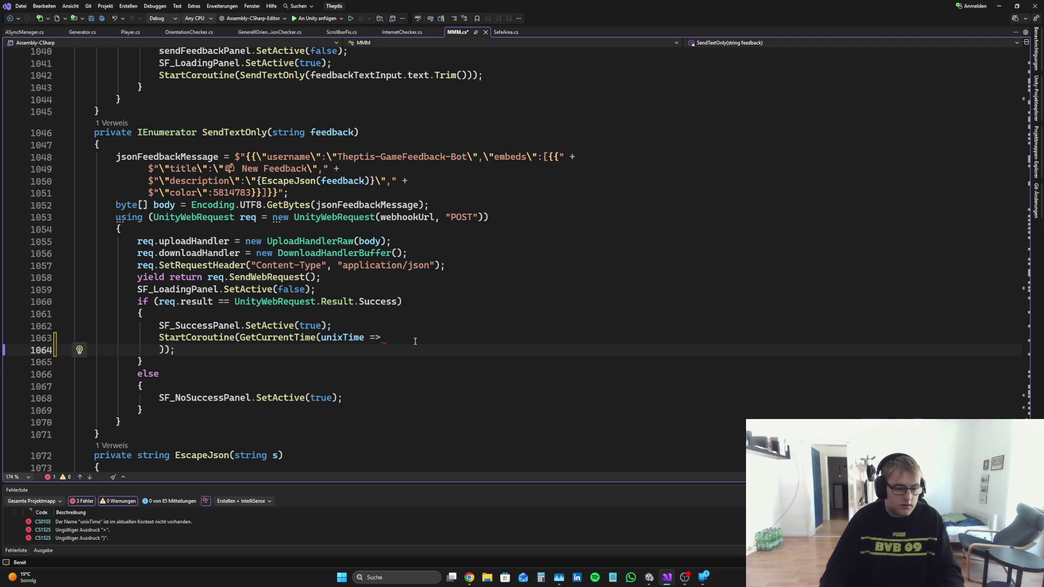
{"action": "key", "text": "Return"}
{"action": "key", "text": "Up"}
Step: Write the lambda body ES3.Save(KEY_Last_SF_Time, unixTime) using IntelliSense
{"action": "type", "text": "ES3"}
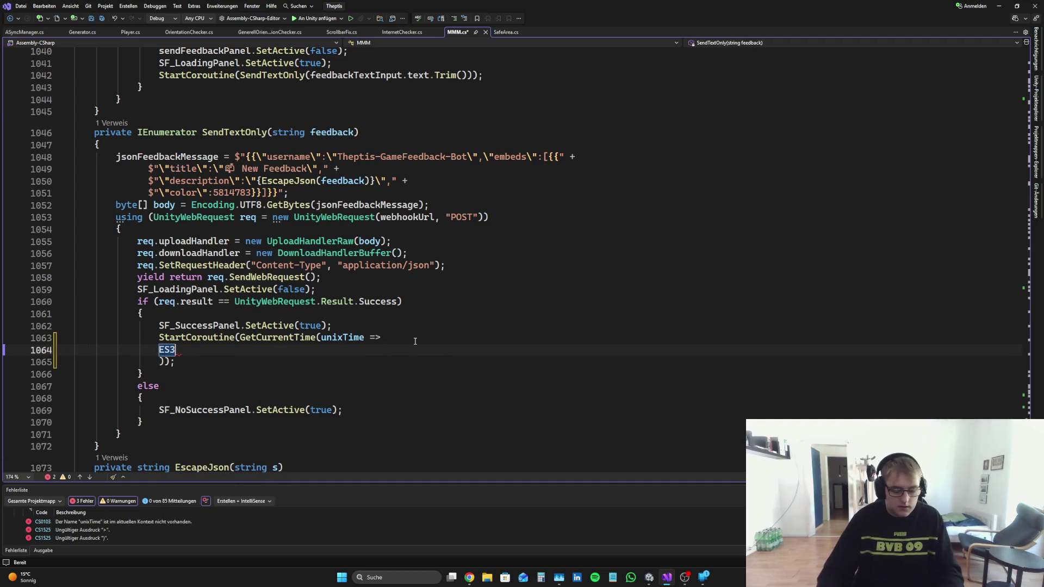
{"action": "type", "text": ".Save("}
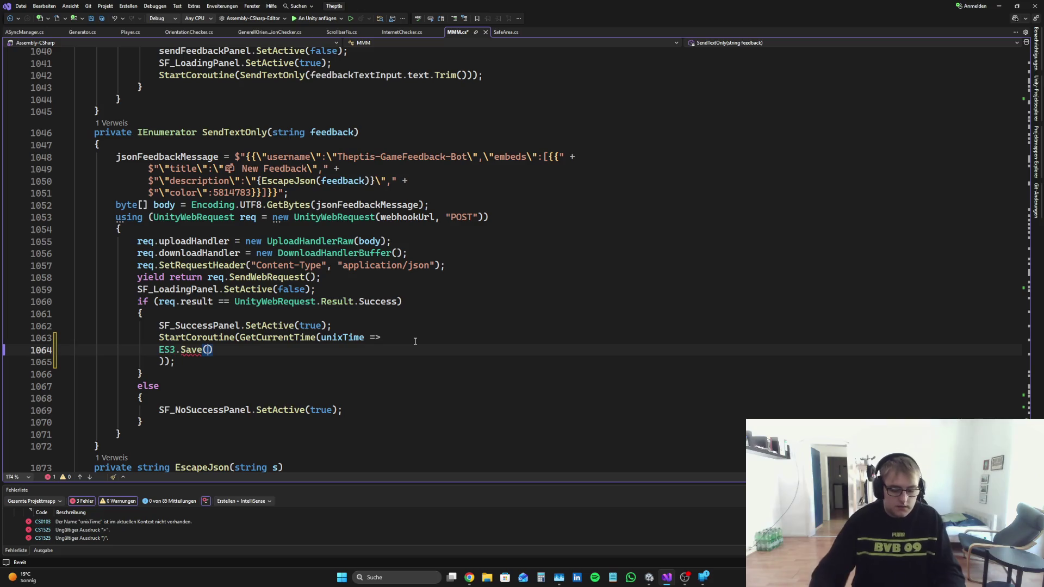
{"action": "type", "text": "KEY_"}
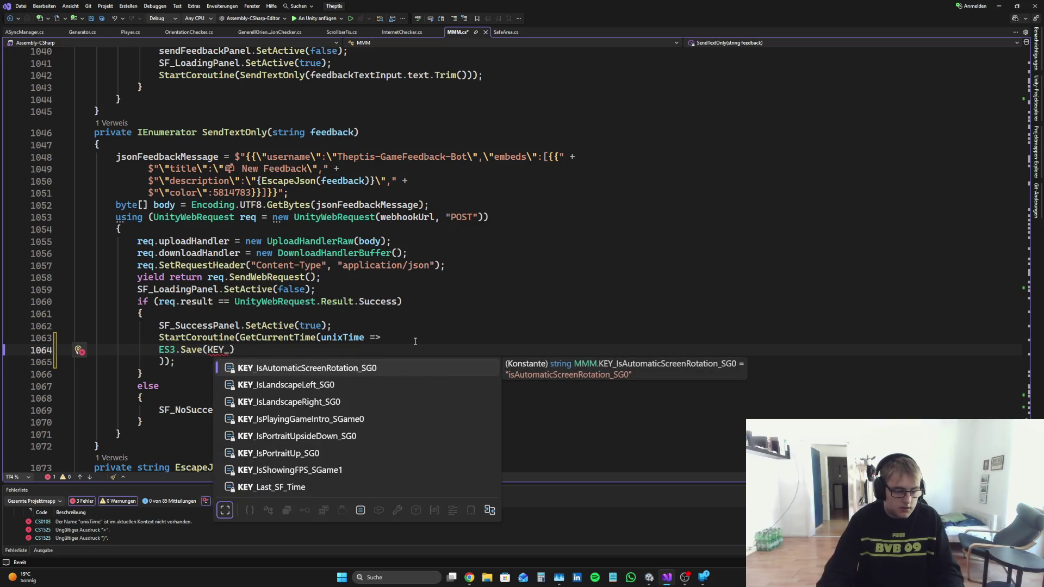
{"action": "key", "text": "Down"}
{"action": "key", "text": "Down"}
{"action": "key", "text": "Down"}
{"action": "key", "text": "Tab"}
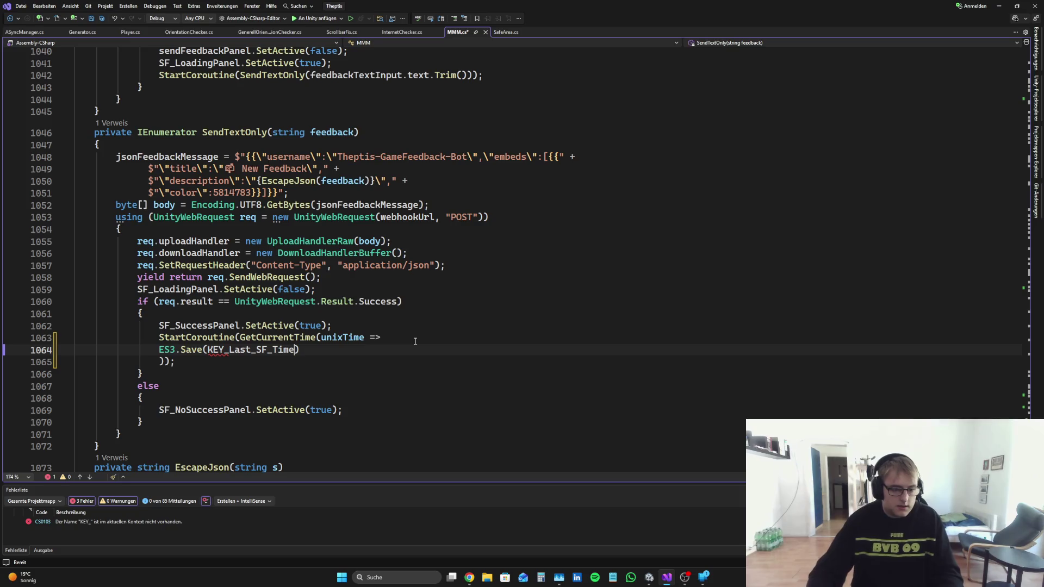
{"action": "type", "text": ", uni"}
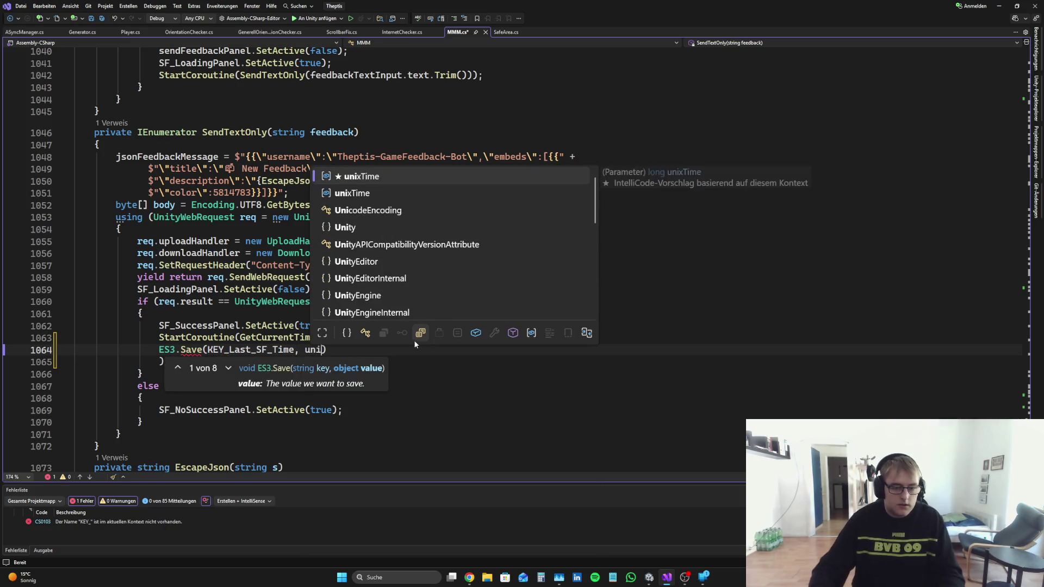
{"action": "key", "text": "Tab"}
{"action": "key", "text": "Down"}
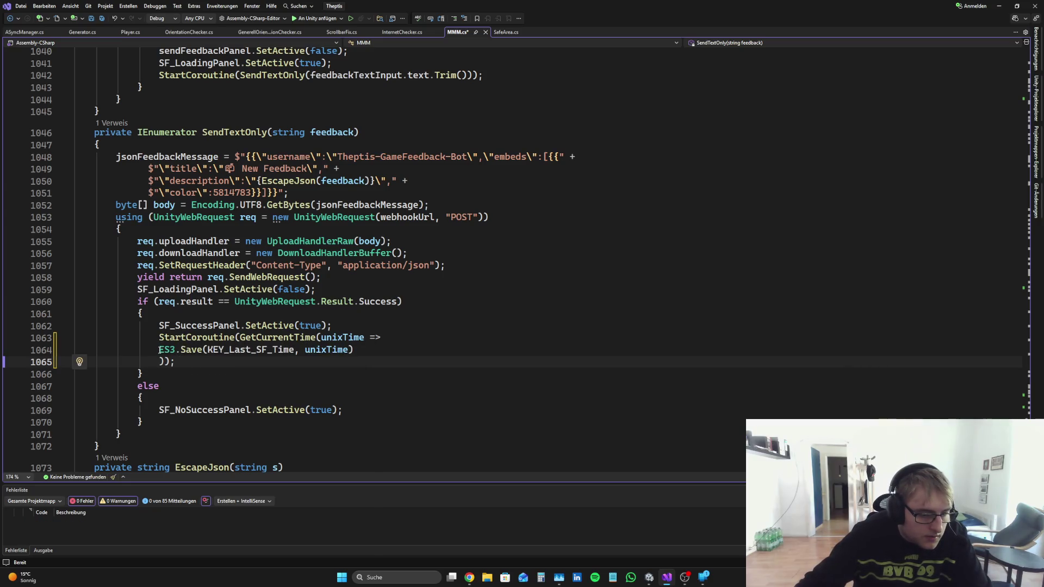
Step: Join the lambda and closing brackets onto the StartCoroutine line and save
{"action": "mouse_move", "coordinate": [159, 350]}
{"action": "left_mouse_down"}
{"action": "mouse_move", "coordinate": [60, 339]}
{"action": "mouse_move", "coordinate": [49, 351]}
{"action": "left_mouse_up"}
{"action": "key", "text": "BackSpace"}
{"action": "key", "text": "BackSpace"}
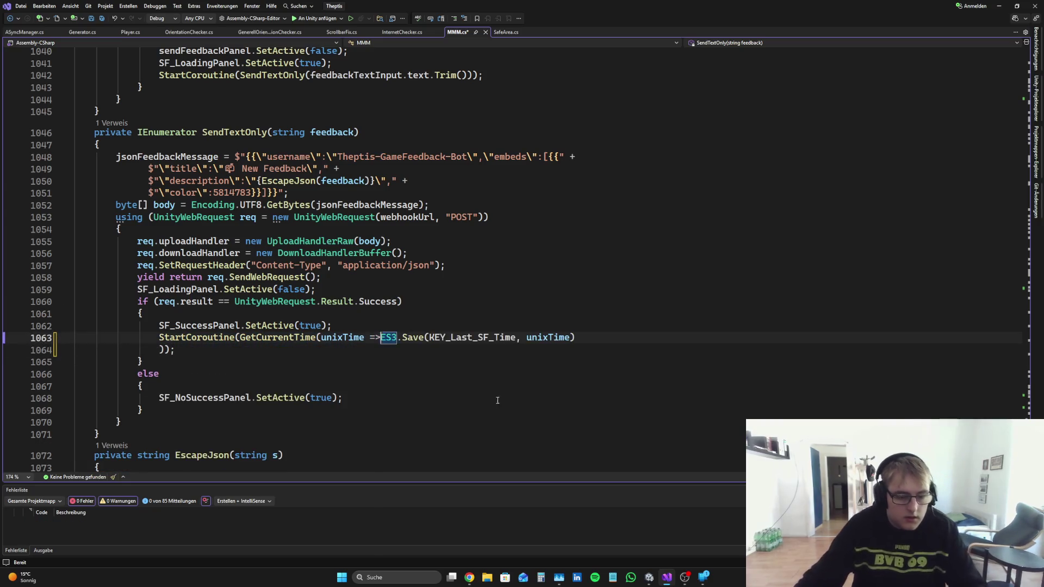
{"action": "left_click", "coordinate": [599, 338]}
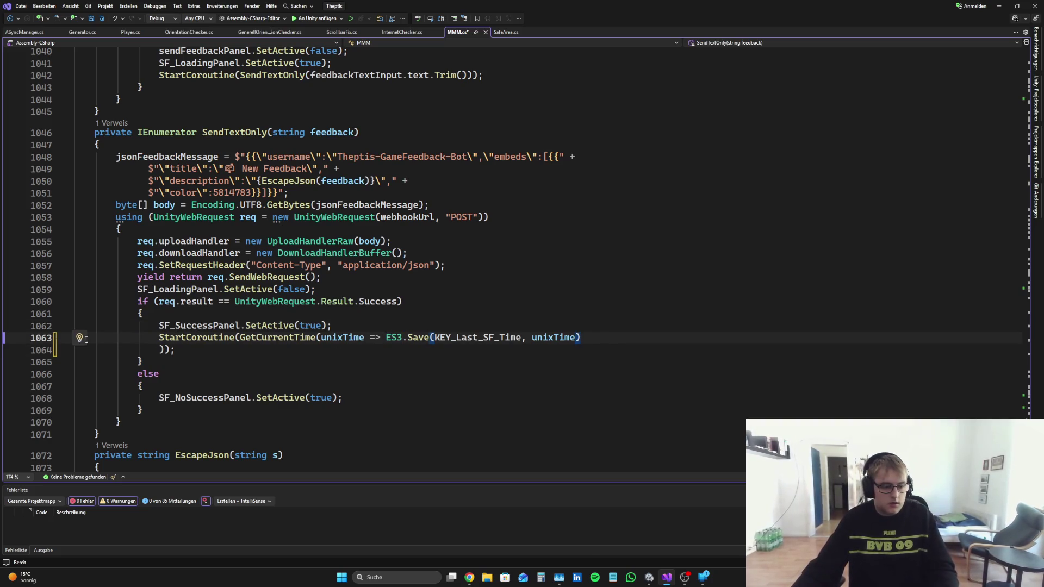
{"action": "left_click_drag", "start_coordinate": [159, 350], "coordinate": [71, 351]}
{"action": "key", "text": "BackSpace"}
{"action": "key", "text": "BackSpace"}
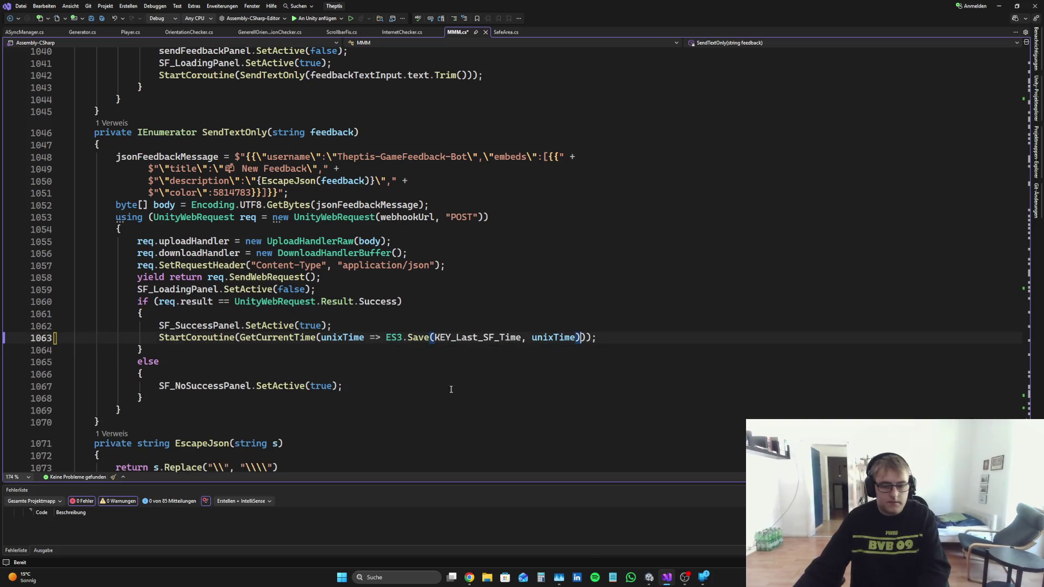
{"action": "key", "text": "ctrl+s"}
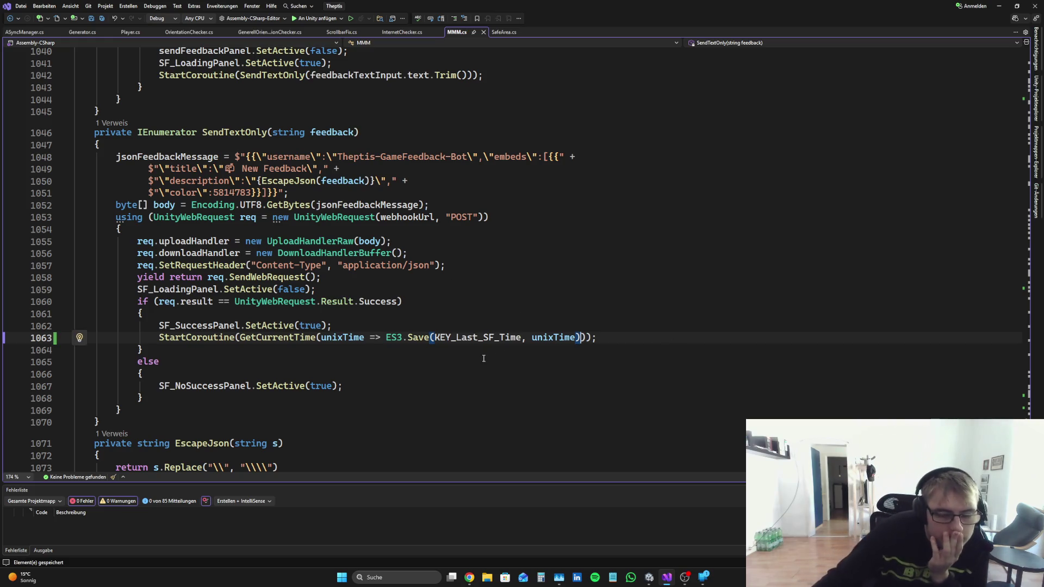
{"action": "left_click", "coordinate": [462, 330]}
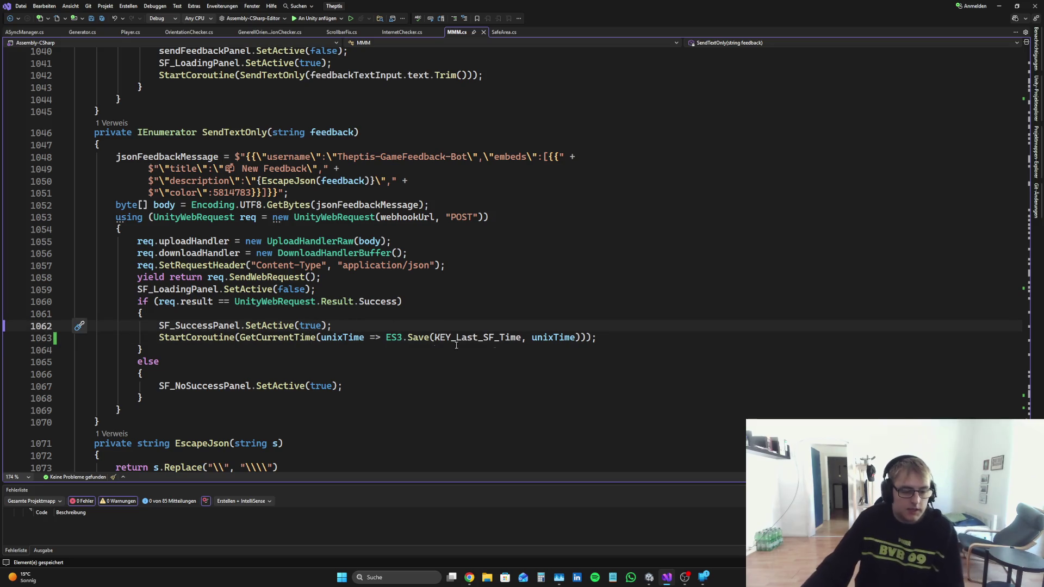
{"action": "scroll", "coordinate": [441, 315], "scroll_direction": "down", "scroll_amount": 9}
{"action": "scroll", "coordinate": [528, 329], "scroll_direction": "up", "scroll_amount": 7}
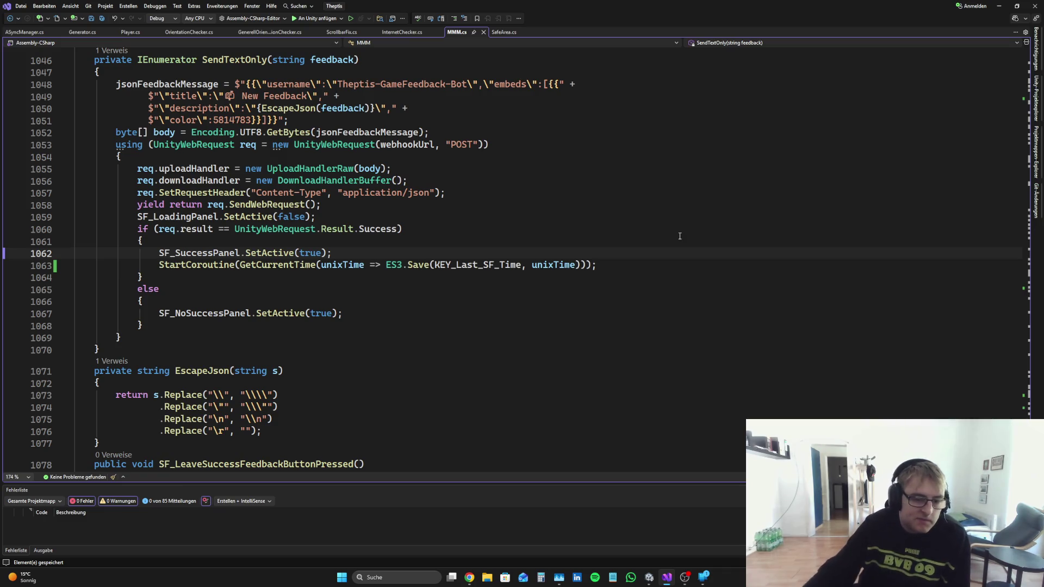
Step: Put the ES3.Save call on its own line and save the script
{"action": "left_click", "coordinate": [642, 264]}
{"action": "key", "text": "Return"}
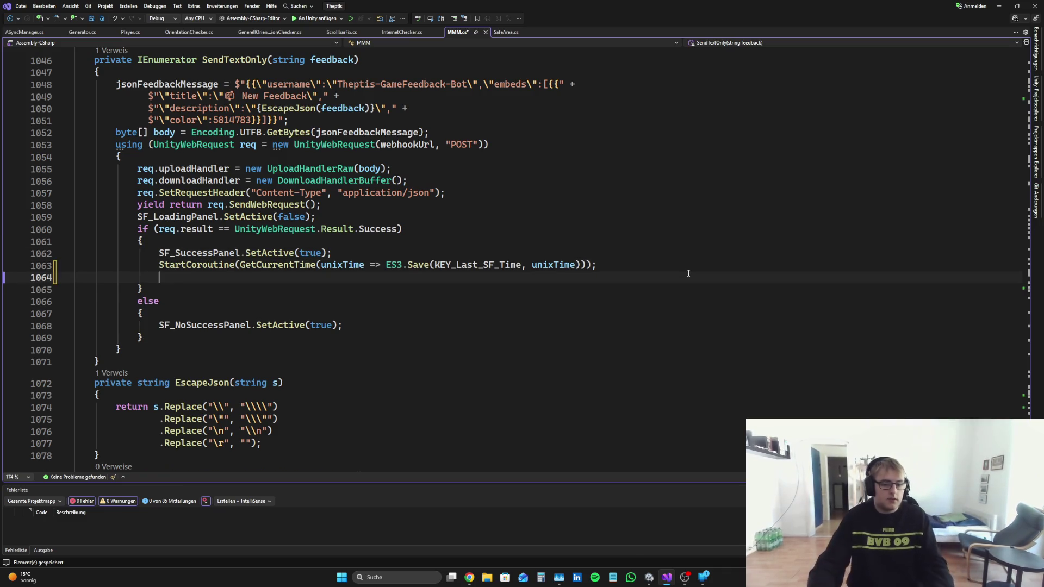
{"action": "key", "text": "ctrl+z"}
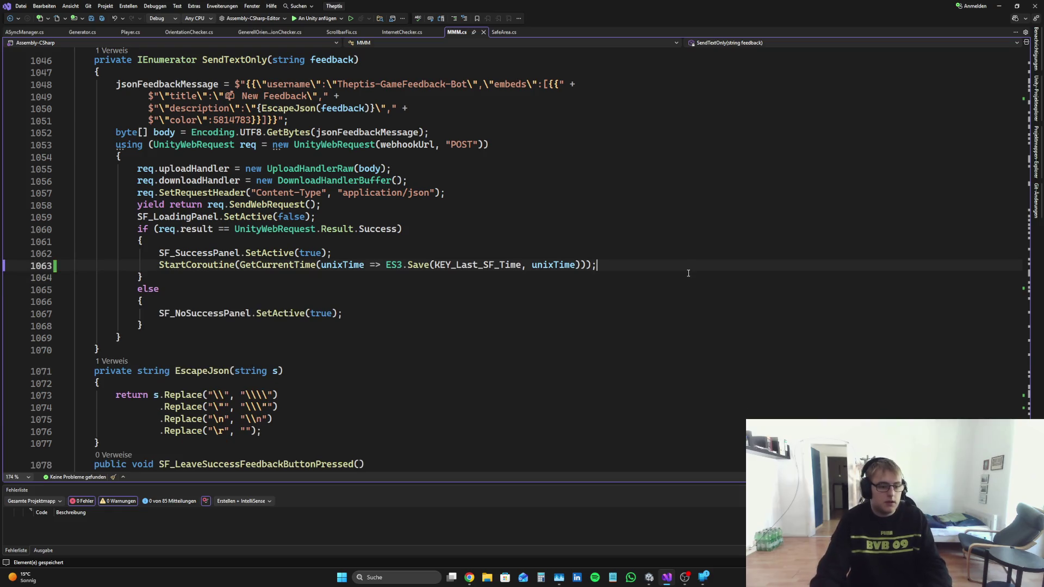
{"action": "left_click", "coordinate": [385, 265]}
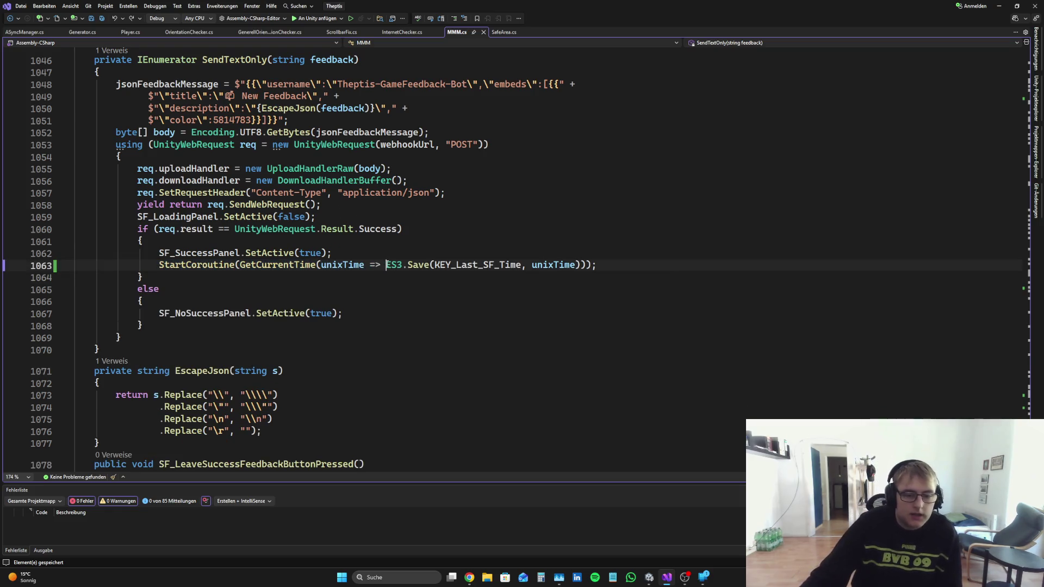
{"action": "key", "text": "Return"}
{"action": "key", "text": "ctrl+s"}
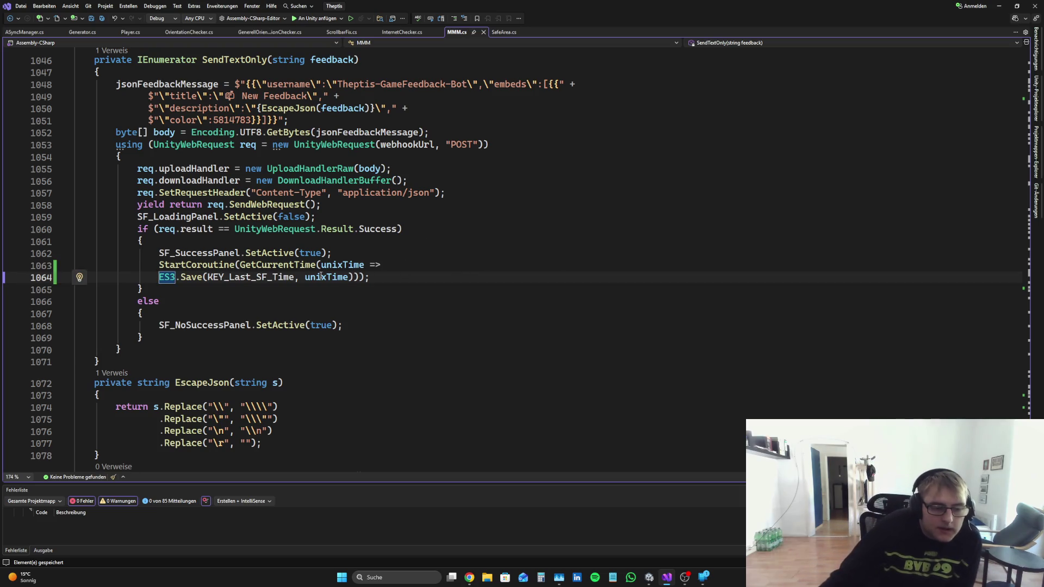
{"action": "scroll", "coordinate": [410, 325], "scroll_direction": "up", "scroll_amount": 3}
{"action": "scroll", "coordinate": [408, 324], "scroll_direction": "down", "scroll_amount": 5}
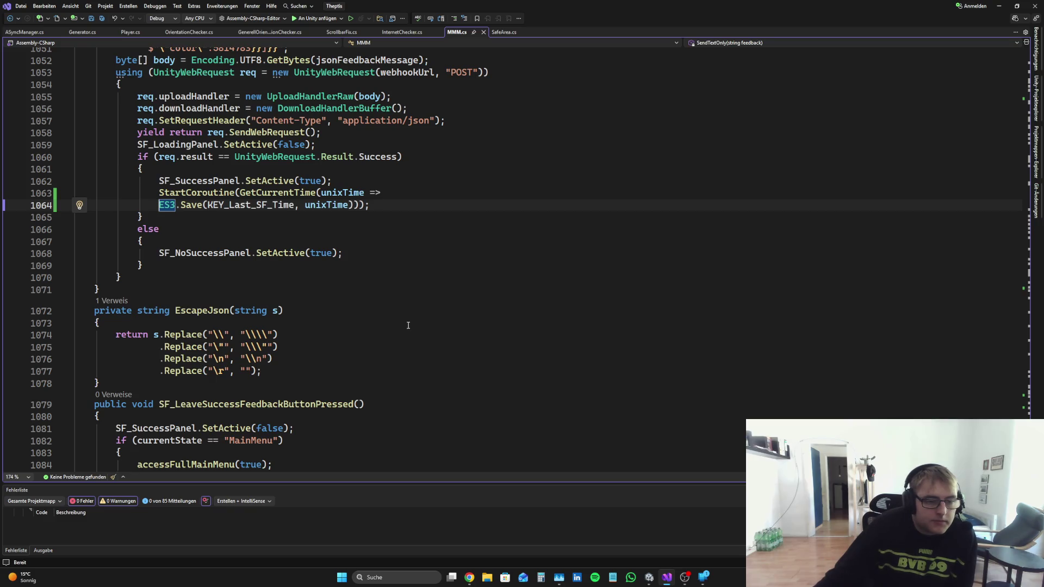
{"action": "scroll", "coordinate": [409, 325], "scroll_direction": "down", "scroll_amount": 10}
{"action": "scroll", "coordinate": [391, 305], "scroll_direction": "up", "scroll_amount": 9}
{"action": "scroll", "coordinate": [370, 283], "scroll_direction": "down", "scroll_amount": 20}
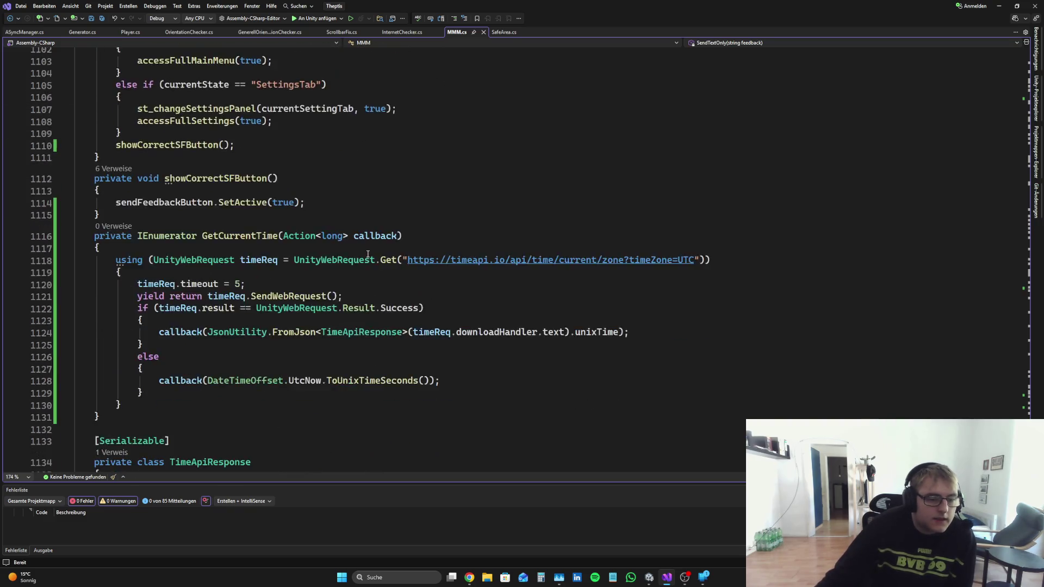
Step: Below sendFeedbackButton.SetActive(true), add an if (!ES3.KeyExists(KEY_Last_SF_Time)) check
{"action": "scroll", "coordinate": [357, 269], "scroll_direction": "up", "scroll_amount": 5}
{"action": "left_click", "coordinate": [377, 215]}
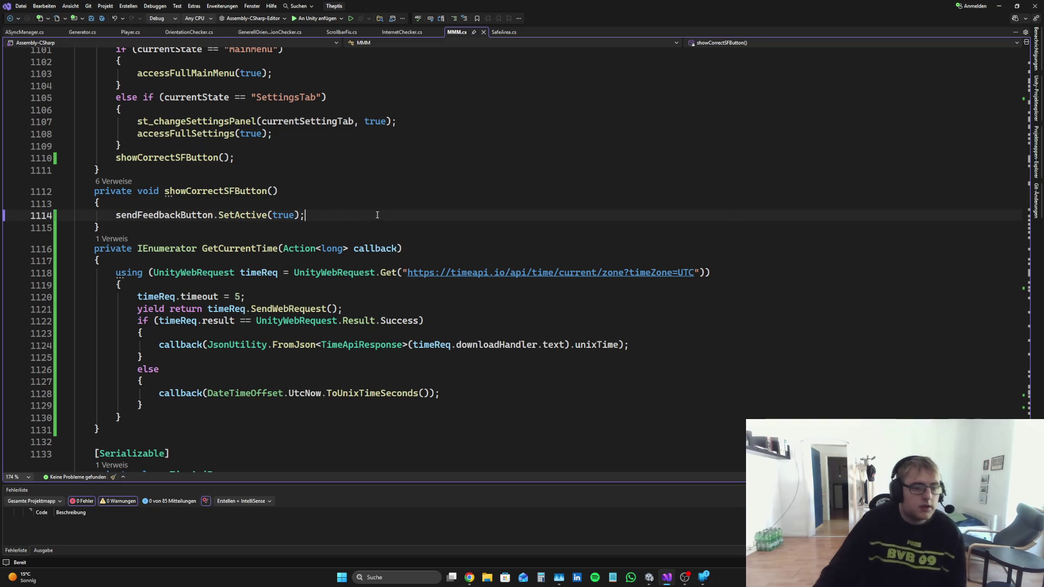
{"action": "key", "text": "Return"}
{"action": "type", "text": "if("}
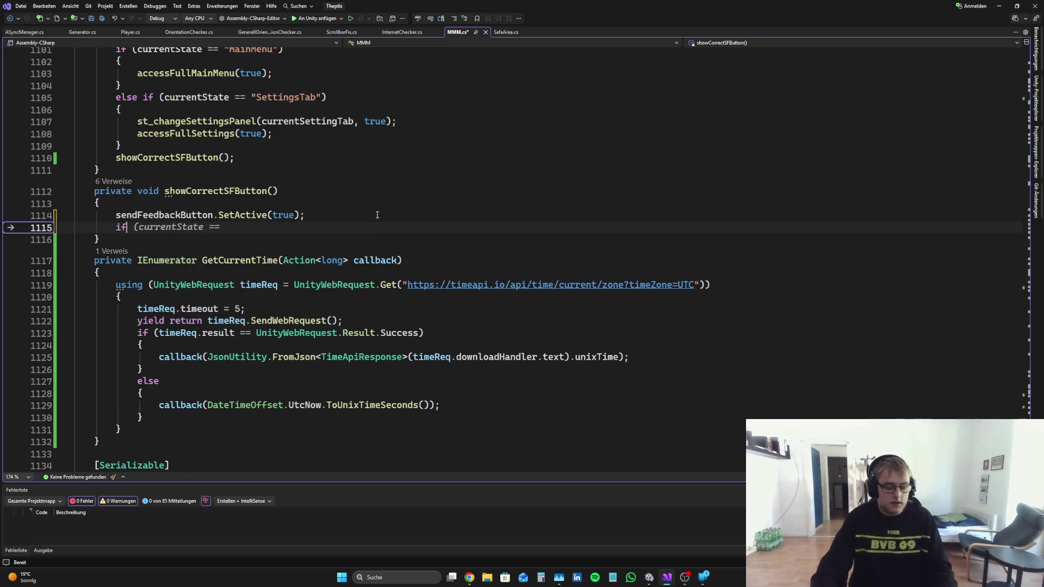
{"action": "key", "text": "Tab"}
{"action": "type", "text": "ES3"}
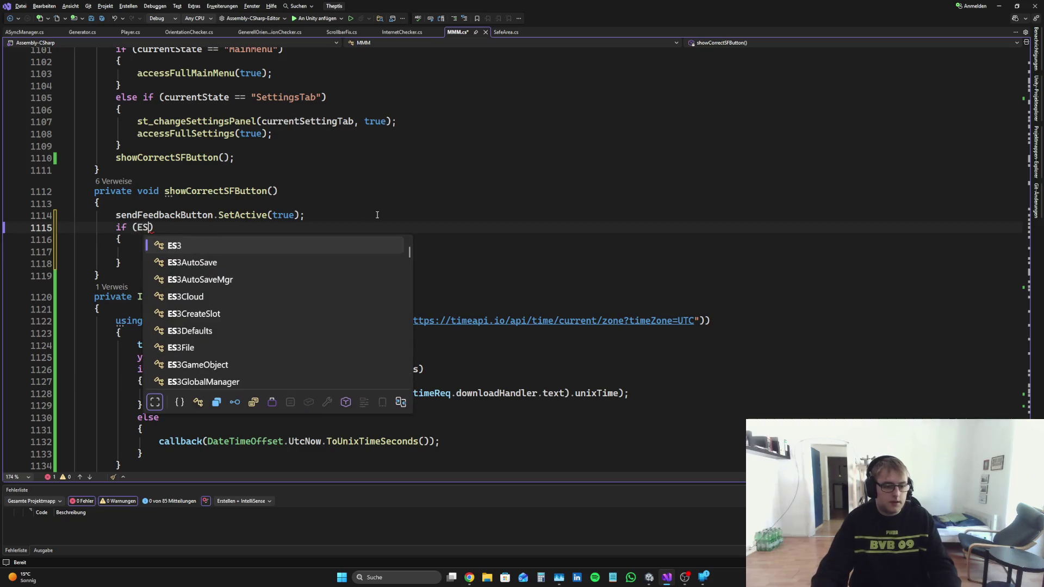
{"action": "key", "text": "Escape"}
{"action": "type", "text": ".K"}
{"action": "key", "text": "Tab"}
{"action": "type", "text": "("}
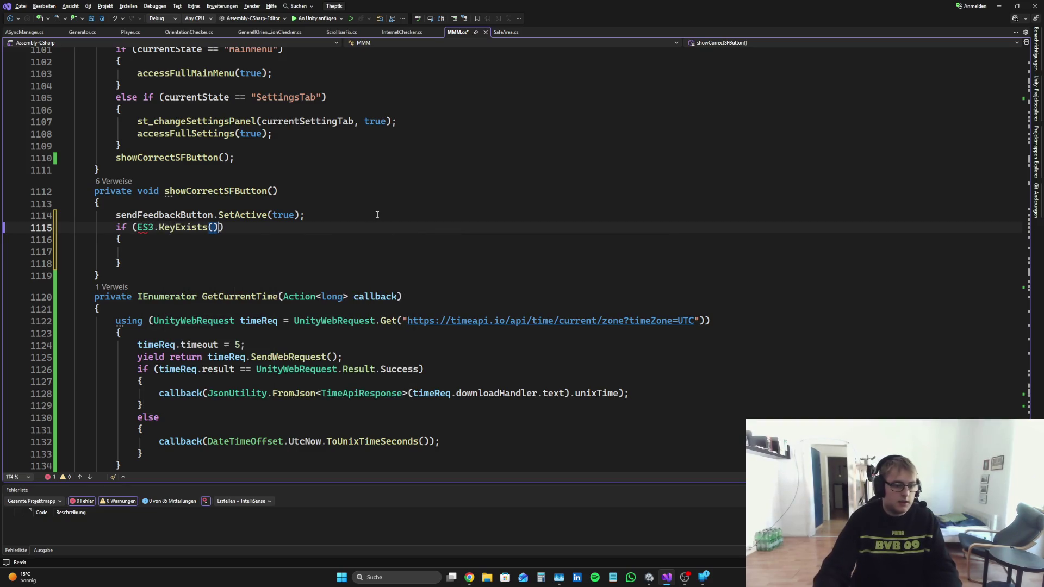
{"action": "type", "text": "K"}
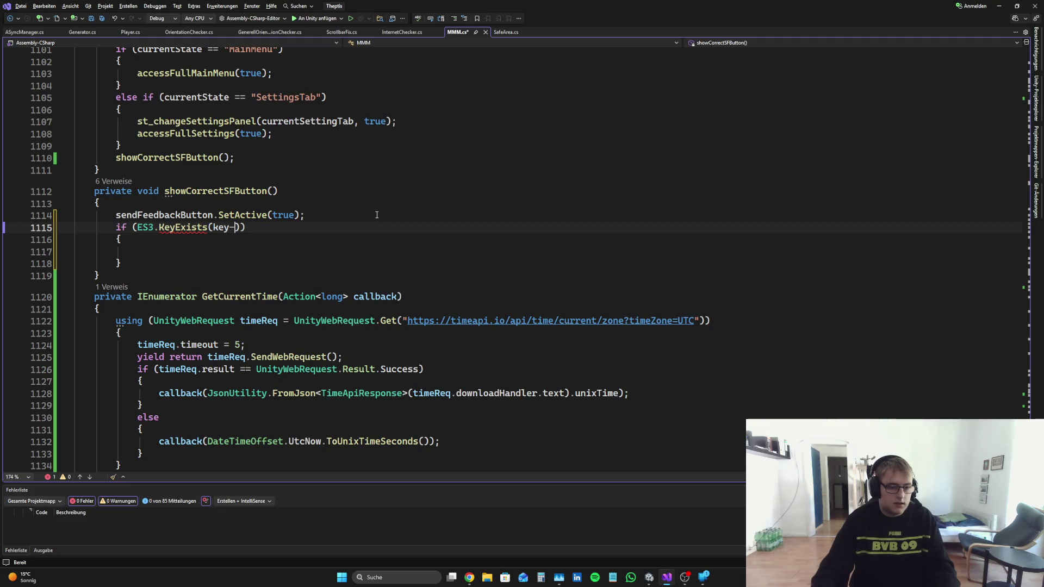
{"action": "type", "text": "EY_"}
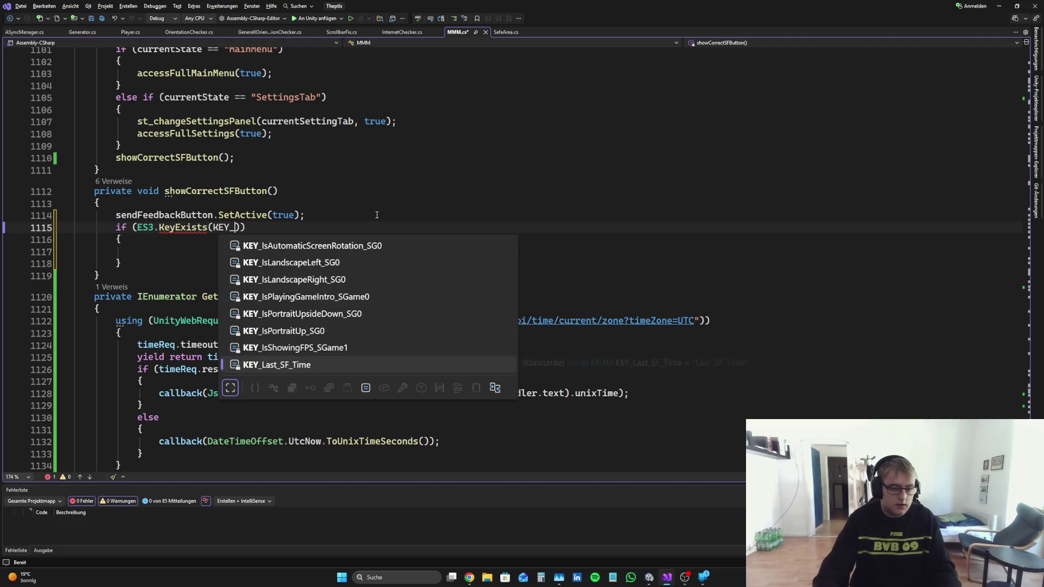
{"action": "key", "text": "Tab"}
{"action": "left_click", "coordinate": [135, 227]}
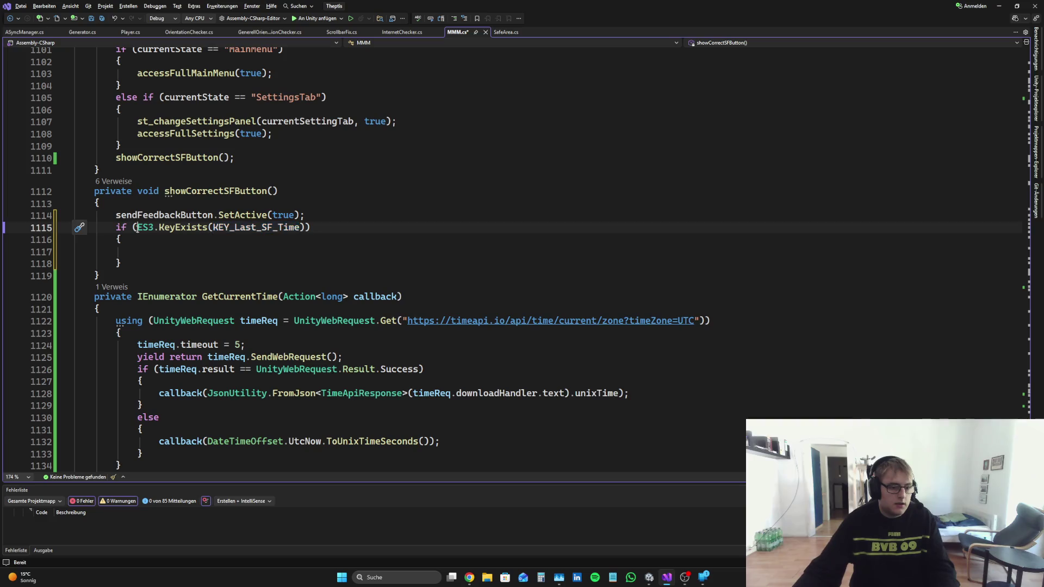
{"action": "type", "text": "!"}
Step: Have the if block call SF_ButtonIcon.SetActive(true), save, and open a line for the else branch
{"action": "left_click", "coordinate": [143, 255]}
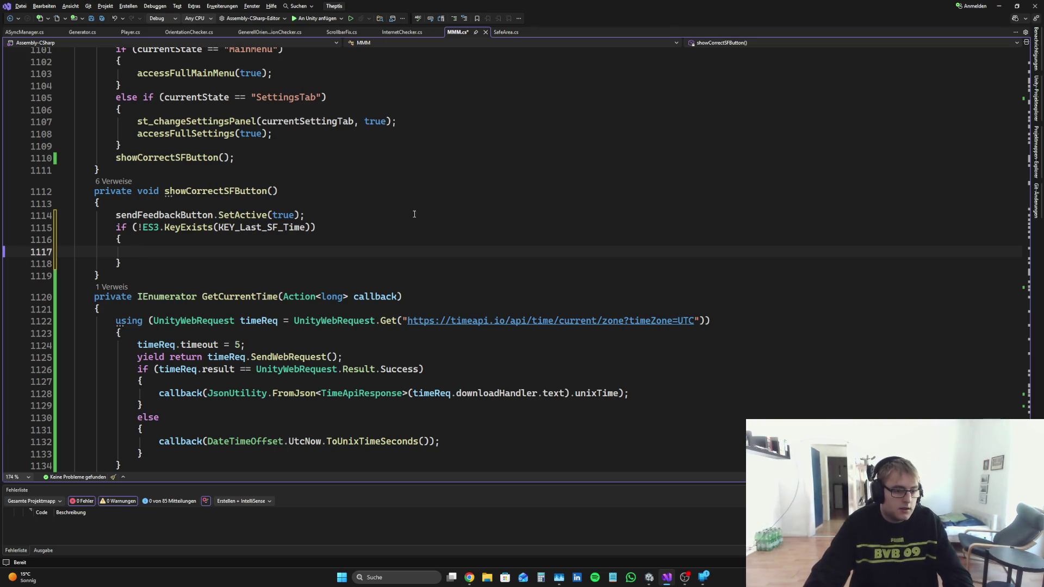
{"action": "type", "text": "SF_ButtonIcon"}
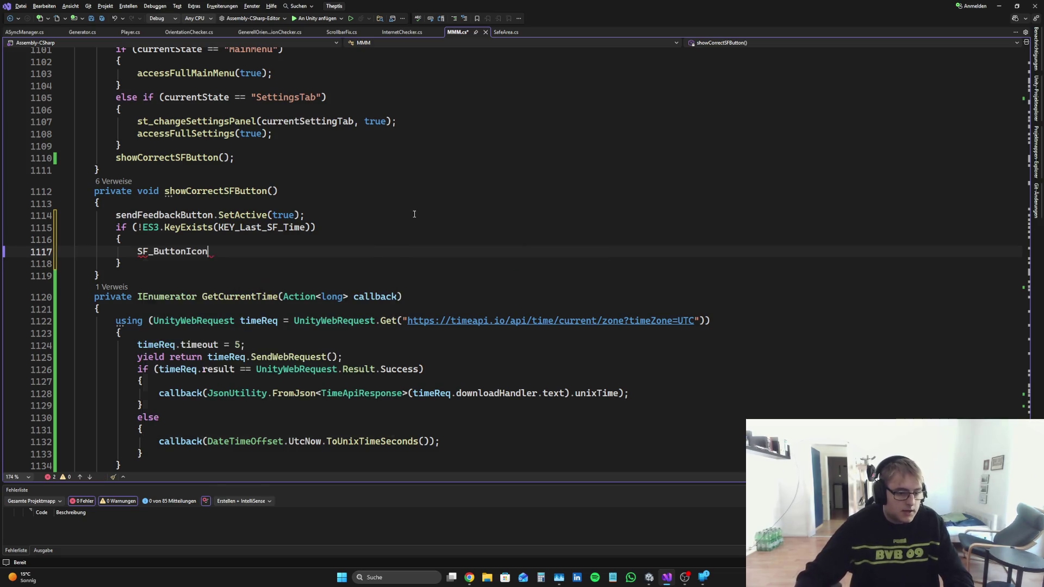
{"action": "type", "text": ".Set"}
{"action": "key", "text": "Tab"}
{"action": "type", "text": "("}
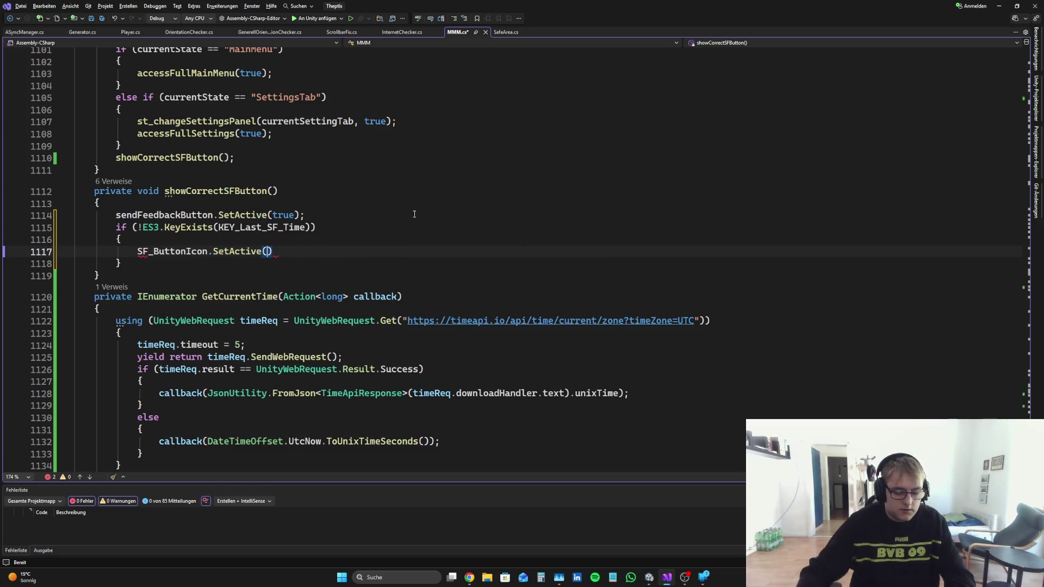
{"action": "type", "text": "true)"}
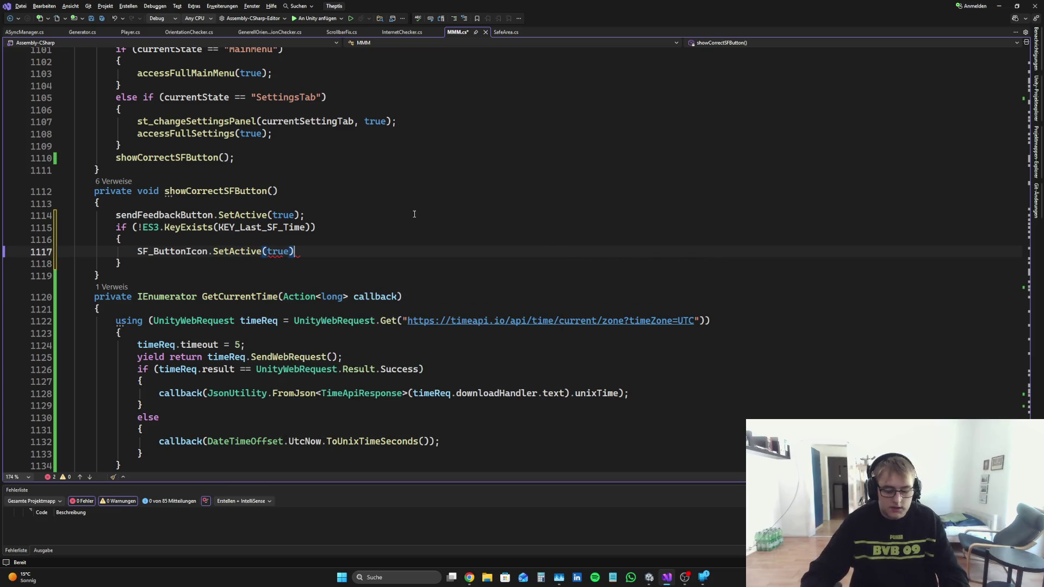
{"action": "type", "text": ";"}
{"action": "key", "text": "ctrl+s"}
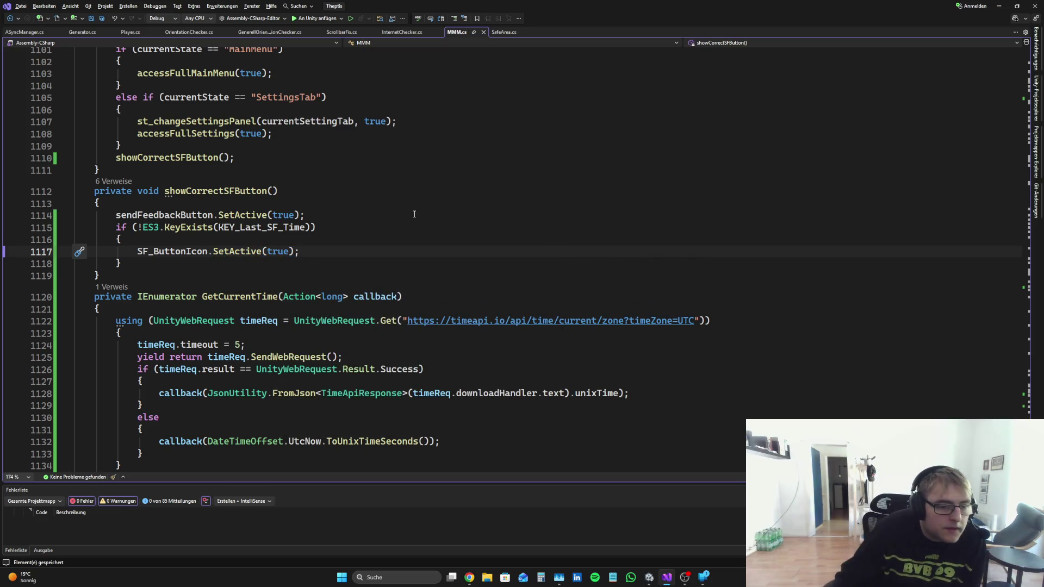
{"action": "key", "text": "Down"}
{"action": "key", "text": "Up"}
{"action": "key", "text": "Down"}
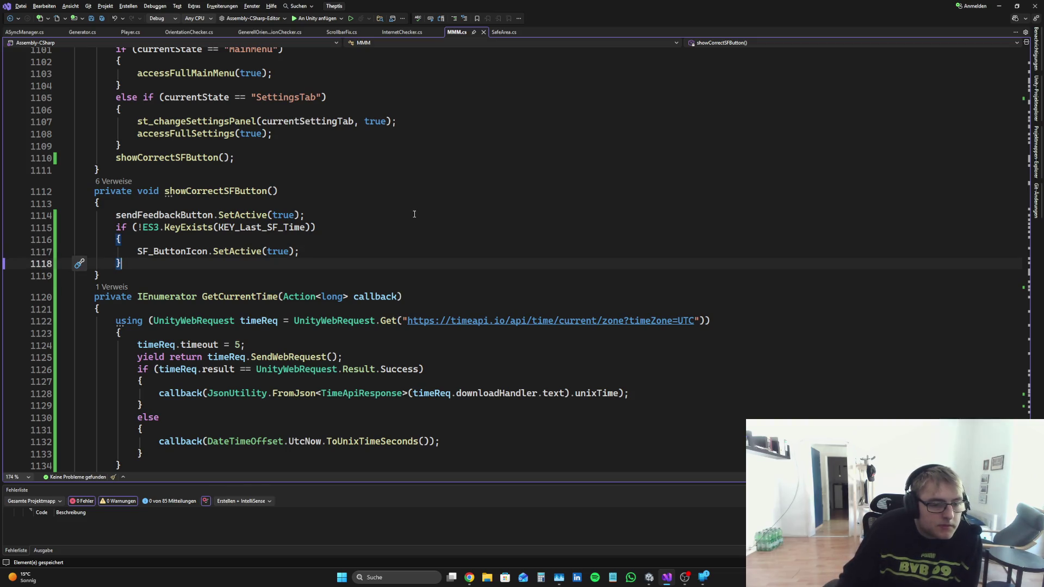
{"action": "key", "text": "Return"}
Step: Add an else block holding an empty nested if, save MMM.cs, and select the showCorrectSFButton method
{"action": "type", "text": "else {"}
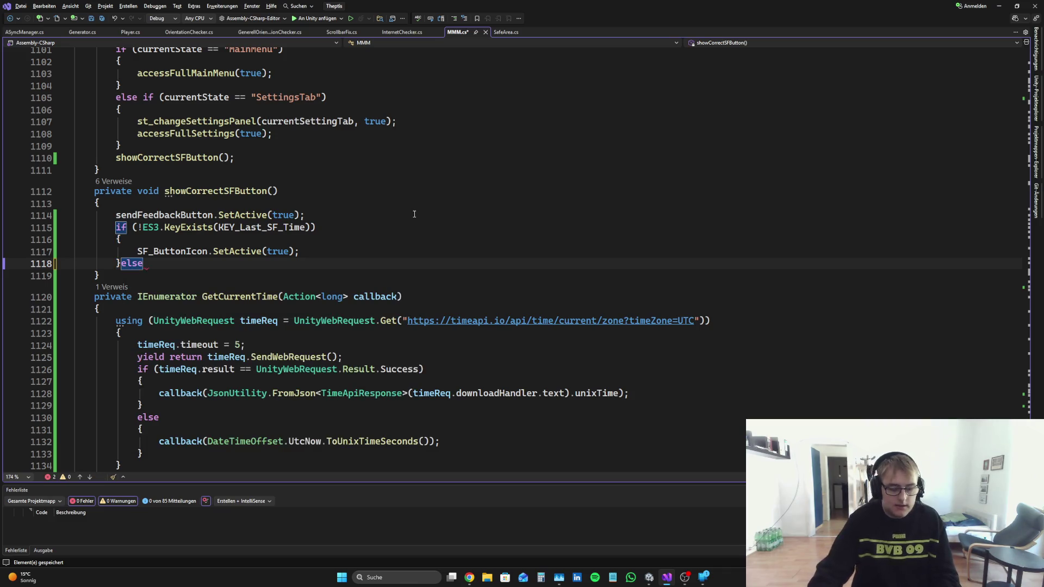
{"action": "key", "text": "Return"}
{"action": "key", "text": "ctrl+s"}
{"action": "key", "text": "Up"}
{"action": "key", "text": "Up"}
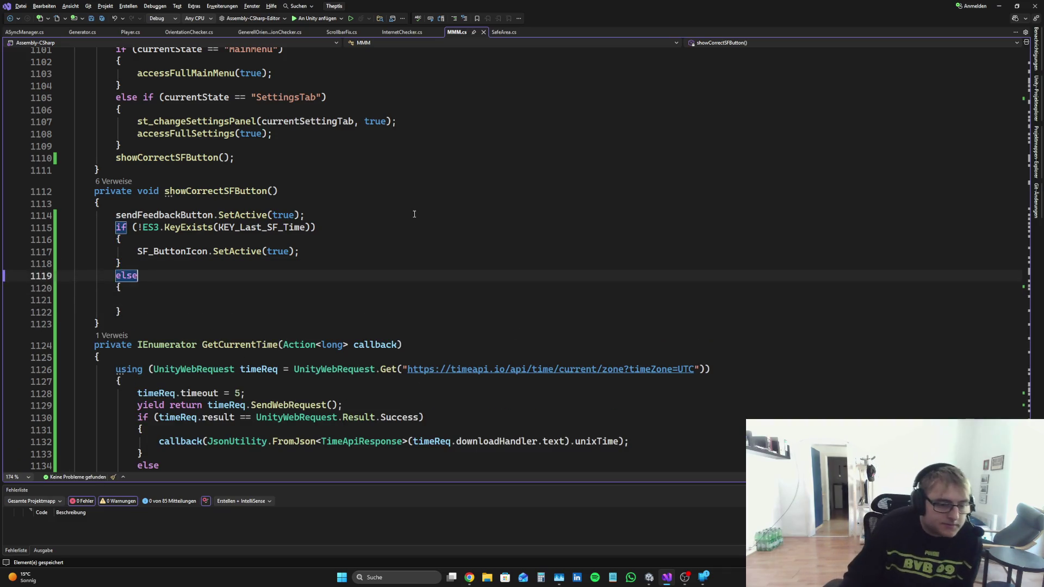
{"action": "key", "text": "Down"}
{"action": "key", "text": "Down"}
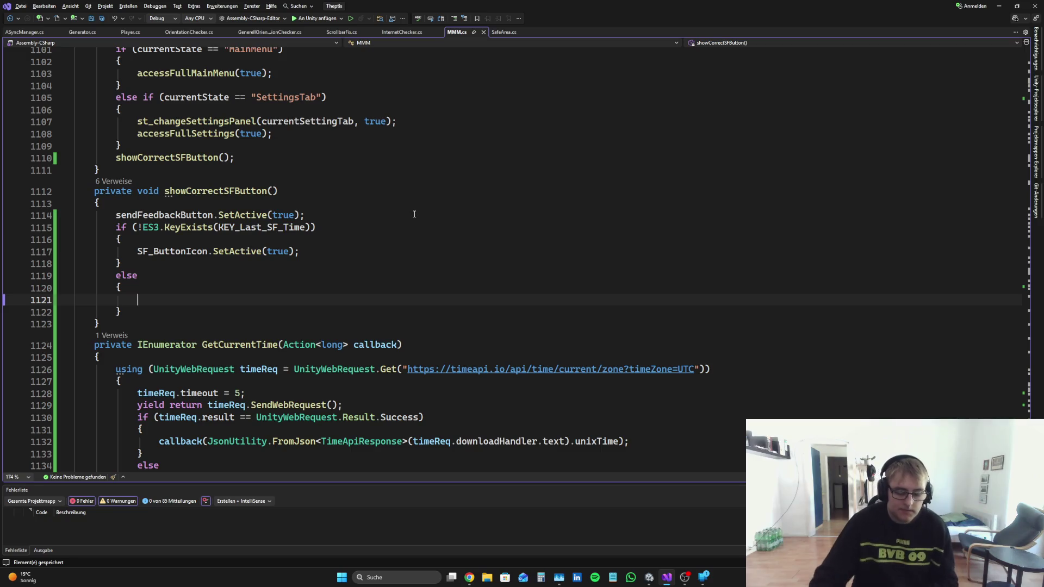
{"action": "type", "text": "if"}
{"action": "key", "text": "Tab"}
{"action": "key", "text": "Tab"}
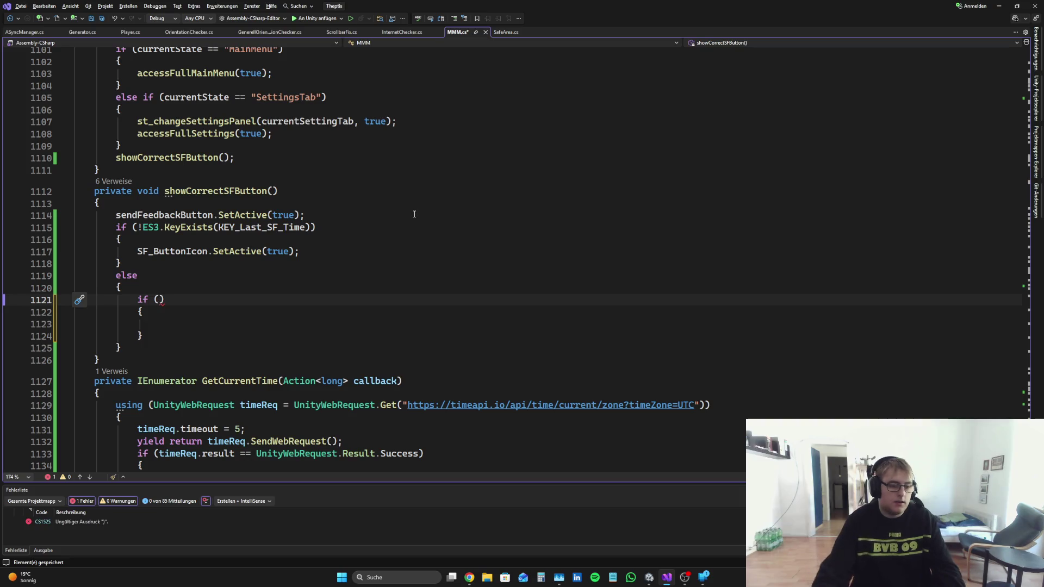
{"action": "key", "text": "ctrl+s"}
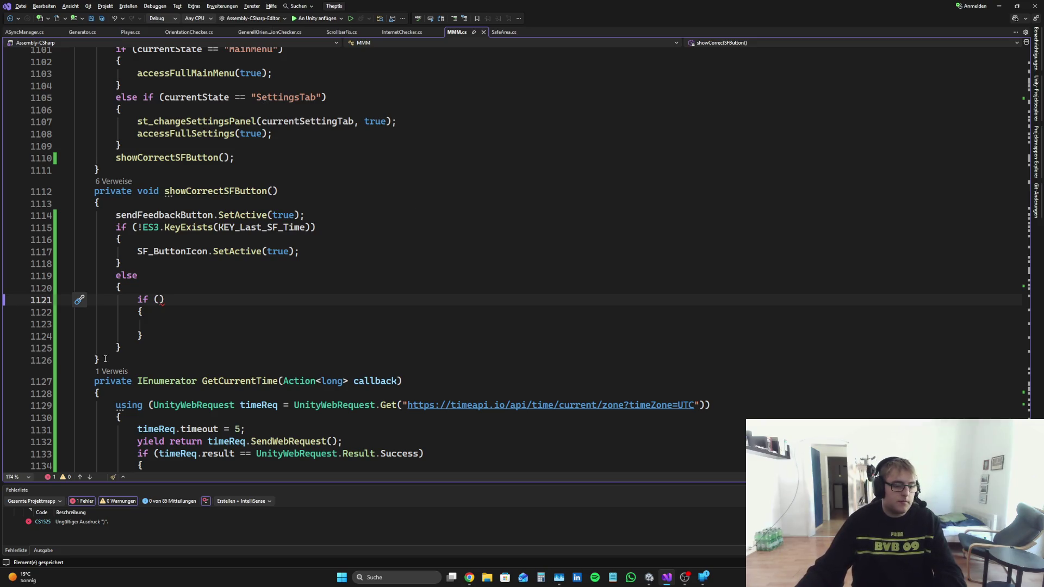
{"action": "left_click_drag", "start_coordinate": [100, 360], "coordinate": [76, 192]}
Step: In Perplexity, type a German follow-up: in the else block, check the cooldown, showing the icon or the text
{"action": "left_click", "coordinate": [475, 575]}
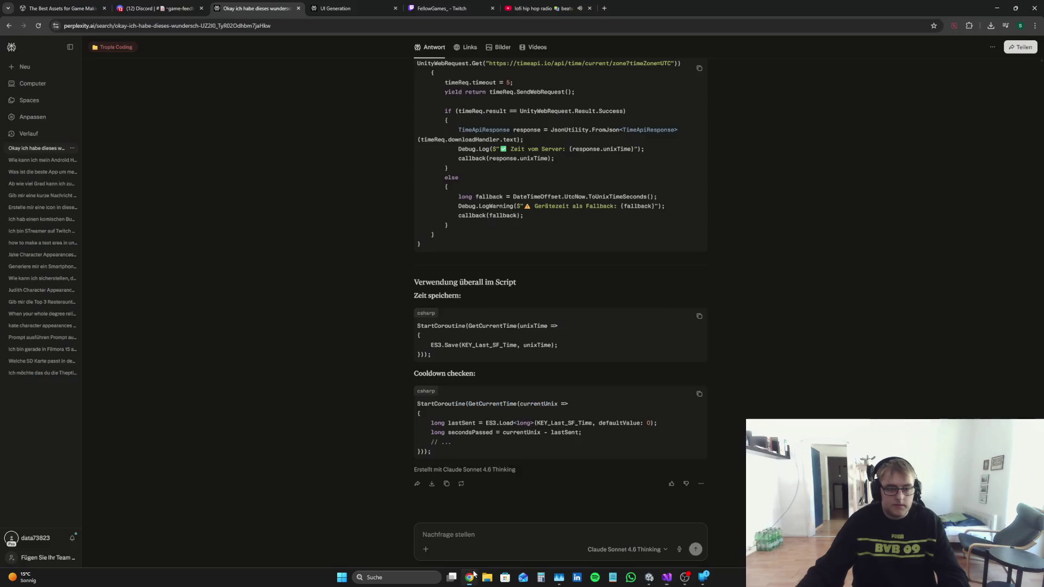
{"action": "type", "text": "Okay"}
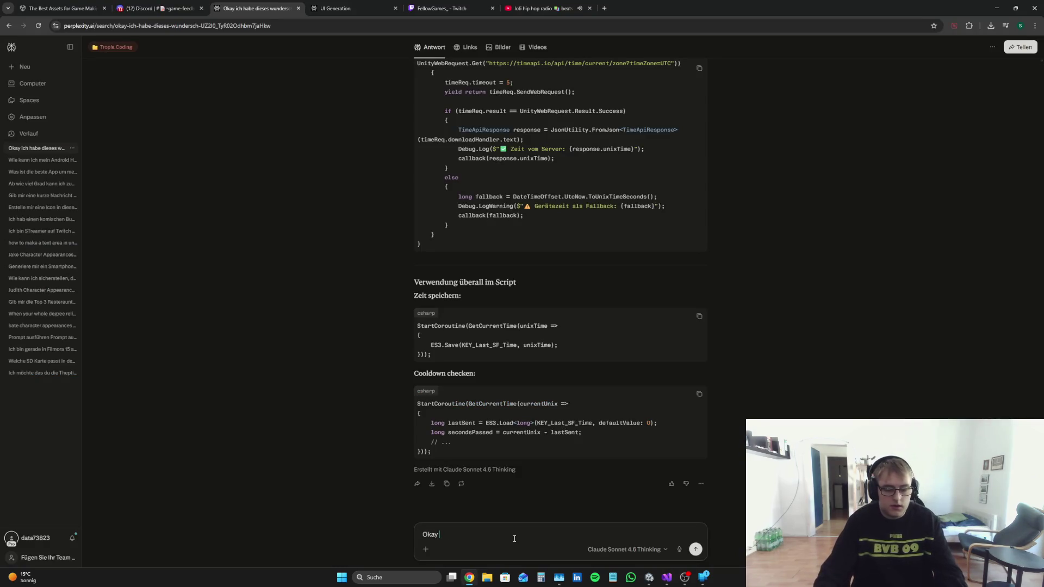
{"action": "type", "text": " folgedn"}
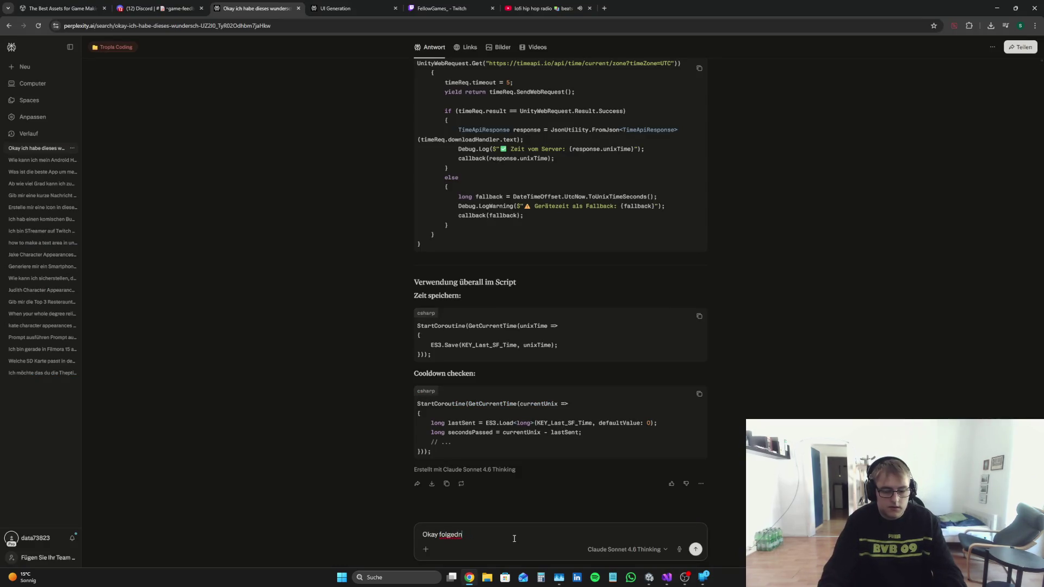
{"action": "key", "text": "BackSpace"}
{"action": "key", "text": "BackSpace"}
{"action": "type", "text": "ndes i"}
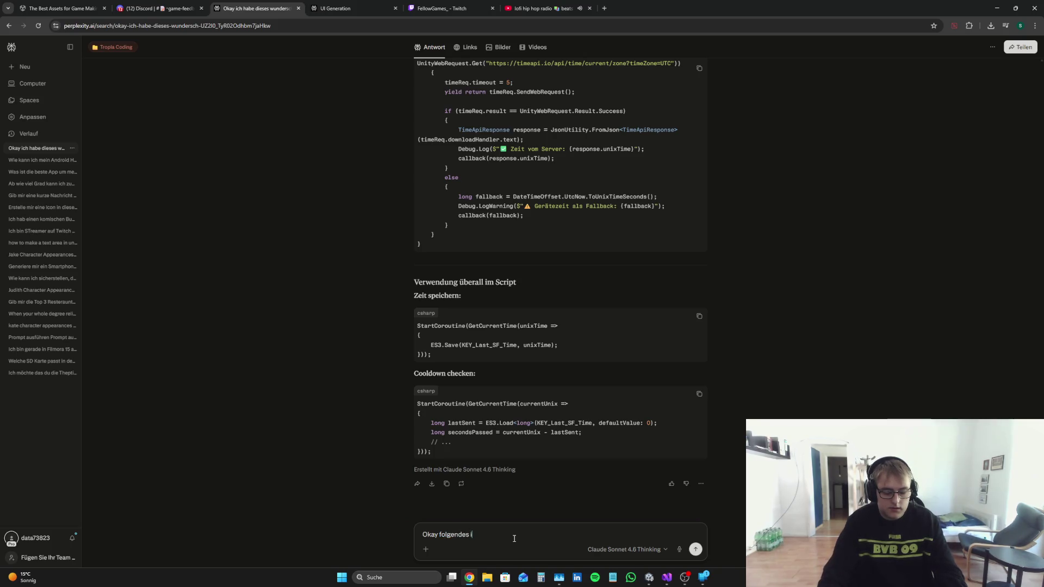
{"action": "type", "text": "ch möchte hie"}
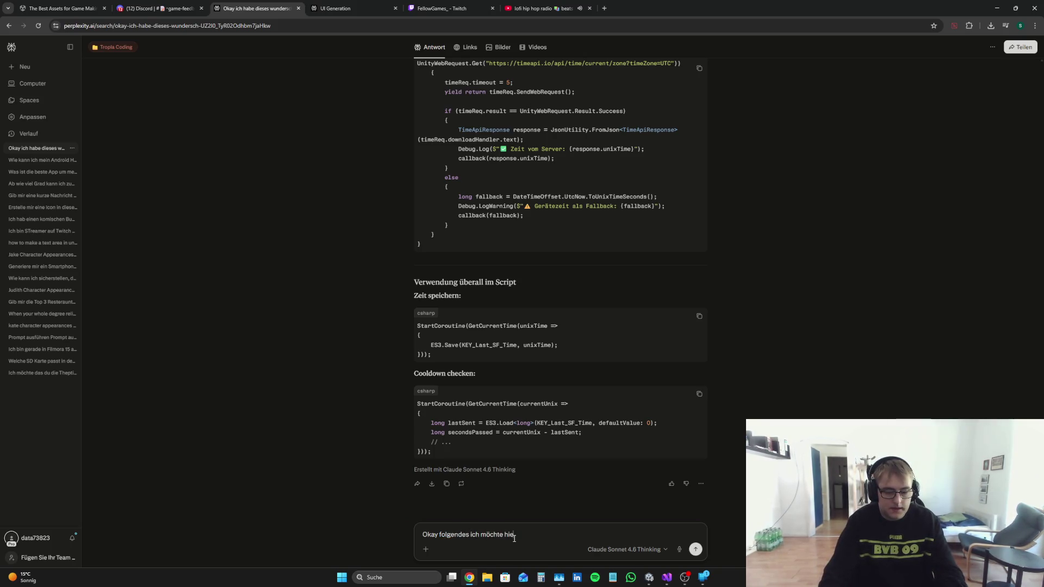
{"action": "type", "text": "r im Else Block"}
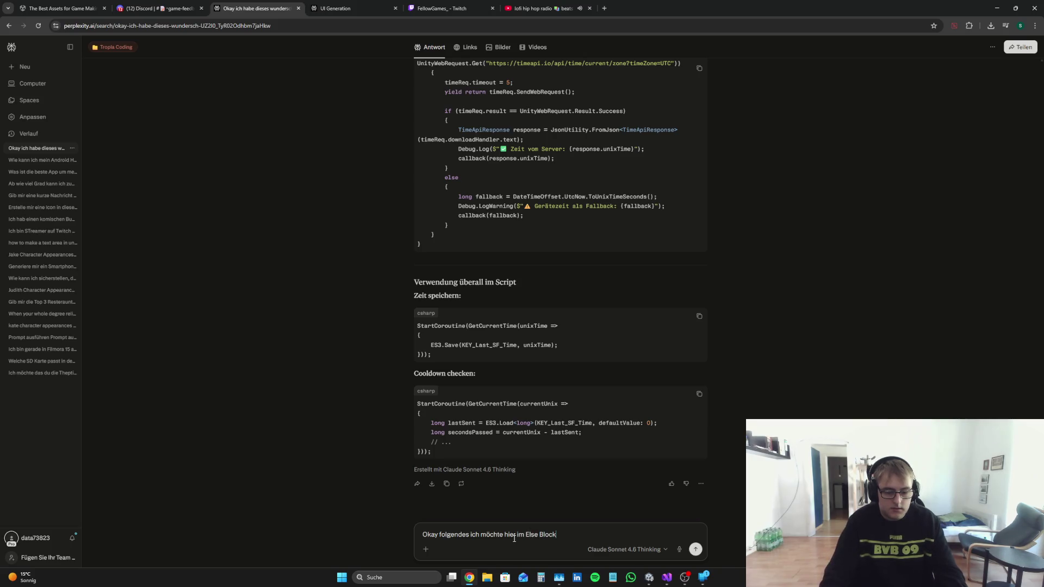
{"action": "type", "text": " c"}
{"action": "type", "text": "hecken ob"}
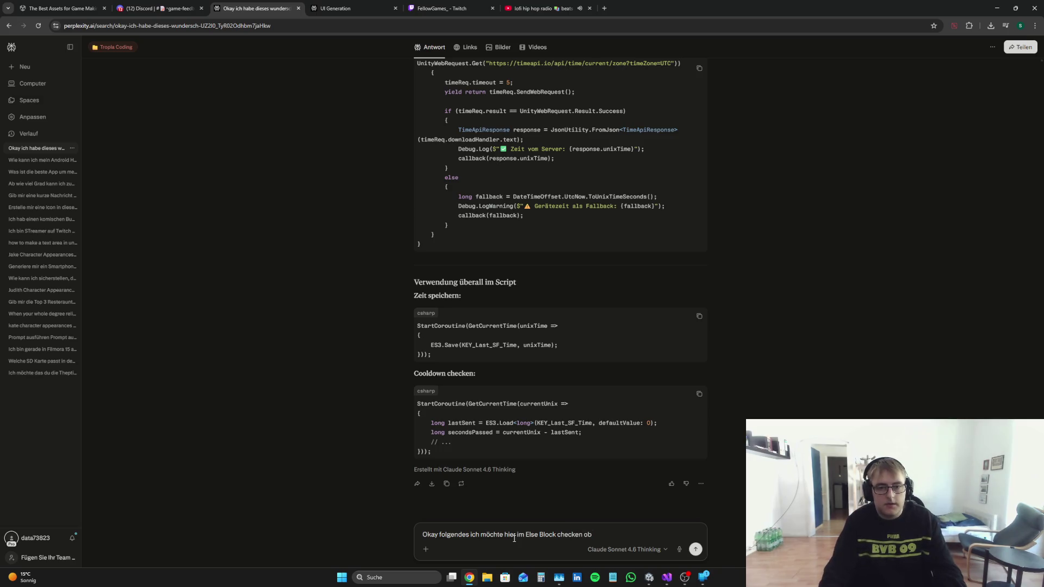
{"action": "type", "text": " wenn der Key"}
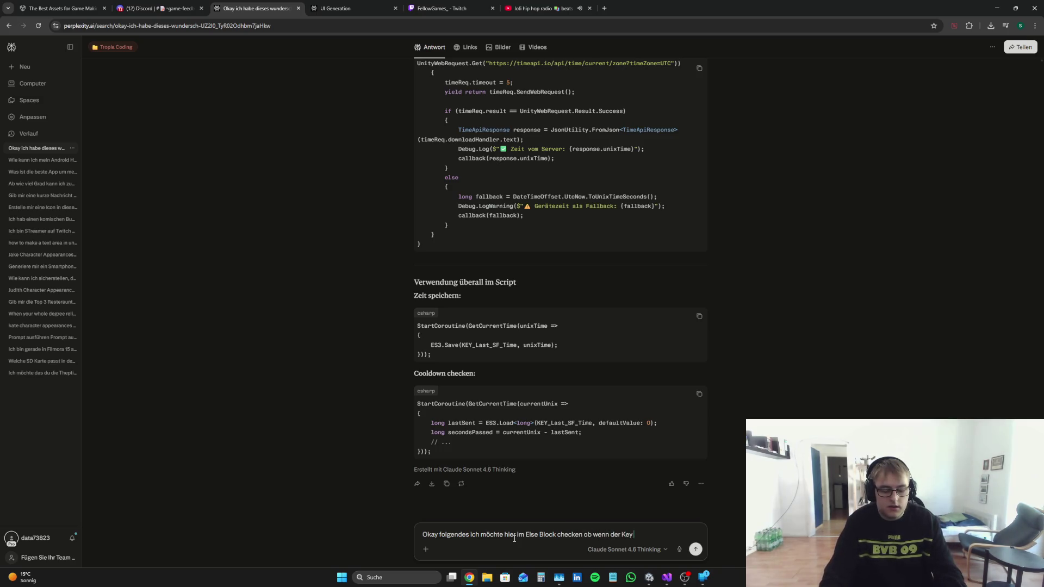
{"action": "type", "text": " eben existziert"}
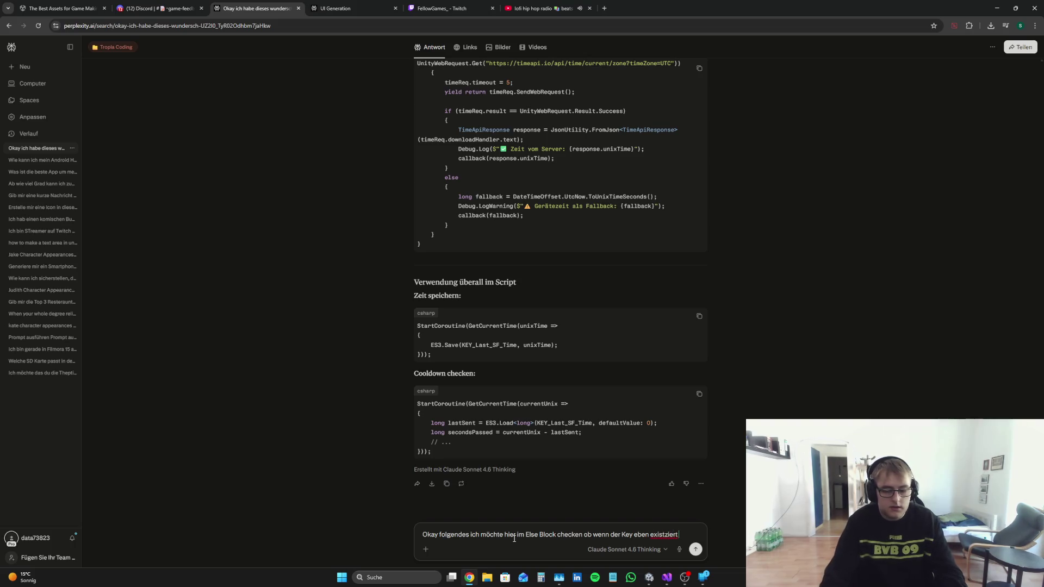
{"action": "type", "text": " ob"}
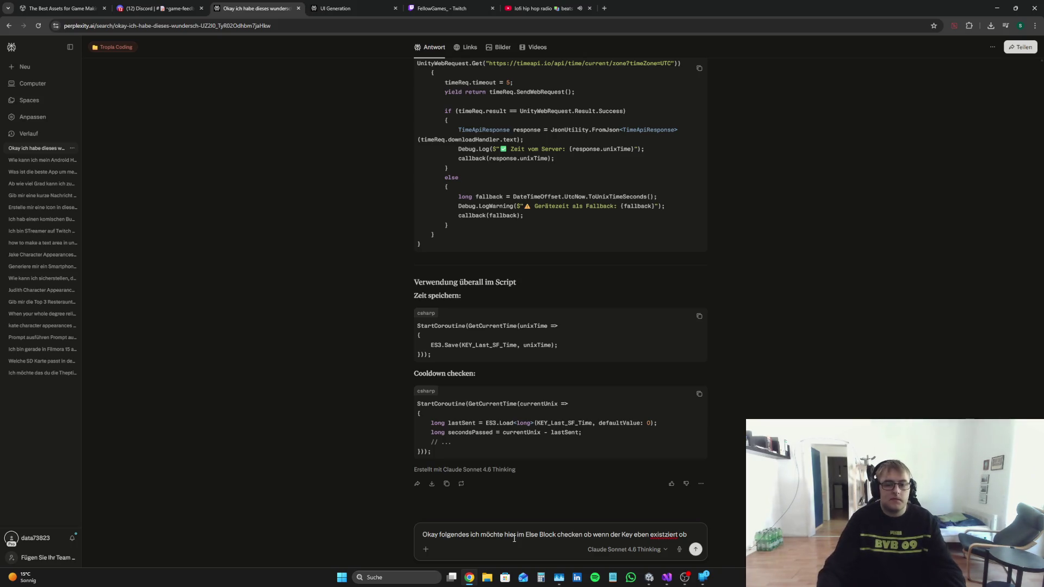
{"action": "type", "text": "die Zei"}
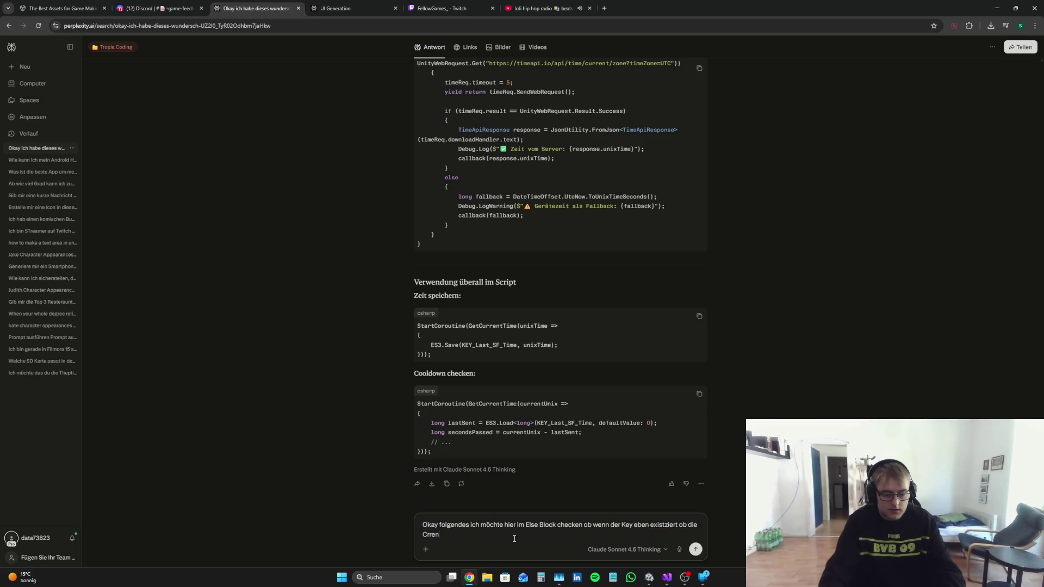
{"action": "type", "text": "urre"}
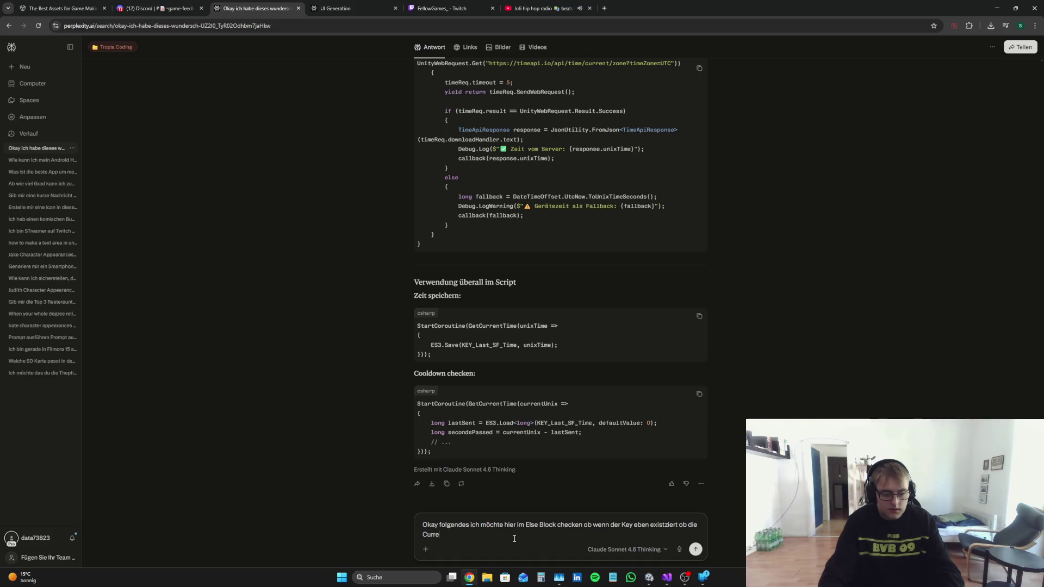
{"action": "type", "text": "nt Time"}
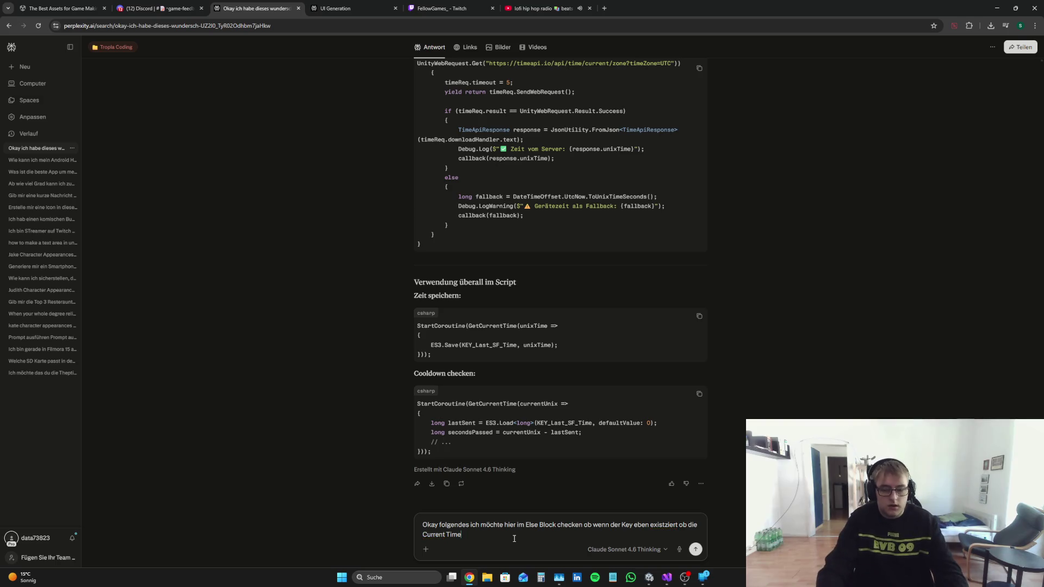
{"action": "key", "text": "BackSpace"}
{"action": "key", "text": "BackSpace"}
{"action": "key", "text": "BackSpace"}
{"action": "type", "text": "ert ob dere"}
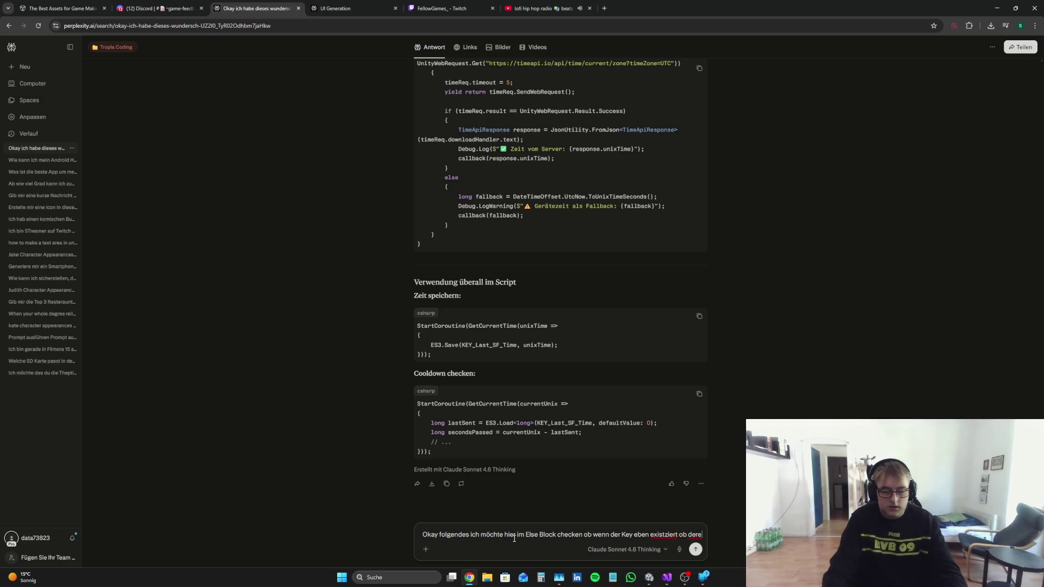
{"action": "type", "text": " Player noch"}
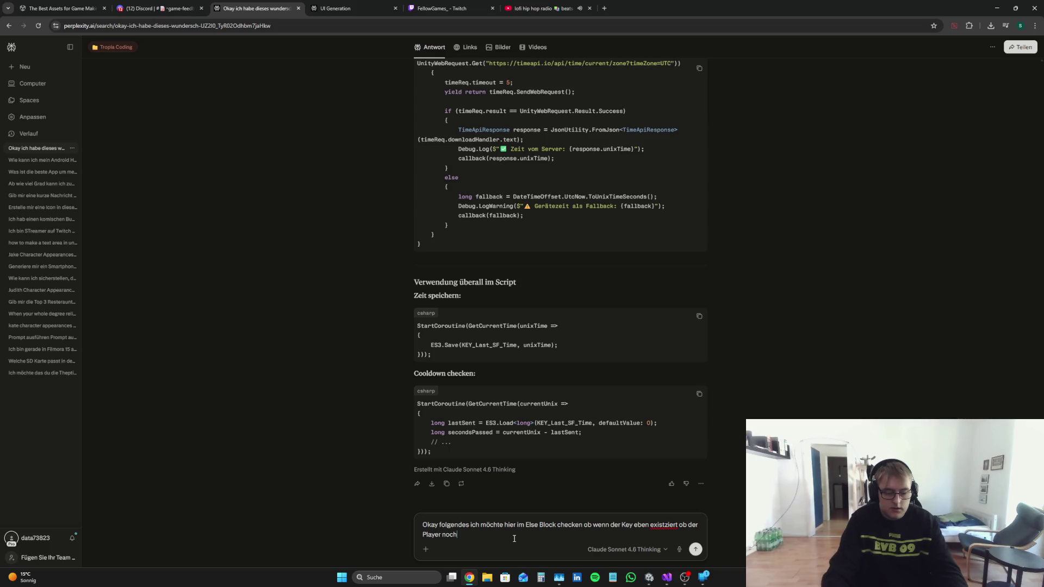
{"action": "type", "text": " im Cooldown drin ist"}
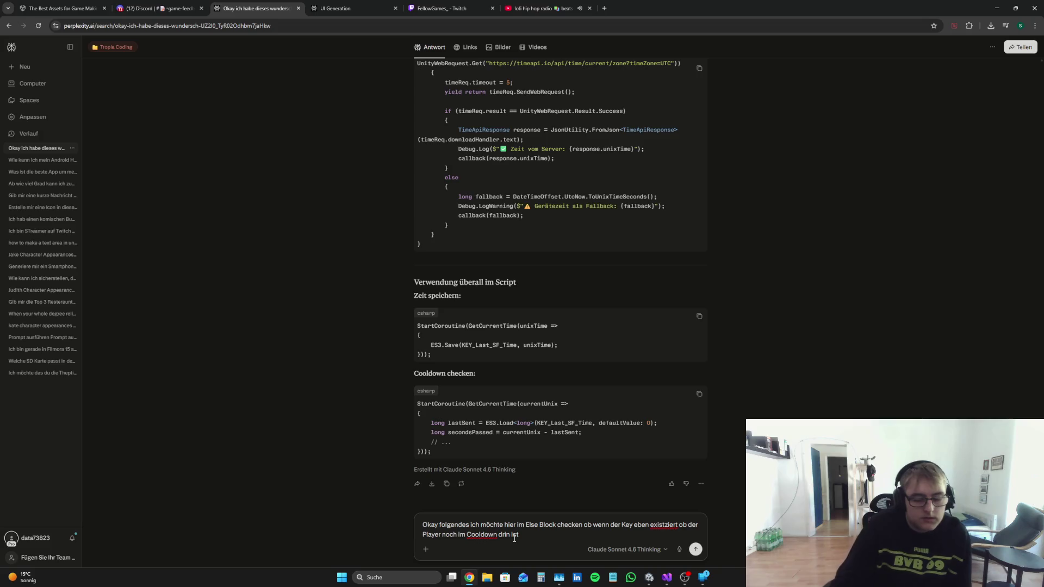
{"action": "type", "text": ", wenn"}
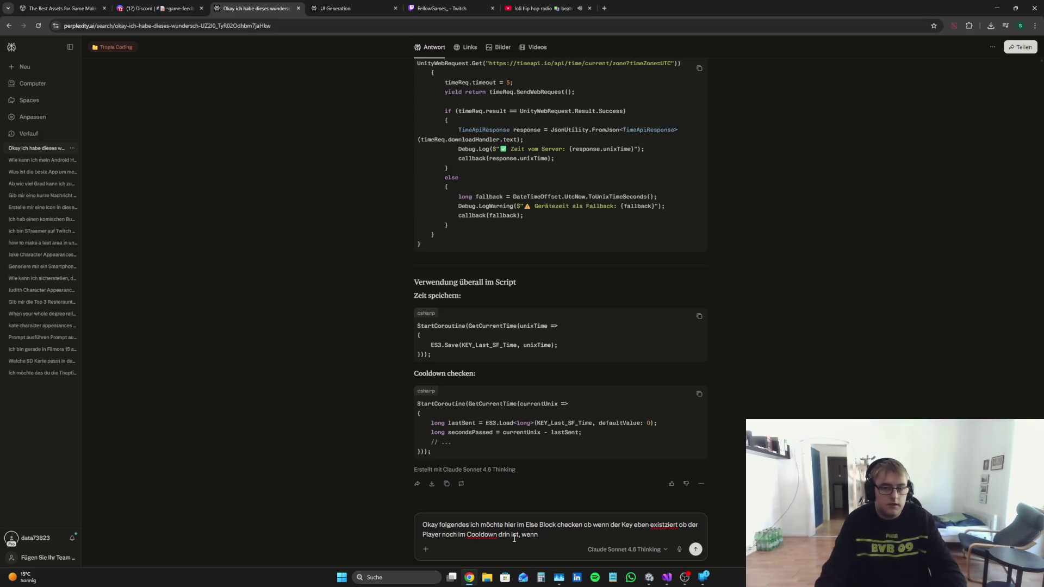
{"action": "type", "text": " nicht dann"}
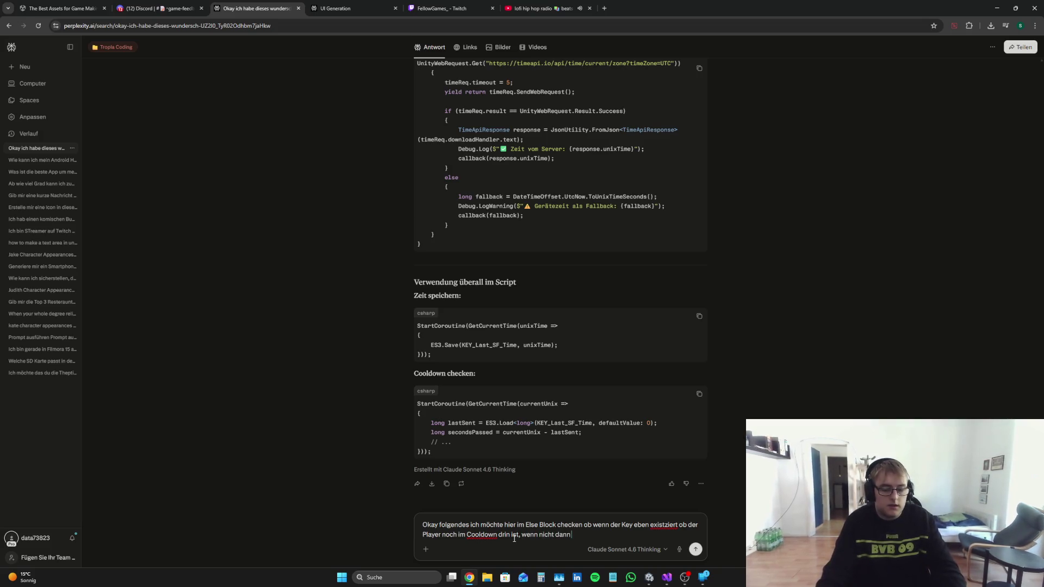
{"action": "type", "text": " wieder die Icon"}
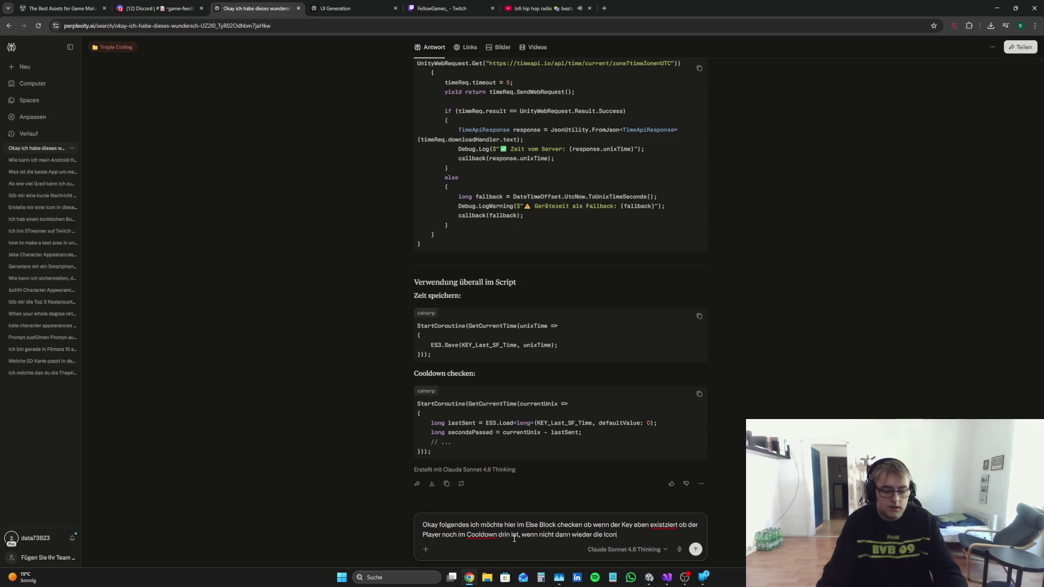
{"action": "type", "text": " anzeigen wenn j"}
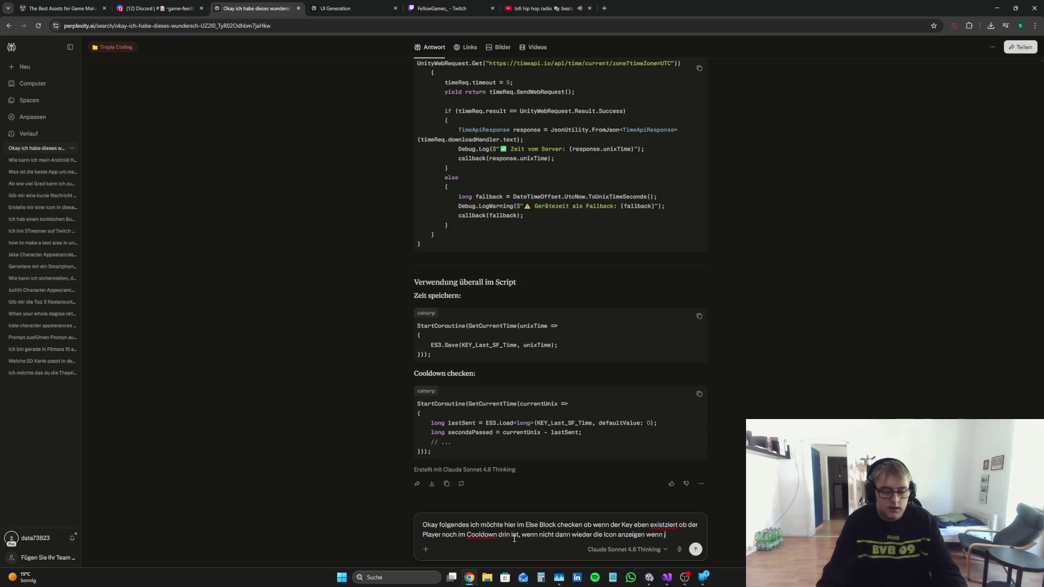
{"action": "type", "text": "a denn den Tex"}
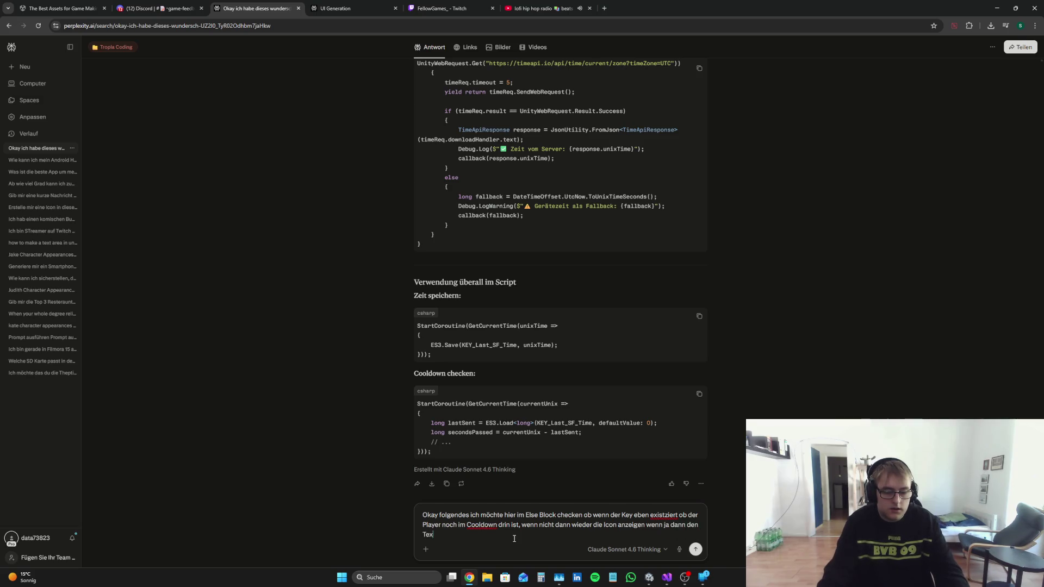
{"action": "type", "text": "t anzeigen:"}
Step: Paste the showCorrectSFButton code, attach the whole MMM.cs script as paste.txt, and send the question
{"action": "key", "text": "ctrl+v"}
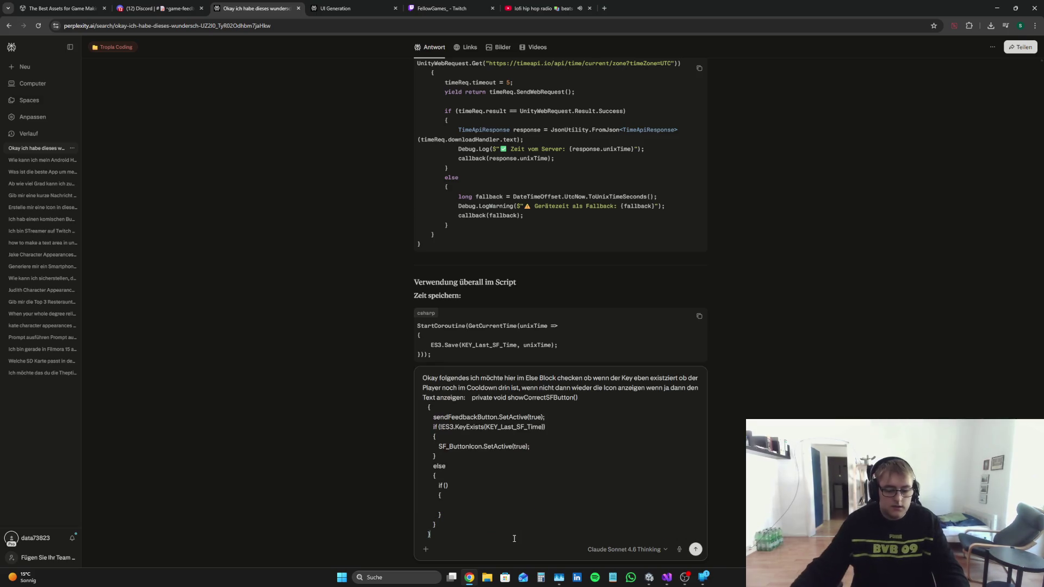
{"action": "left_click", "coordinate": [667, 577]}
{"action": "key", "text": "ctrl+shift+End"}
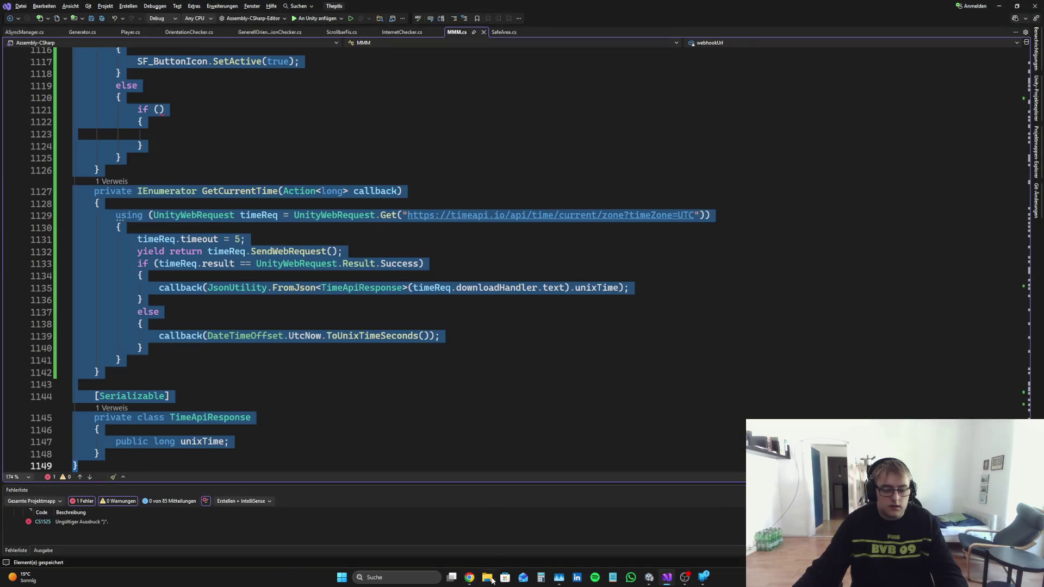
{"action": "key", "text": "ctrl+c"}
{"action": "left_click", "coordinate": [469, 577]}
{"action": "key", "text": "ctrl+v"}
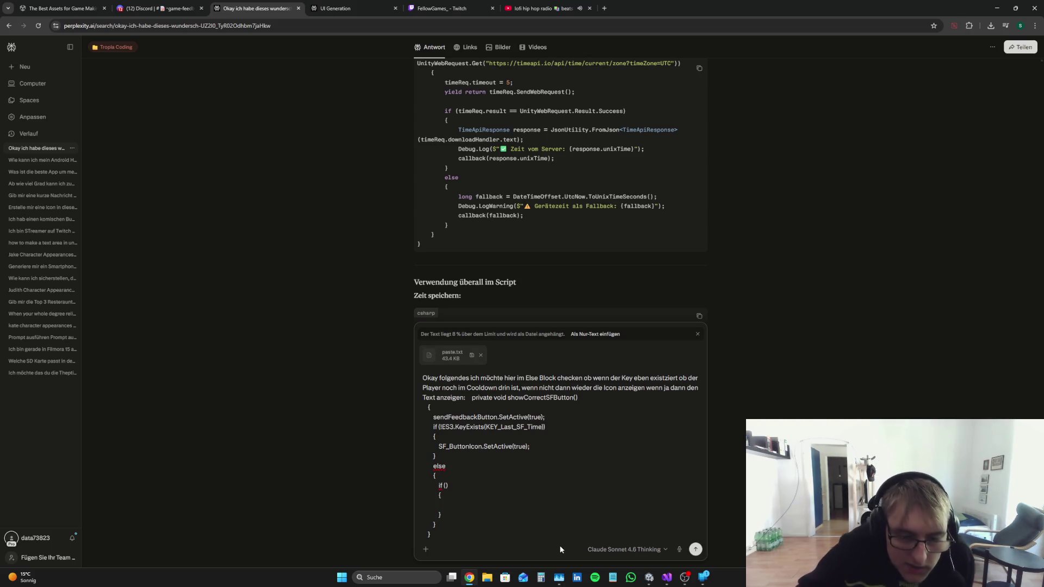
{"action": "key", "text": "Return"}
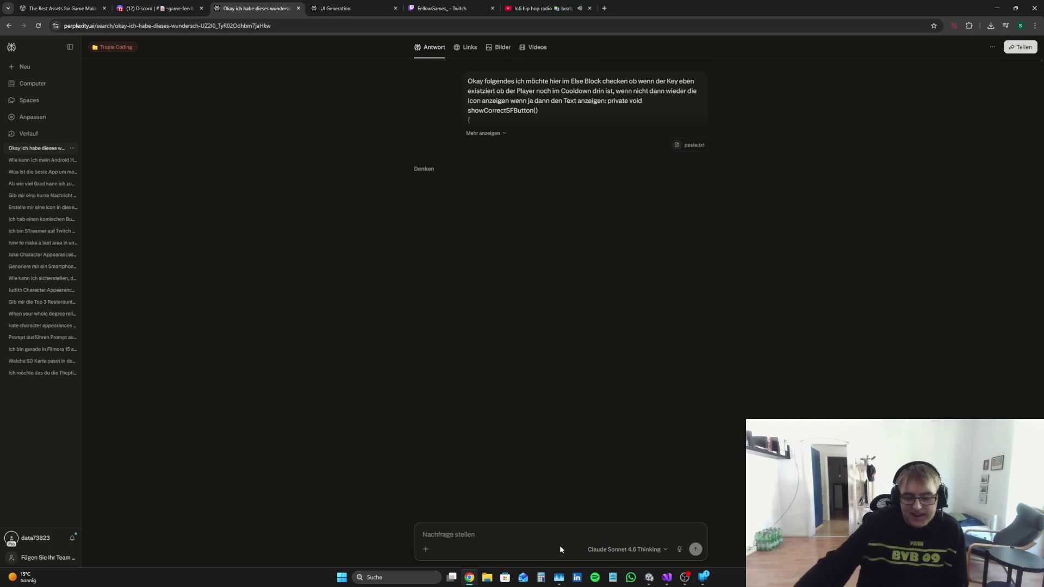
{"action": "key", "text": "alt+Tab"}
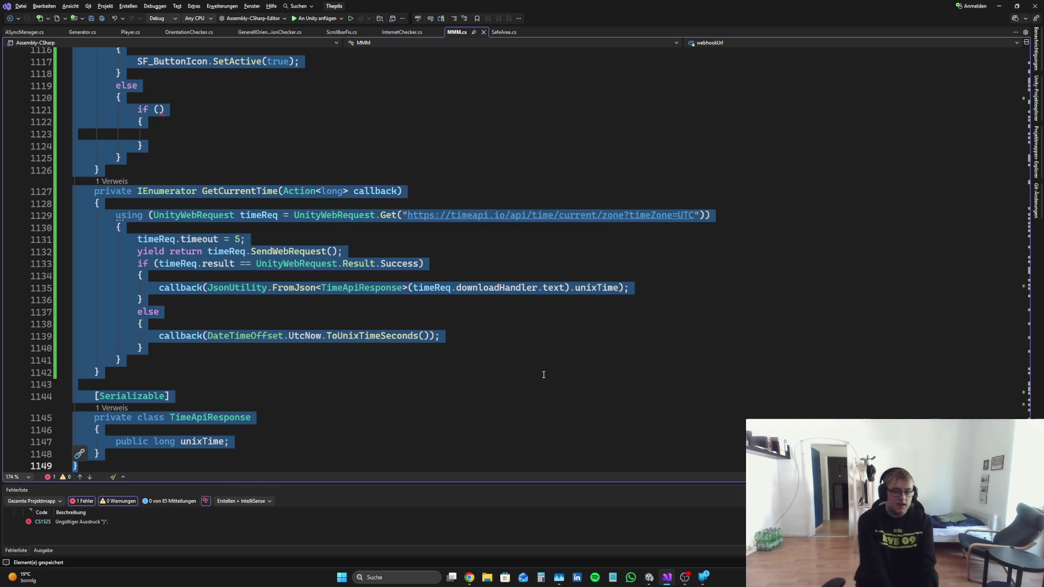
Step: Remove blank line 1143 before the Serializable attribute, save MMM.cs, and read Perplexity's reply
{"action": "left_click", "coordinate": [543, 251]}
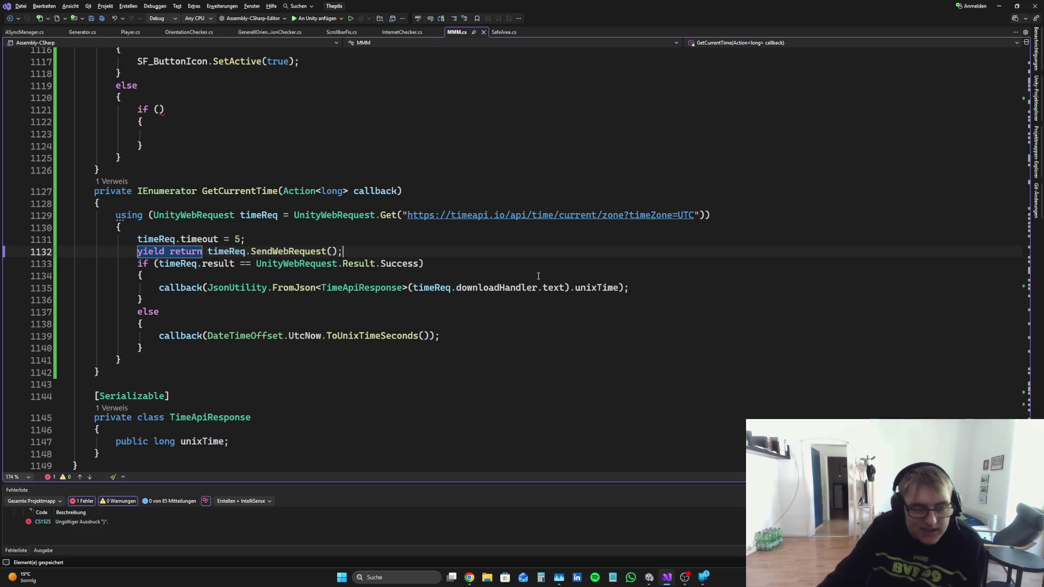
{"action": "scroll", "coordinate": [533, 280], "scroll_direction": "up", "scroll_amount": 3}
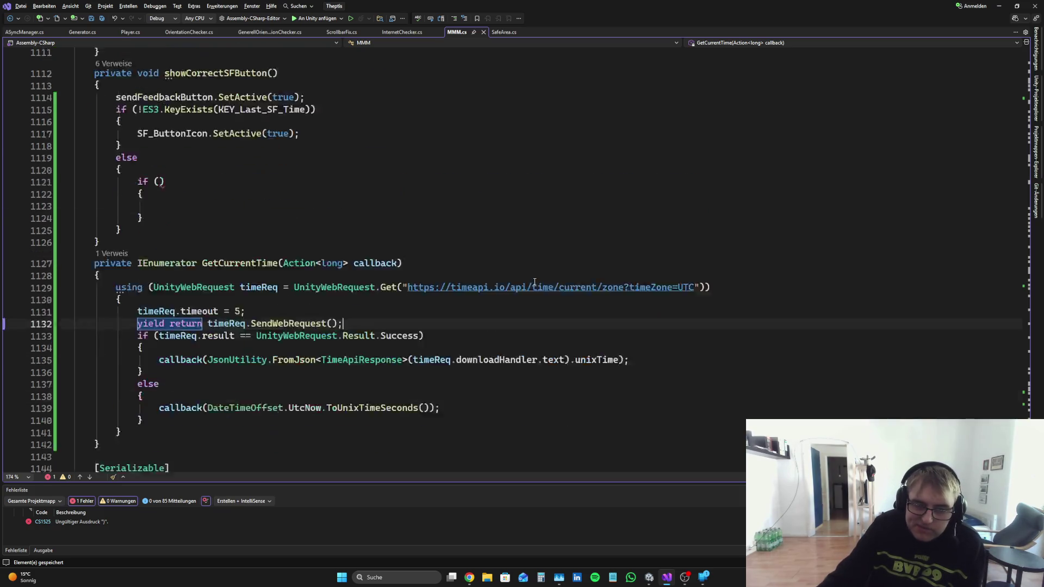
{"action": "scroll", "coordinate": [530, 283], "scroll_direction": "down", "scroll_amount": 4}
{"action": "scroll", "coordinate": [530, 282], "scroll_direction": "up", "scroll_amount": 2}
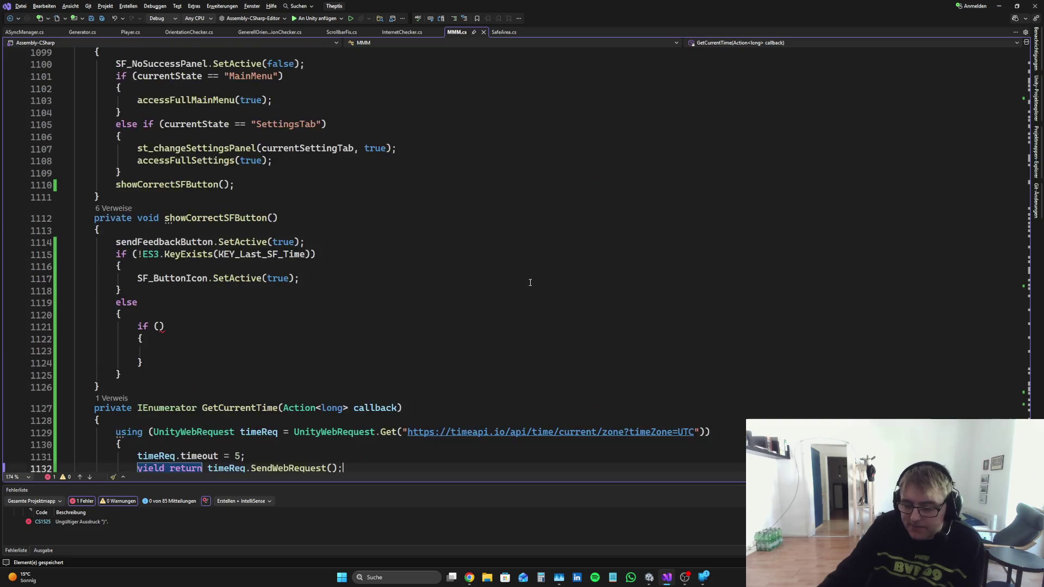
{"action": "scroll", "coordinate": [530, 283], "scroll_direction": "down", "scroll_amount": 9}
{"action": "scroll", "coordinate": [532, 290], "scroll_direction": "up", "scroll_amount": 6}
{"action": "scroll", "coordinate": [532, 290], "scroll_direction": "down", "scroll_amount": 6}
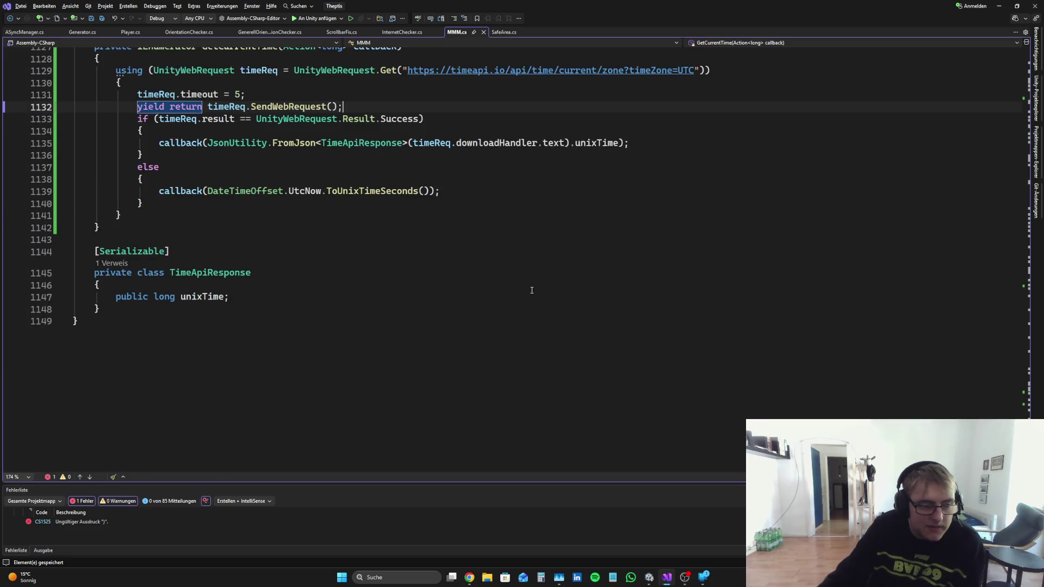
{"action": "scroll", "coordinate": [532, 289], "scroll_direction": "up", "scroll_amount": 5}
{"action": "scroll", "coordinate": [532, 290], "scroll_direction": "down", "scroll_amount": 3}
{"action": "left_click", "coordinate": [395, 348]}
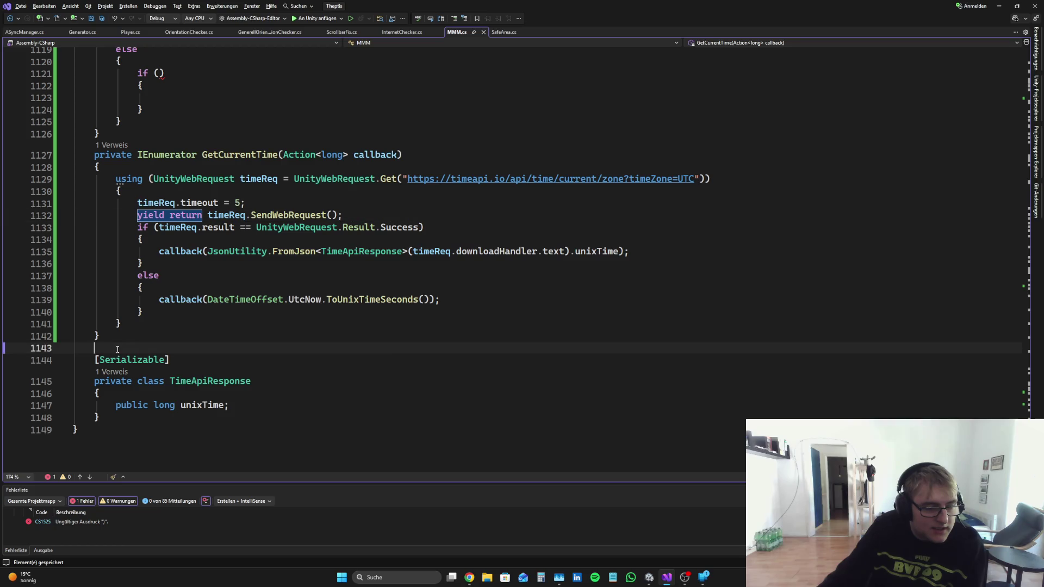
{"action": "key", "text": "BackSpace"}
{"action": "key", "text": "ctrl+s"}
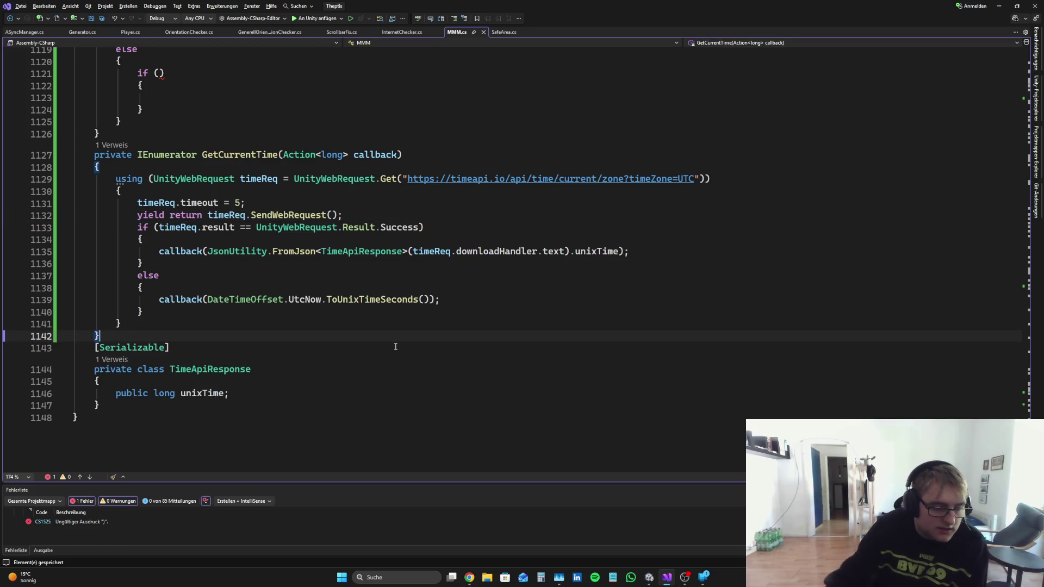
{"action": "scroll", "coordinate": [441, 304], "scroll_direction": "up", "scroll_amount": 7}
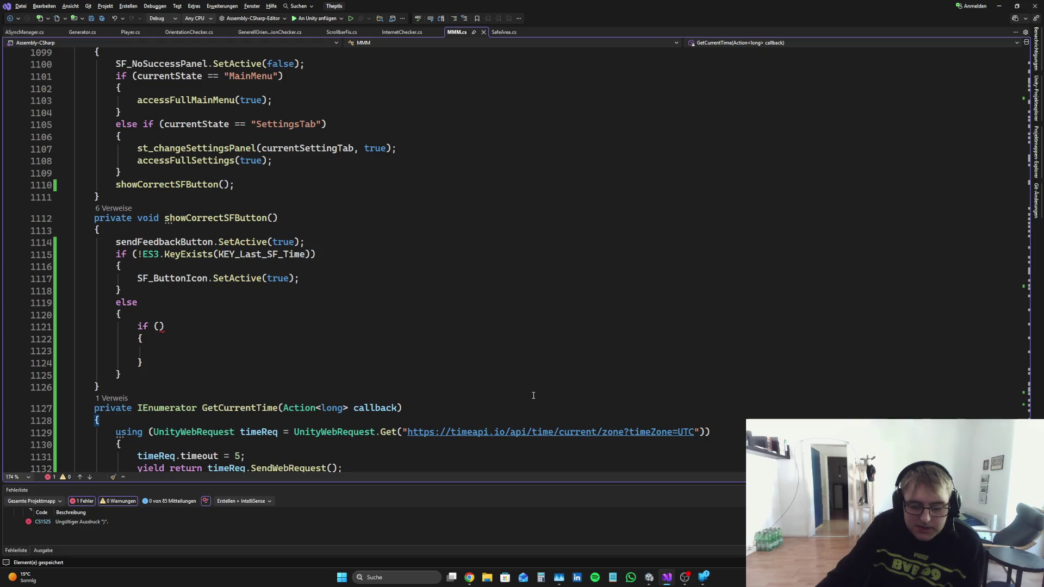
{"action": "left_click", "coordinate": [470, 582]}
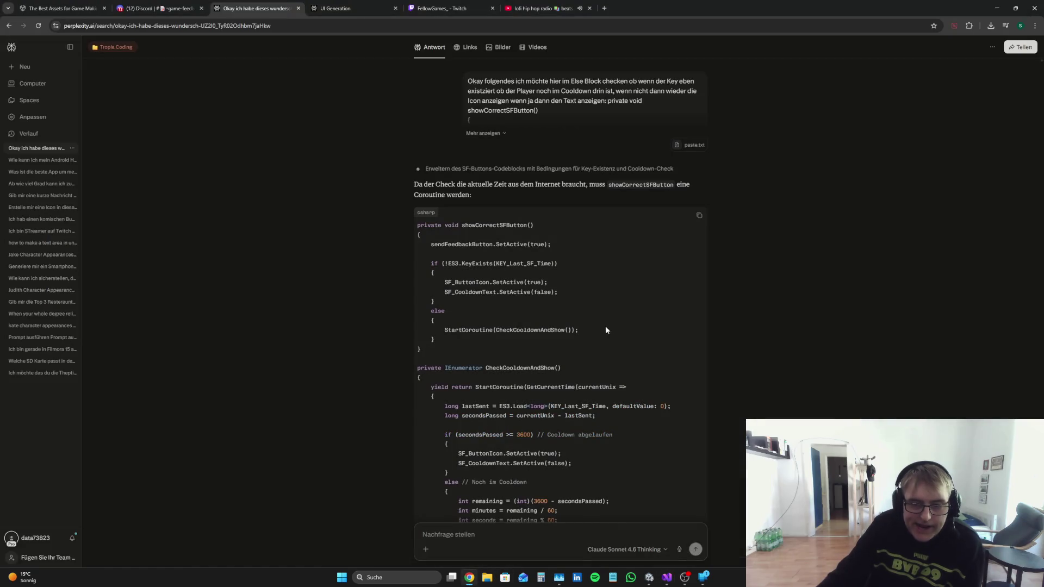
{"action": "scroll", "coordinate": [736, 320], "scroll_direction": "down", "scroll_amount": 2}
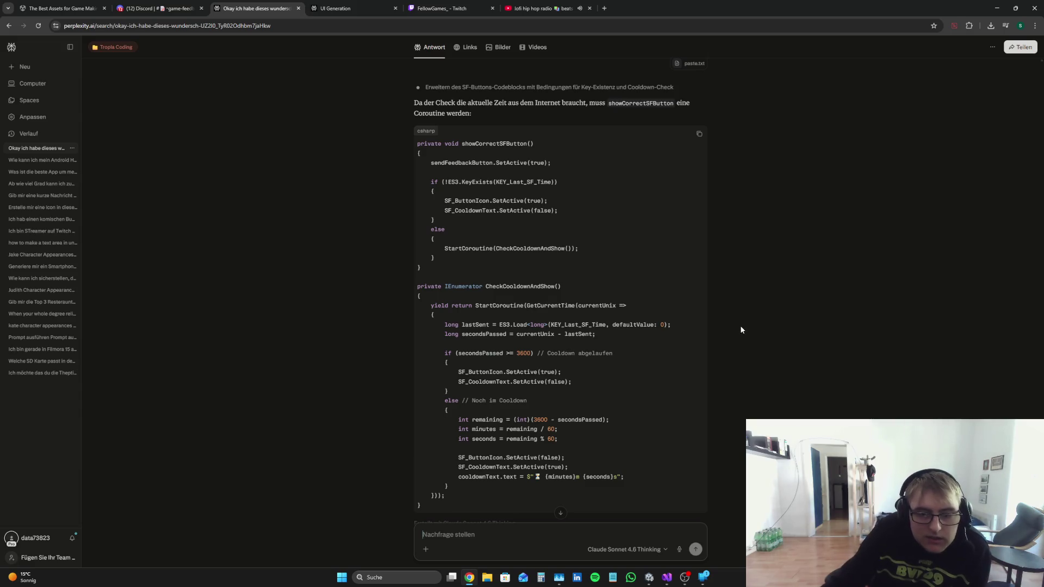
{"action": "scroll", "coordinate": [745, 331], "scroll_direction": "down", "scroll_amount": 2}
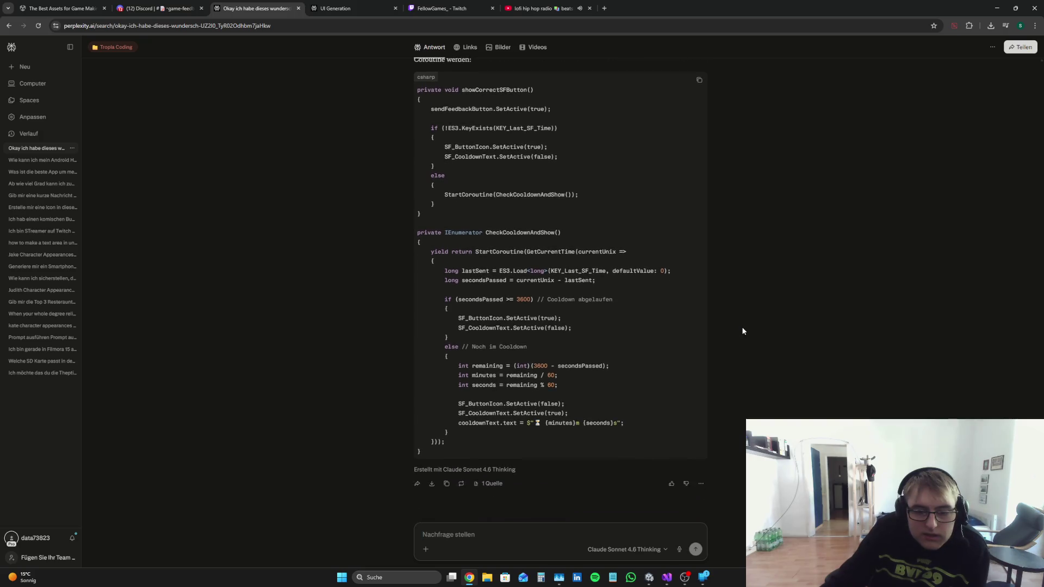
{"action": "scroll", "coordinate": [742, 328], "scroll_direction": "up", "scroll_amount": 2}
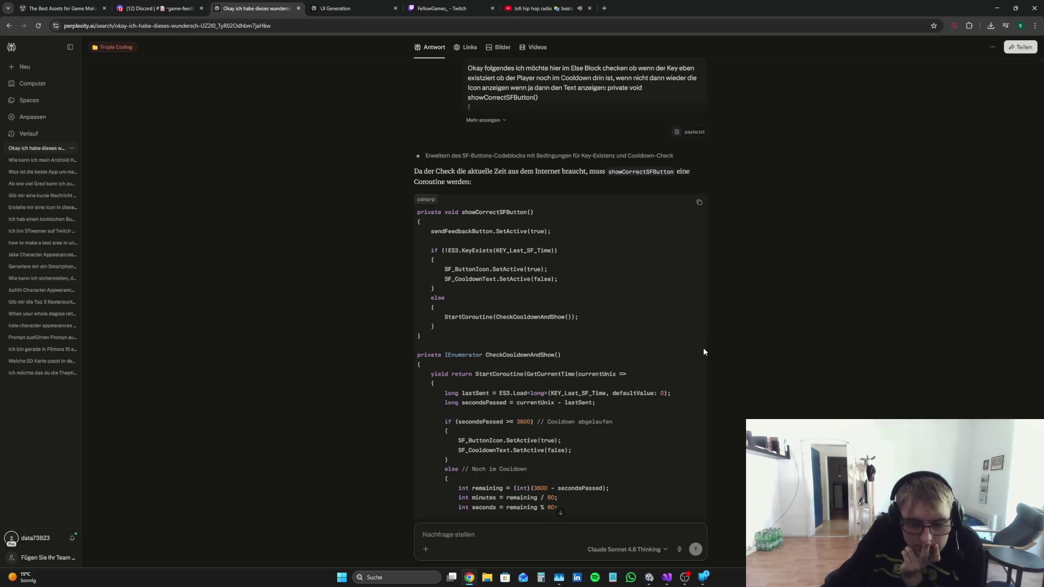
{"action": "scroll", "coordinate": [702, 350], "scroll_direction": "down", "scroll_amount": 1}
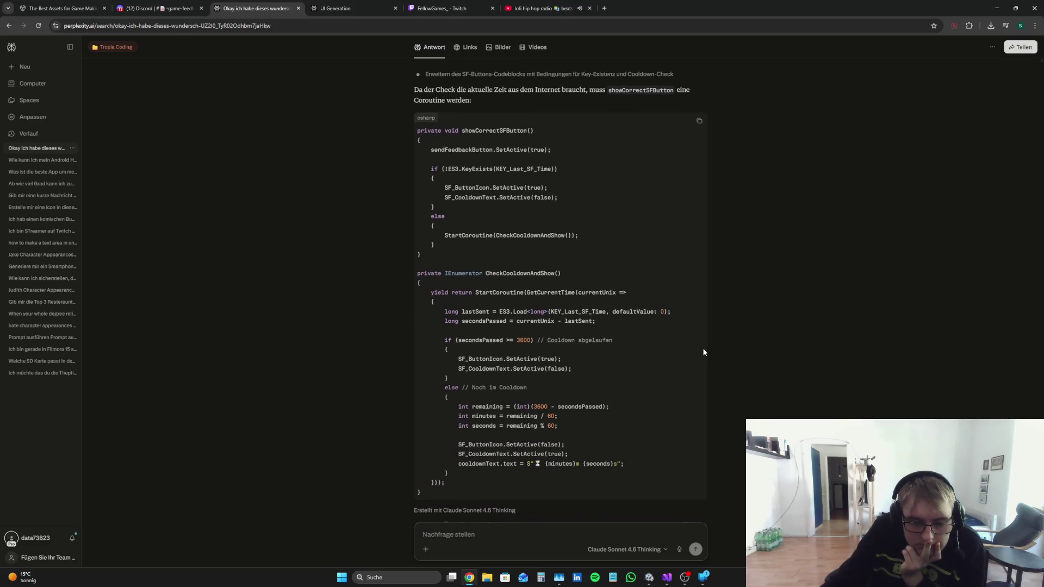
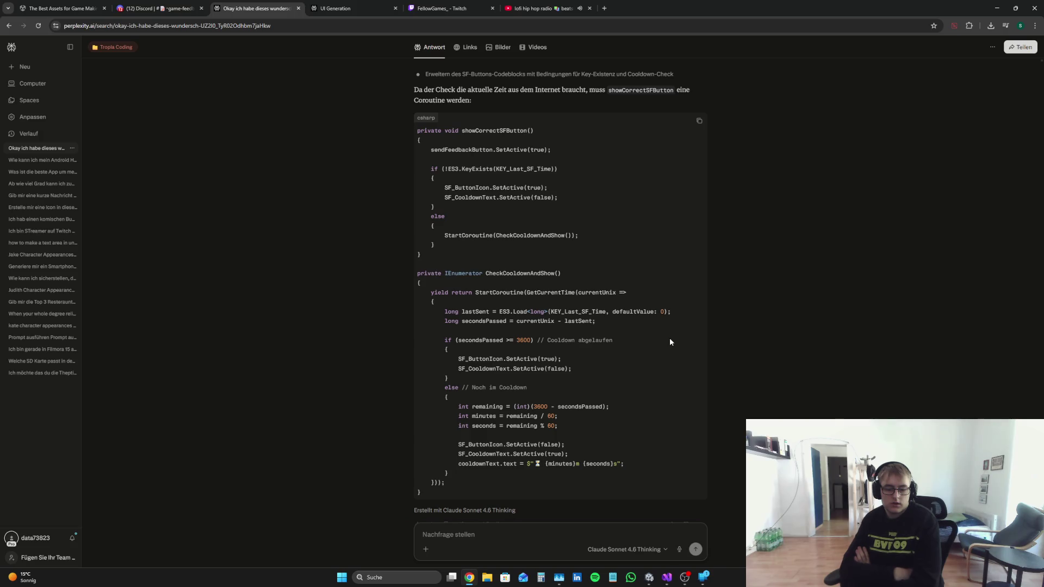
Step: Draft a German follow-up saying a coroutine already gets the time from the internet or device
{"action": "type", "text": "Ja abv"}
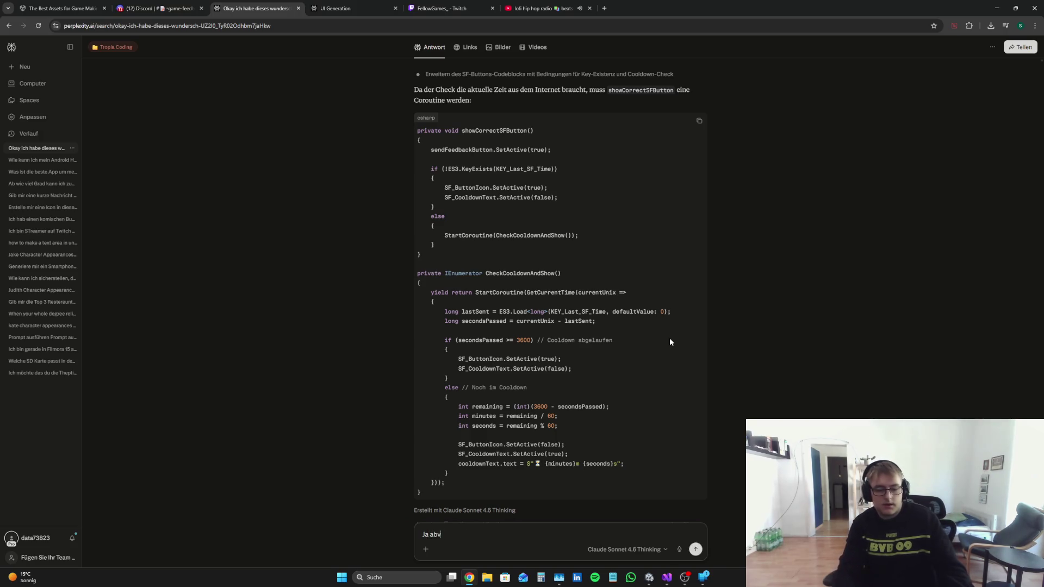
{"action": "key", "text": "BackSpace"}
{"action": "type", "text": "er "}
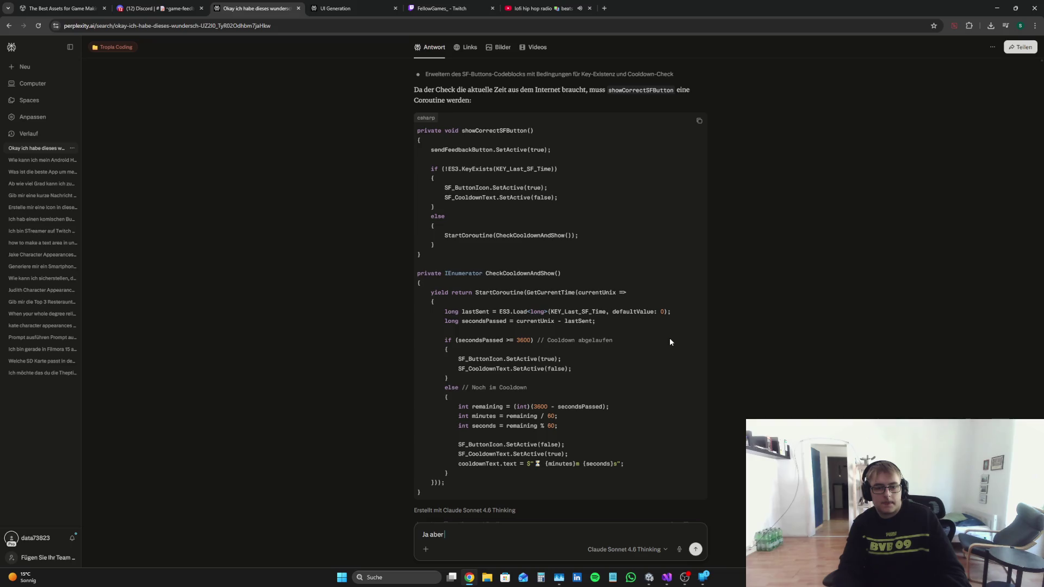
{"action": "type", "text": "eine Courotine ist doch schon da, die"}
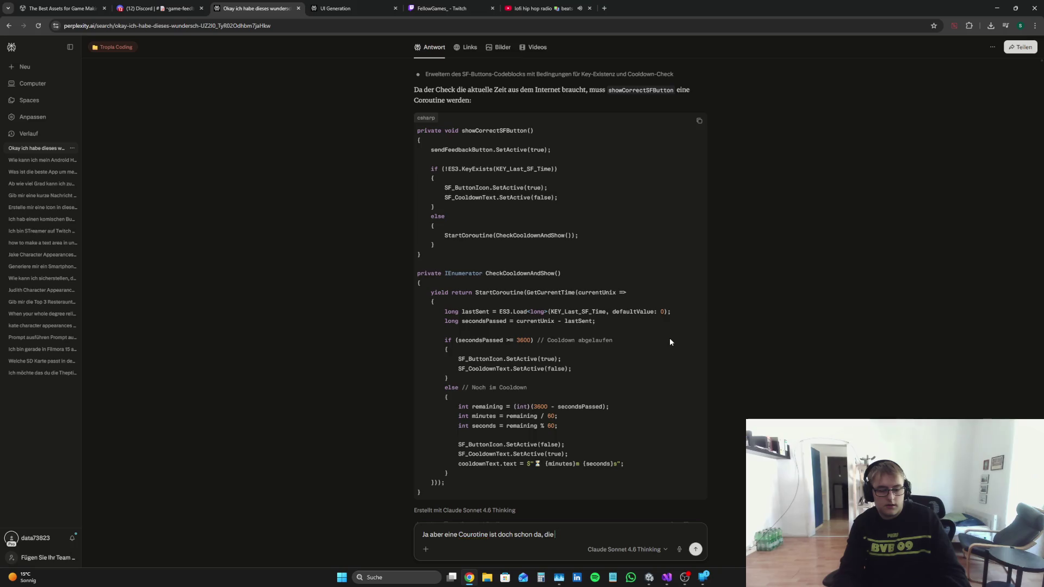
{"action": "type", "text": " nimmt die Zei"}
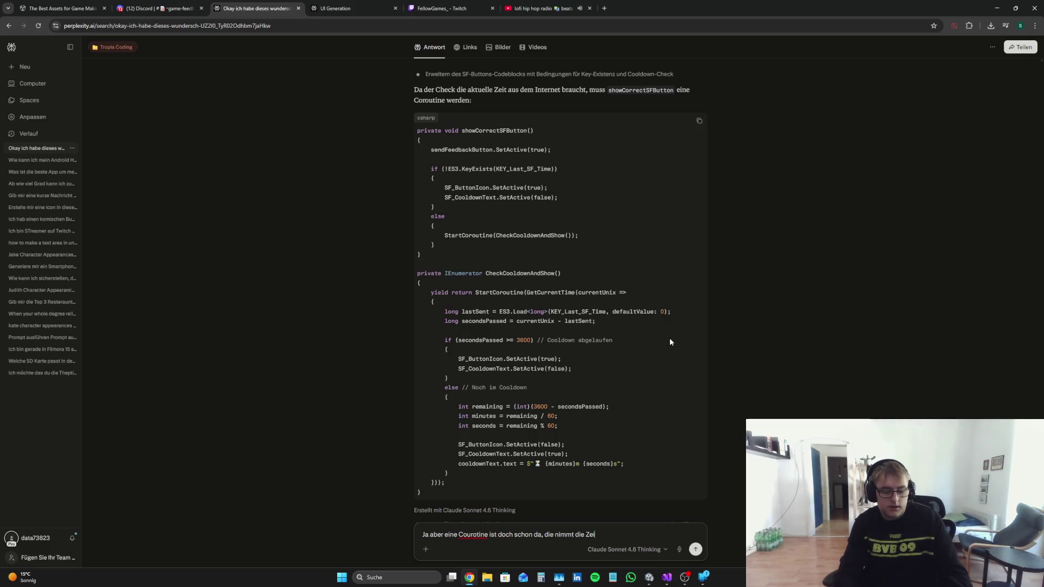
{"action": "type", "text": "t entweder aus de"}
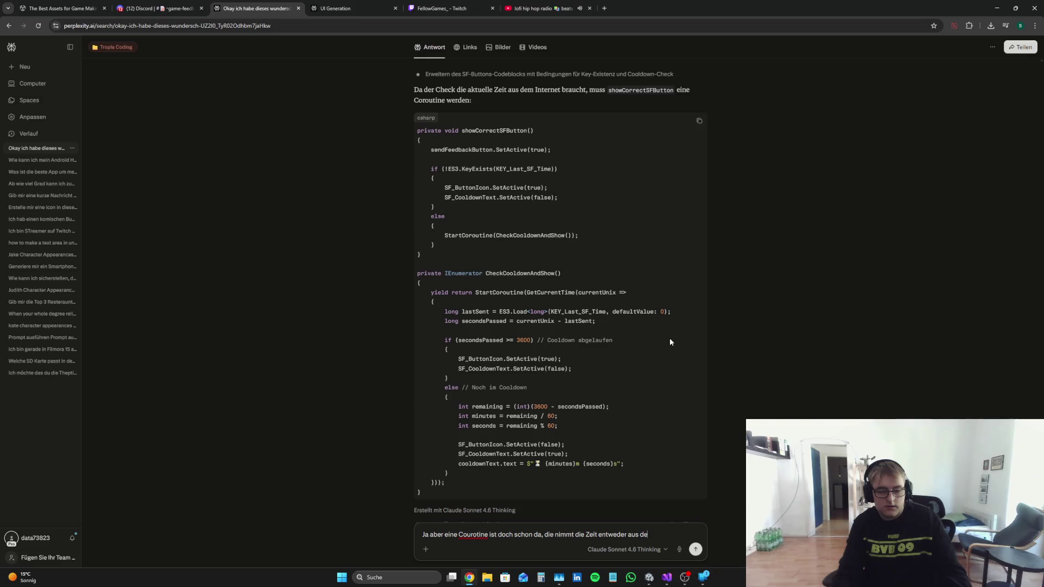
{"action": "type", "text": "der"}
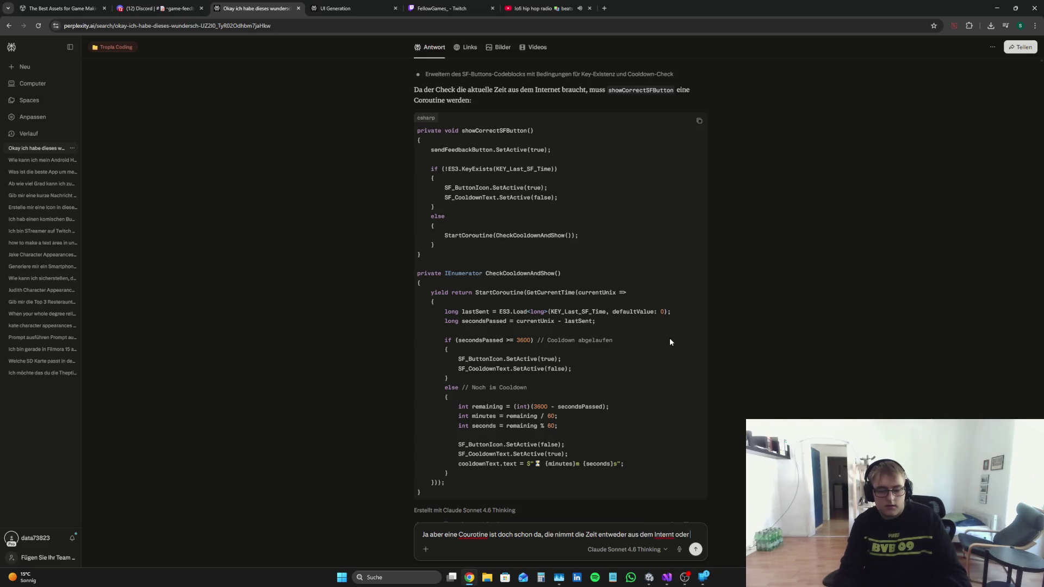
{"action": "type", "text": " vom "}
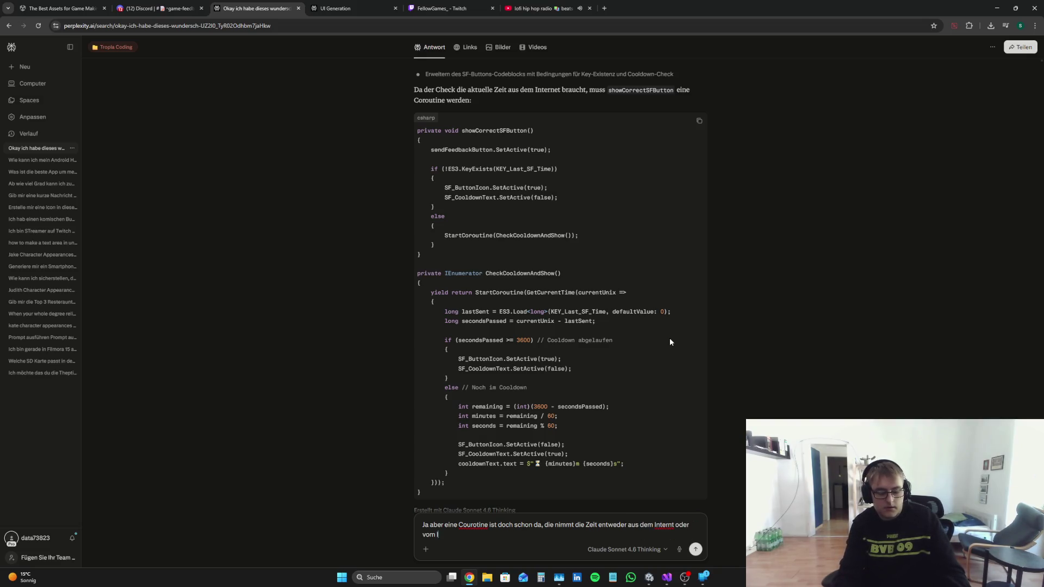
{"action": "type", "text": " Ge"}
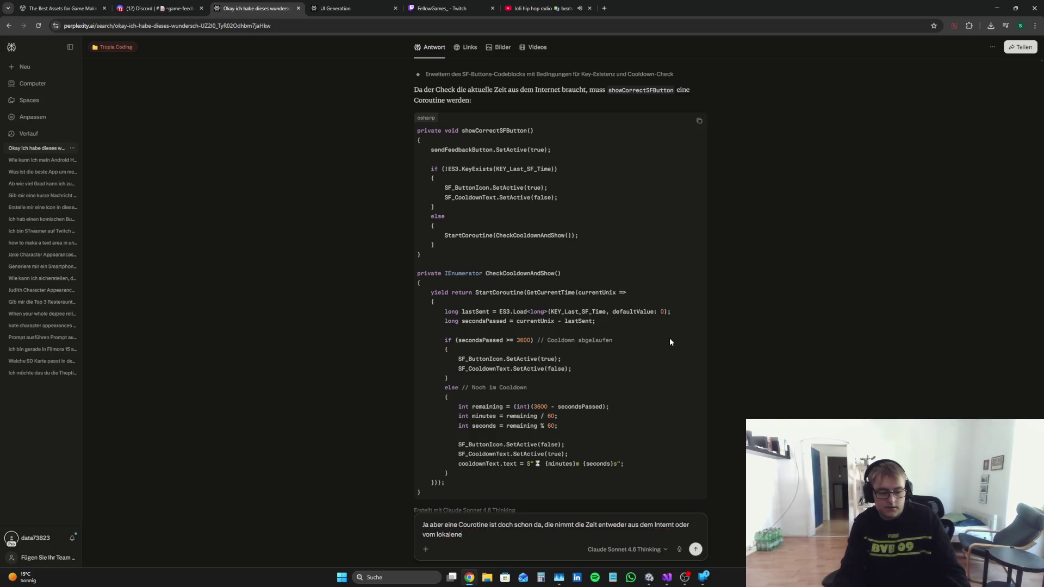
{"action": "type", "text": " Gerät"}
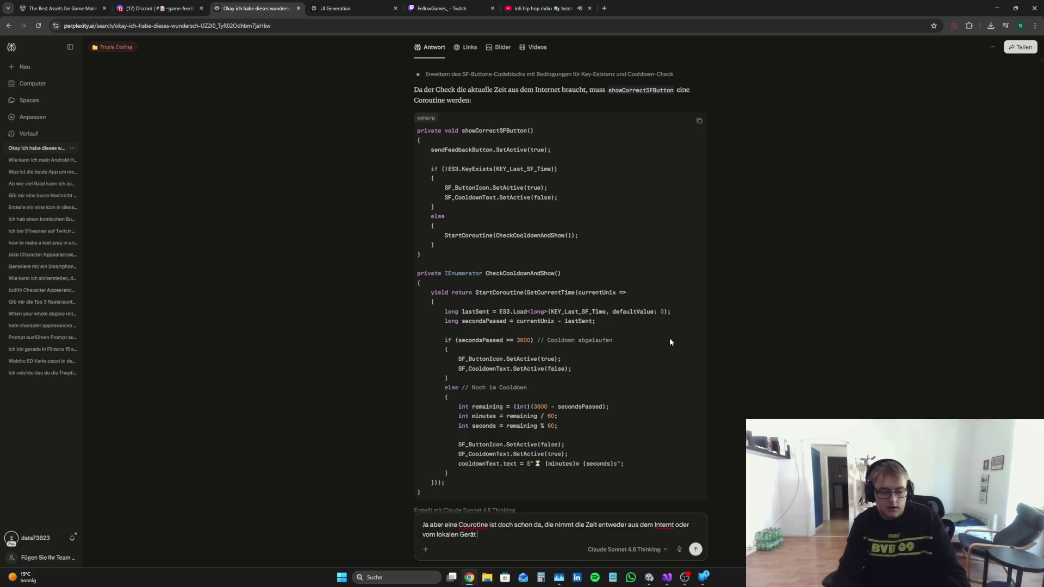
{"action": "type", "text": " du mu"}
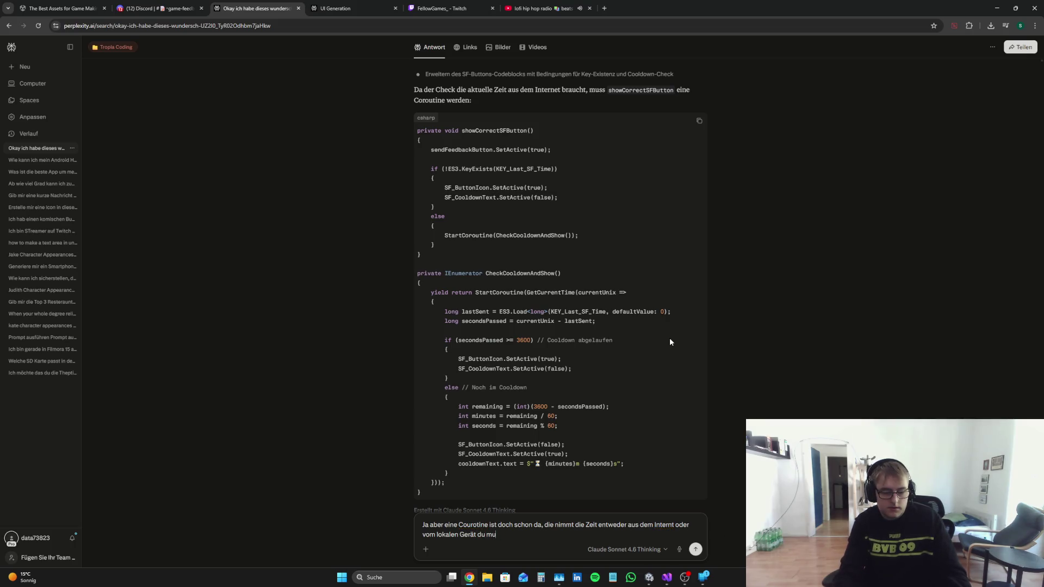
{"action": "type", "text": "n Wert ja nur"}
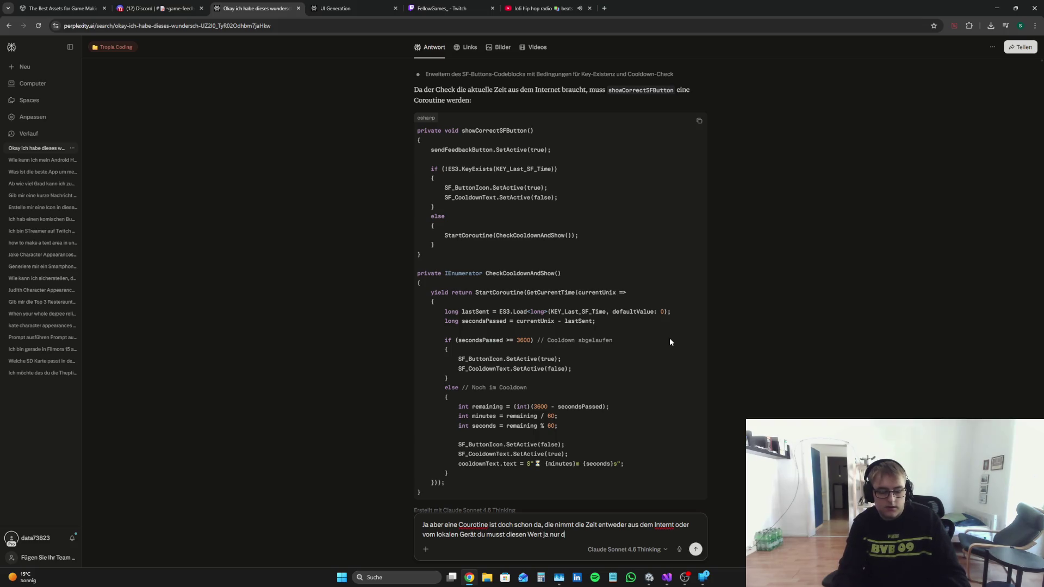
{"action": "type", "text": "den"}
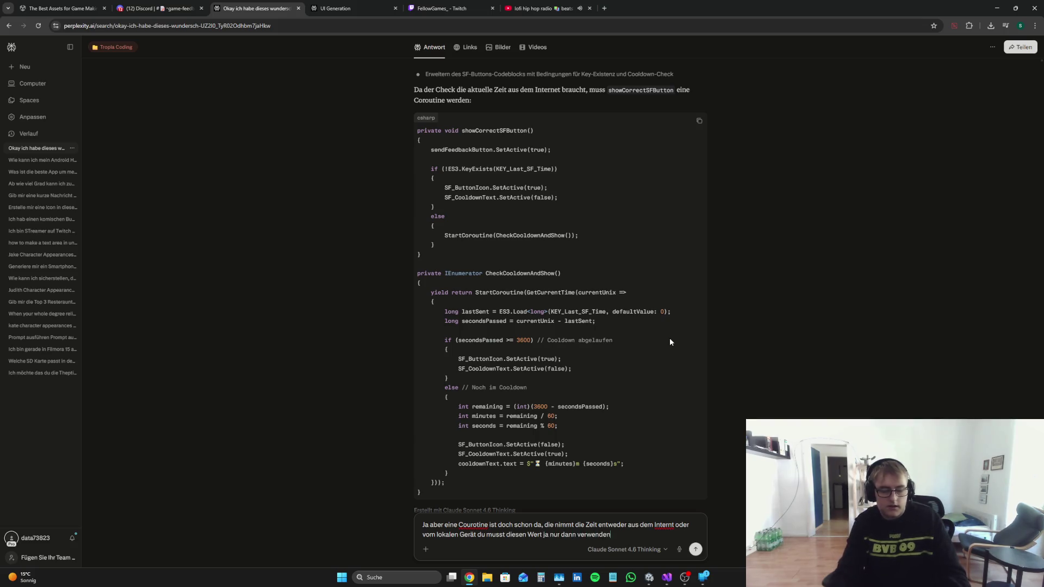
{"action": "left_click", "coordinate": [666, 577]}
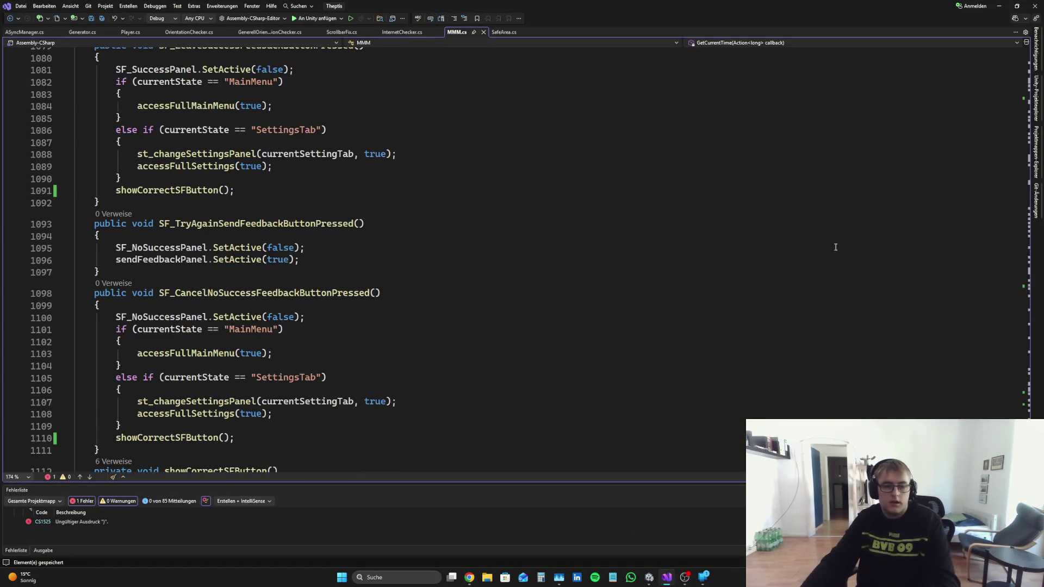
Step: Select MMM.cs lines 1062–1064, which save KEY_Last_SF_Time after a successful feedback send
{"action": "mouse_move", "coordinate": [1027, 446]}
{"action": "left_mouse_down"}
{"action": "mouse_move", "coordinate": [1036, 120]}
{"action": "mouse_move", "coordinate": [1042, 426]}
{"action": "left_mouse_up"}
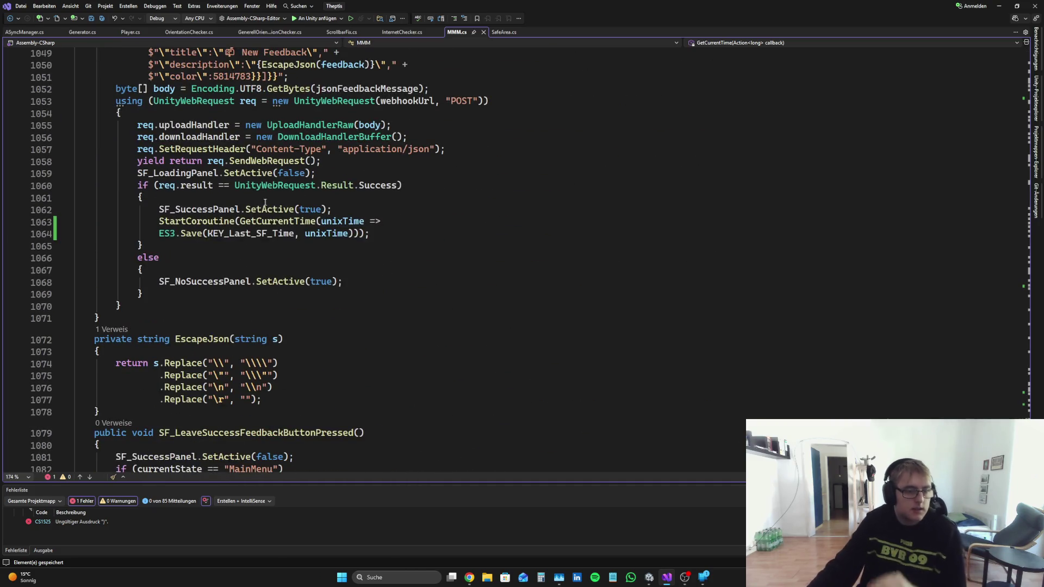
{"action": "left_click_drag", "start_coordinate": [369, 234], "coordinate": [58, 218]}
{"action": "key", "text": "ctrl+c"}
{"action": "left_click", "coordinate": [469, 578]}
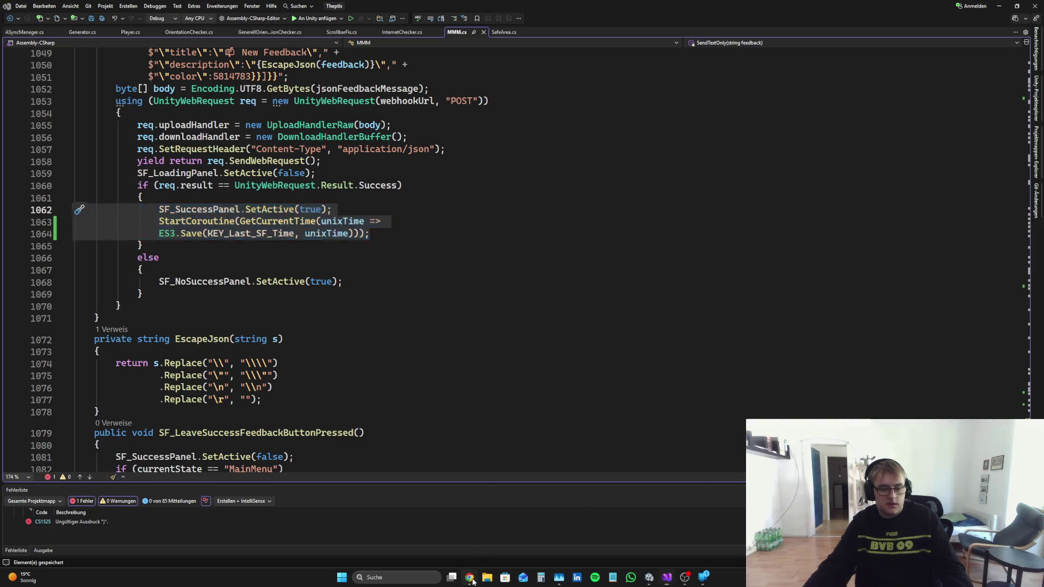
Step: Ask Perplexity whether a second coroutine is needed, pasting the time-saving code, and send it
{"action": "type", "text": ","}
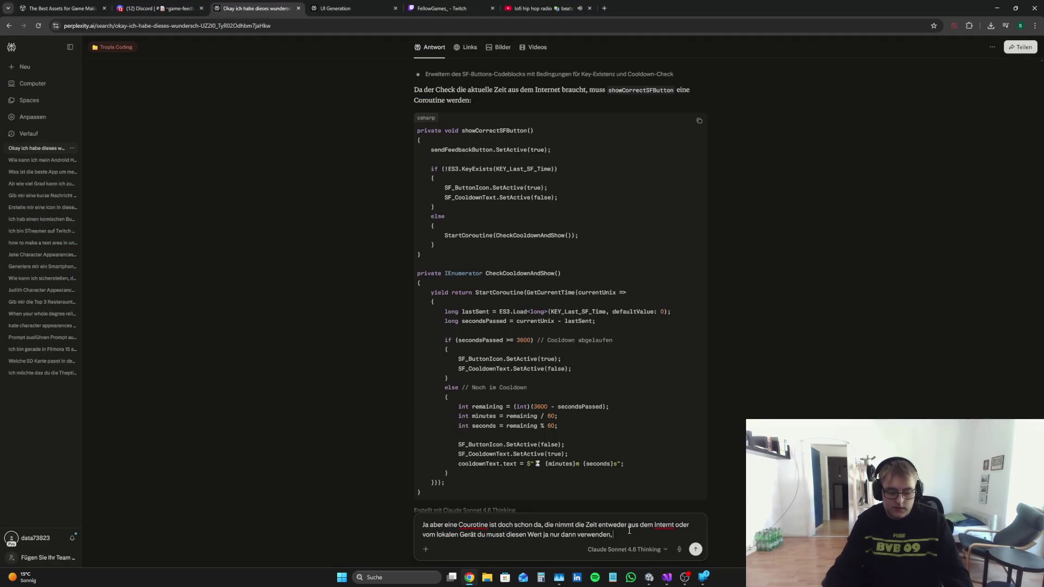
{"action": "type", "text": " änlich wie ich"}
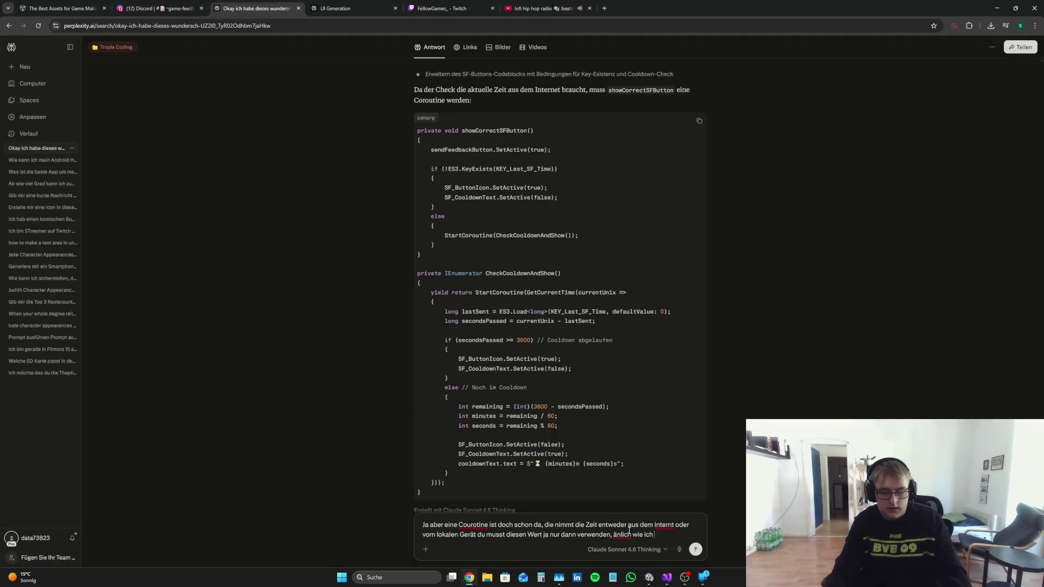
{"action": "type", "text": " es hier mache,"}
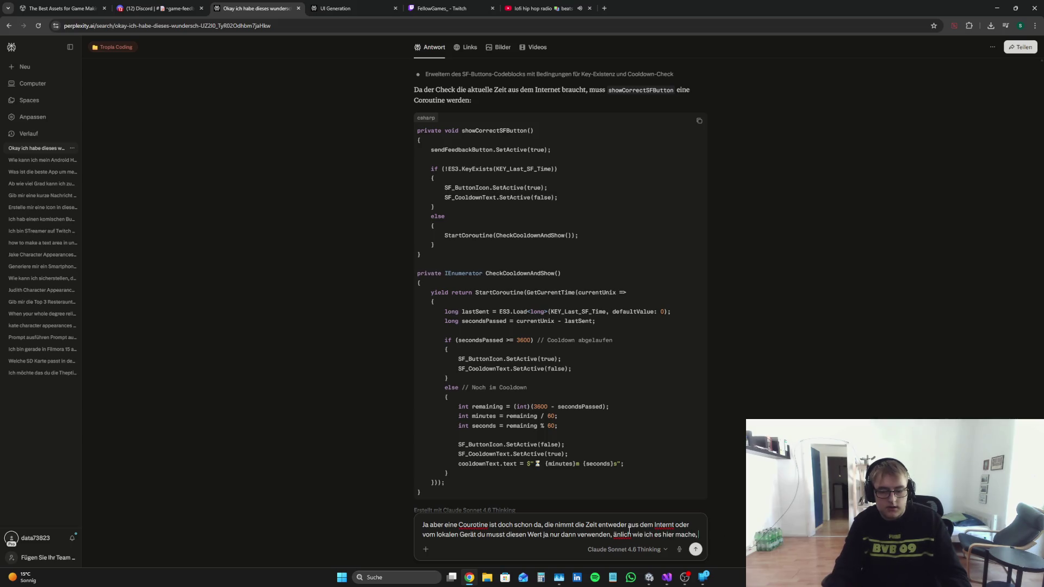
{"action": "type", "text": " wir bauc"}
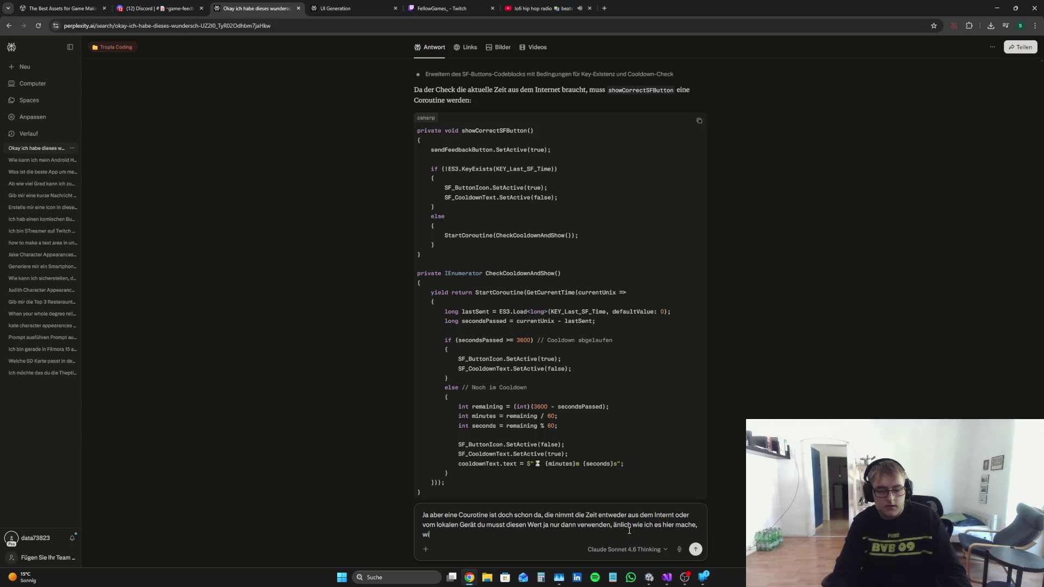
{"action": "key", "text": "BackSpace"}
{"action": "key", "text": "BackSpace"}
{"action": "type", "text": "ode rr brauchen wir wirklich eine 2te Cou"}
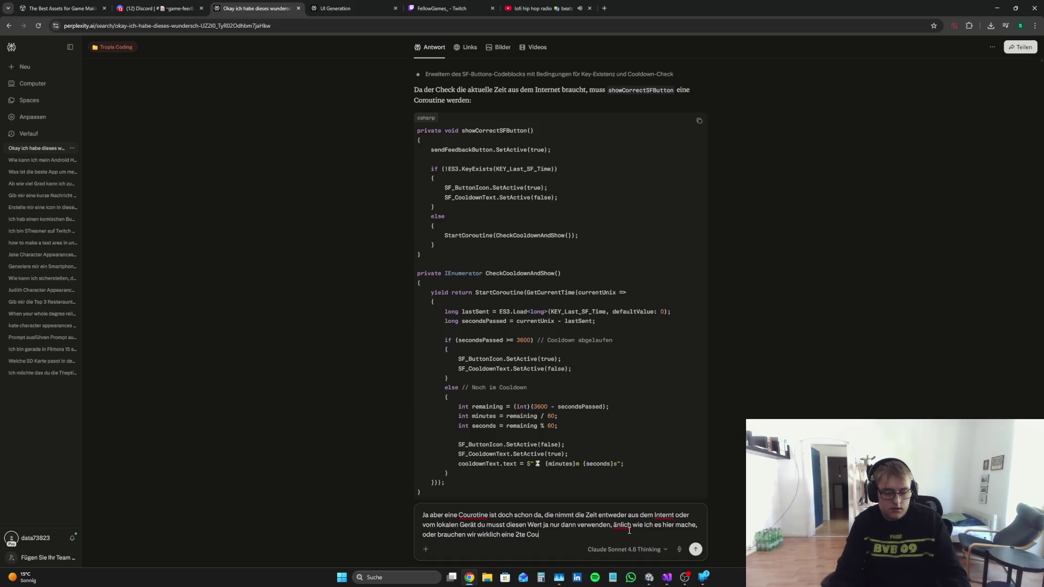
{"action": "type", "text": "tine?"}
{"action": "key", "text": "ctrl+v"}
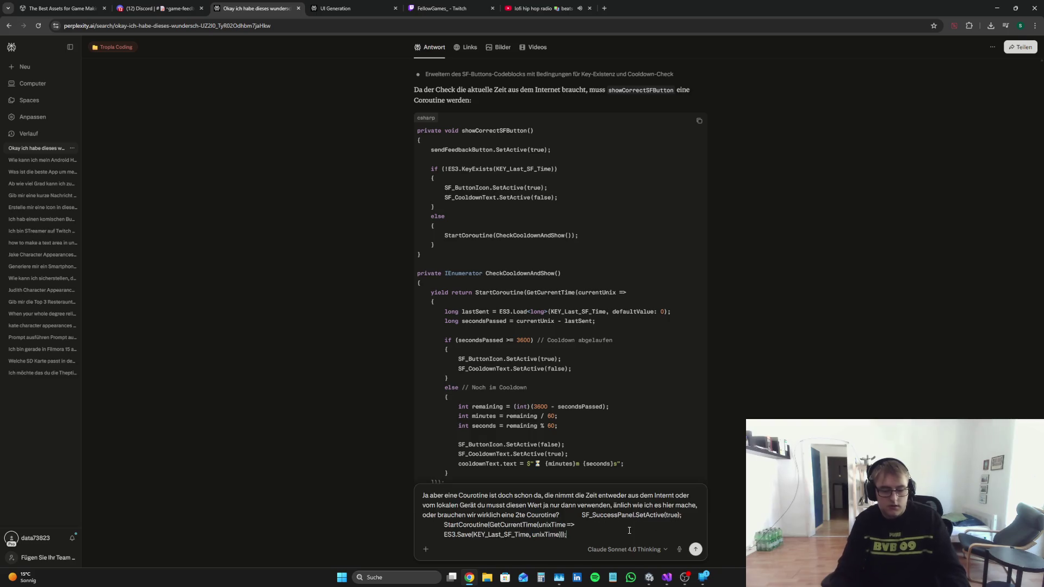
{"action": "key", "text": "Return"}
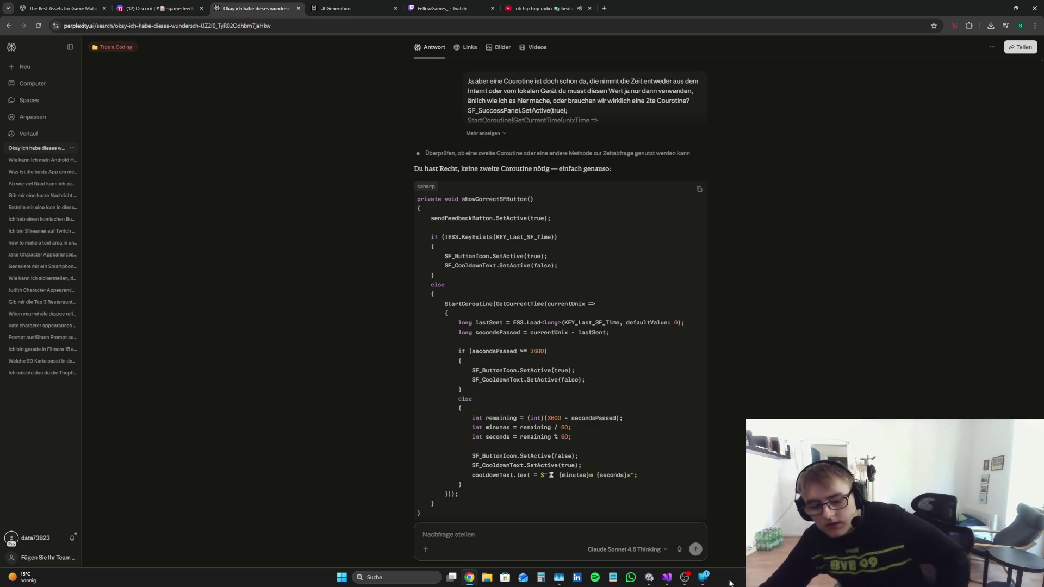
{"action": "key", "text": "alt+Tab"}
Step: Insert a new blank line 1117 above SF_ButtonIcon.SetActive in showCorrectSFButton
{"action": "left_click", "coordinate": [399, 317]}
{"action": "scroll", "coordinate": [399, 317], "scroll_direction": "down", "scroll_amount": 15}
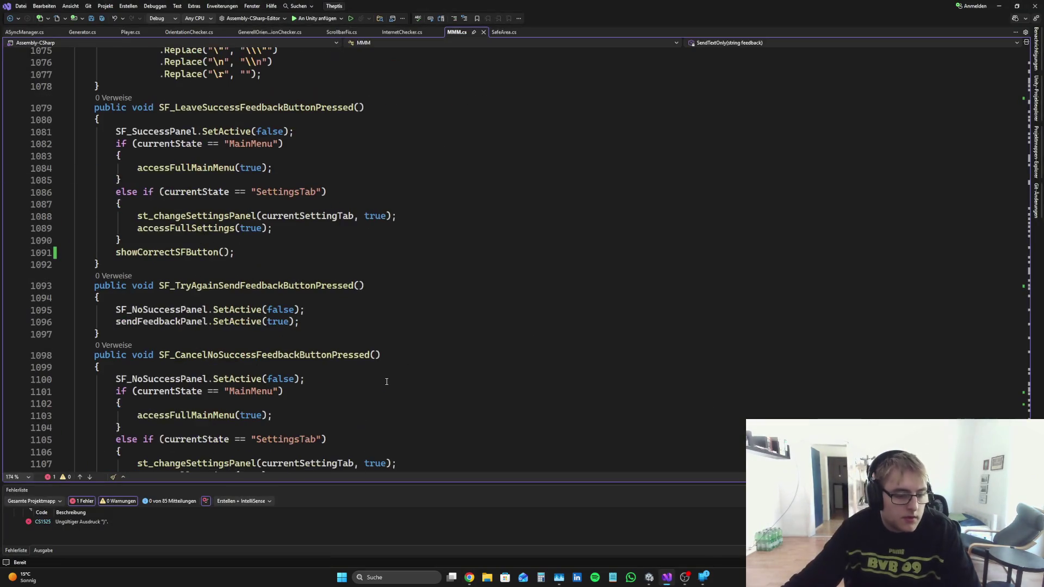
{"action": "scroll", "coordinate": [399, 316], "scroll_direction": "up", "scroll_amount": 1}
{"action": "left_click", "coordinate": [136, 231]}
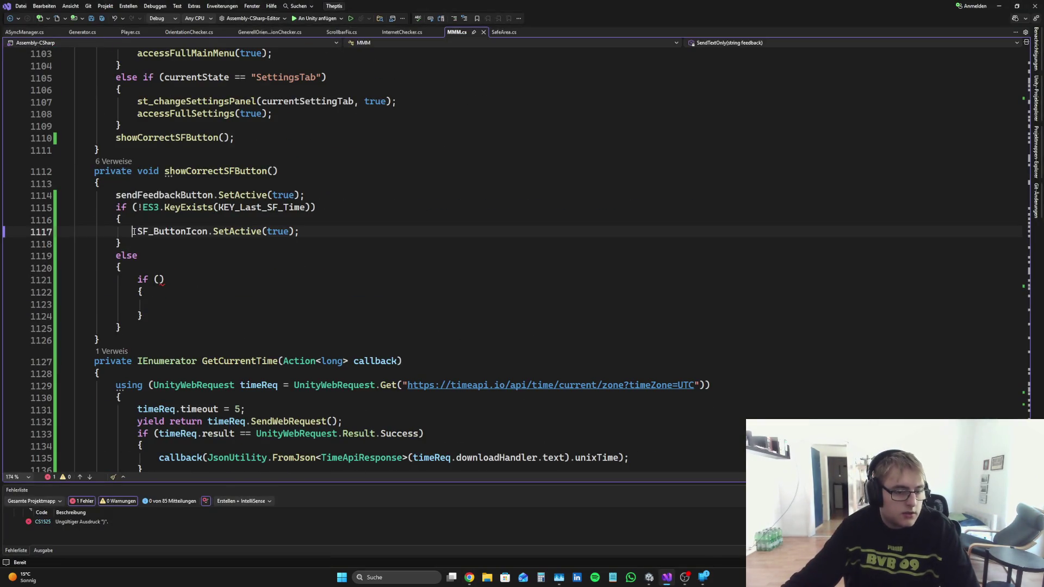
{"action": "key", "text": "Return"}
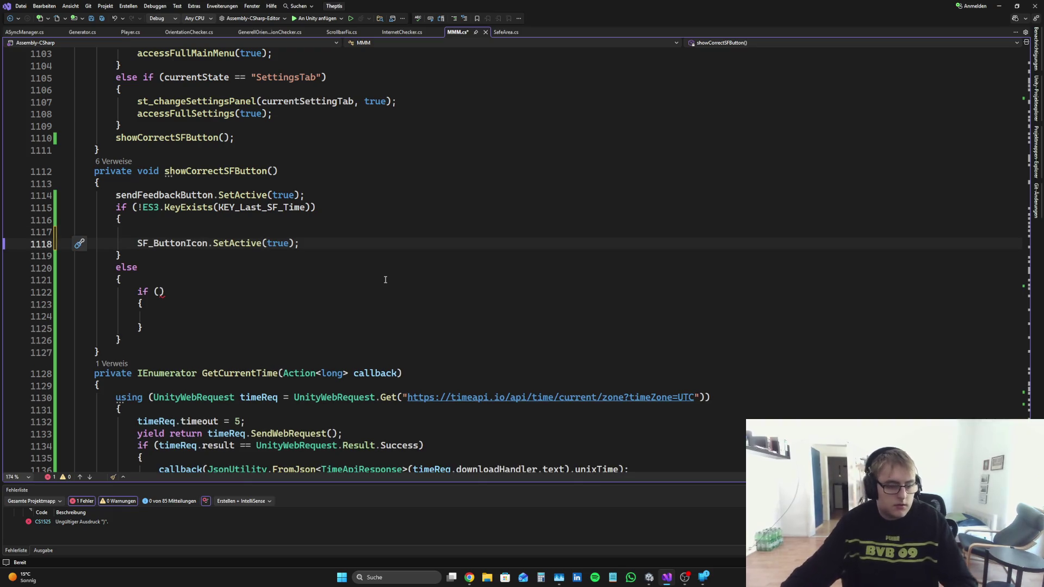
{"action": "left_click", "coordinate": [235, 233]}
Step: Write SF_ButtonCoolDownText.gameObject.SetActive(false); on line 1117 and save MMM.cs
{"action": "type", "text": "SF"}
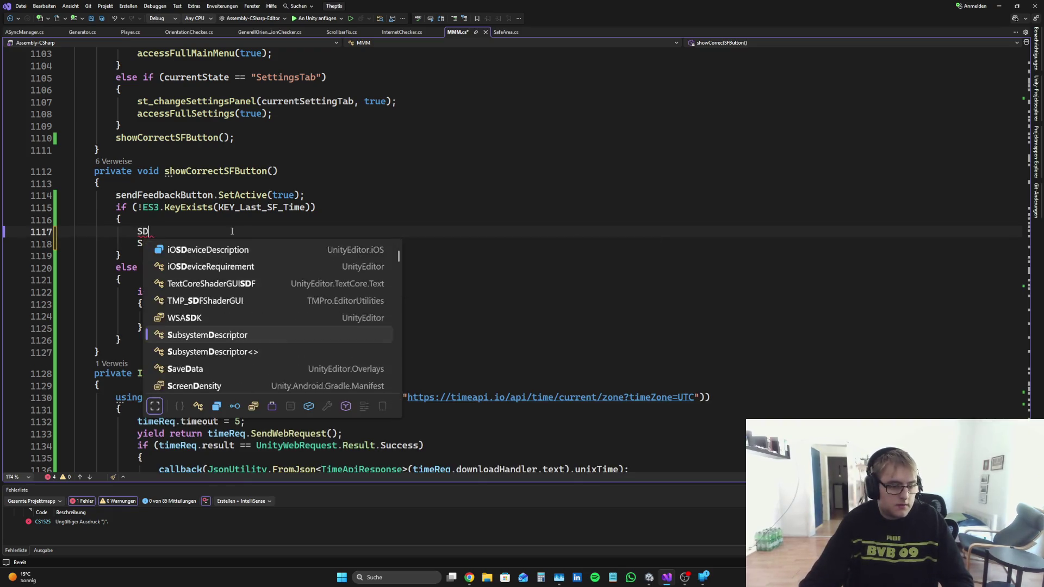
{"action": "type", "text": "_But"}
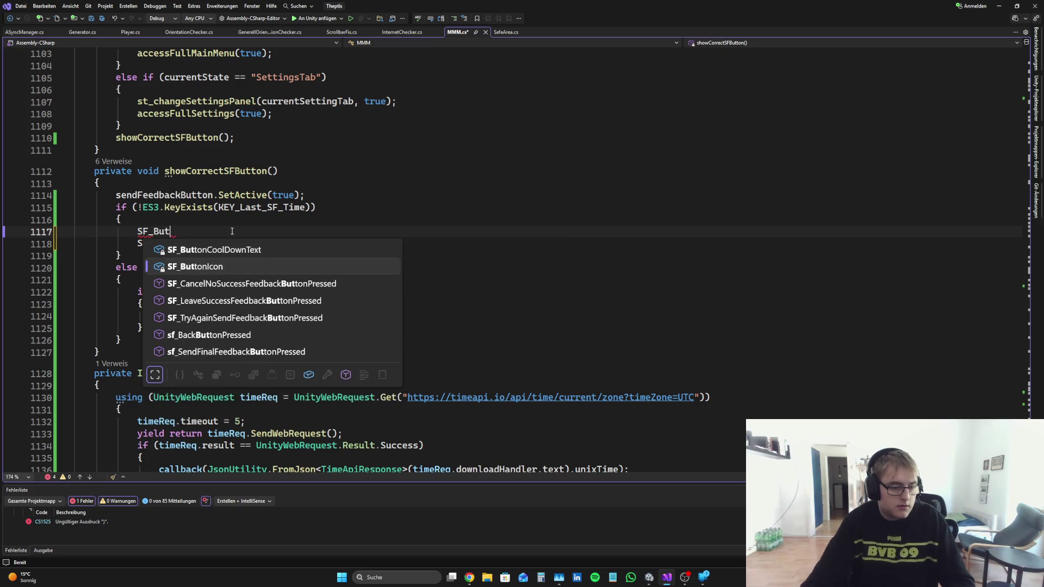
{"action": "key", "text": "Tab"}
{"action": "type", "text": ".Se"}
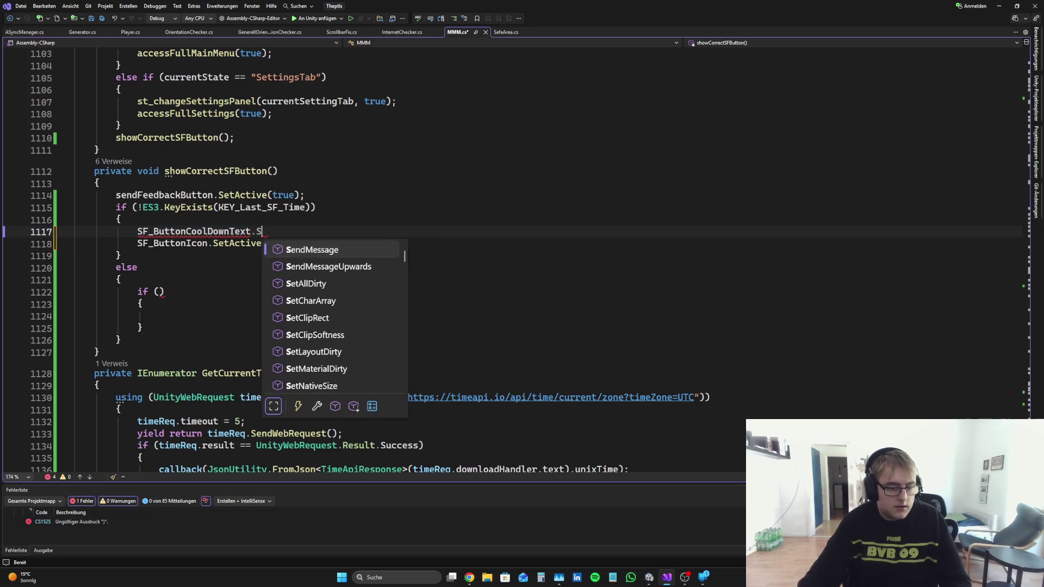
{"action": "key", "text": "BackSpace"}
{"action": "key", "text": "BackSpace"}
{"action": "key", "text": "BackSpace"}
{"action": "type", "text": ".Setz"}
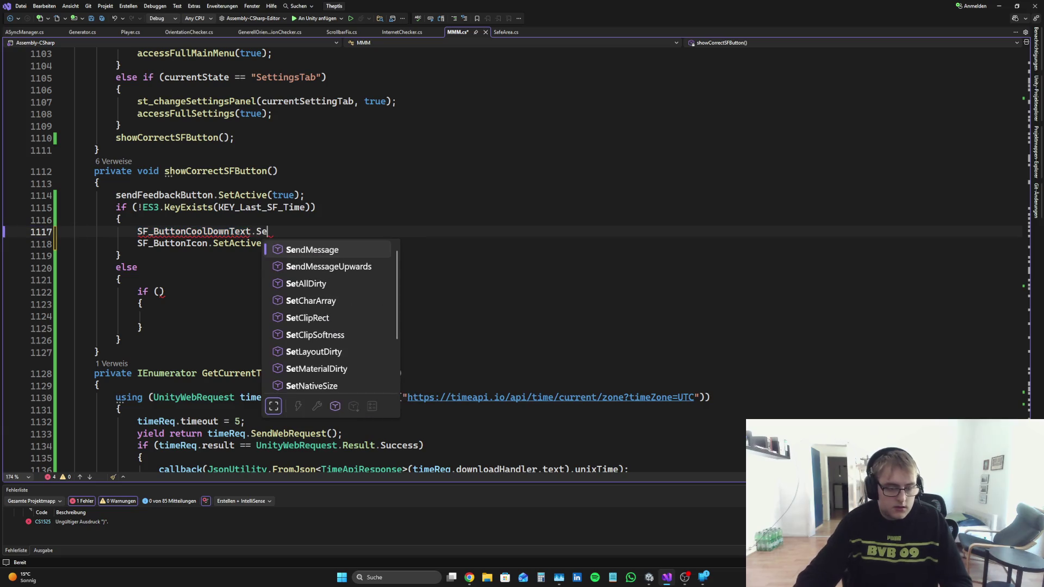
{"action": "key", "text": "BackSpace"}
{"action": "key", "text": "BackSpace"}
{"action": "key", "text": "BackSpace"}
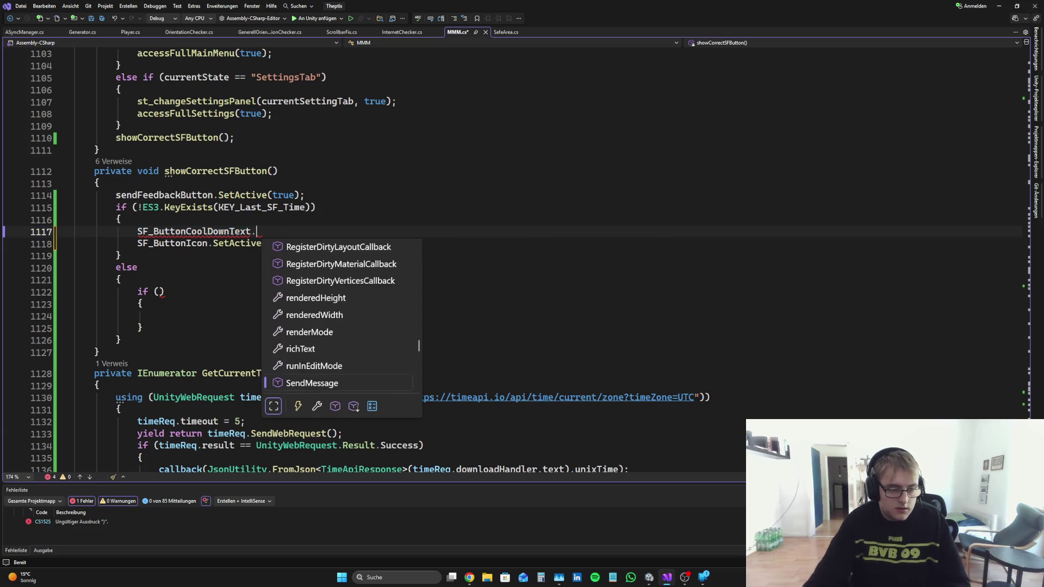
{"action": "type", "text": "ga"}
{"action": "key", "text": "Tab"}
{"action": "type", "text": ".Se"}
{"action": "key", "text": "Tab"}
{"action": "type", "text": "()"}
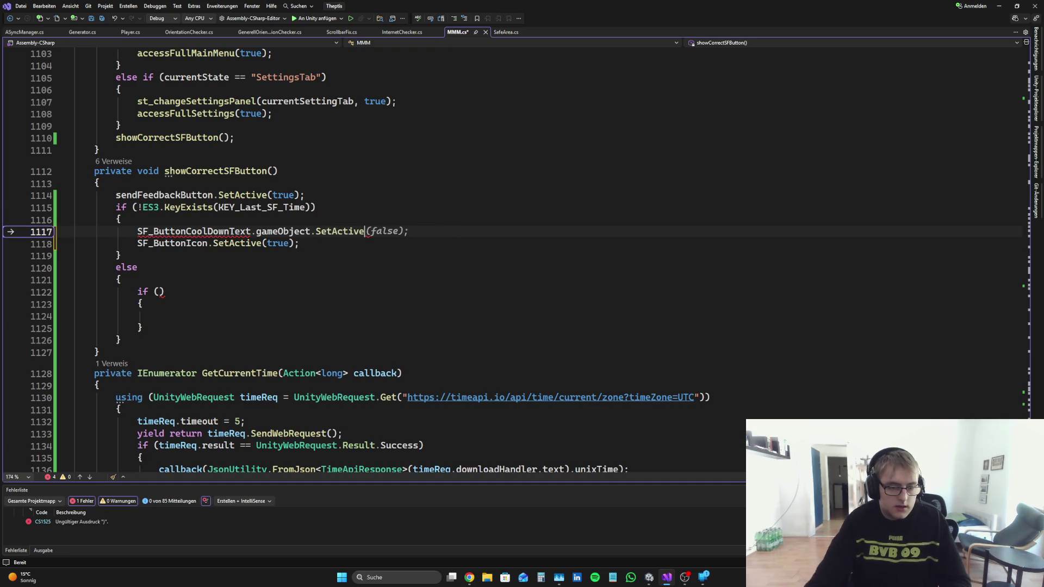
{"action": "key", "text": "Left"}
{"action": "type", "text": "f"}
{"action": "key", "text": "Tab"}
{"action": "key", "text": "Right"}
{"action": "type", "text": ";"}
{"action": "key", "text": "ctrl+s"}
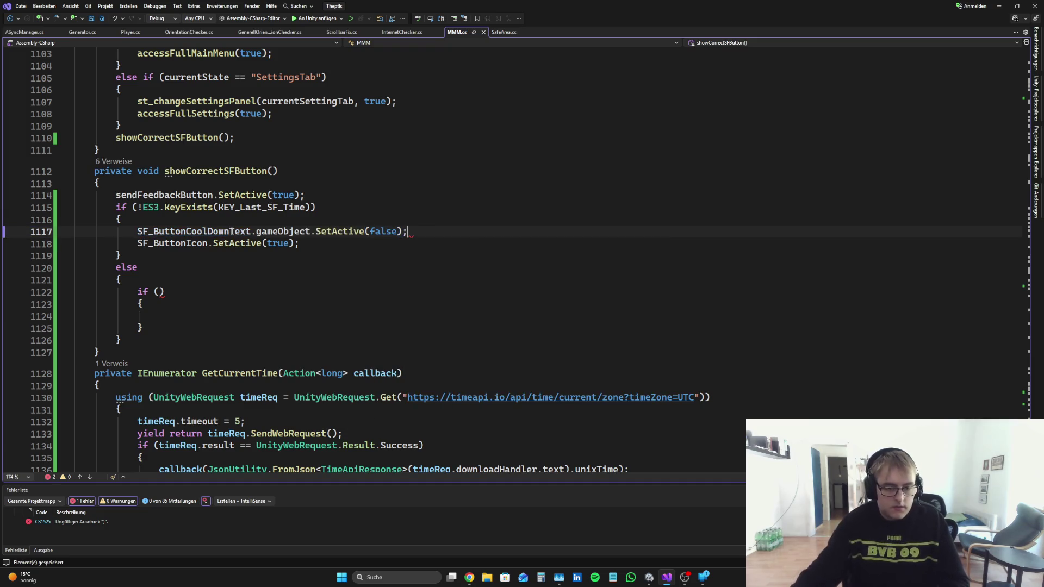
{"action": "left_click", "coordinate": [469, 577]}
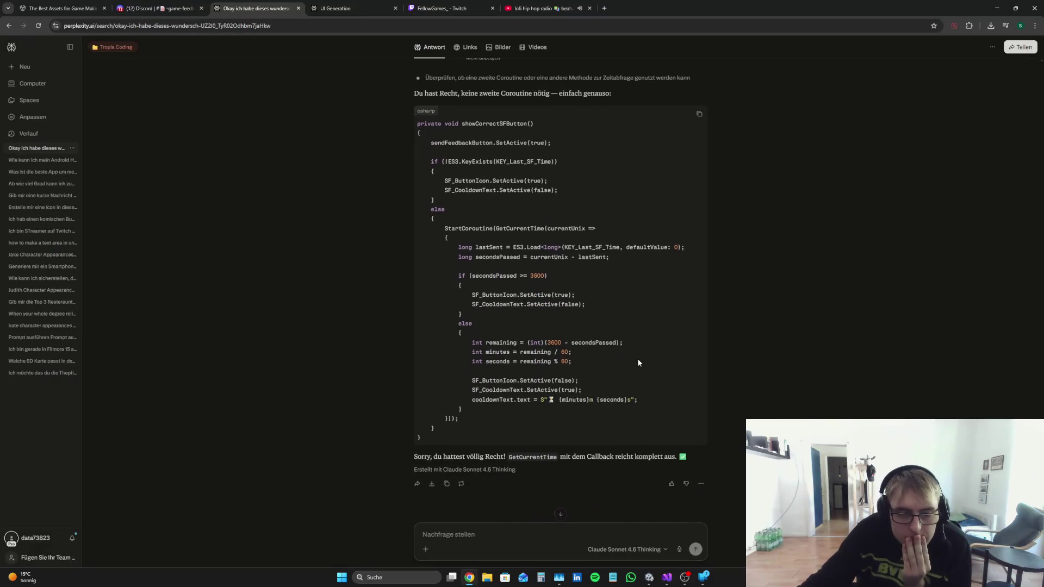
Step: Copy Perplexity's StartCoroutine cooldown block and paste it over the empty if block in the else branch
{"action": "mouse_move", "coordinate": [517, 419]}
{"action": "left_mouse_down"}
{"action": "mouse_move", "coordinate": [429, 416]}
{"action": "mouse_move", "coordinate": [357, 226]}
{"action": "left_mouse_up"}
{"action": "key", "text": "ctrl+c"}
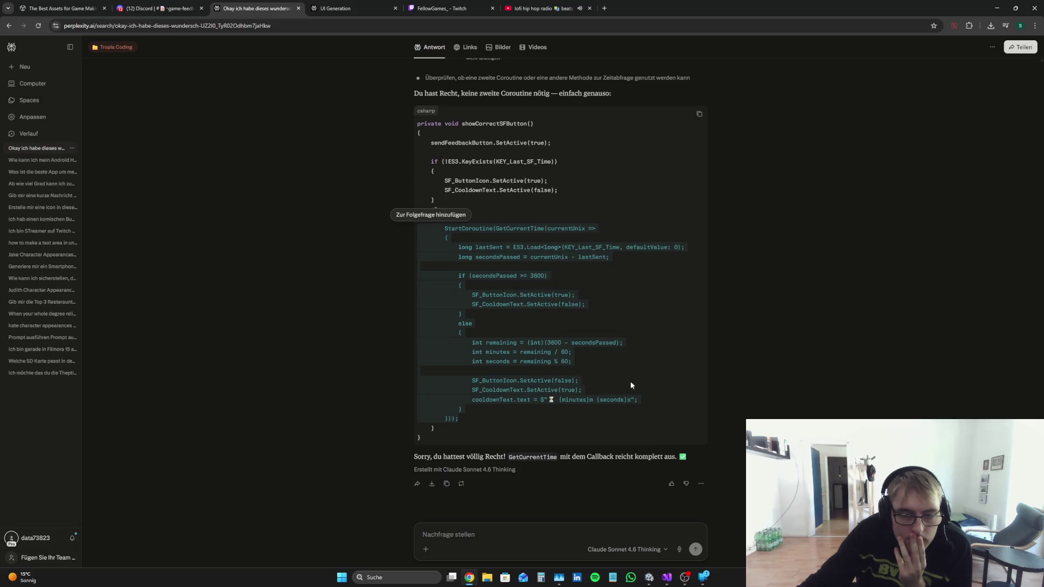
{"action": "left_click", "coordinate": [667, 578]}
{"action": "left_click_drag", "start_coordinate": [166, 292], "coordinate": [144, 329]}
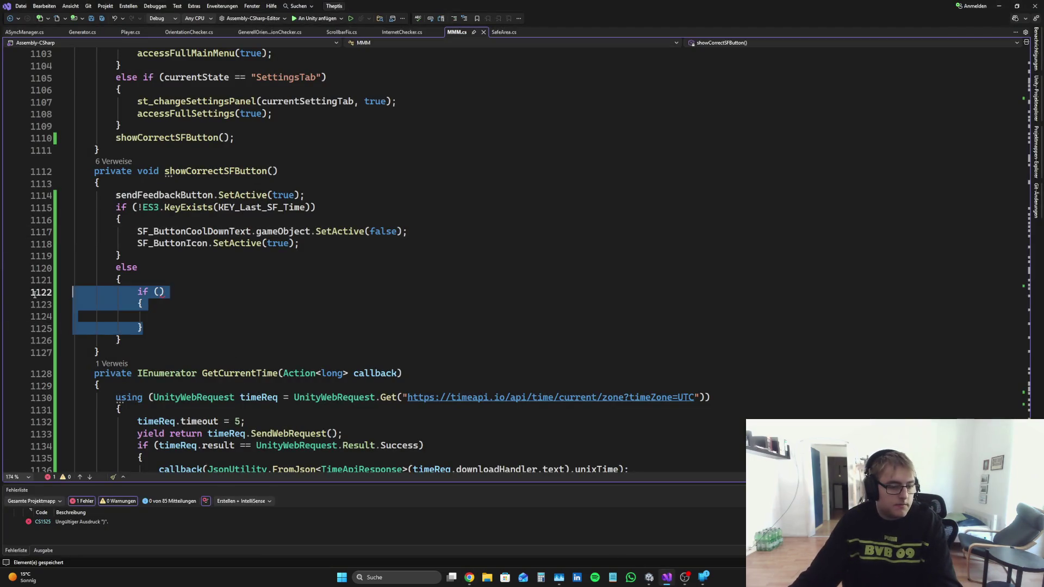
{"action": "key", "text": "BackSpace"}
{"action": "key", "text": "ctrl+v"}
{"action": "scroll", "coordinate": [532, 356], "scroll_direction": "down", "scroll_amount": 3}
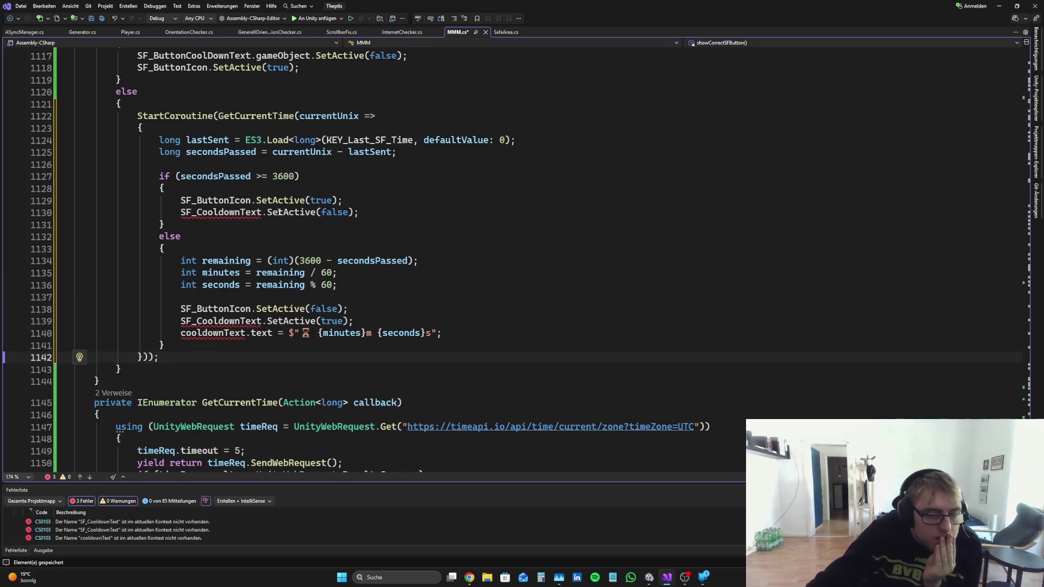
Step: Change line 1130 to call SetActive on SF_ButtonCoolDownText.gameObject instead of SF_CooldownText
{"action": "left_click", "coordinate": [267, 212]}
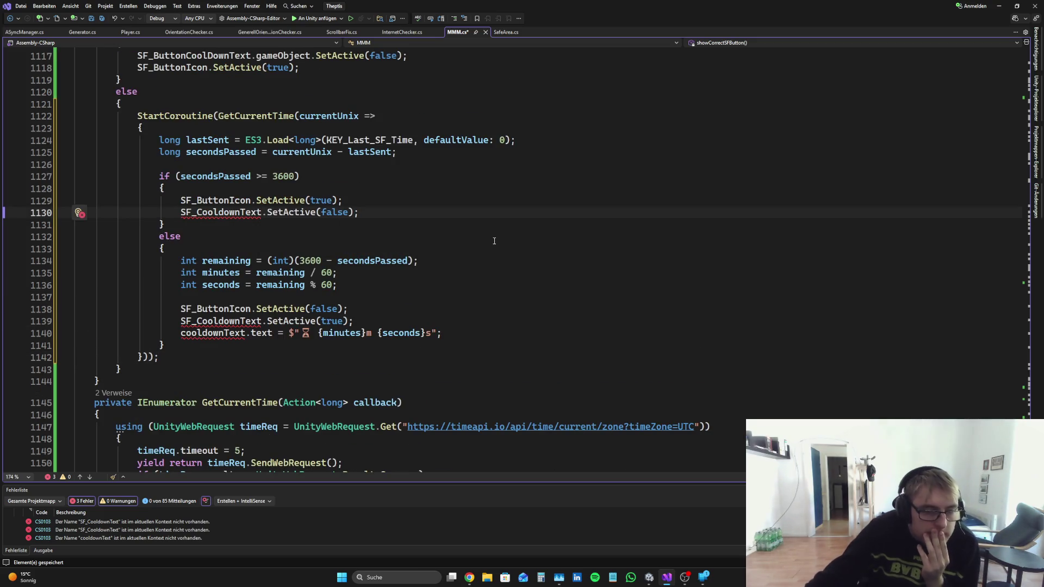
{"action": "type", "text": "."}
{"action": "key", "text": "BackSpace"}
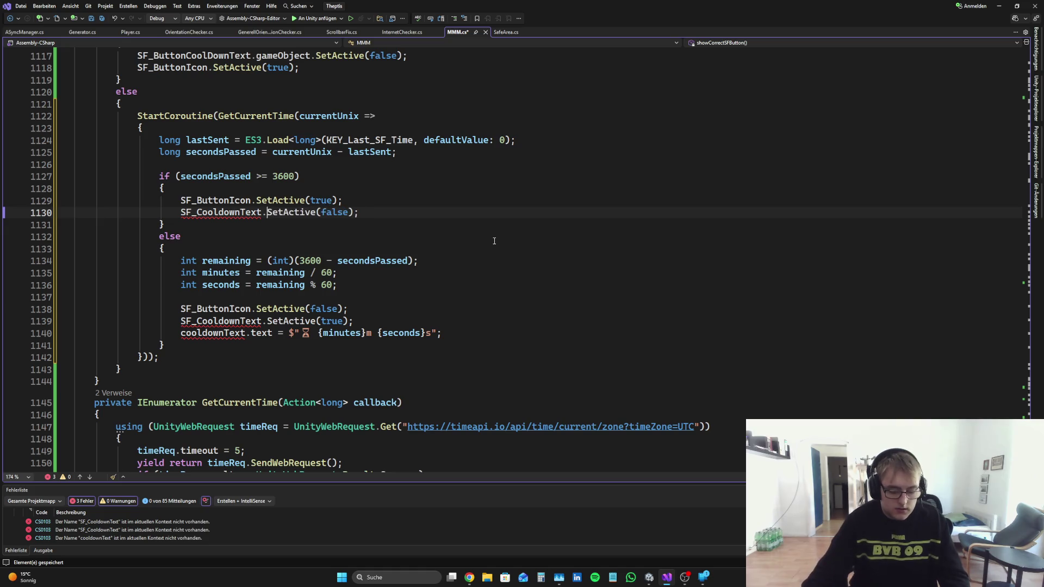
{"action": "type", "text": "game"}
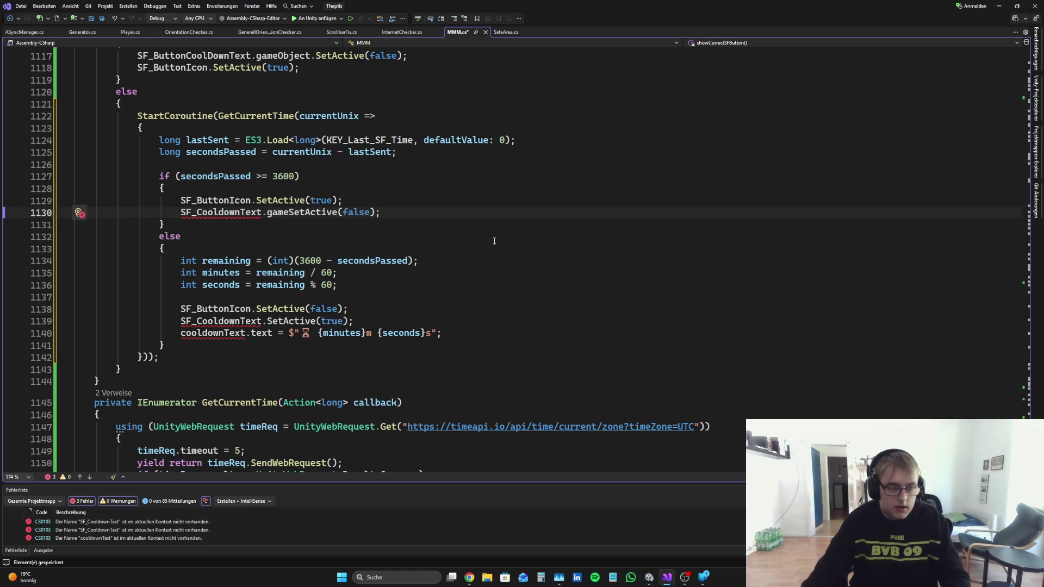
{"action": "type", "text": "Object."}
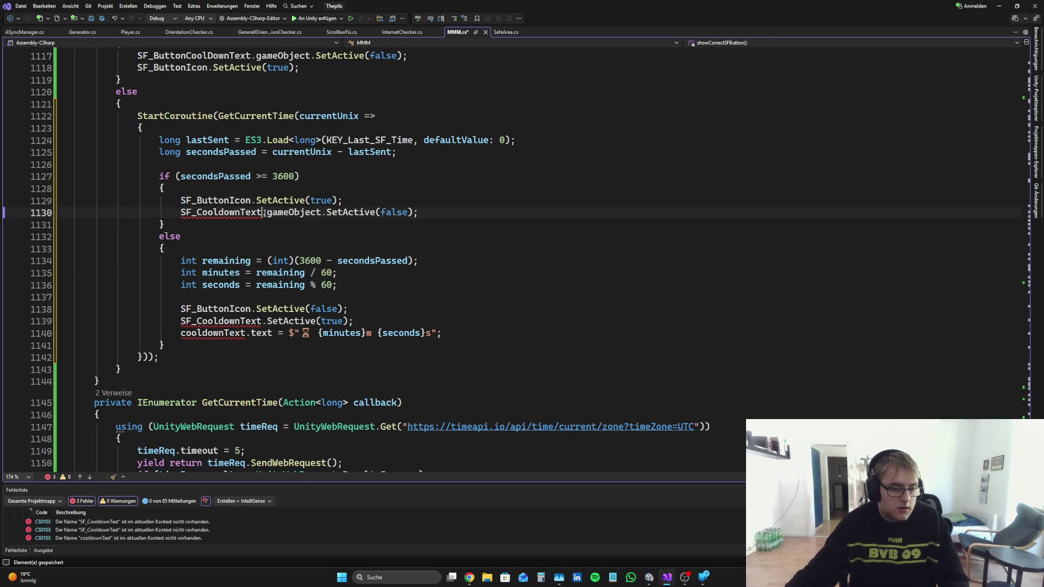
{"action": "scroll", "coordinate": [264, 213], "scroll_direction": "up", "scroll_amount": 3}
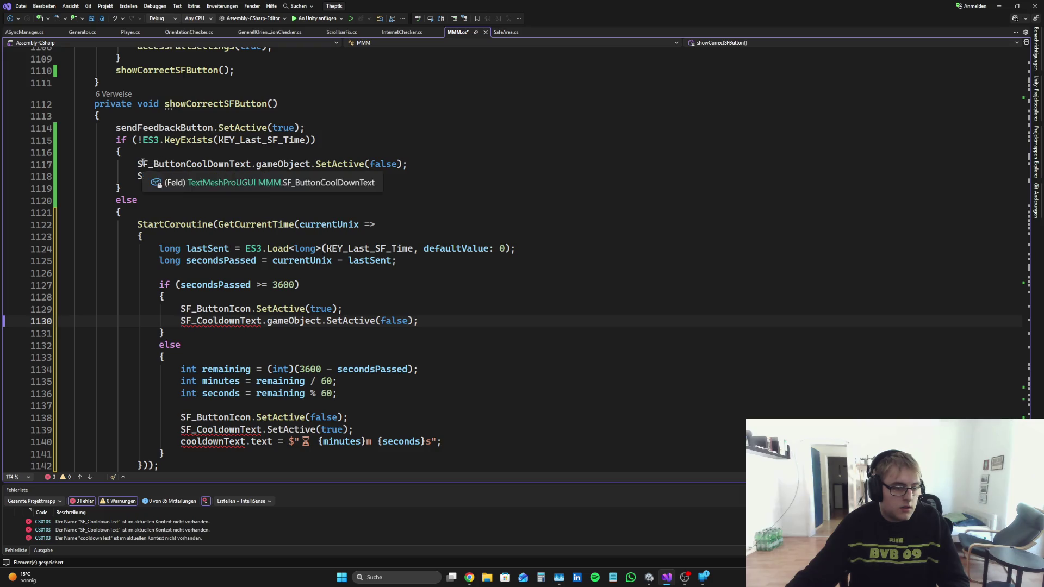
{"action": "left_click_drag", "start_coordinate": [137, 164], "coordinate": [250, 166]}
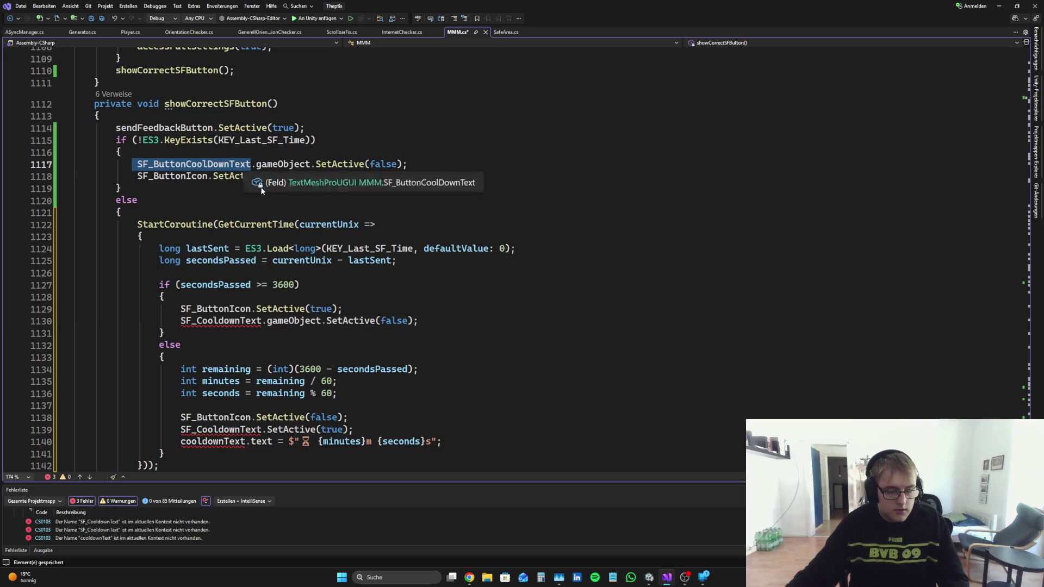
{"action": "left_click", "coordinate": [181, 321]}
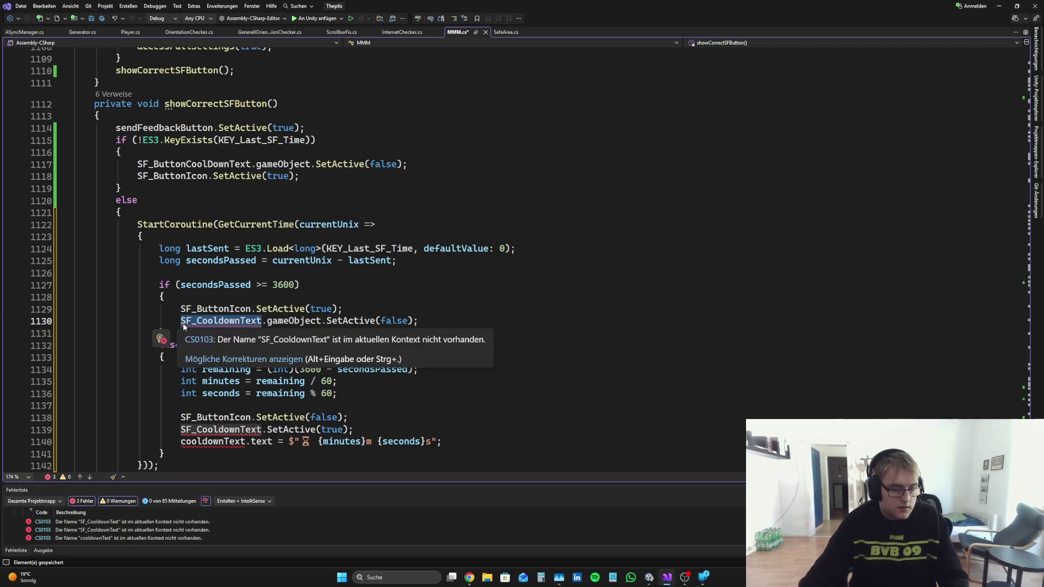
{"action": "double_click", "coordinate": [181, 321]}
{"action": "key", "text": "ctrl+v"}
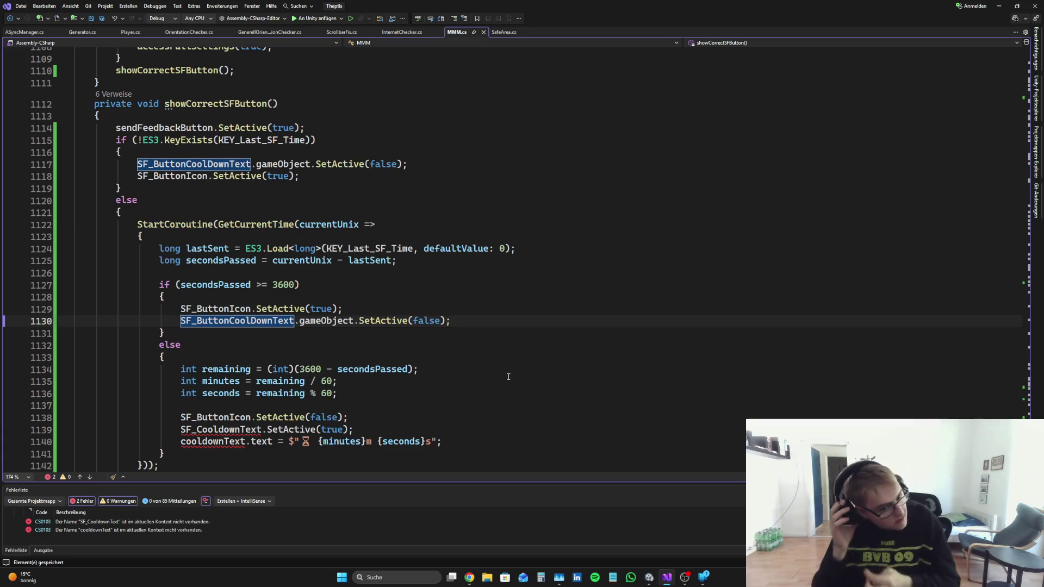
Step: Review the remaining-time calculation and 3600-second threshold, then go to the top of MMM.cs
{"action": "left_click", "coordinate": [320, 369]}
{"action": "left_click", "coordinate": [295, 284]}
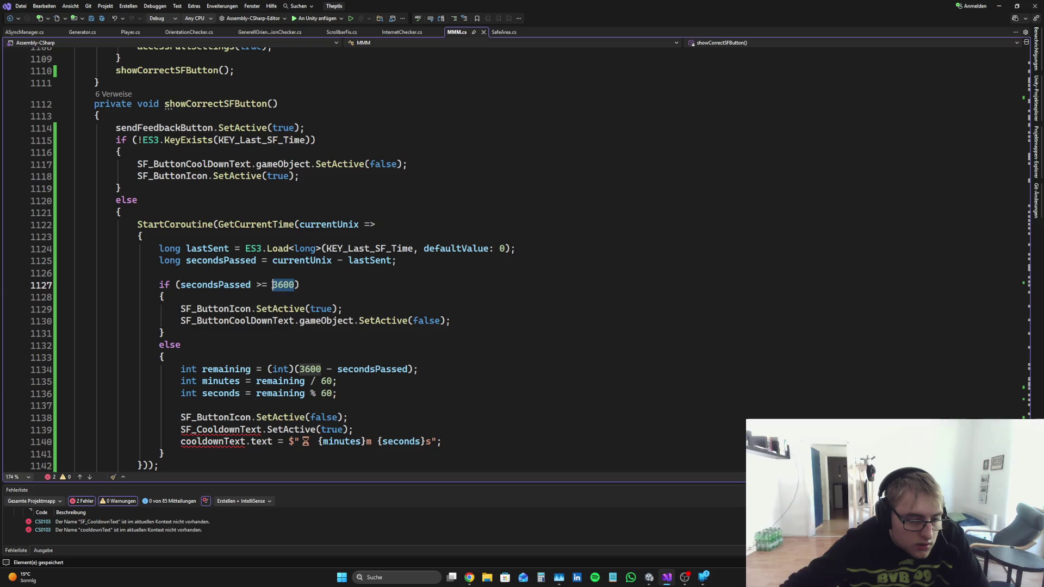
{"action": "key", "text": "Right"}
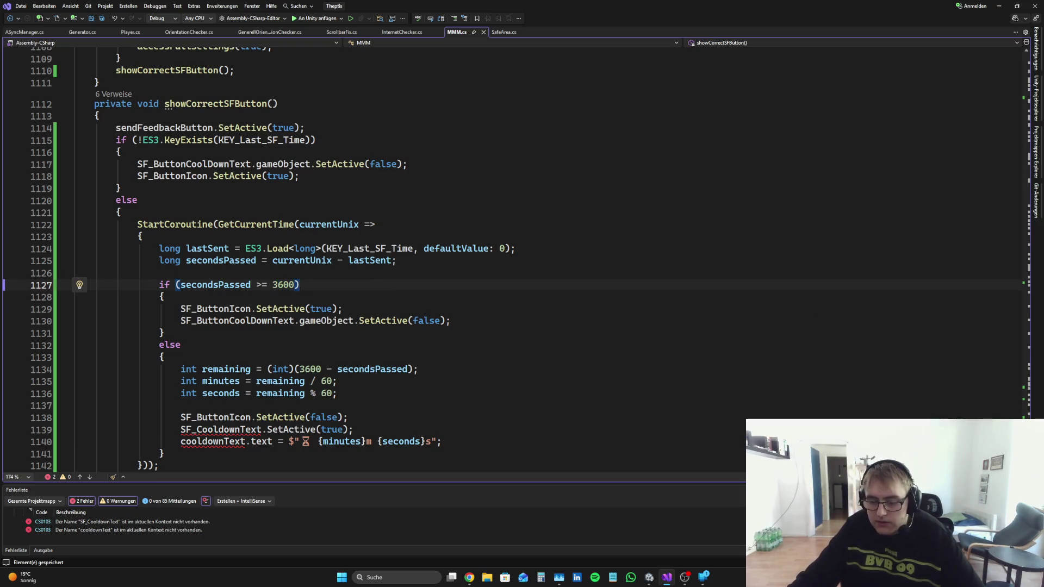
{"action": "key", "text": "ctrl+Home"}
{"action": "scroll", "coordinate": [303, 305], "scroll_direction": "down", "scroll_amount": 20}
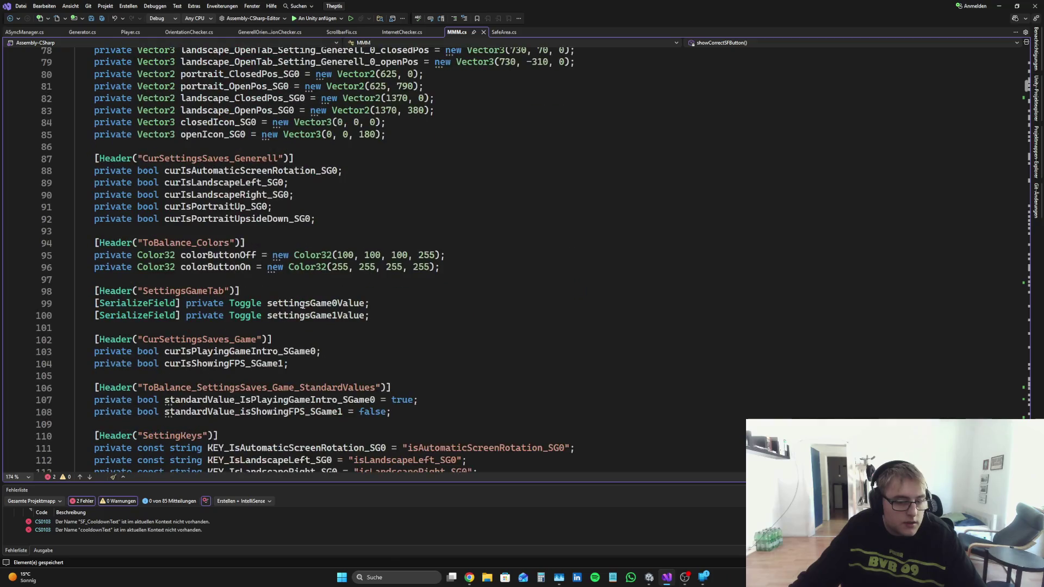
{"action": "scroll", "coordinate": [302, 305], "scroll_direction": "down", "scroll_amount": 16}
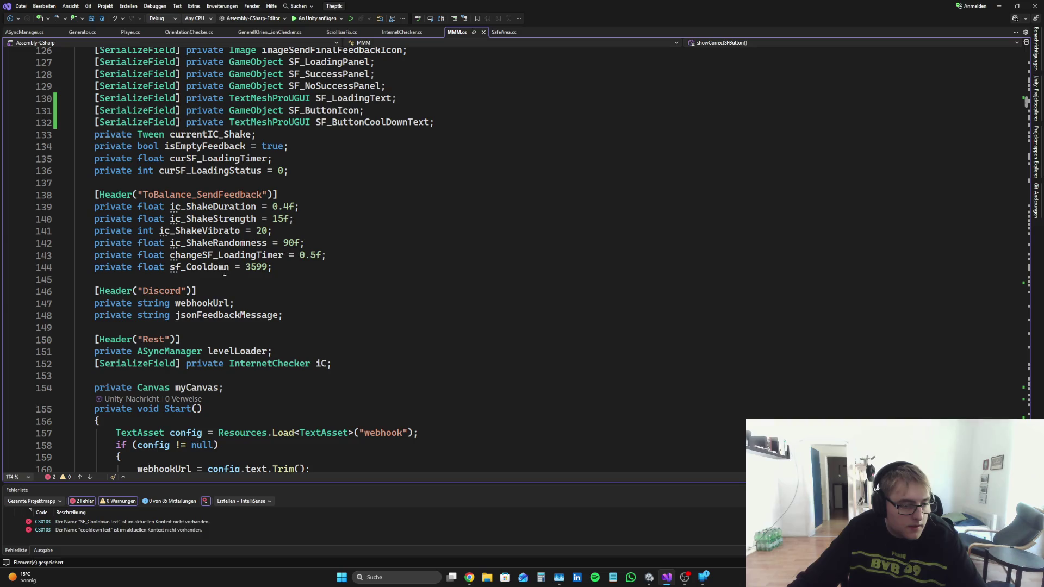
{"action": "left_click", "coordinate": [1027, 101]}
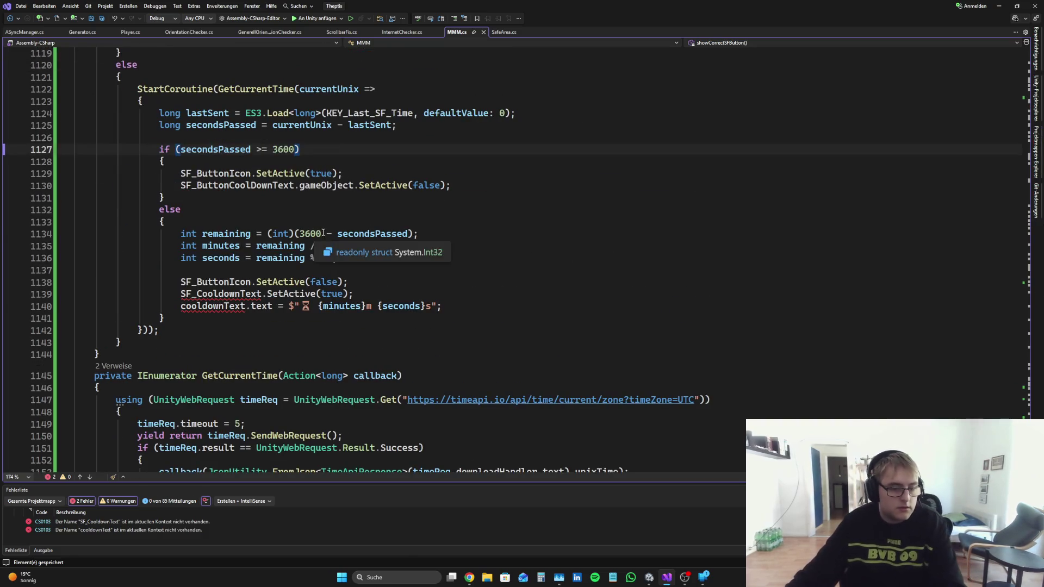
Step: Replace the hard-coded 3600 on lines 1134 and 1127 with sf_Cooldown
{"action": "double_click", "coordinate": [310, 234]}
{"action": "key", "text": "BackSpace"}
{"action": "type", "text": "sf_"}
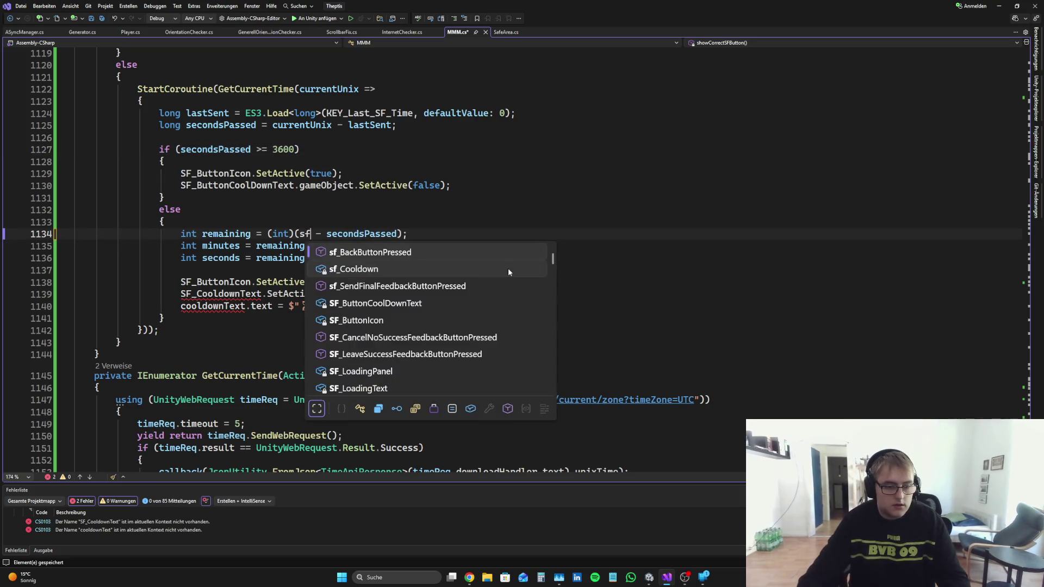
{"action": "key", "text": "Tab"}
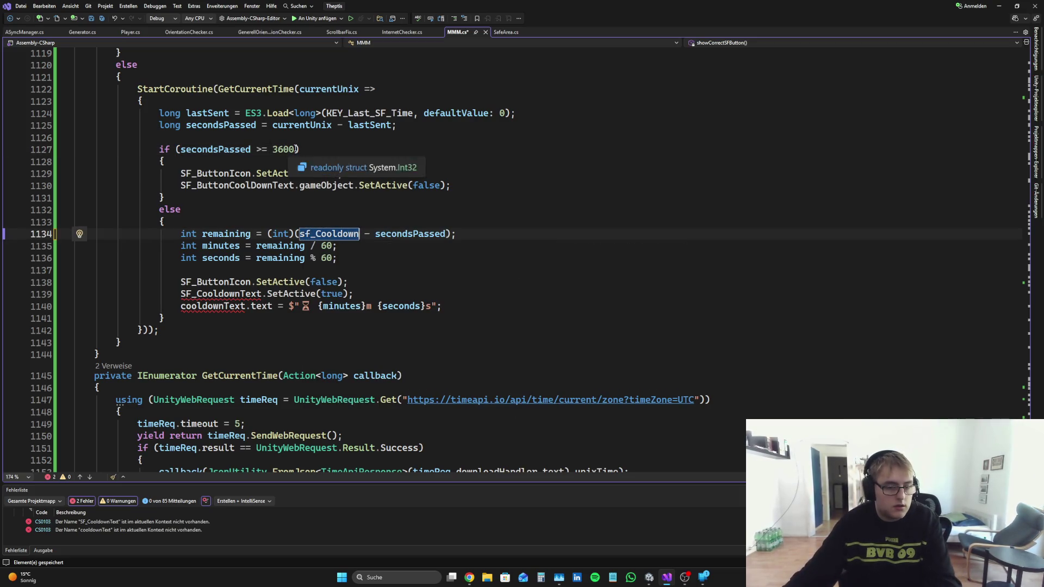
{"action": "double_click", "coordinate": [282, 149]}
{"action": "key", "text": "BackSpace"}
{"action": "type", "text": "sf_"}
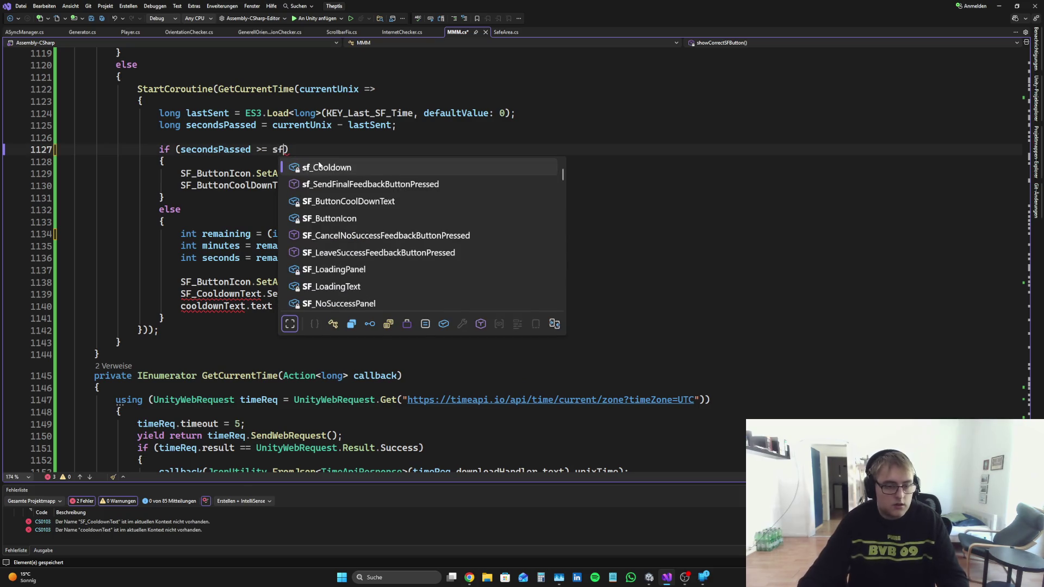
{"action": "key", "text": "Tab"}
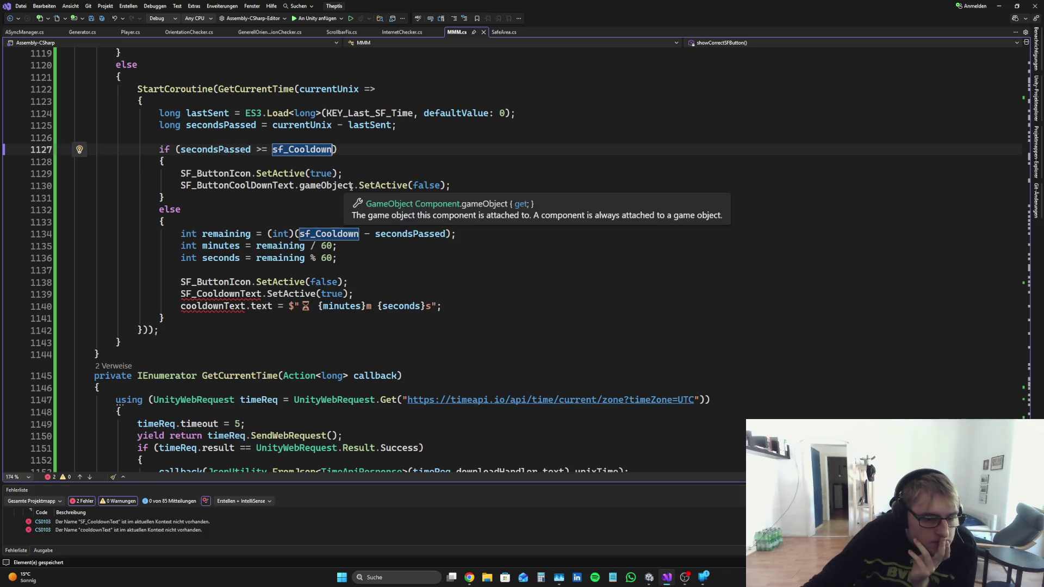
Step: Replace the undefined SF_CooldownText on line 1139 with SF_ButtonCoolDownText.gameObject
{"action": "left_click_drag", "start_coordinate": [353, 186], "coordinate": [180, 186]}
{"action": "key", "text": "ctrl+c"}
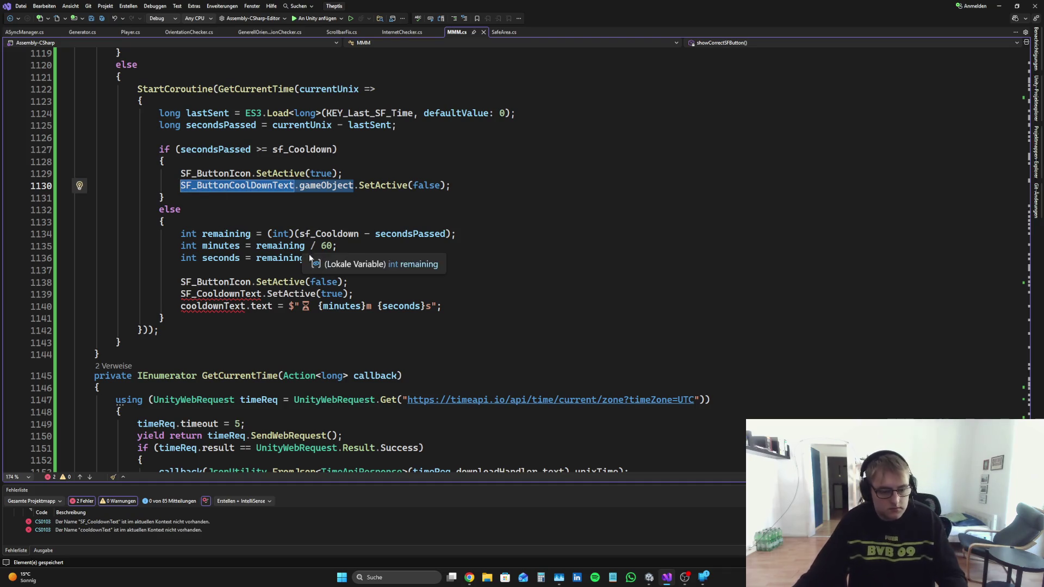
{"action": "left_click_drag", "start_coordinate": [262, 294], "coordinate": [182, 294]}
{"action": "key", "text": "BackSpace"}
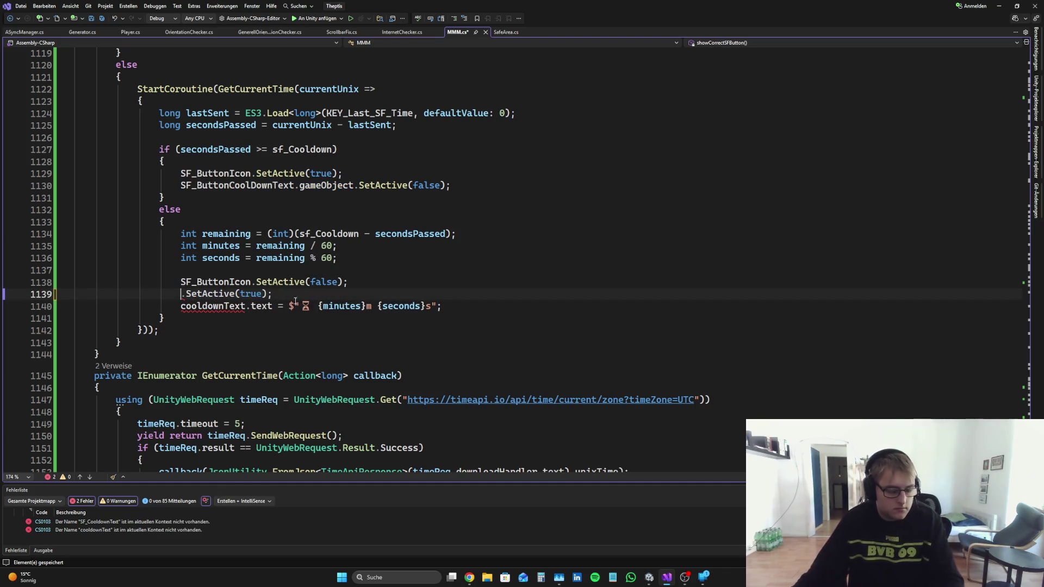
{"action": "key", "text": "ctrl+v"}
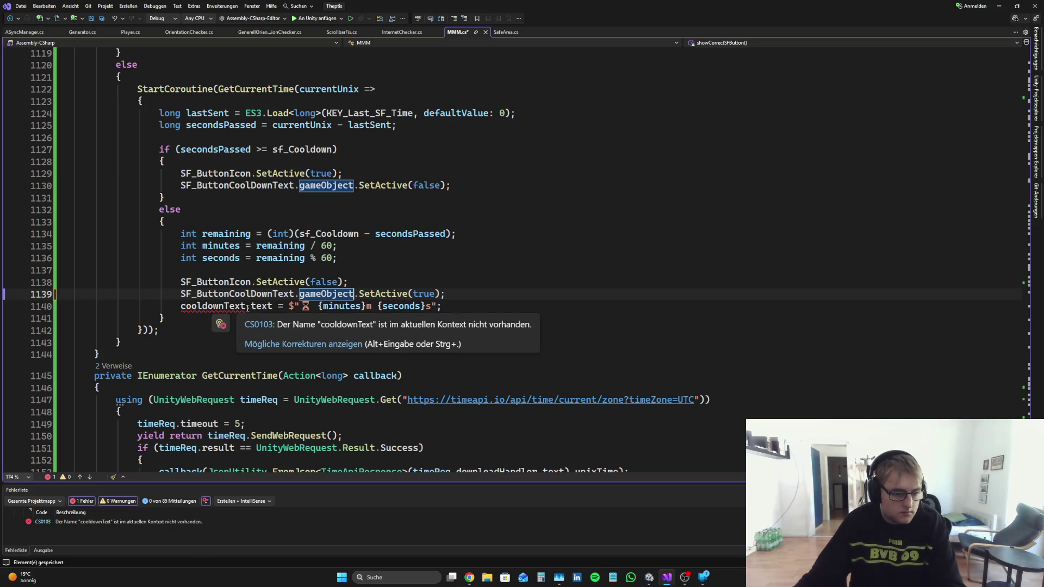
{"action": "mouse_move", "coordinate": [294, 294]}
{"action": "left_mouse_down"}
{"action": "mouse_move", "coordinate": [71, 282]}
{"action": "mouse_move", "coordinate": [181, 295]}
{"action": "left_mouse_up"}
{"action": "key", "text": "ctrl+c"}
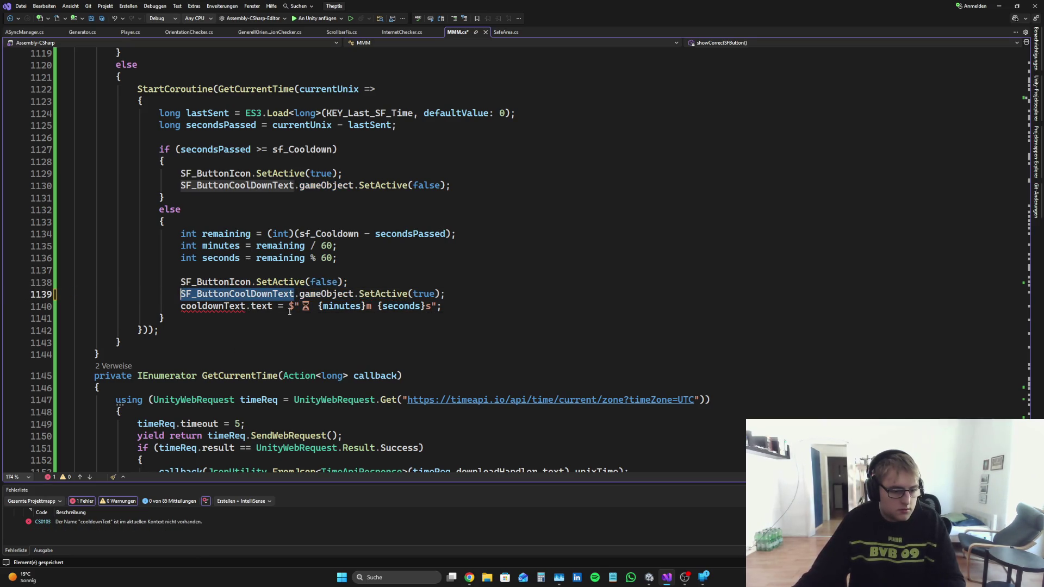
Step: On line 1140, use SF_ButtonCoolDownText instead of cooldownText, drop the hourglass emoji, and save
{"action": "left_click_drag", "start_coordinate": [245, 306], "coordinate": [181, 306]}
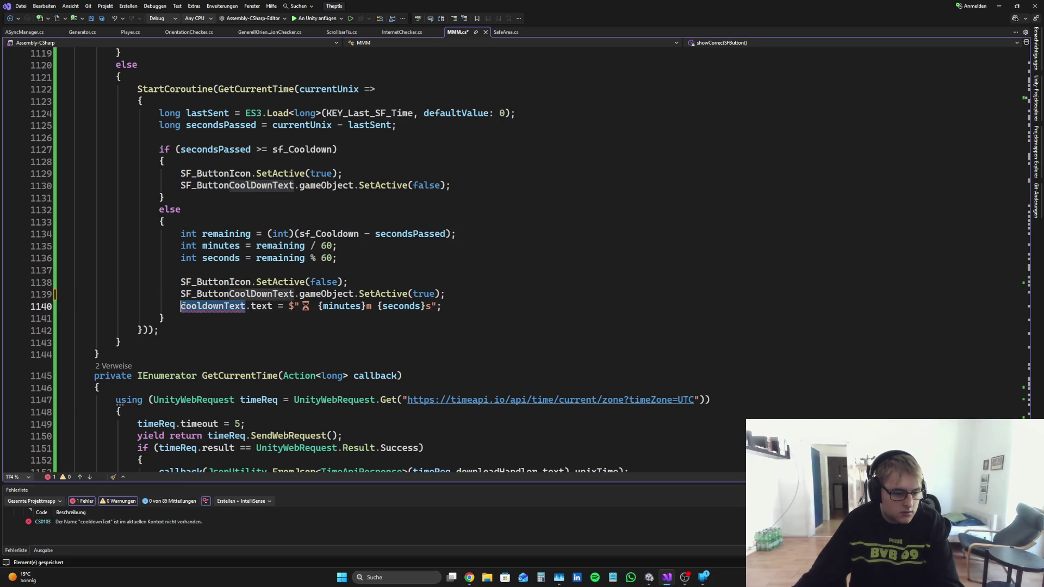
{"action": "key", "text": "BackSpace"}
{"action": "key", "text": "ctrl+v"}
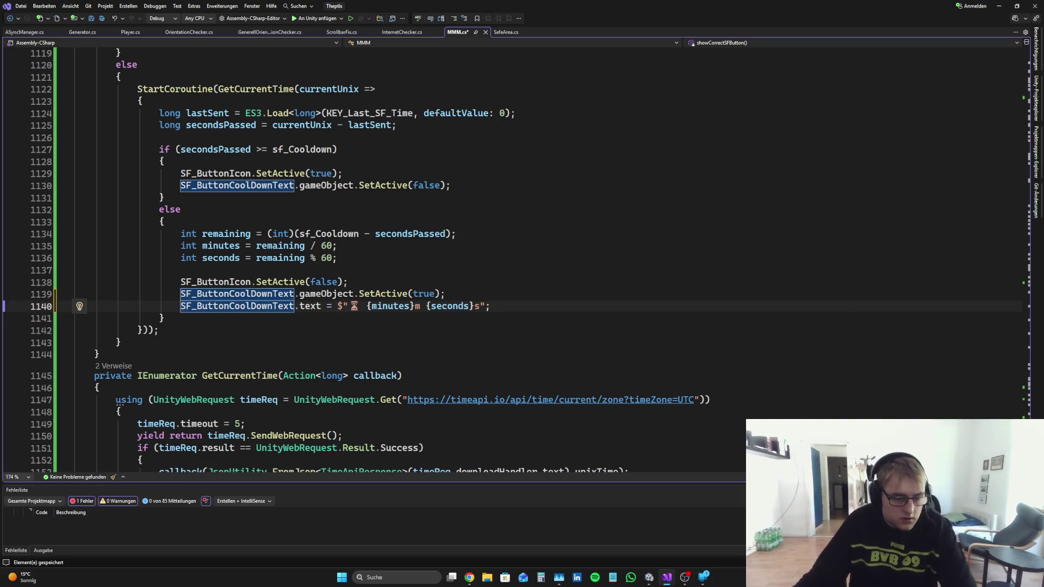
{"action": "left_click", "coordinate": [361, 306]}
{"action": "key", "text": "BackSpace"}
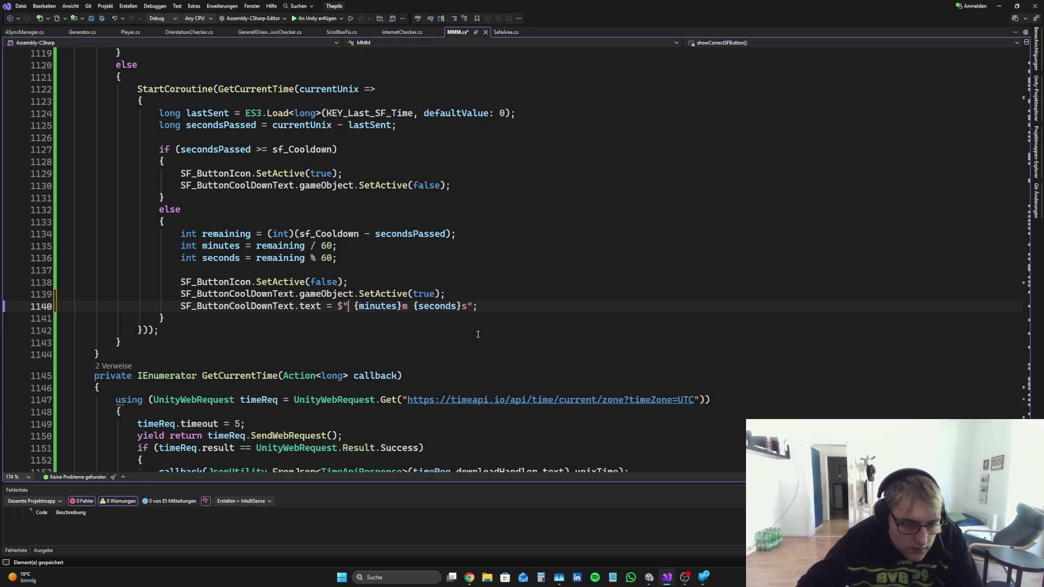
{"action": "key", "text": "BackSpace"}
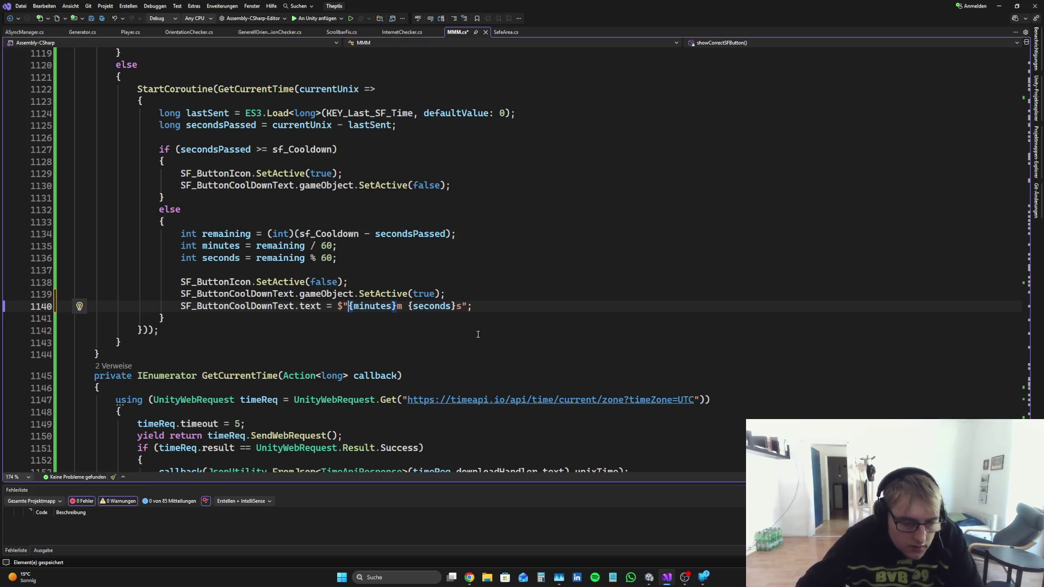
{"action": "key", "text": "ctrl+s"}
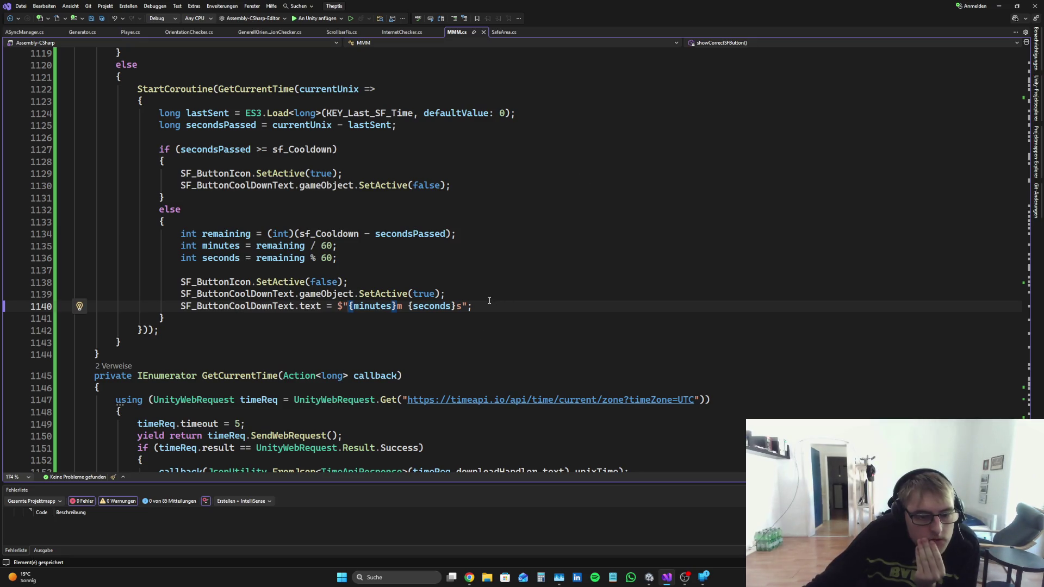
{"action": "mouse_move", "coordinate": [489, 302]}
{"action": "left_mouse_down"}
{"action": "mouse_move", "coordinate": [92, 284]}
{"action": "mouse_move", "coordinate": [87, 306]}
{"action": "left_mouse_up"}
{"action": "key", "text": "ctrl+c"}
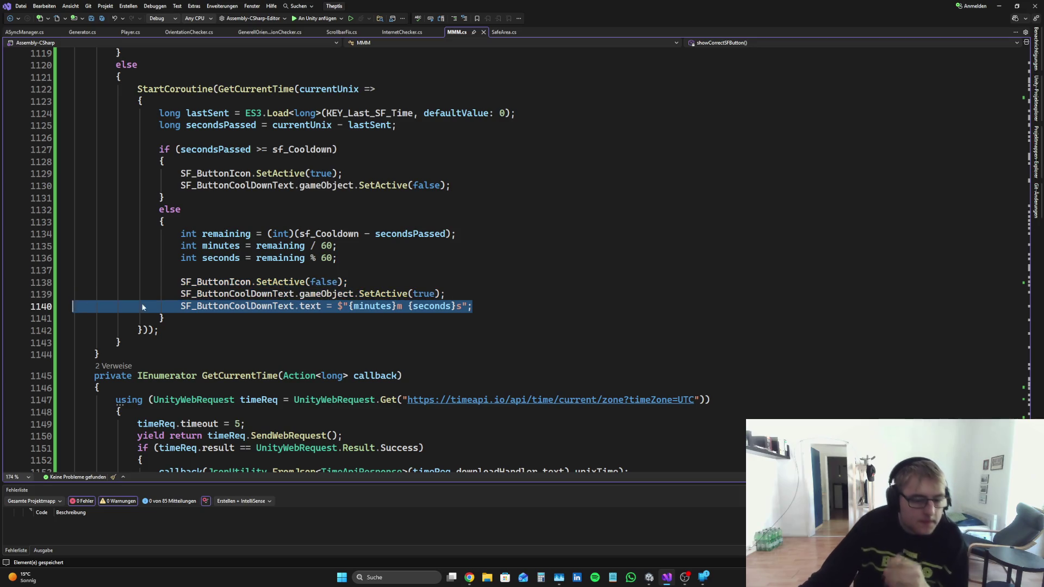
Step: Ask Perplexity how to show the cooldown as 59:58, including the code line, and copy its suggested code
{"action": "left_click", "coordinate": [469, 577]}
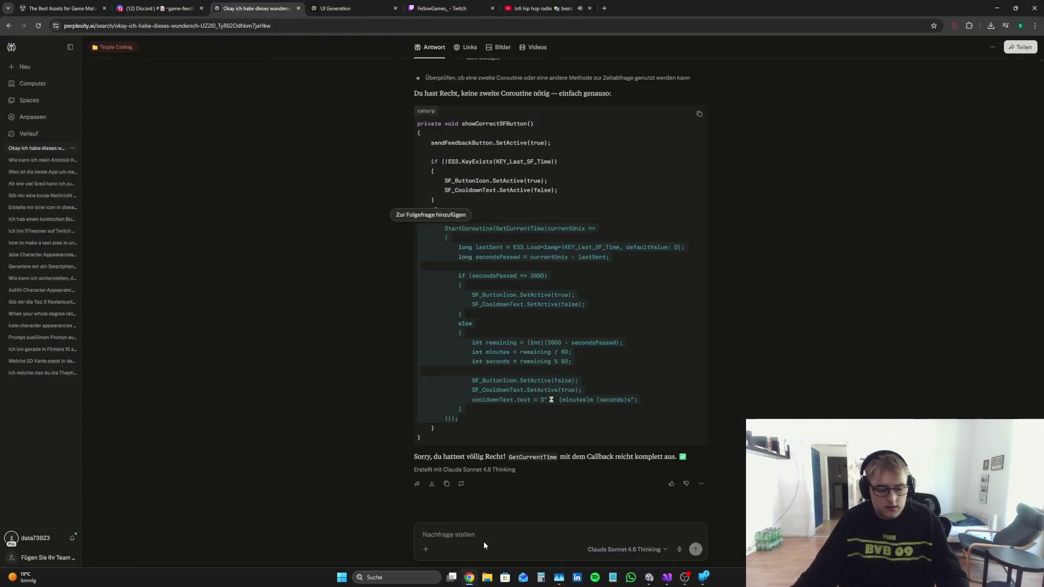
{"action": "left_click", "coordinate": [484, 540]}
{"action": "type", "text": "Ich"}
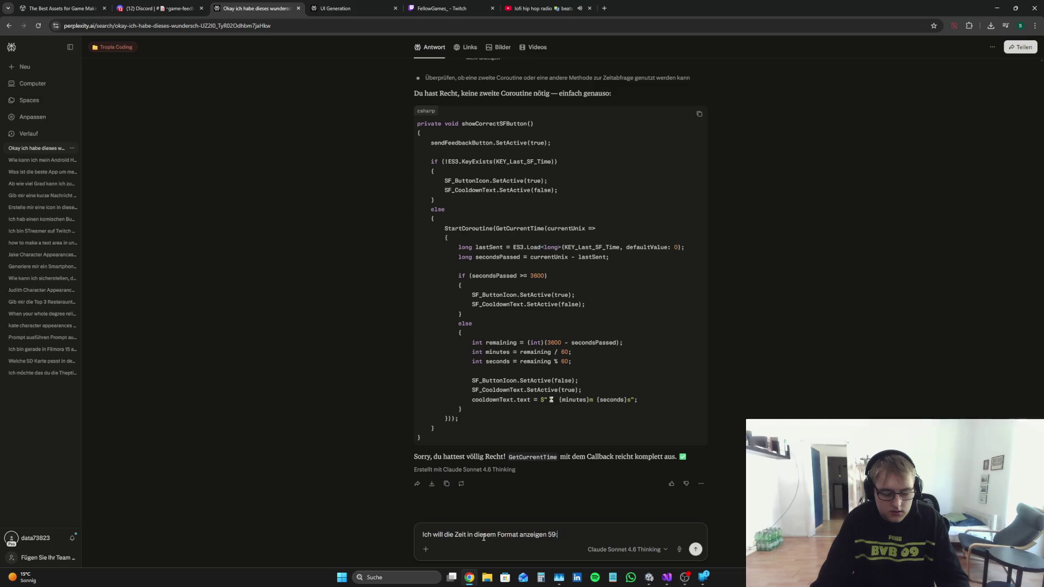
{"action": "key", "text": "ctrl+v"}
{"action": "key", "text": "Return"}
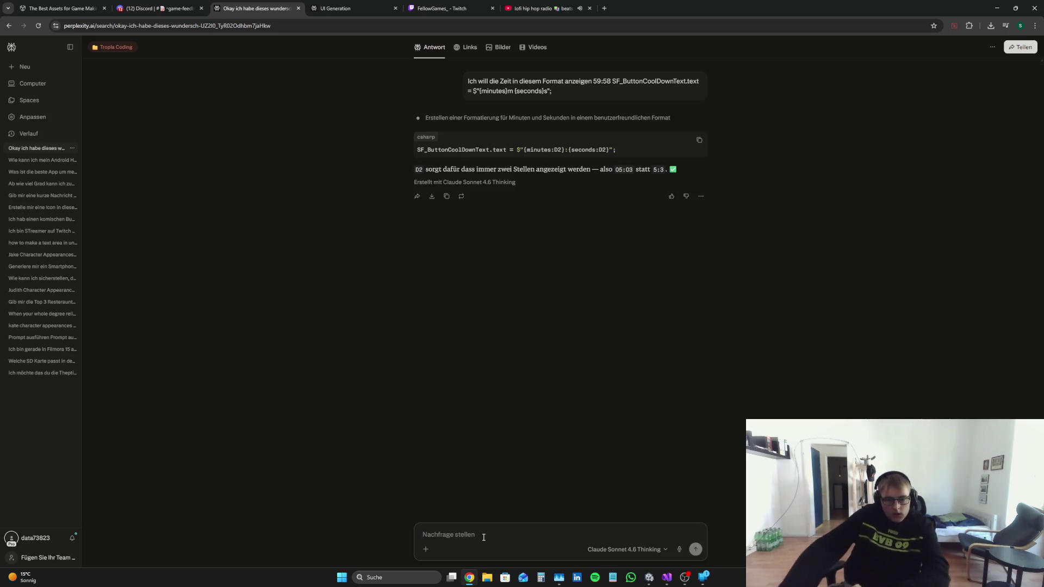
{"action": "left_click_drag", "start_coordinate": [617, 150], "coordinate": [416, 151]}
{"action": "right_click", "coordinate": [440, 157]}
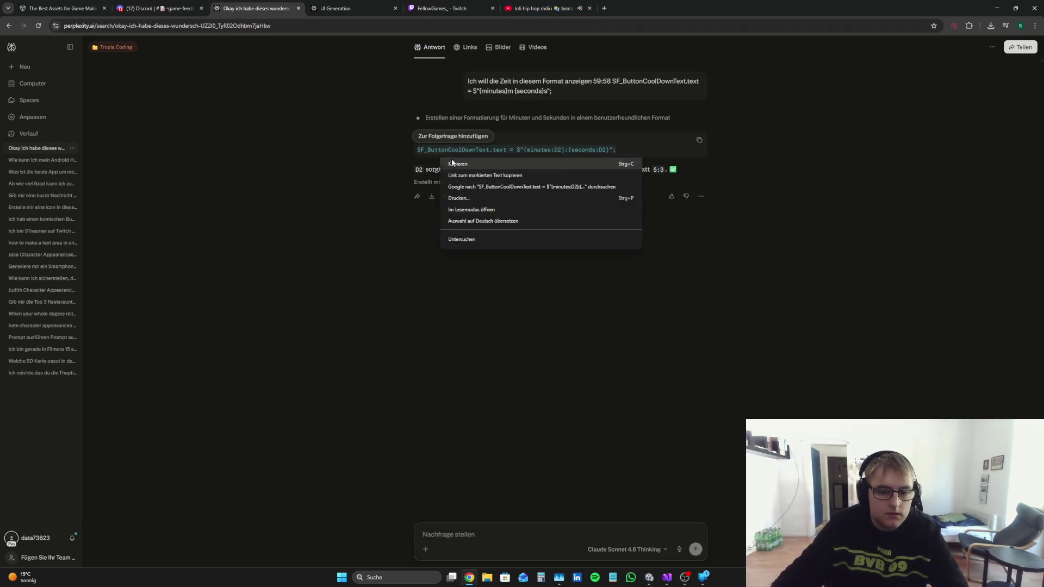
{"action": "left_click", "coordinate": [452, 163]}
{"action": "mouse_move", "coordinate": [665, 581]}
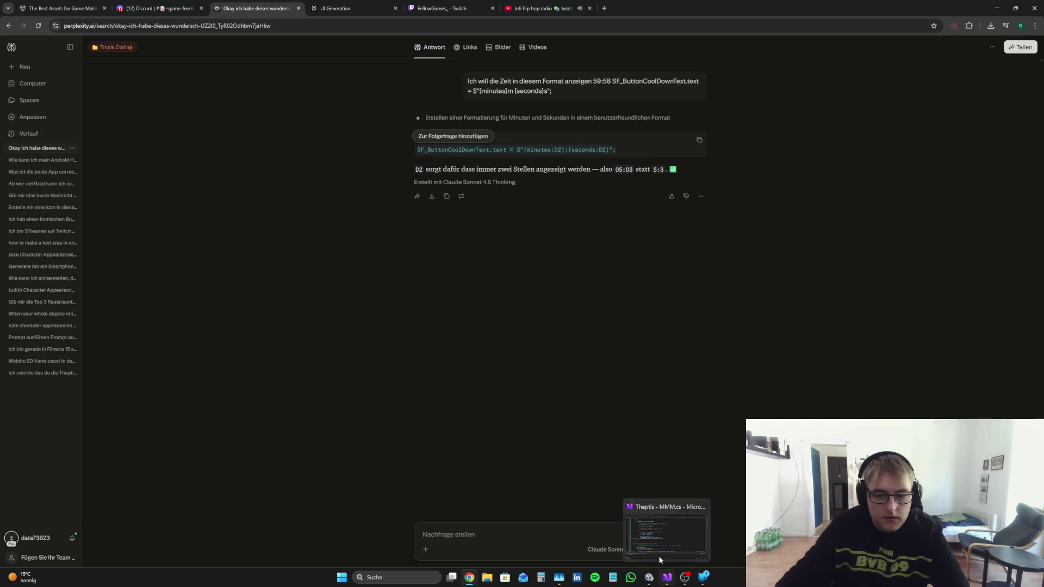
{"action": "left_click", "coordinate": [631, 173]}
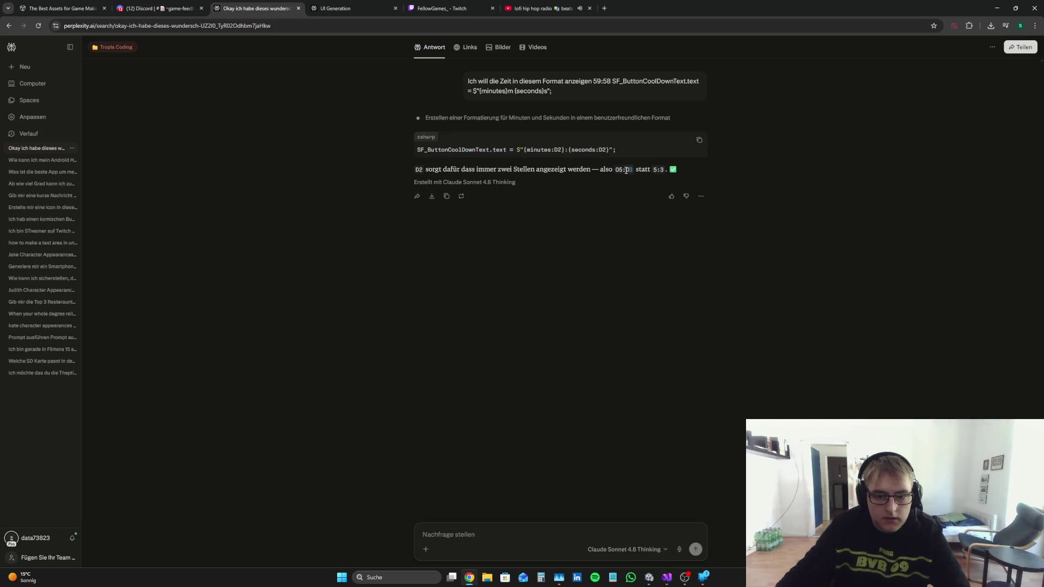
Step: Ask about the leading zero and copy the confirmed {minutes:D2}:{seconds:D2} code line
{"action": "left_click", "coordinate": [467, 544]}
{"action": "type", "text": "Aber ich will die null davor also auch 05:02"}
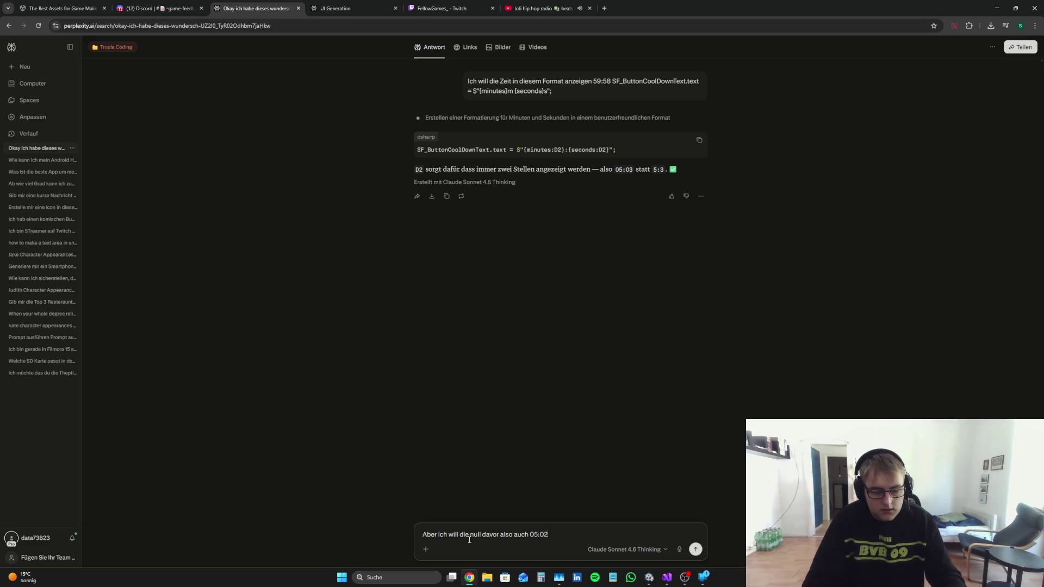
{"action": "key", "text": "Return"}
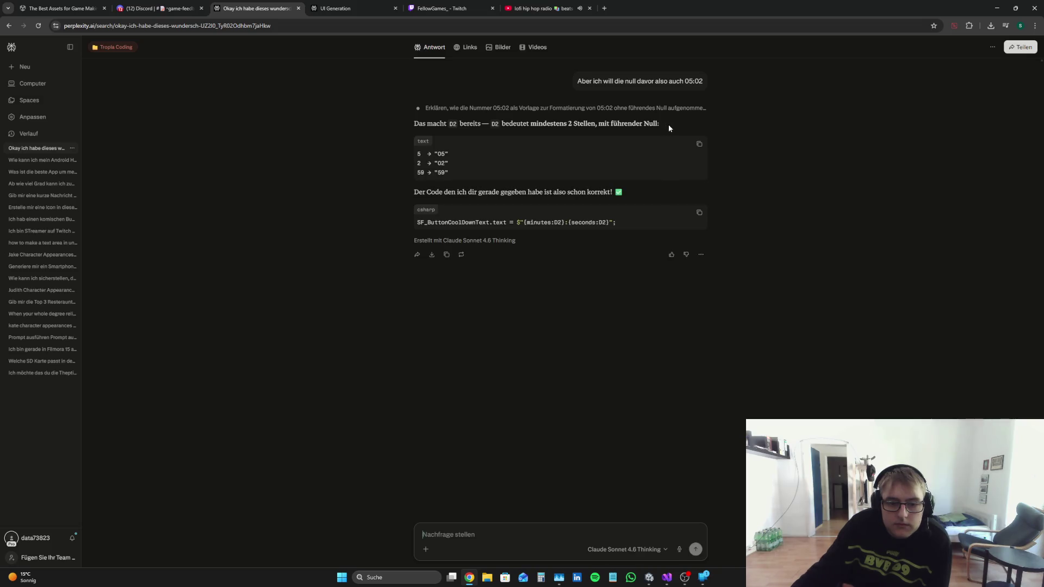
{"action": "left_click_drag", "start_coordinate": [614, 222], "coordinate": [416, 224]}
{"action": "right_click", "coordinate": [521, 226]}
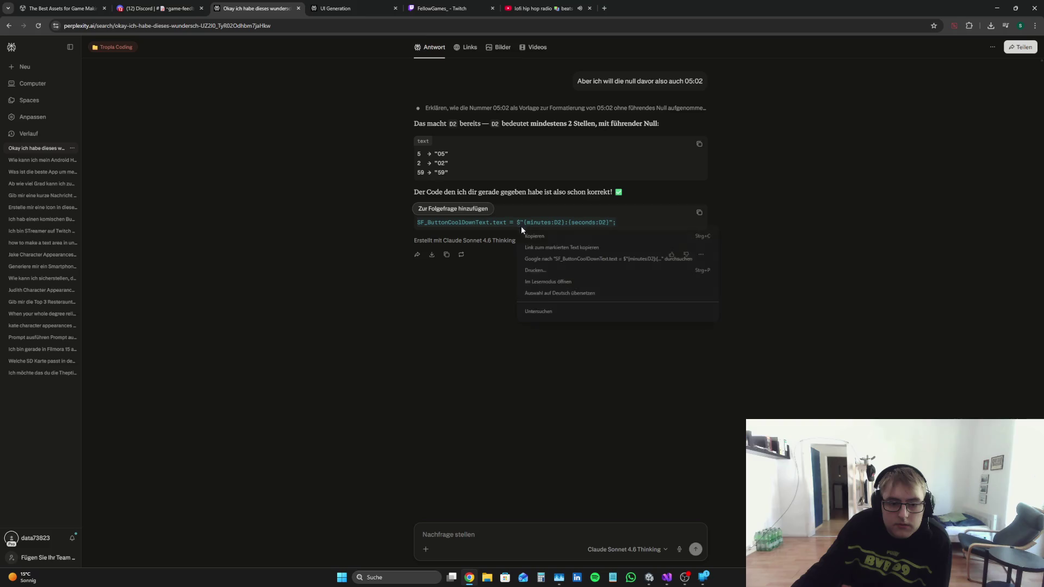
{"action": "left_click", "coordinate": [659, 243]}
{"action": "scroll", "coordinate": [779, 259], "scroll_direction": "up", "scroll_amount": 3}
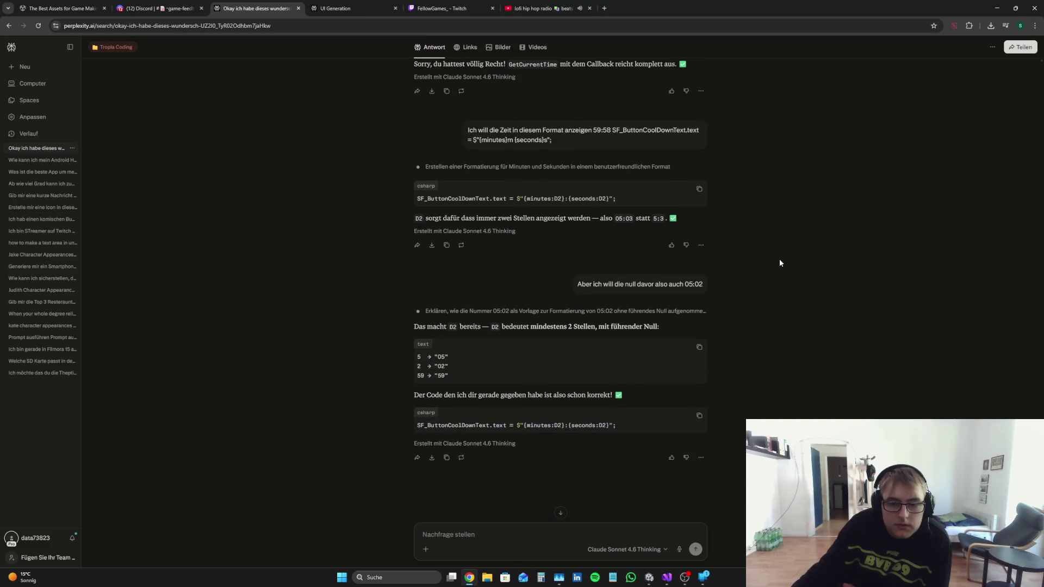
Step: Replace line 1140 with the {minutes:D2}:{seconds:D2} cooldown text statement and save MMM.cs
{"action": "left_click", "coordinate": [666, 577]}
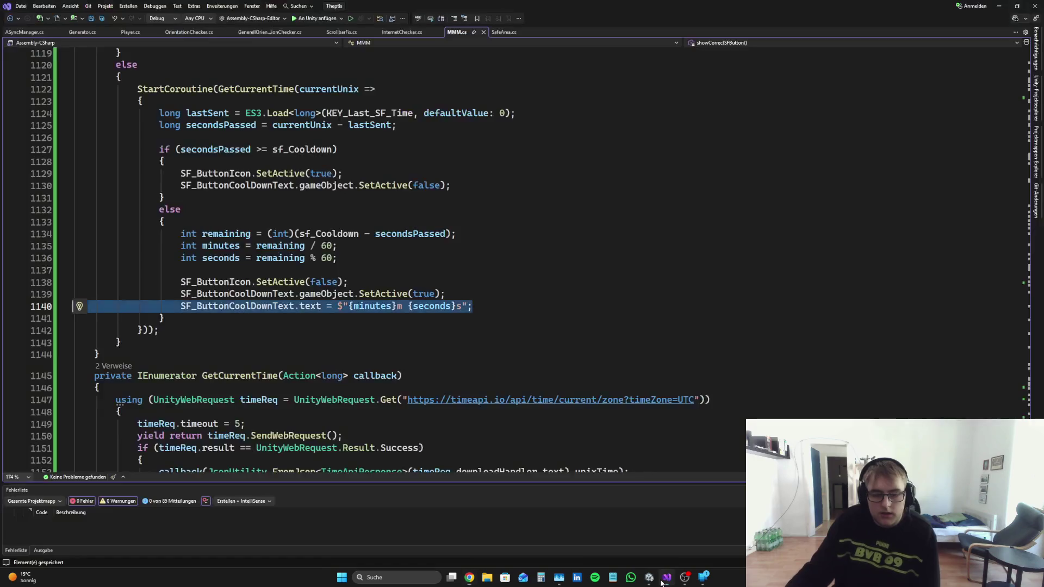
{"action": "left_click", "coordinate": [486, 303]}
{"action": "key", "text": "shift+Up"}
{"action": "key", "text": "shift+Up"}
{"action": "key", "text": "shift+Down"}
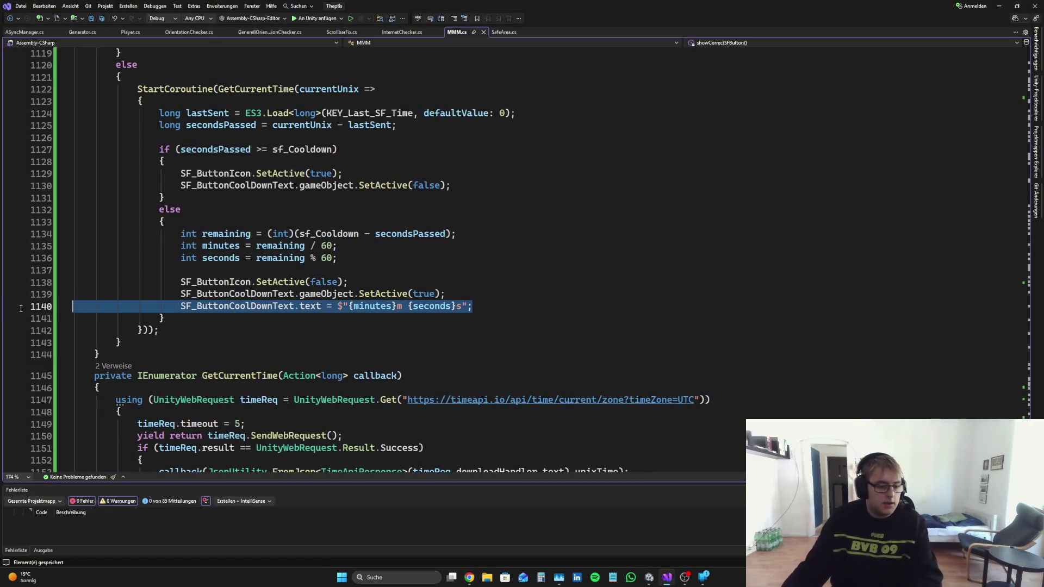
{"action": "key", "text": "BackSpace"}
{"action": "key", "text": "Return"}
{"action": "key", "text": "ctrl+v"}
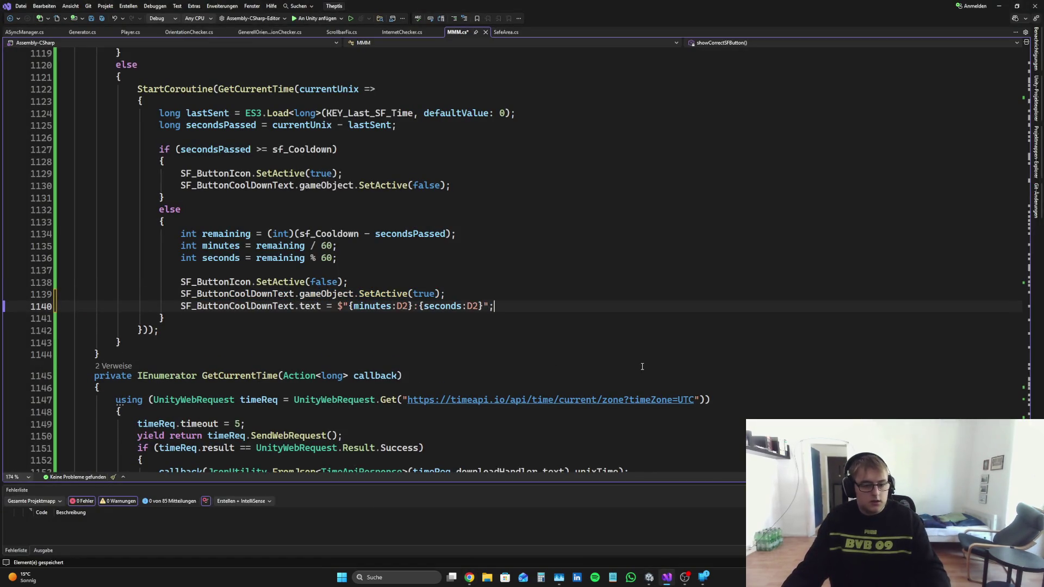
{"action": "key", "text": "ctrl+s"}
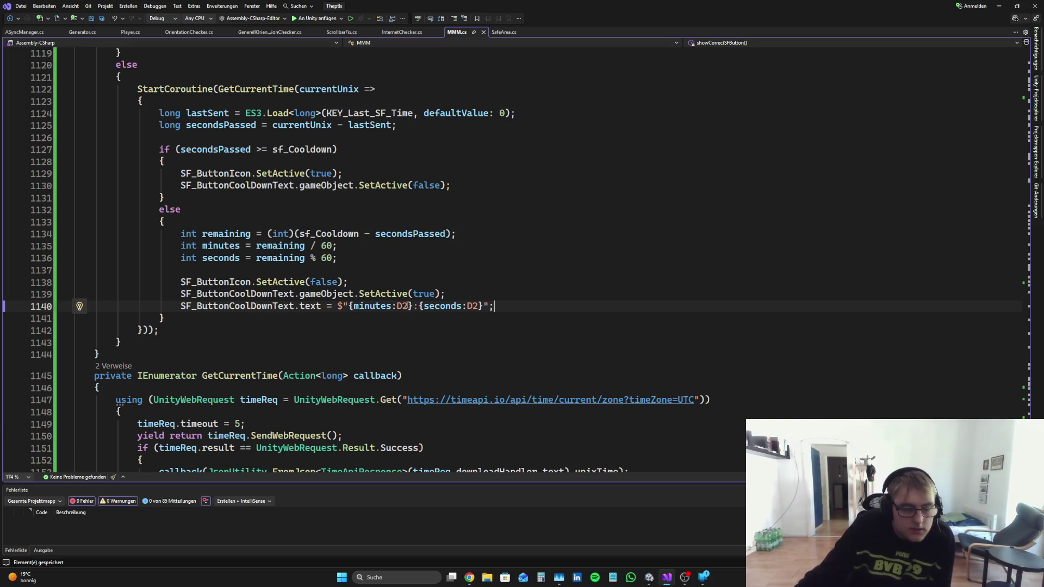
Step: Delete the blank lines 1137 and 1126 in showCorrectSFButton and save
{"action": "double_click", "coordinate": [196, 266]}
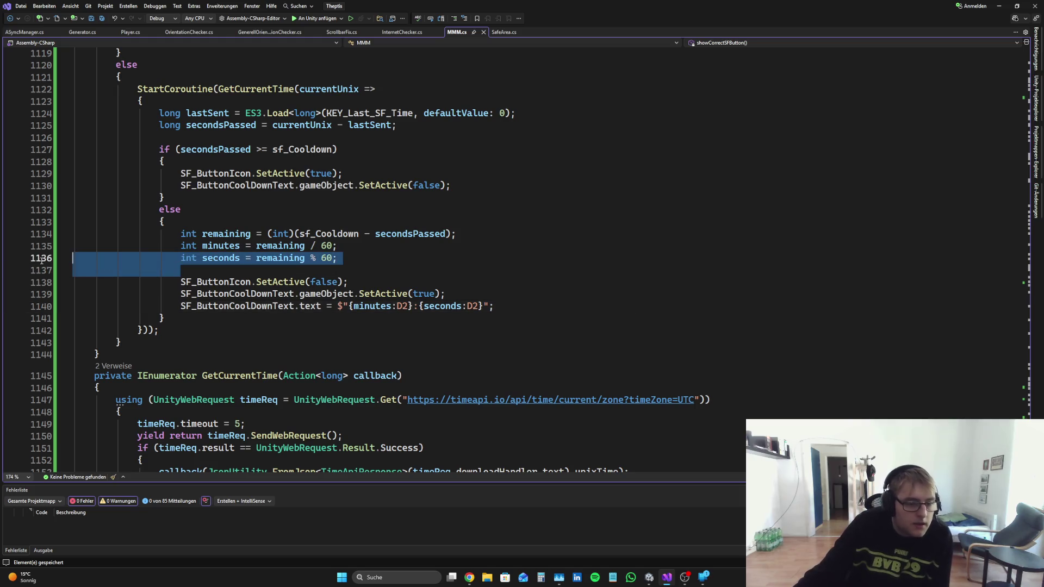
{"action": "key", "text": "BackSpace"}
{"action": "key", "text": "BackSpace"}
{"action": "scroll", "coordinate": [275, 258], "scroll_direction": "up", "scroll_amount": 4}
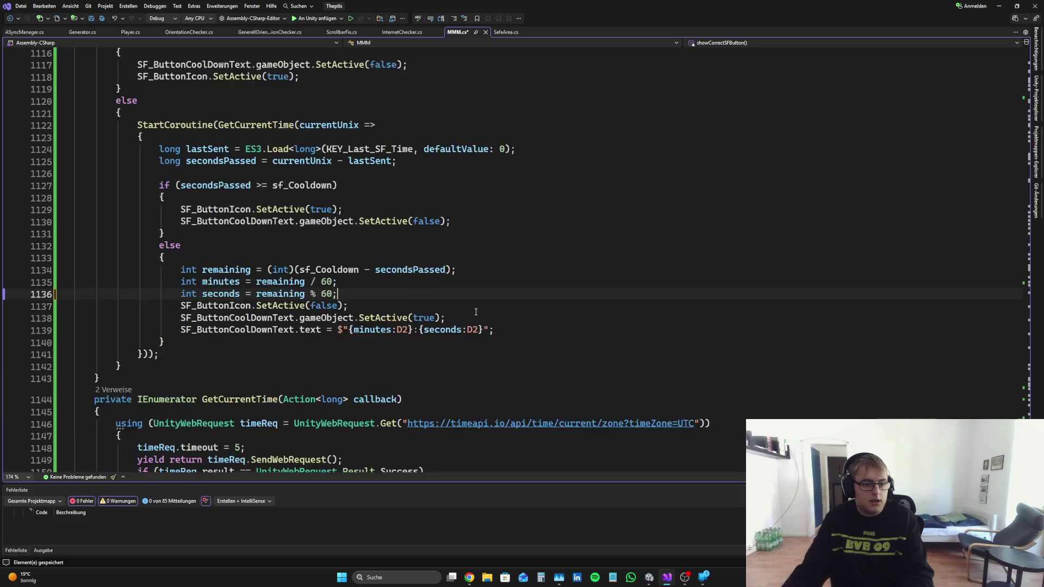
{"action": "key", "text": "ctrl+s"}
{"action": "scroll", "coordinate": [489, 293], "scroll_direction": "down", "scroll_amount": 6}
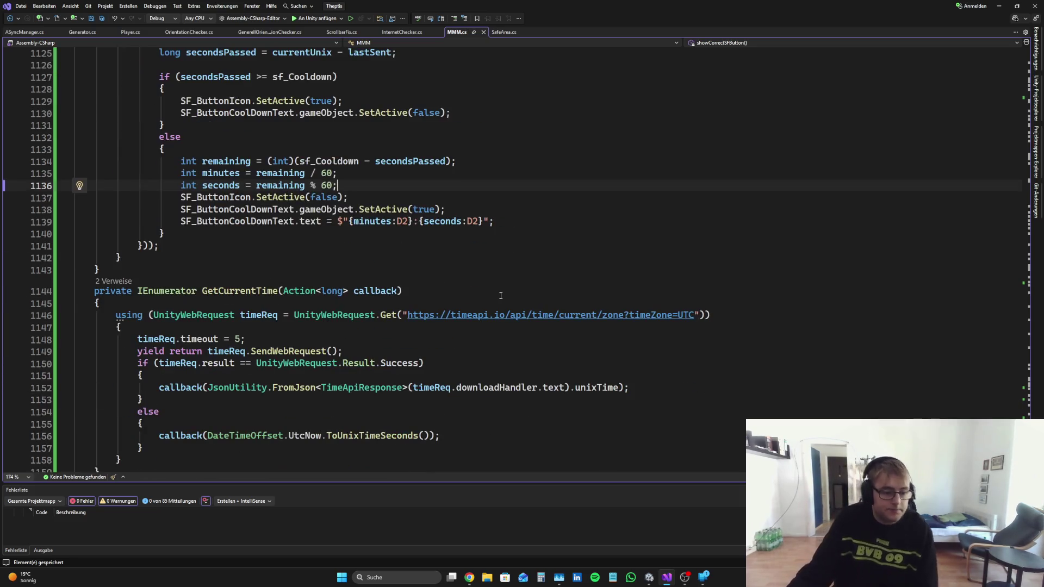
{"action": "scroll", "coordinate": [579, 308], "scroll_direction": "up", "scroll_amount": 4}
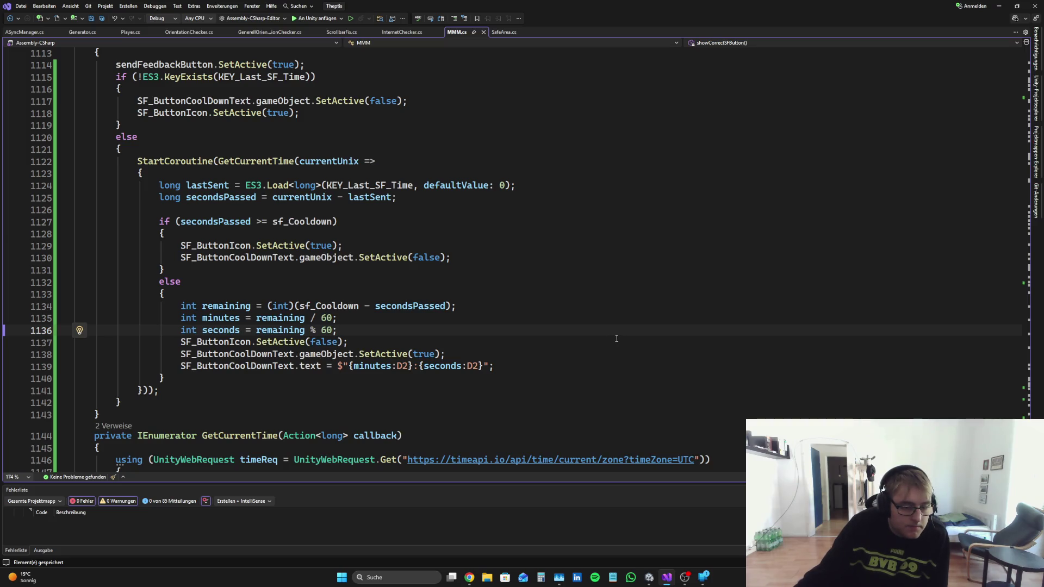
{"action": "scroll", "coordinate": [616, 338], "scroll_direction": "up", "scroll_amount": 2}
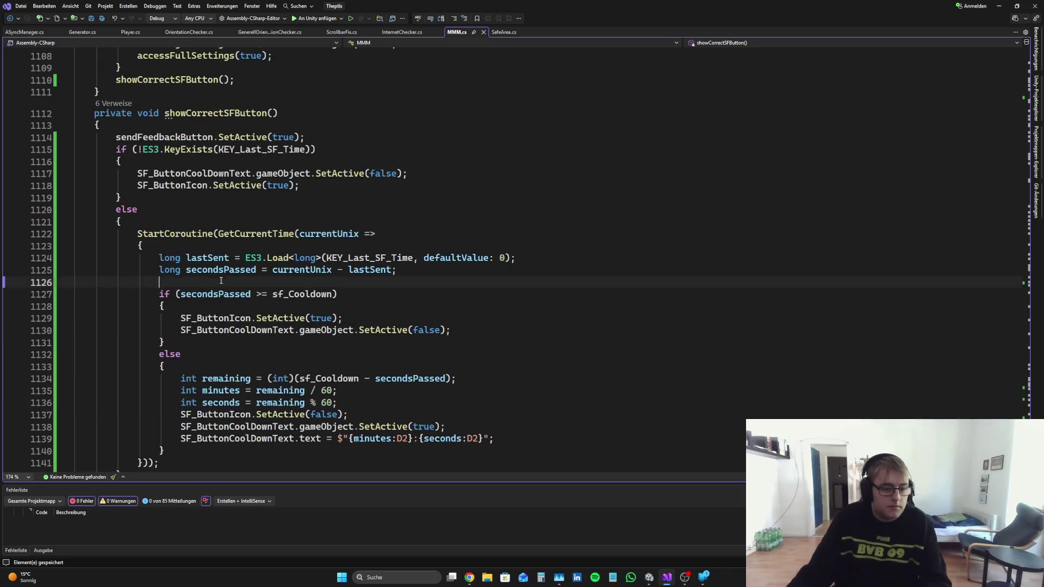
{"action": "left_click", "coordinate": [22, 287]}
{"action": "key", "text": "Delete"}
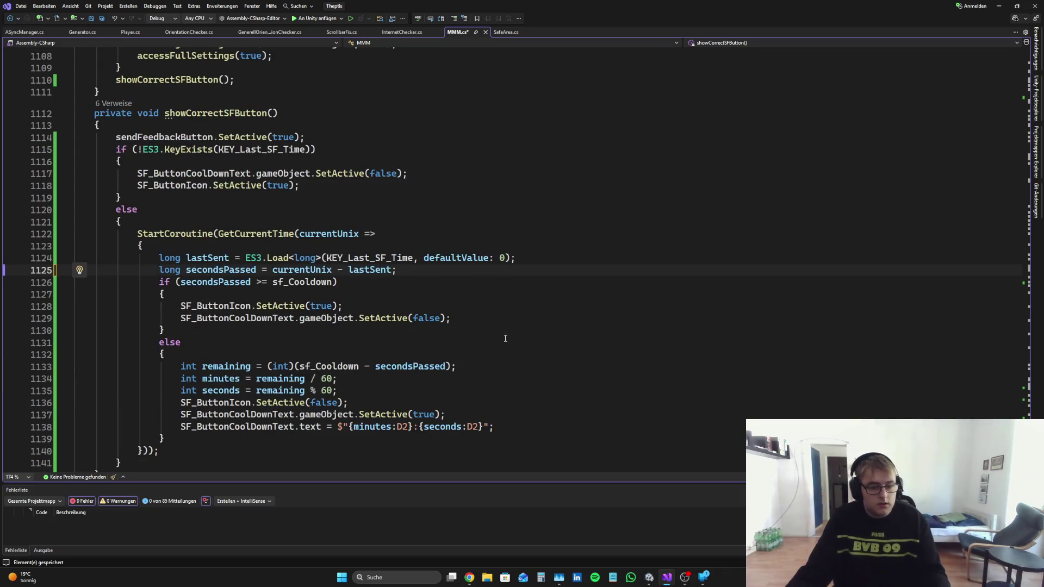
{"action": "mouse_move", "coordinate": [652, 580]}
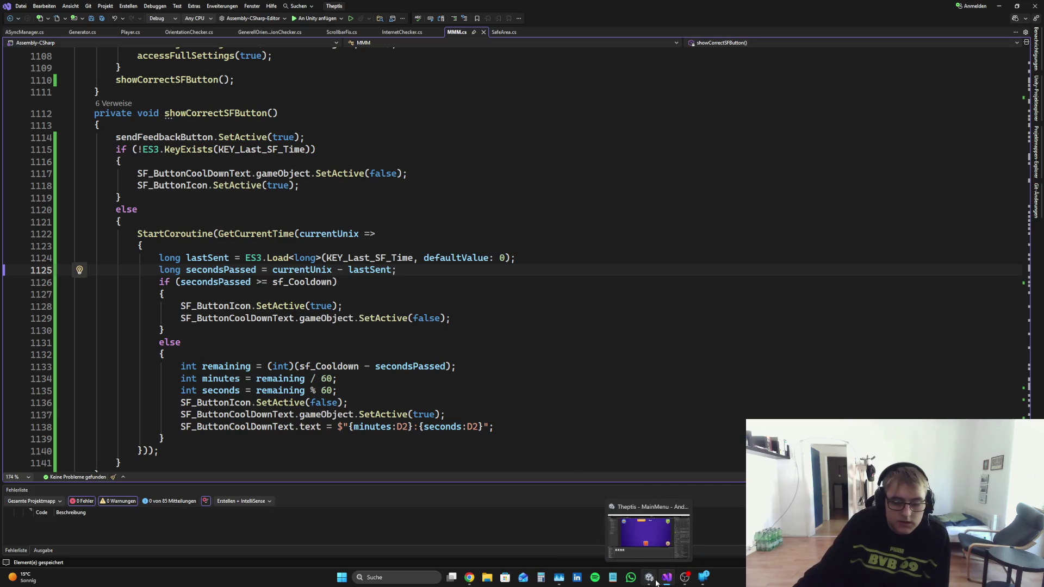
Step: In Play mode, send the test feedback 'Hallo das ist ein Test', then stop the game
{"action": "left_click", "coordinate": [604, 535]}
{"action": "left_click", "coordinate": [24, 347]}
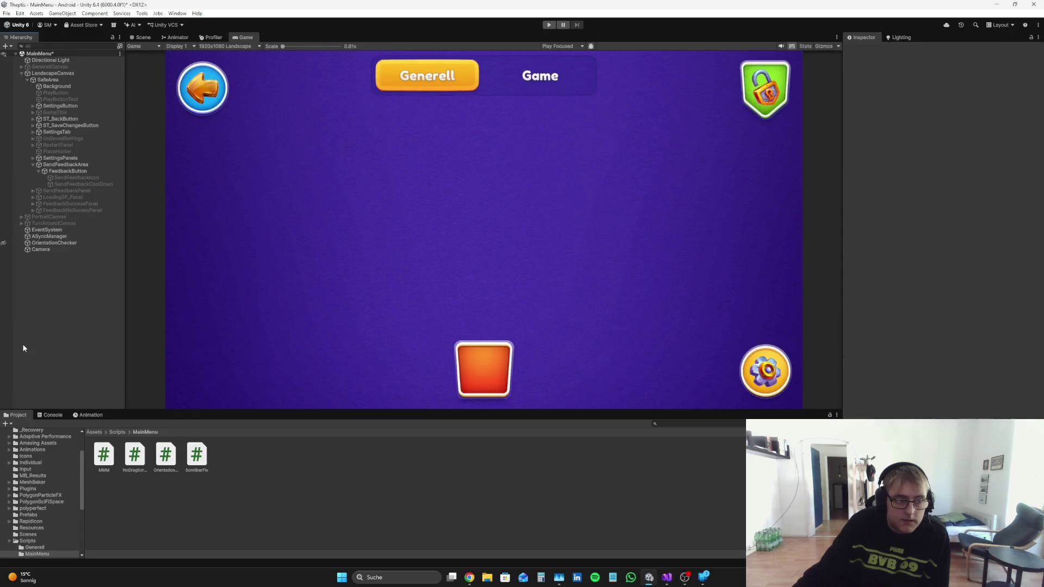
{"action": "left_click", "coordinate": [549, 25]}
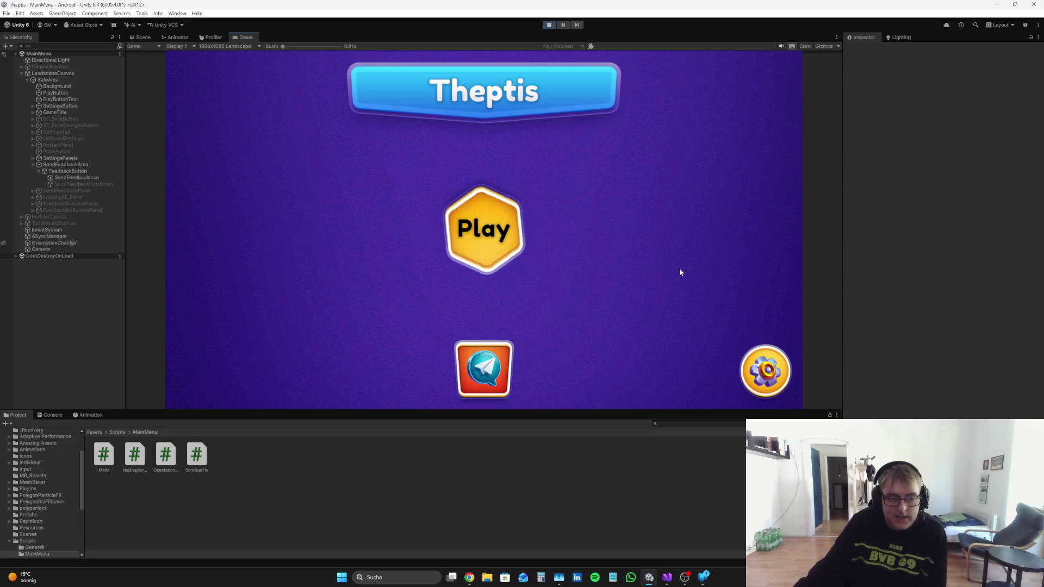
{"action": "left_click", "coordinate": [485, 387]}
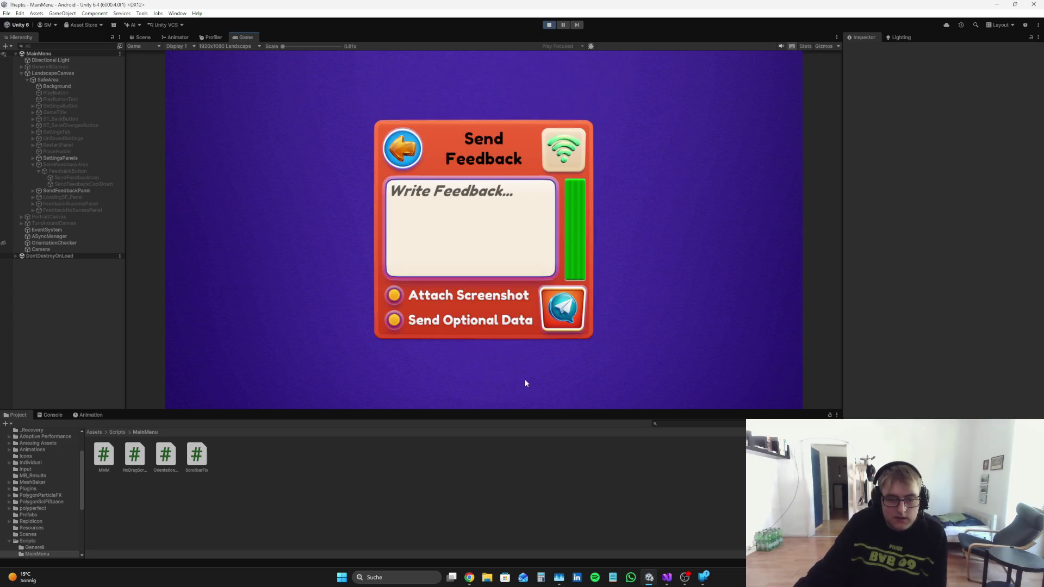
{"action": "left_click", "coordinate": [445, 199]}
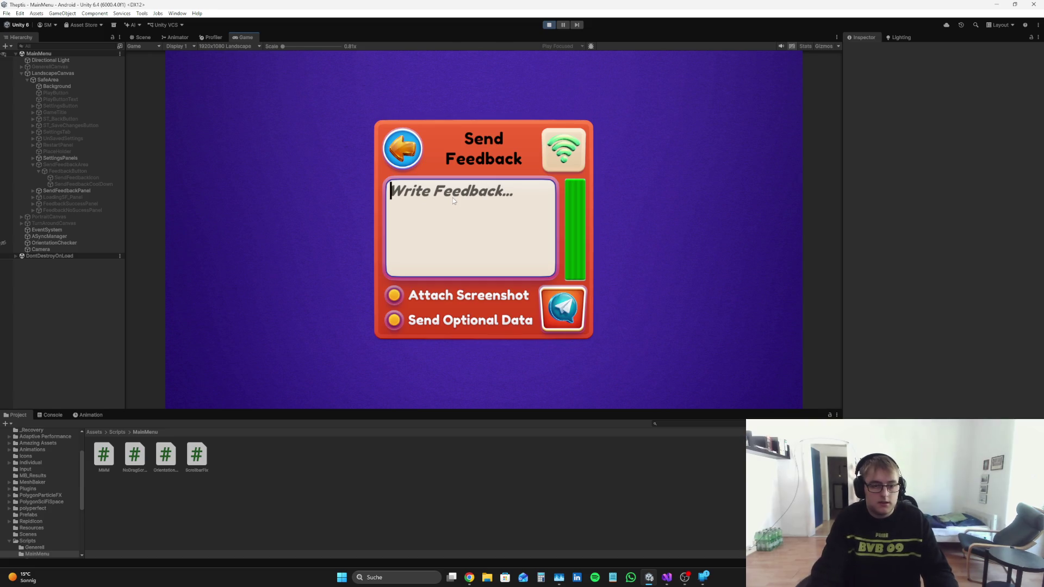
{"action": "type", "text": "Hallo das ist ein Test"}
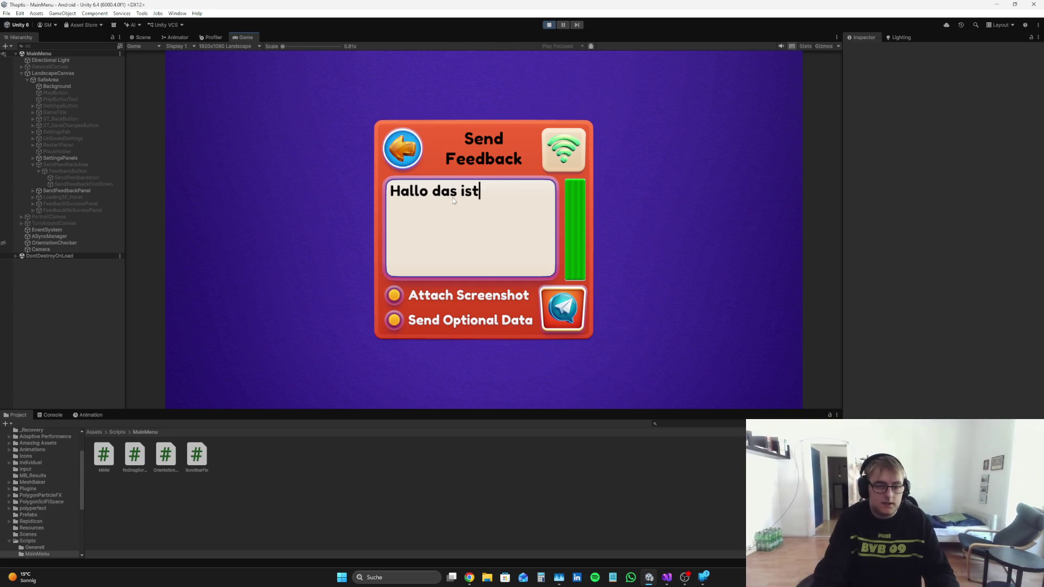
{"action": "left_click", "coordinate": [577, 324]}
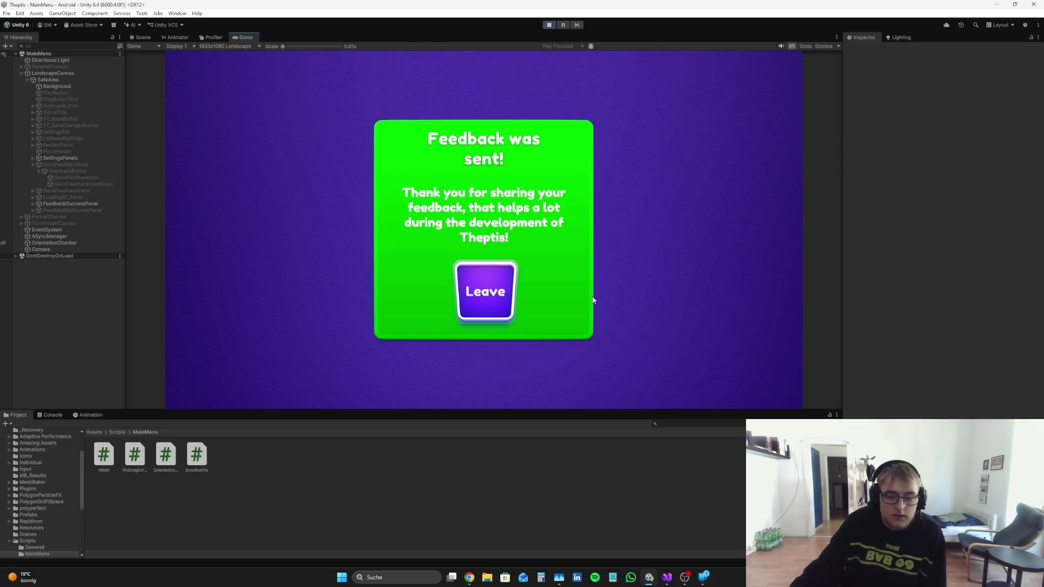
{"action": "left_click", "coordinate": [493, 295]}
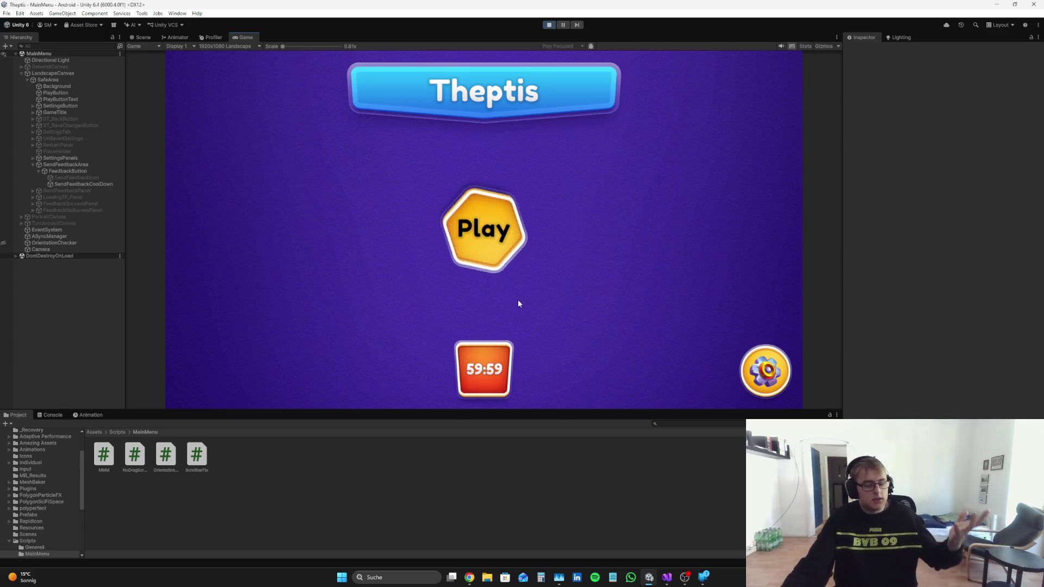
{"action": "left_click", "coordinate": [549, 25]}
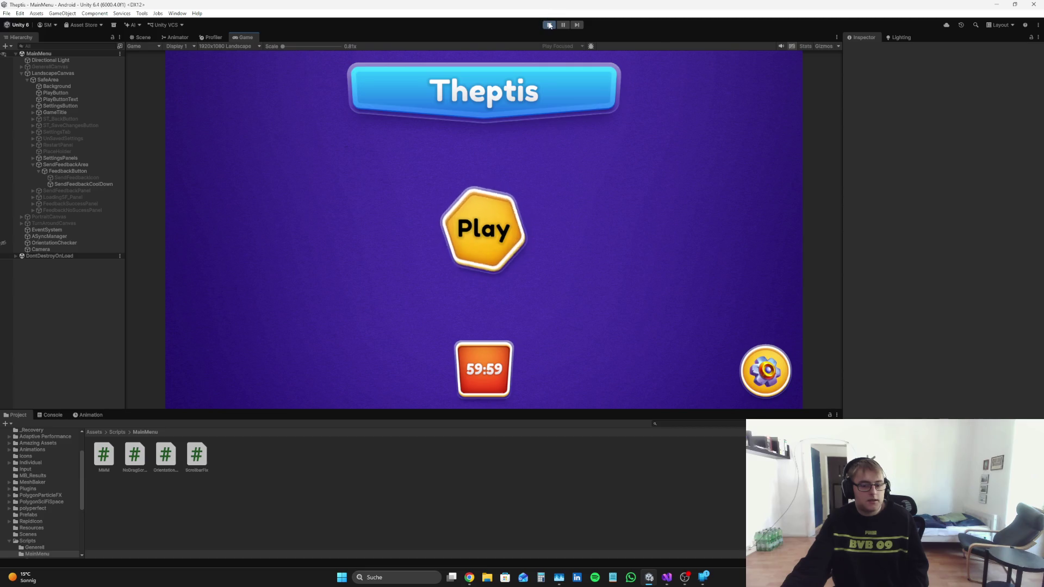
Step: Rerun the game in Unity to confirm the feedback button still counts down from 59:59
{"action": "left_click", "coordinate": [469, 578]}
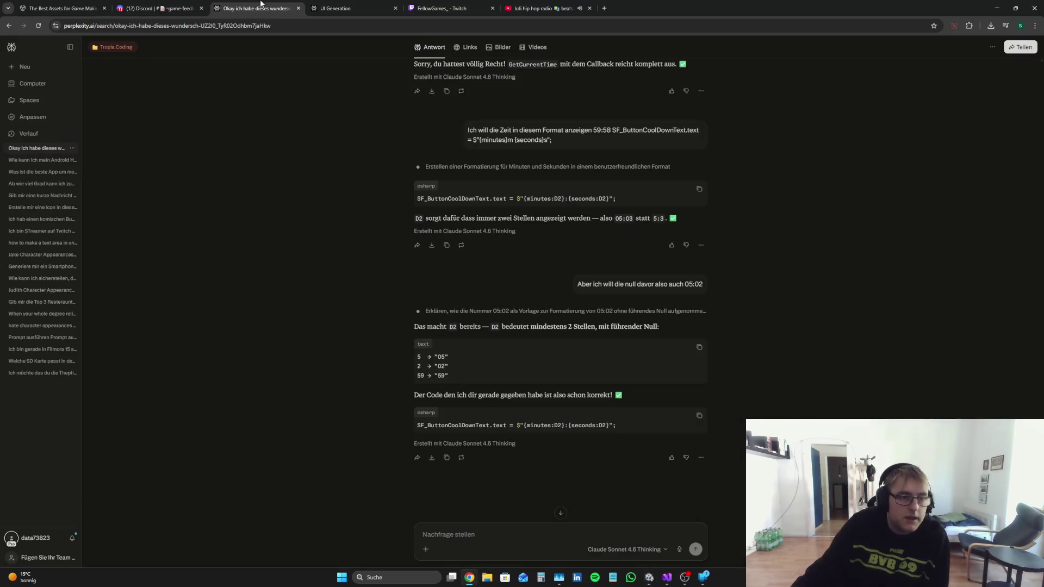
{"action": "left_click", "coordinate": [158, 8]}
{"action": "left_click", "coordinate": [244, 8]}
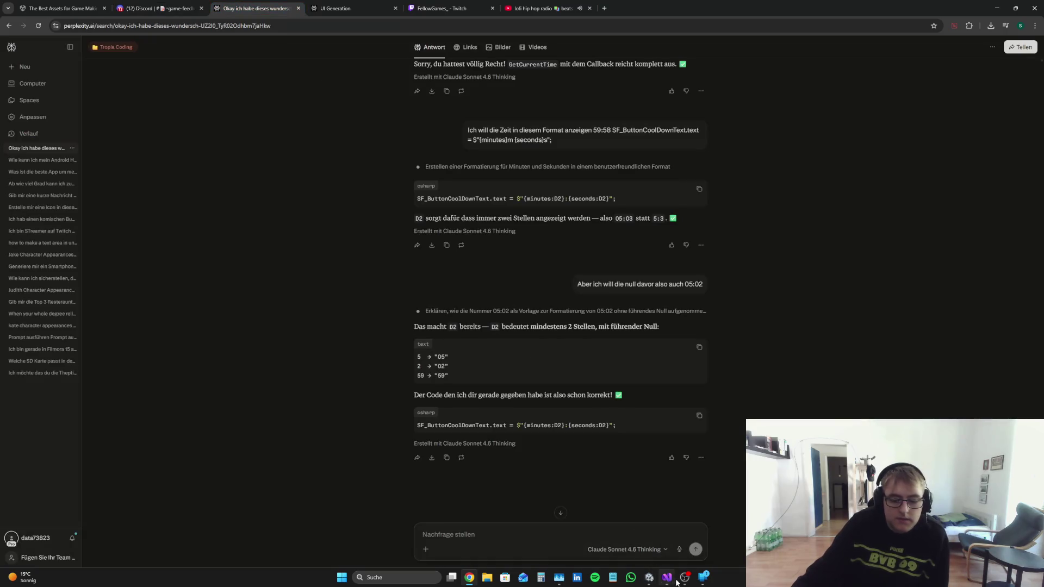
{"action": "left_click", "coordinate": [649, 577]}
{"action": "left_click", "coordinate": [549, 25]}
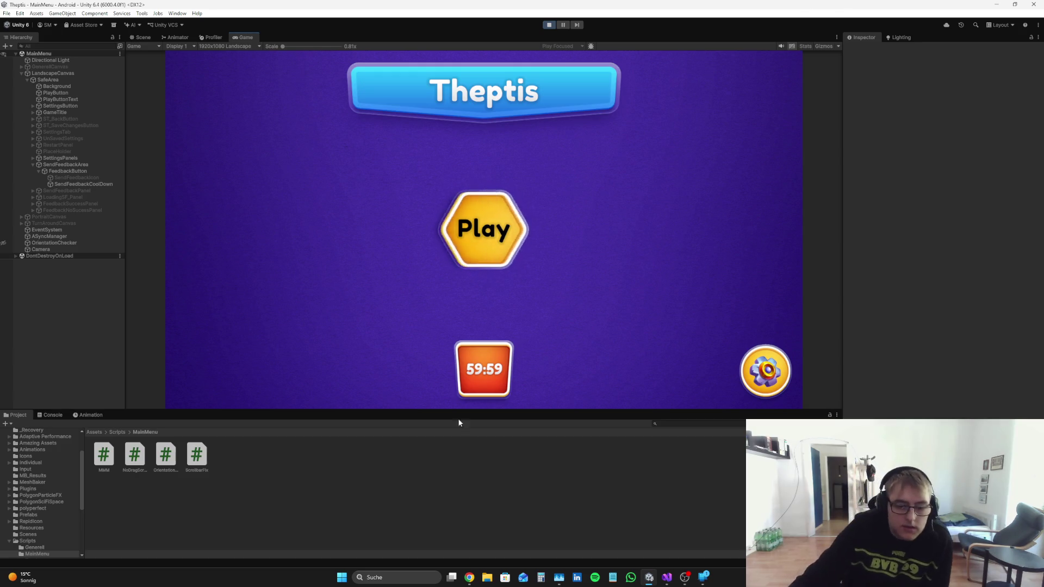
{"action": "left_click", "coordinate": [549, 25]}
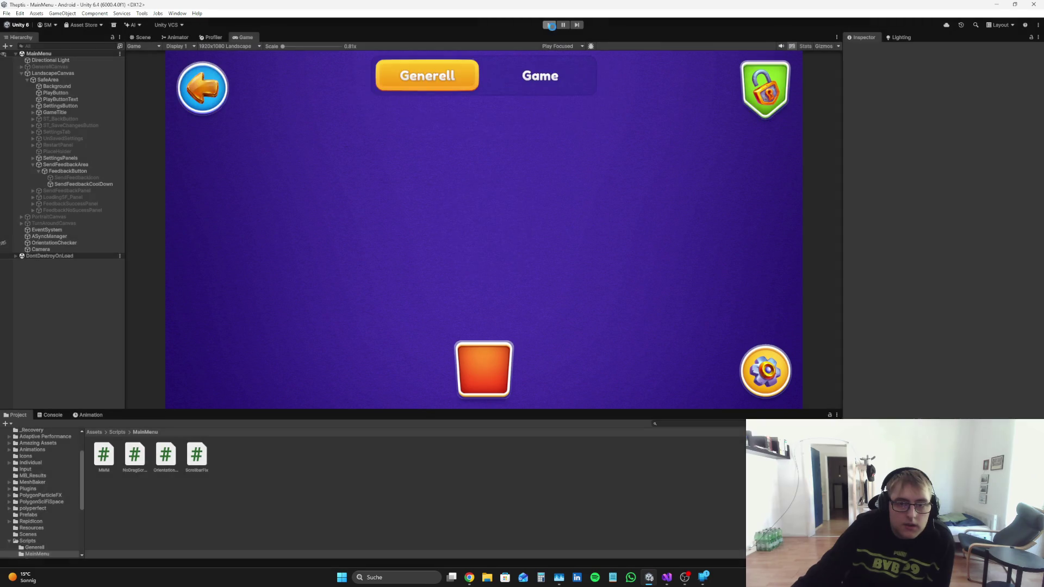
Step: Review the remaining-time and minutes/seconds calculation lines (1133–1135) in MMM.cs
{"action": "left_click", "coordinate": [667, 577]}
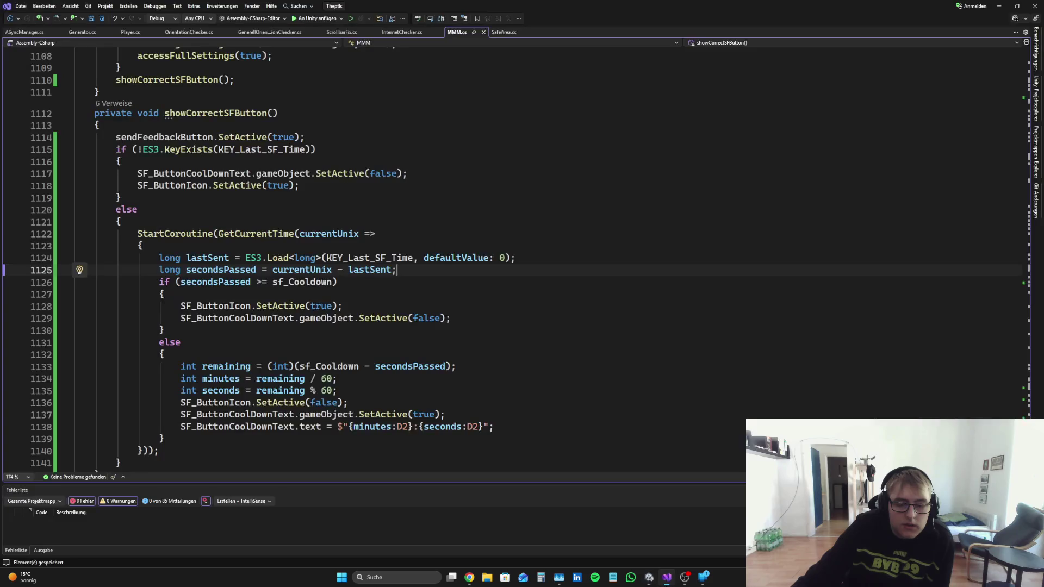
{"action": "scroll", "coordinate": [391, 276], "scroll_direction": "down", "scroll_amount": 5}
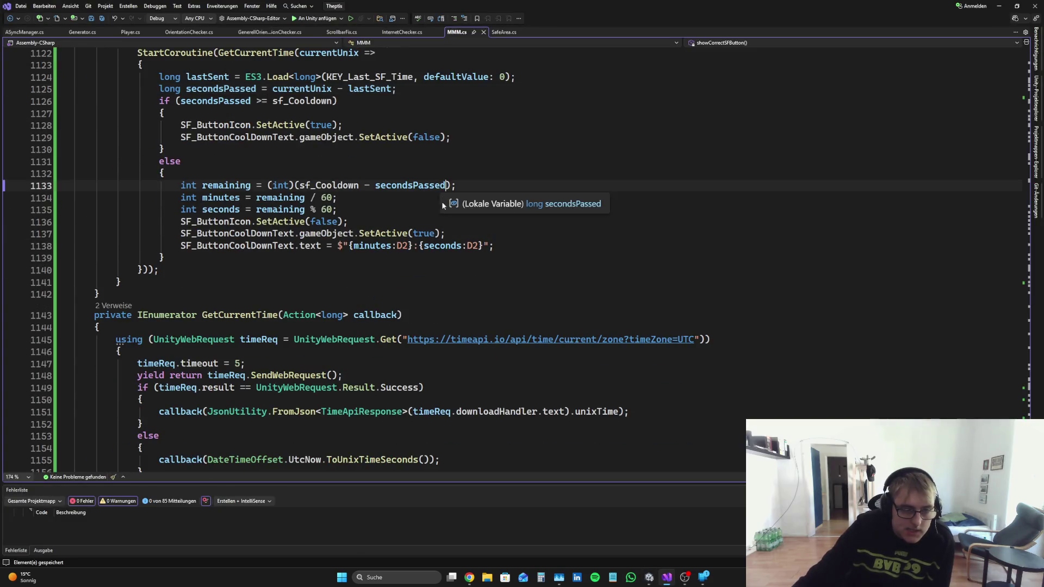
{"action": "left_click", "coordinate": [414, 186]}
{"action": "left_click", "coordinate": [356, 209]}
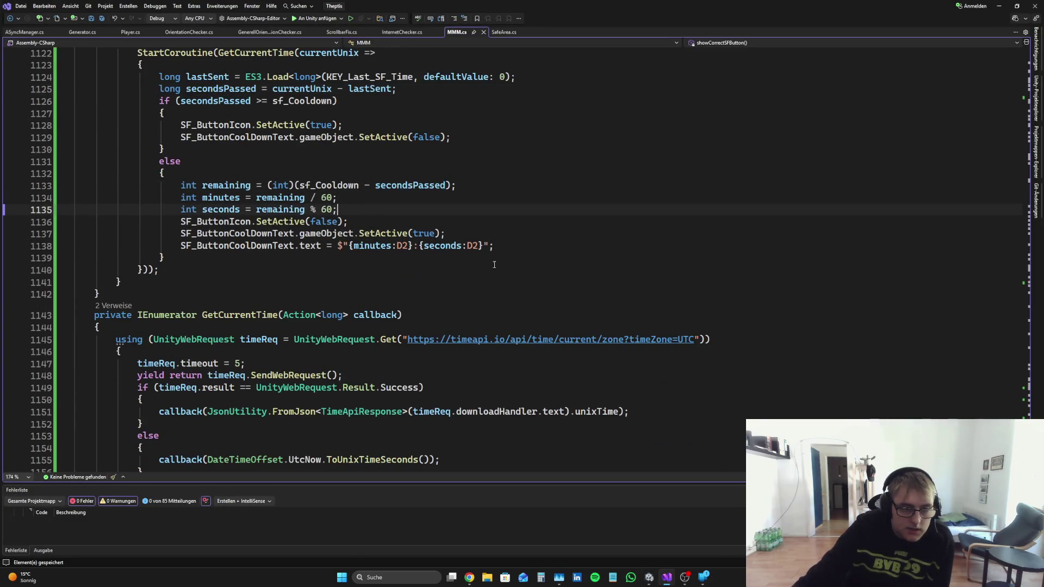
Step: Snip Unity's Game view showing the 59:59 timer and paste the capture into Perplexity's follow-up
{"action": "left_click", "coordinate": [648, 577]}
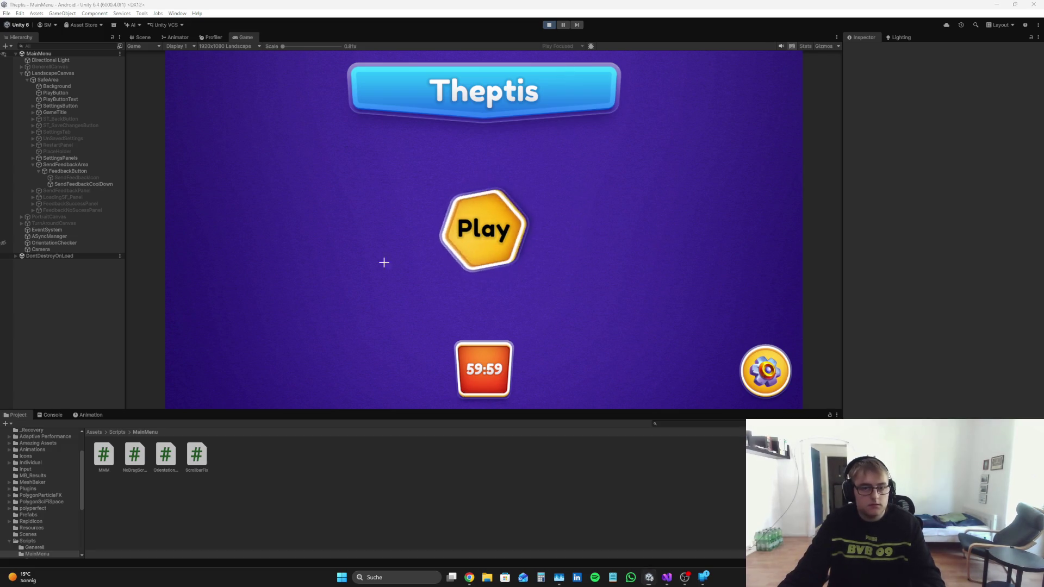
{"action": "key", "text": "super+shift+s"}
{"action": "mouse_move", "coordinate": [304, 52]}
{"action": "left_mouse_down"}
{"action": "mouse_move", "coordinate": [556, 114]}
{"action": "mouse_move", "coordinate": [609, 415]}
{"action": "mouse_move", "coordinate": [651, 406]}
{"action": "left_mouse_up"}
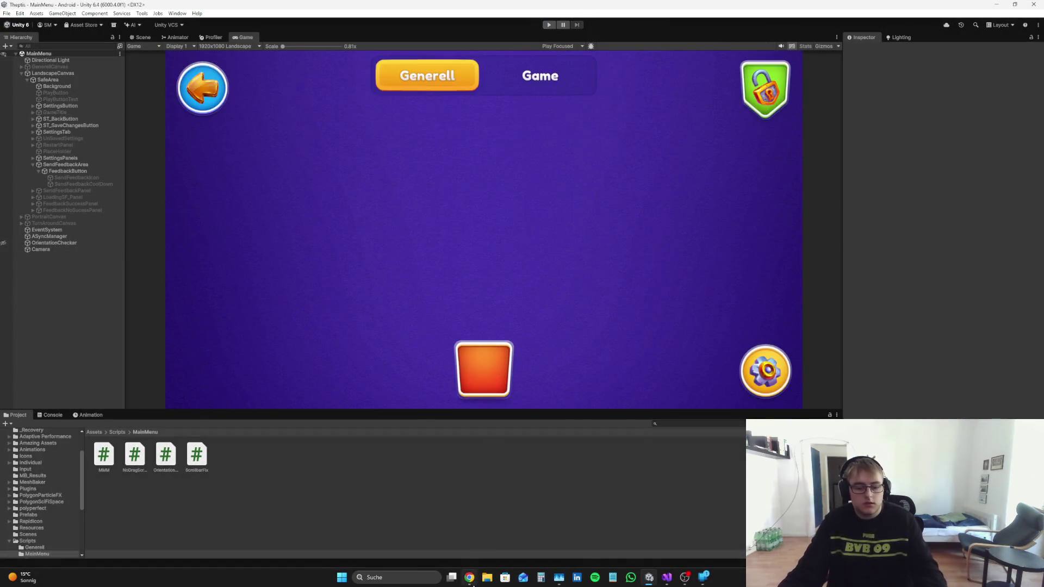
{"action": "left_click", "coordinate": [470, 577]}
{"action": "key", "text": "ctrl+v"}
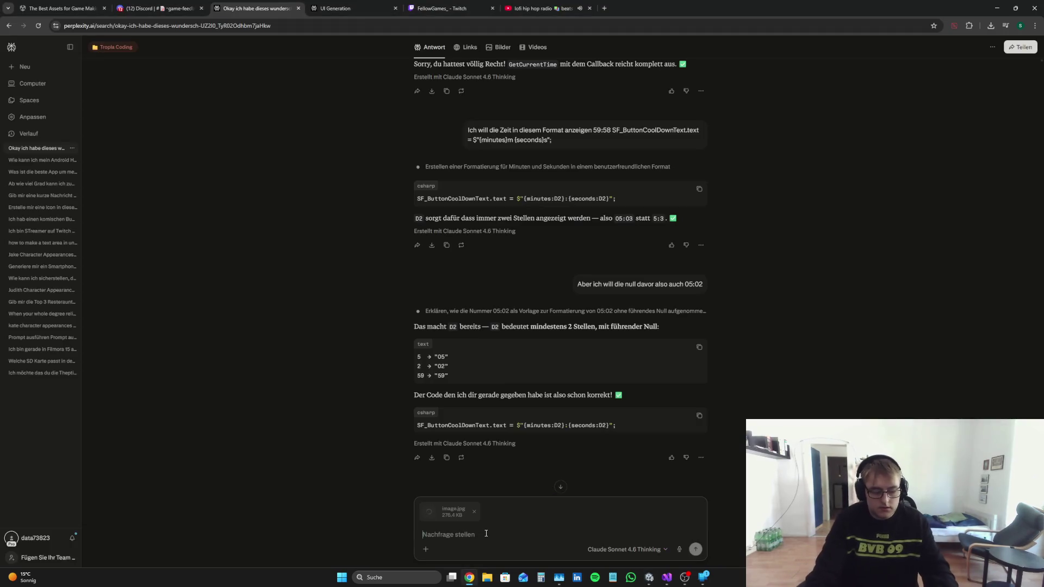
Step: Write the follow-up 'Okay grundsätzlich funktioniert der Check…' describing the timer still showing 59:59 after returning
{"action": "type", "text": "Okay grund"}
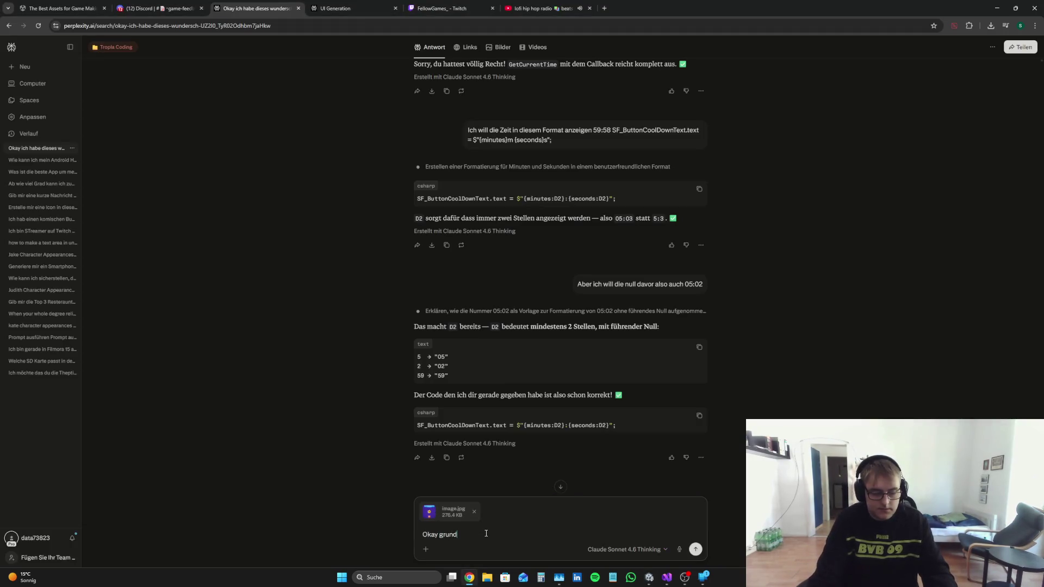
{"action": "type", "text": "funktioniert der"}
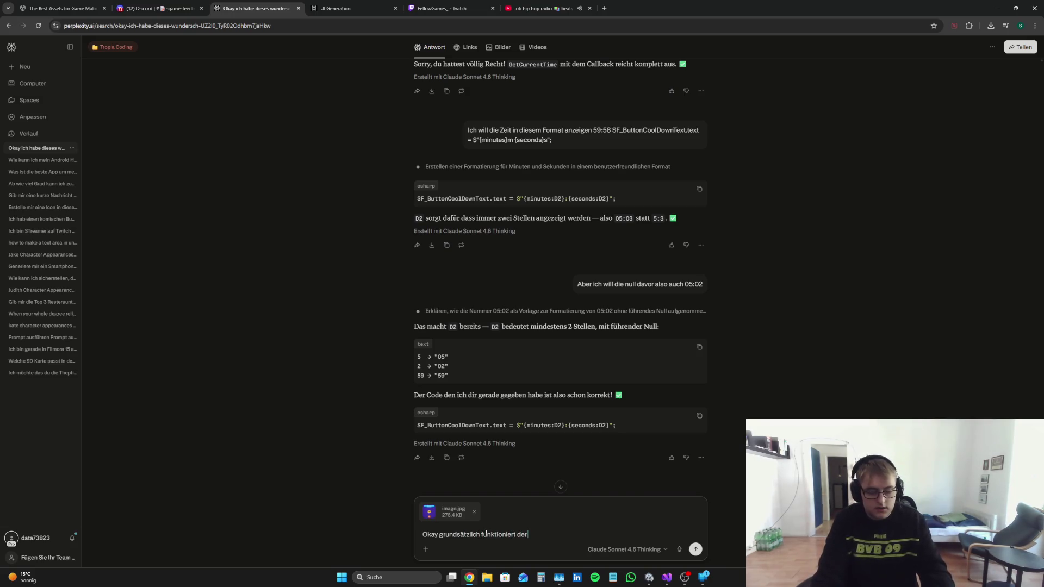
{"action": "type", "text": " Check aber"}
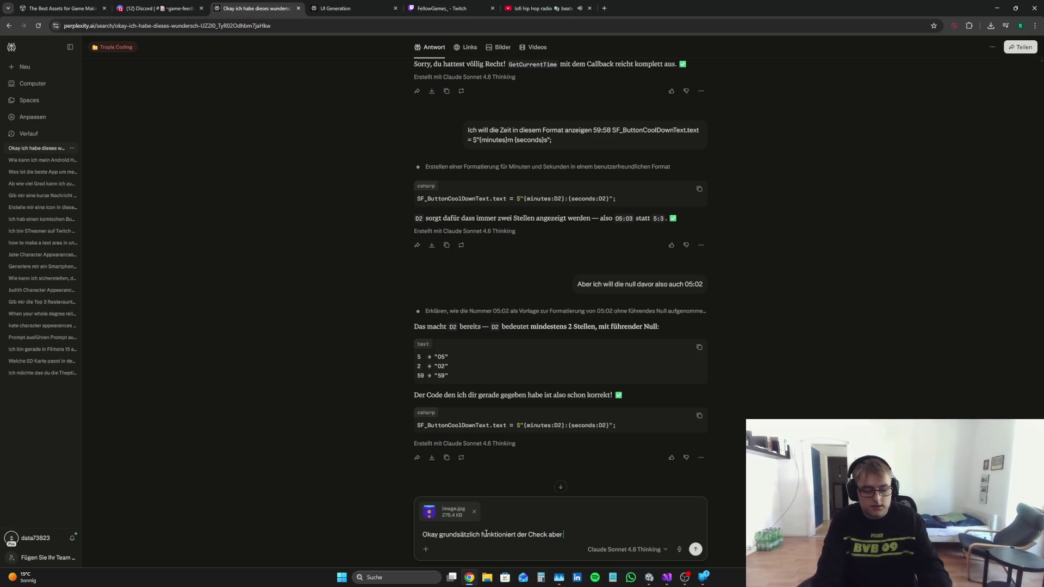
{"action": "type", "text": " Sachen"}
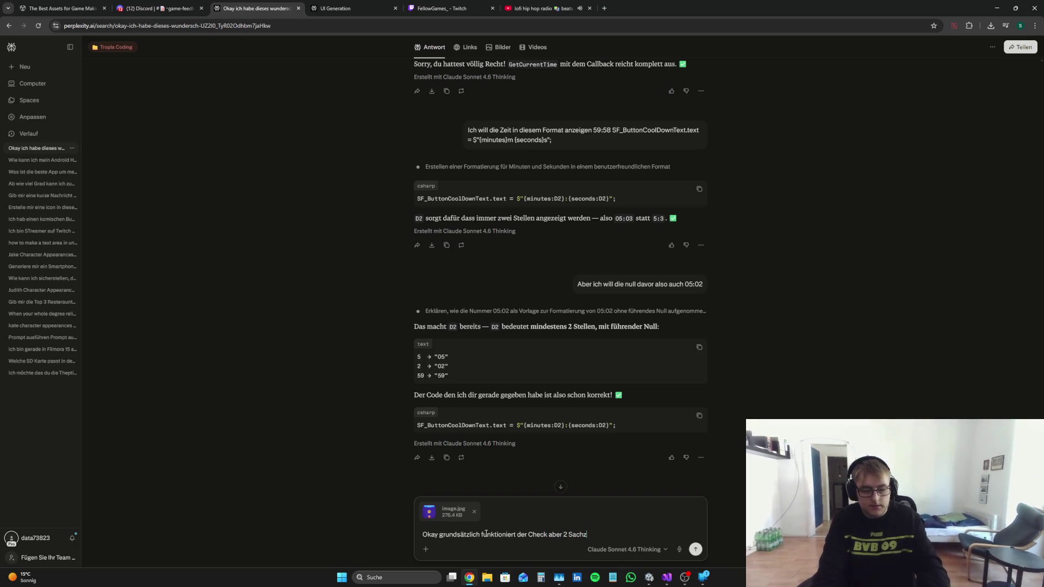
{"action": "type", "text": ", wenn ich da"}
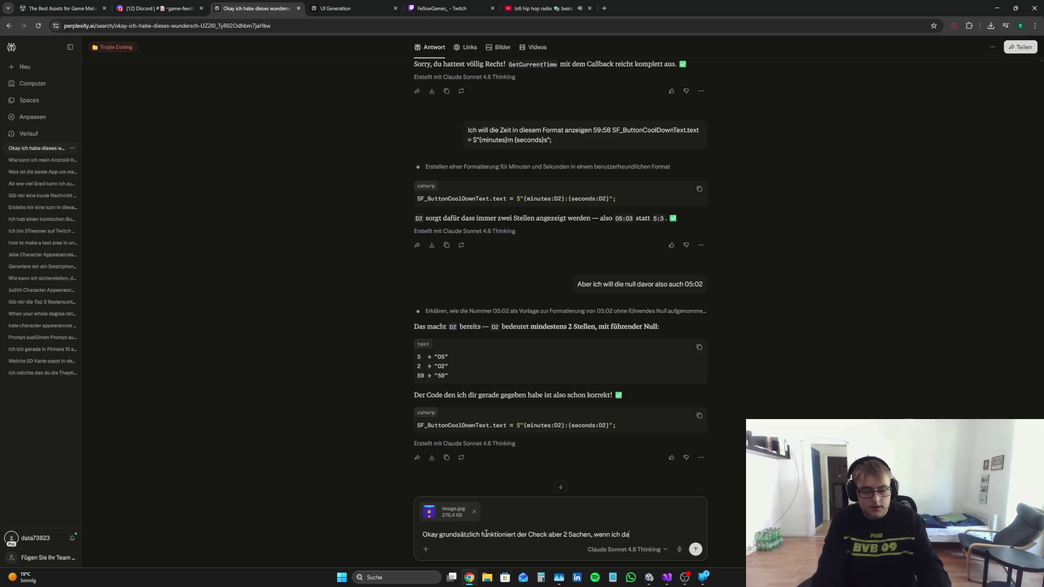
{"action": "type", "text": "s Feedback sende"}
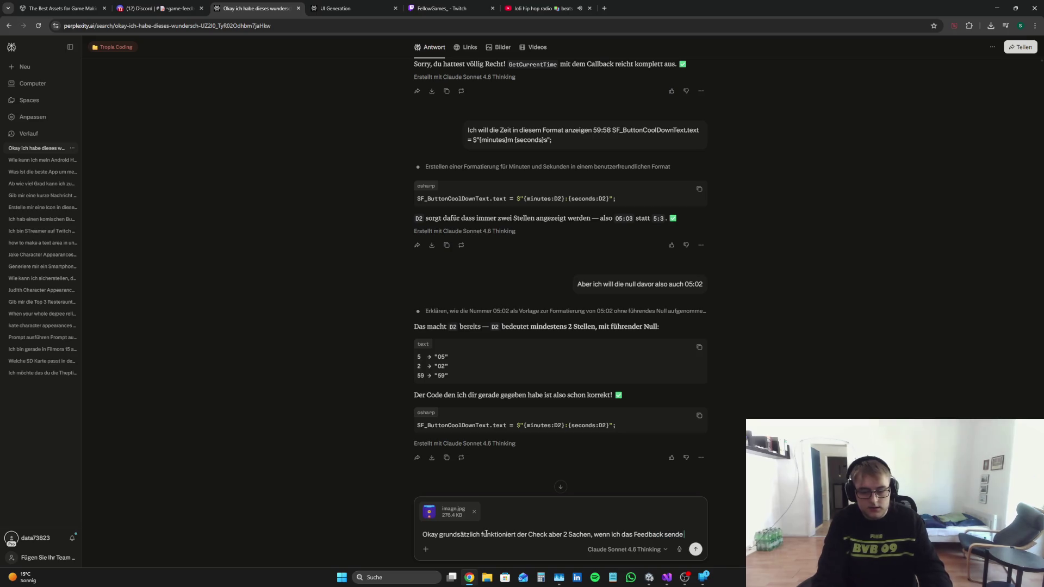
{"action": "type", "text": " und dann "}
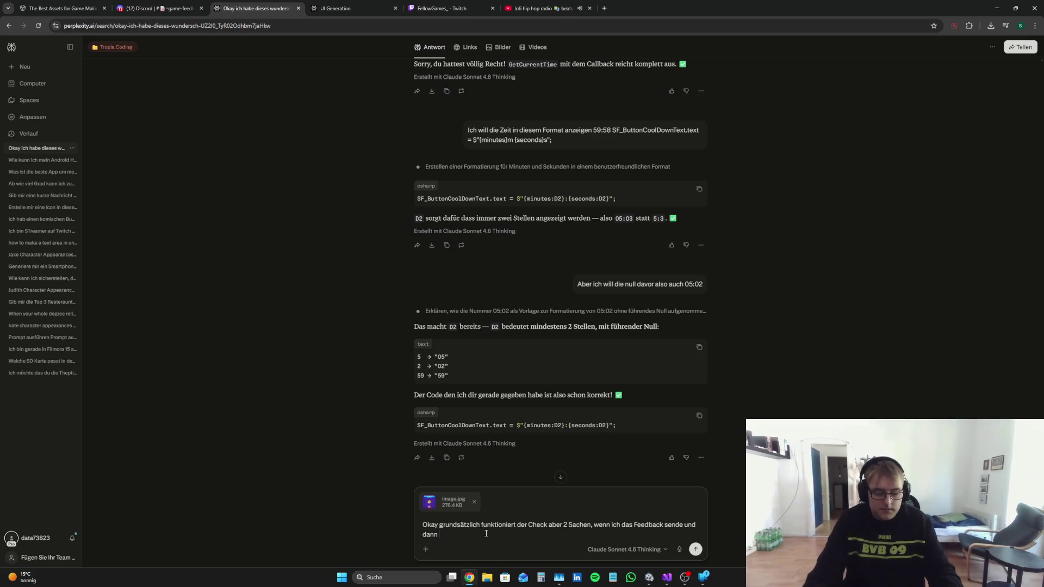
{"action": "type", "text": "nach 5 Sekunden wi"}
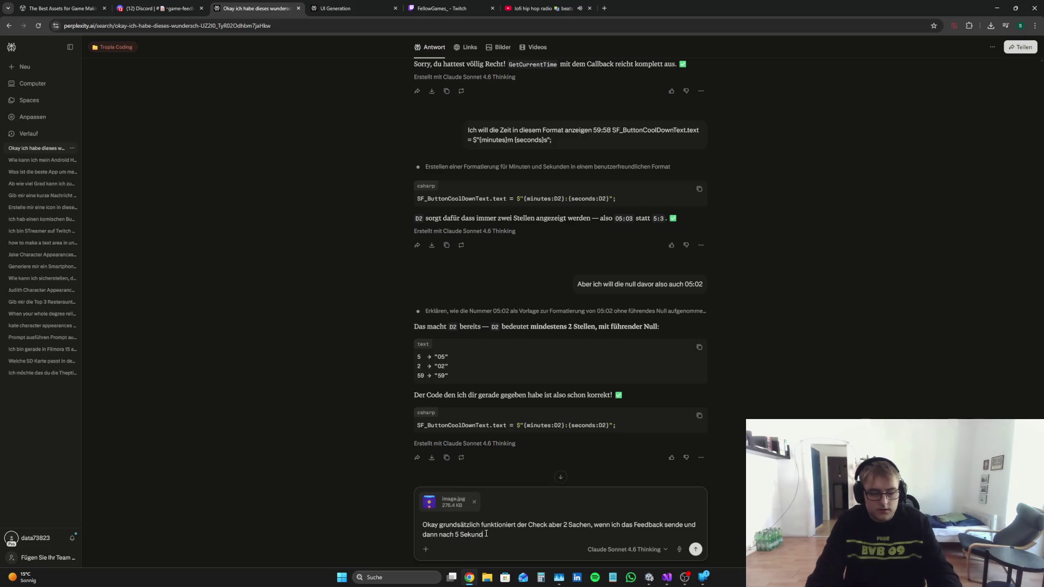
{"action": "type", "text": "eder re"}
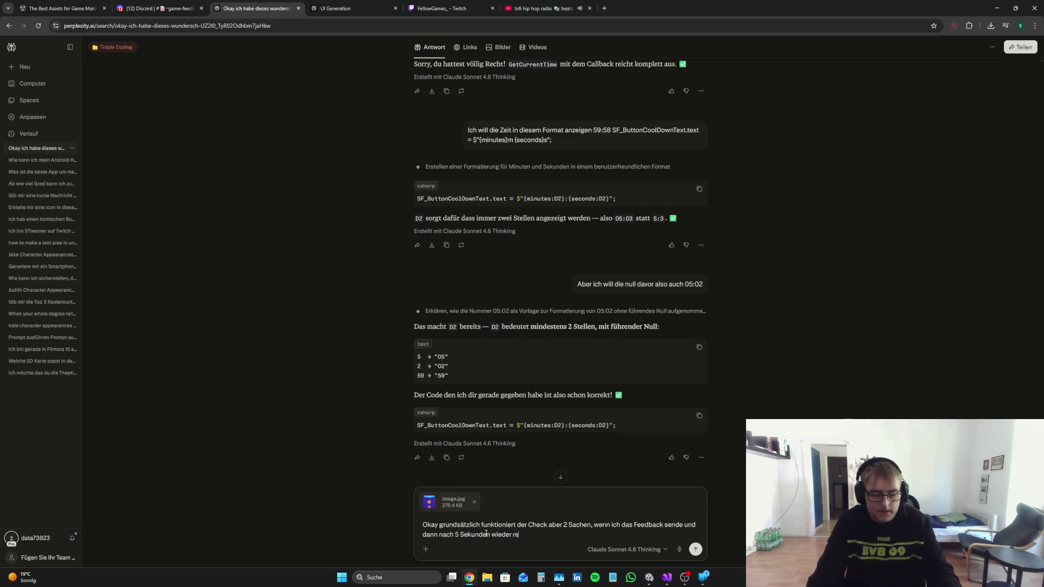
{"action": "type", "text": "inkomme, dann wird t"}
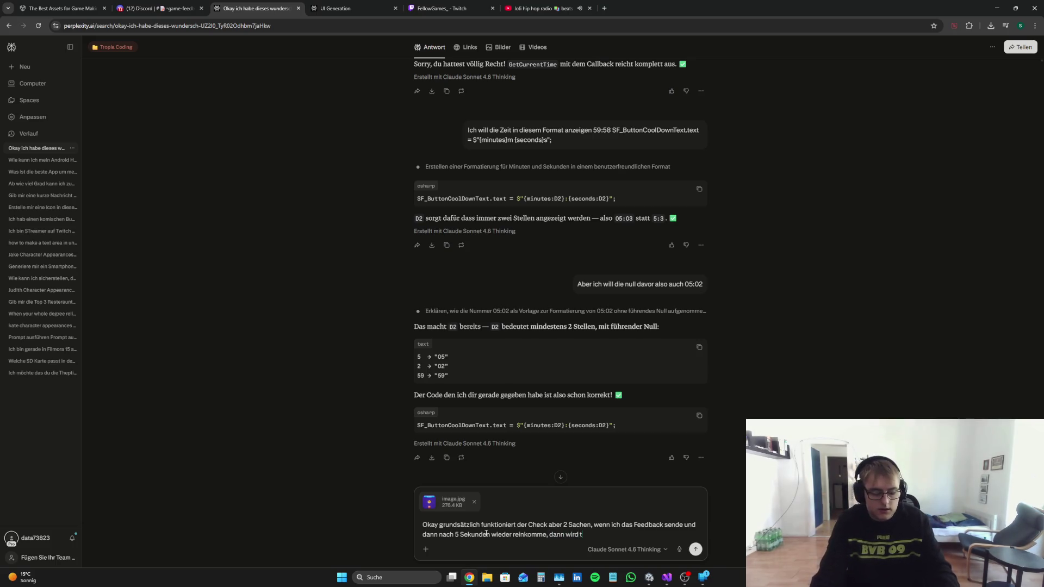
{"action": "type", "text": "rotzdem"}
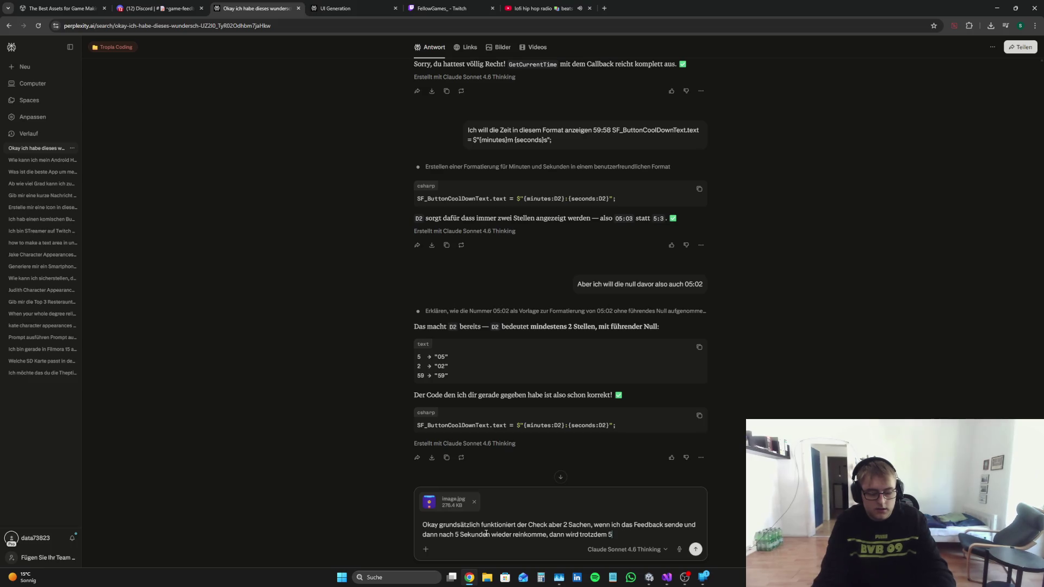
{"action": "type", "text": "59 an"}
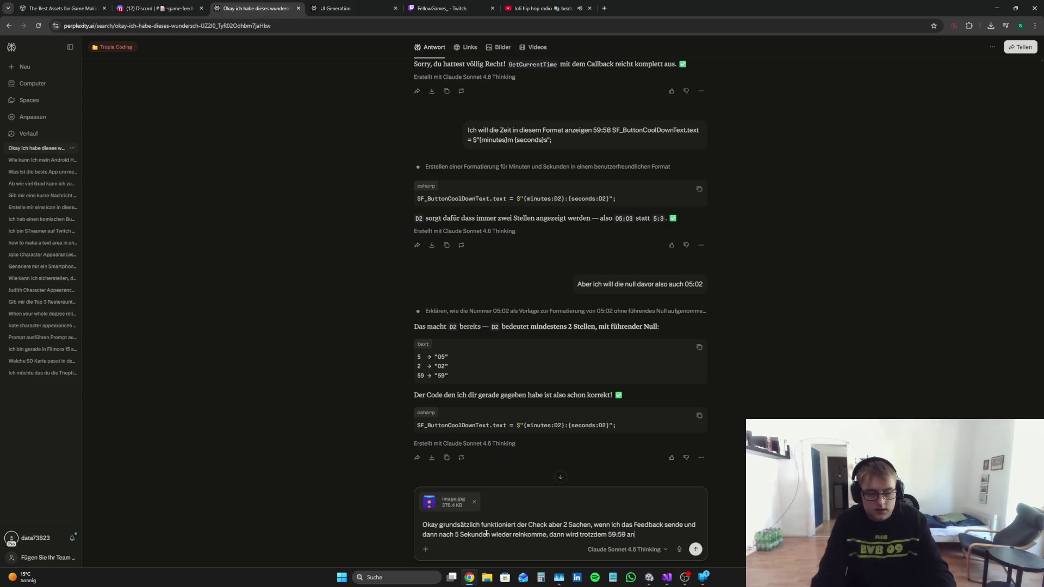
{"action": "type", "text": "gez"}
{"action": "type", "text": "eigt was"}
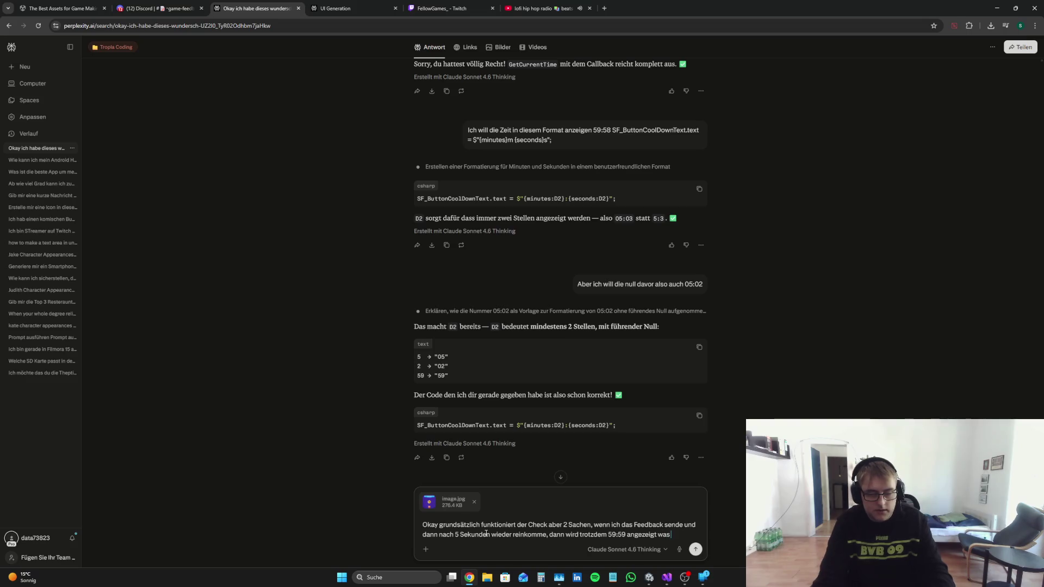
{"action": "type", "text": " mein Defaul"}
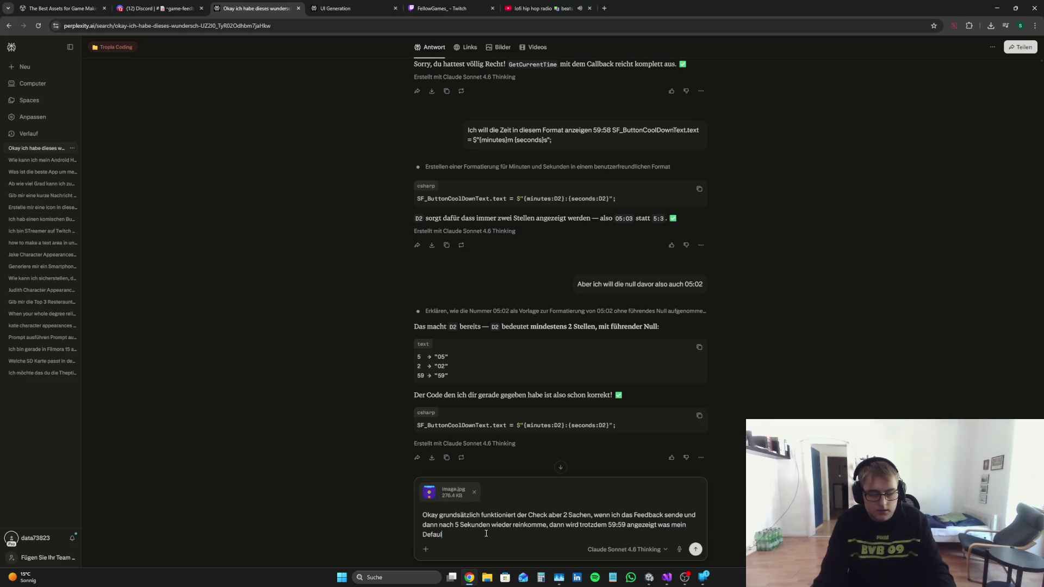
{"action": "type", "text": "t werr ist"}
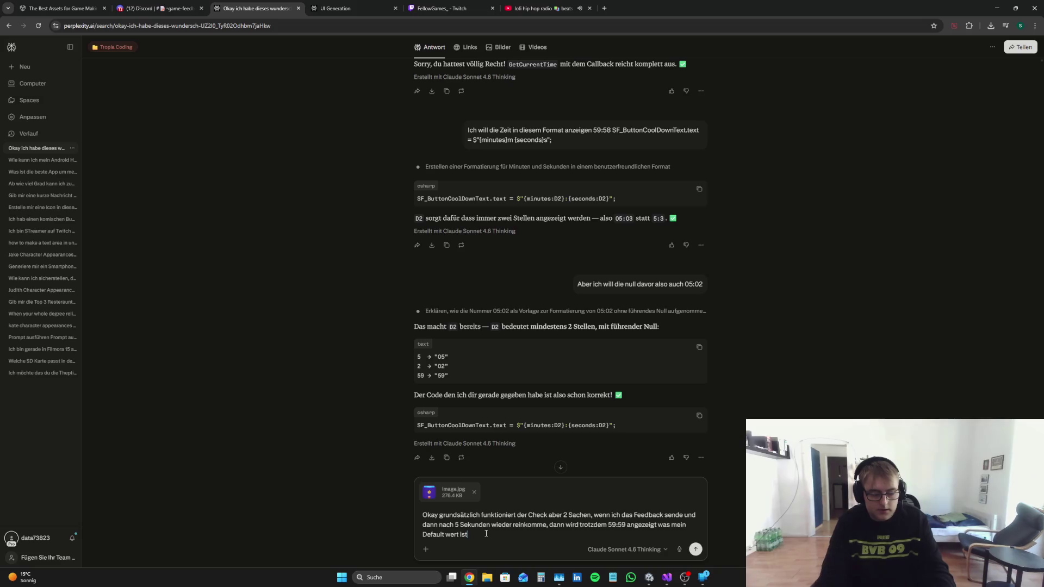
{"action": "type", "text": "ens"}
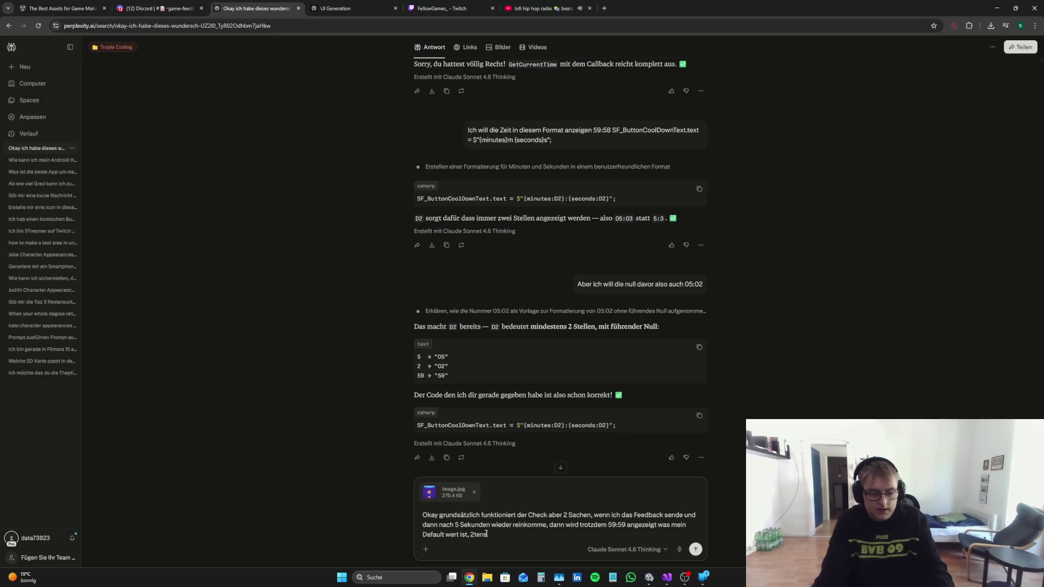
{"action": "type", "text": " wirerauchen im"}
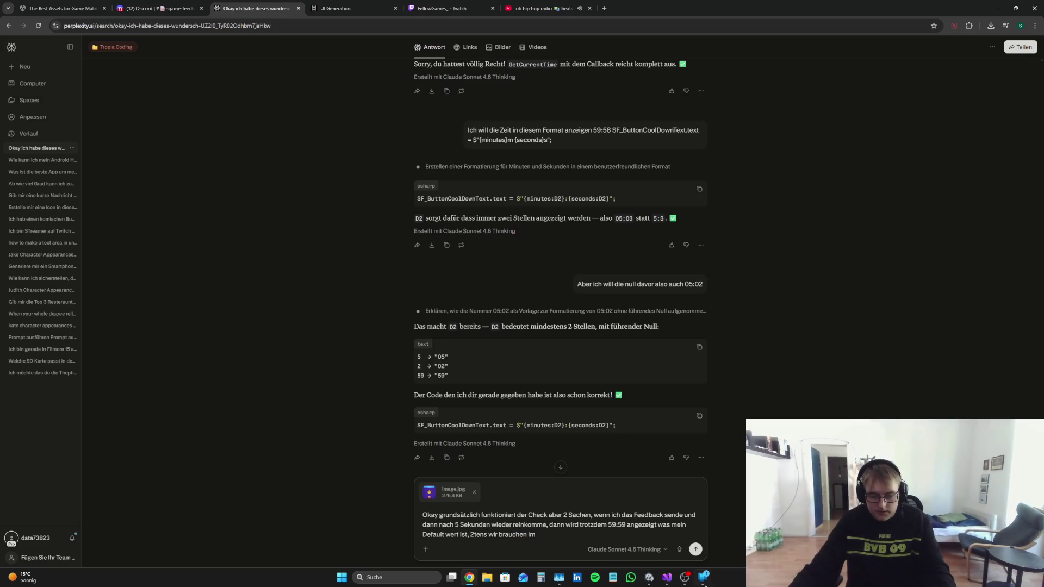
Step: Search MMM.cs for 'Fixed' to locate the FixedUpdate method
{"action": "left_click", "coordinate": [667, 577]}
{"action": "scroll", "coordinate": [958, 355], "scroll_direction": "up", "scroll_amount": 9}
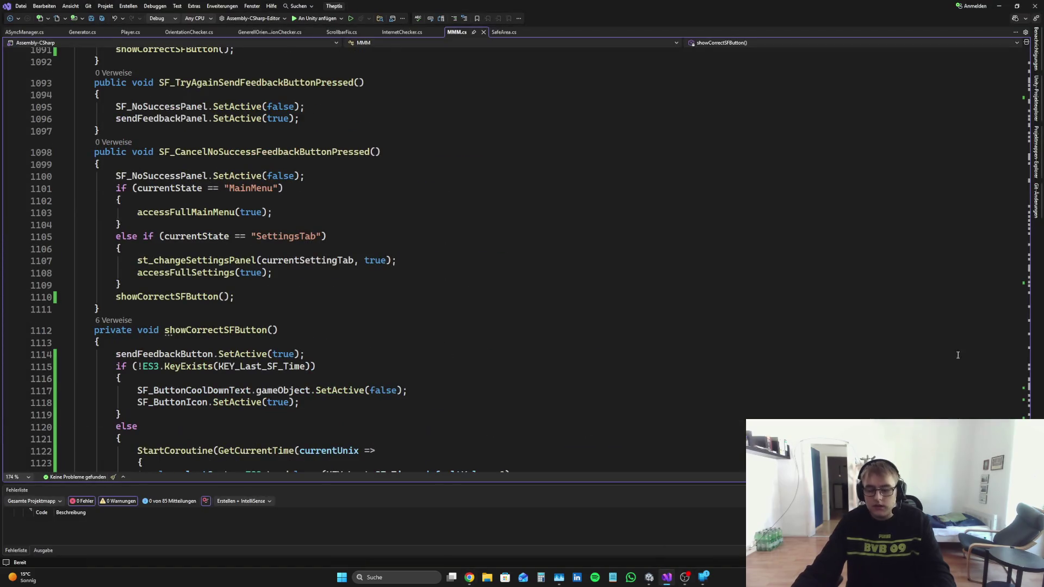
{"action": "key", "text": "ctrl+f"}
{"action": "key", "text": "BackSpace"}
{"action": "type", "text": "Fi"}
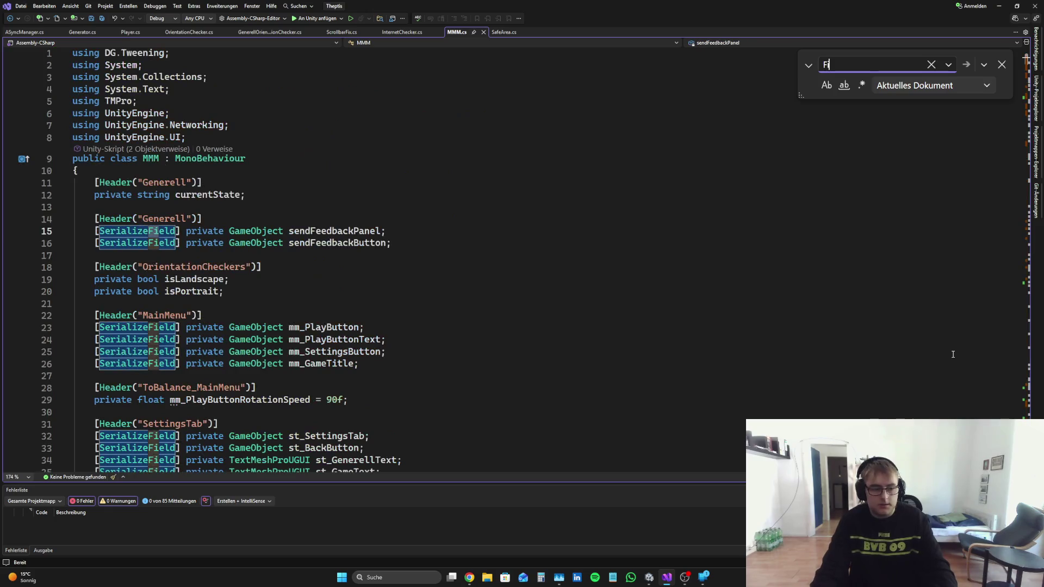
{"action": "type", "text": "xed"}
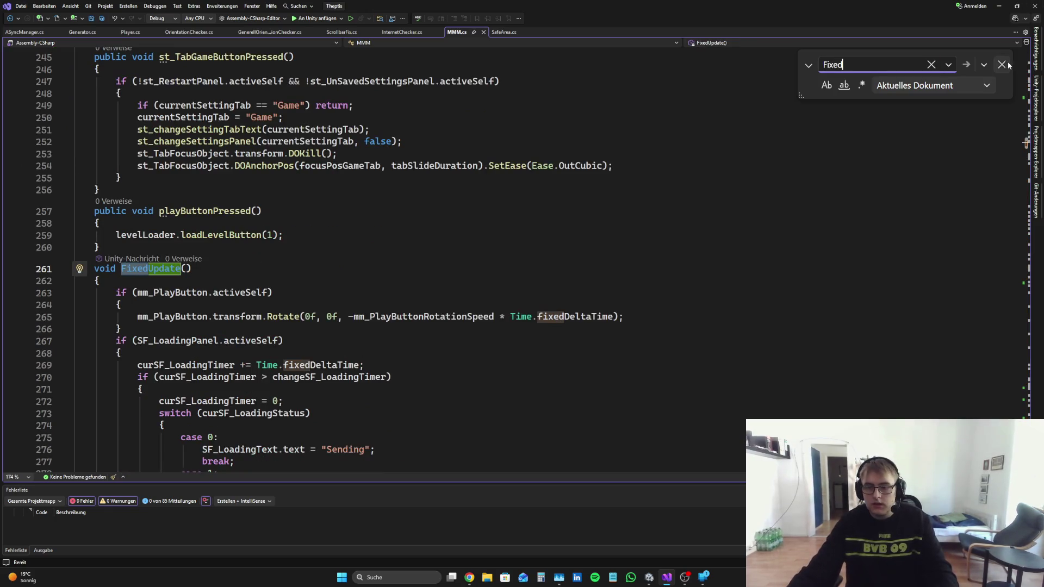
{"action": "left_click", "coordinate": [1002, 64]}
{"action": "scroll", "coordinate": [544, 272], "scroll_direction": "down", "scroll_amount": 8}
Step: Finish the follow-up proposing a FixedUpdate text check, paste the MMM.cs script, and send it
{"action": "left_click", "coordinate": [469, 577]}
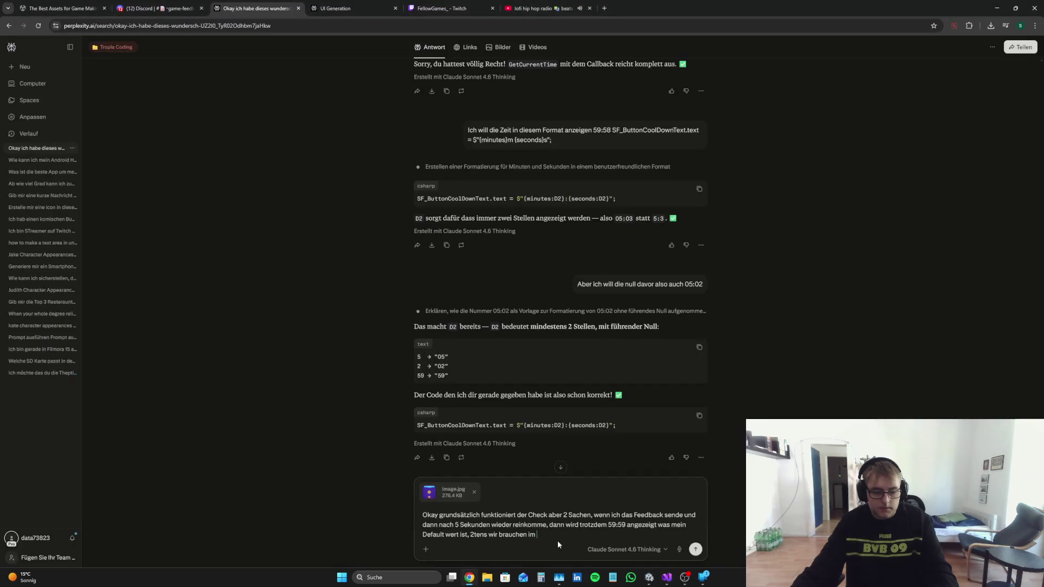
{"action": "type", "text": "Fixed U"}
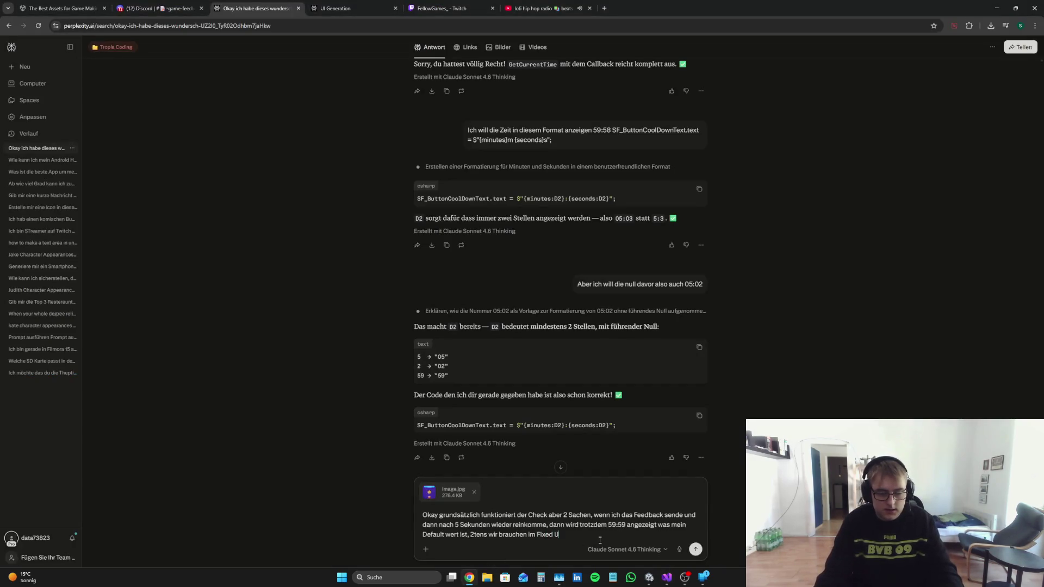
{"action": "type", "text": "pdate einen Che"}
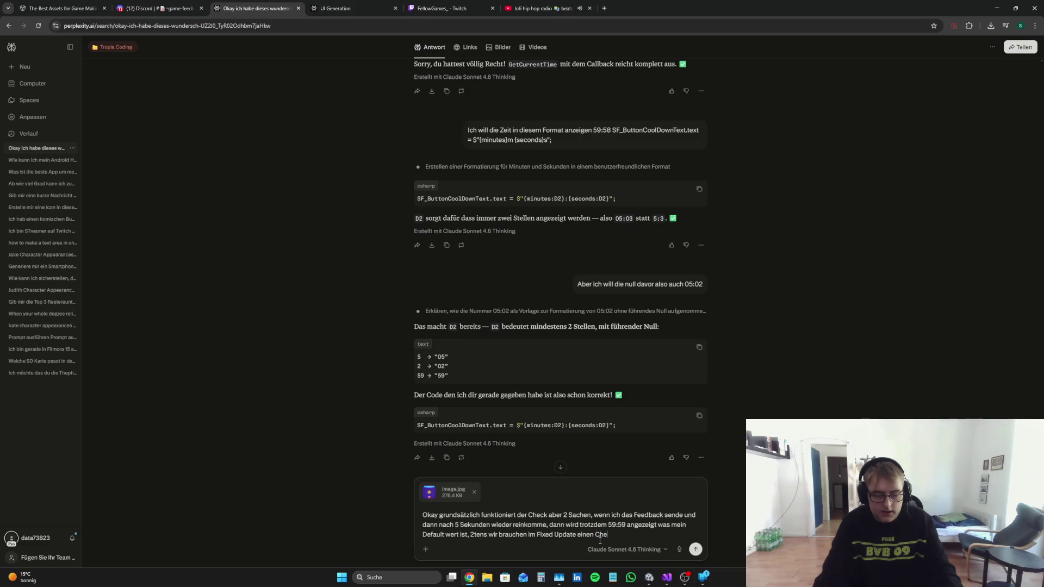
{"action": "type", "text": "ck der scha"}
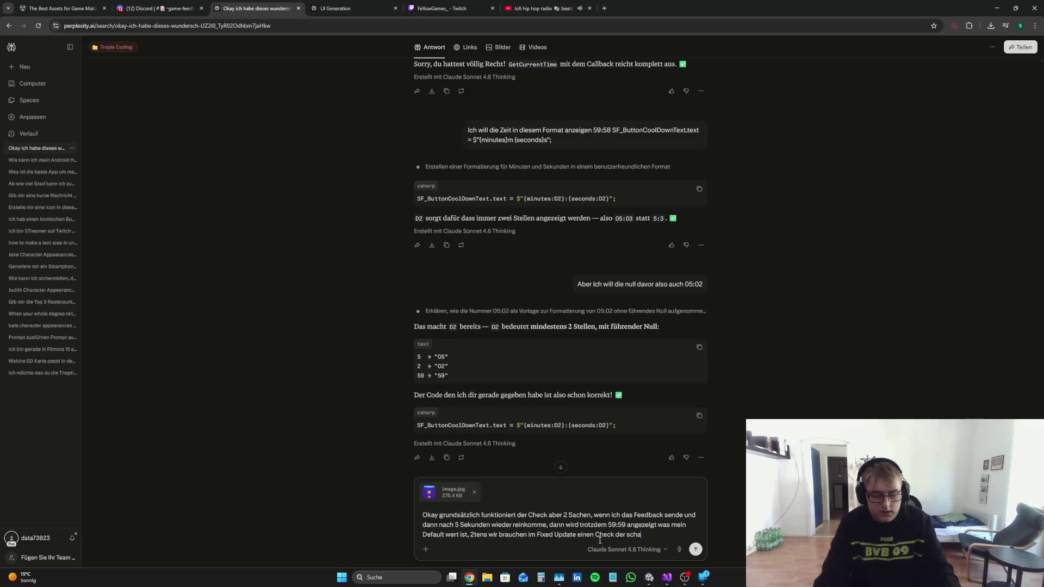
{"action": "type", "text": "ut ob dieser Te"}
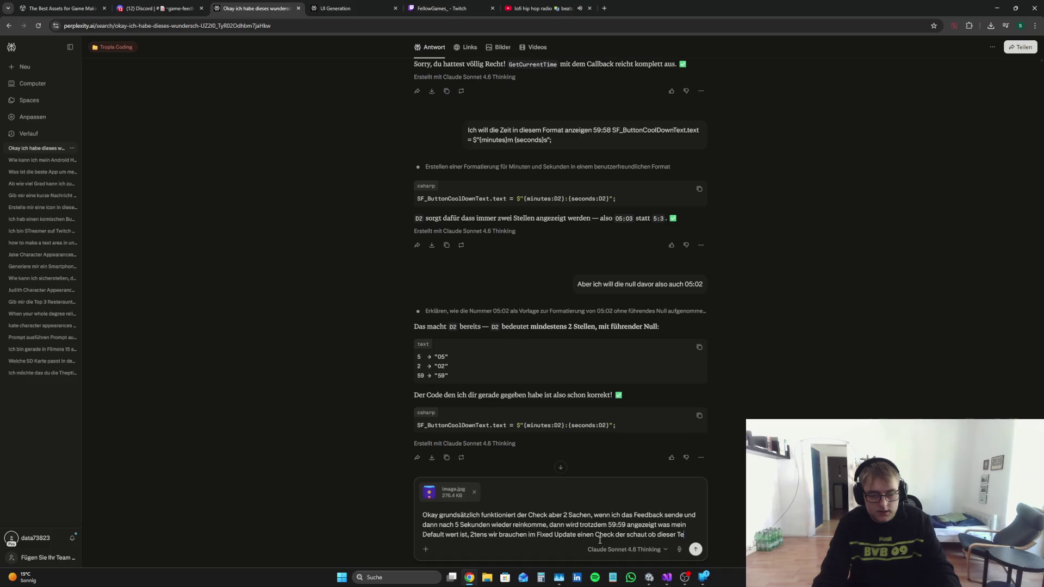
{"action": "type", "text": "xt aktiv ist"}
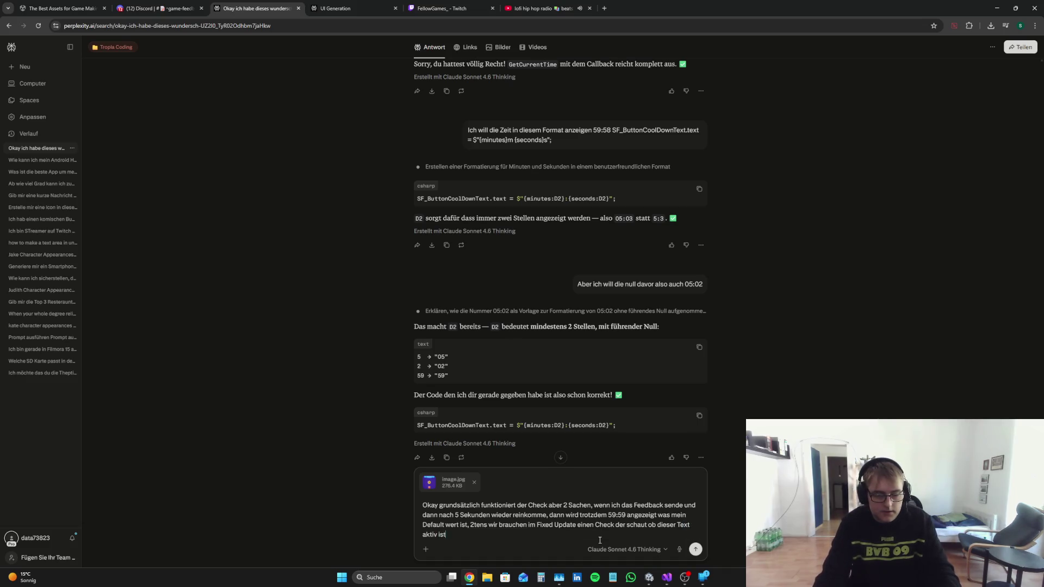
{"action": "type", "text": " und wenn ja"}
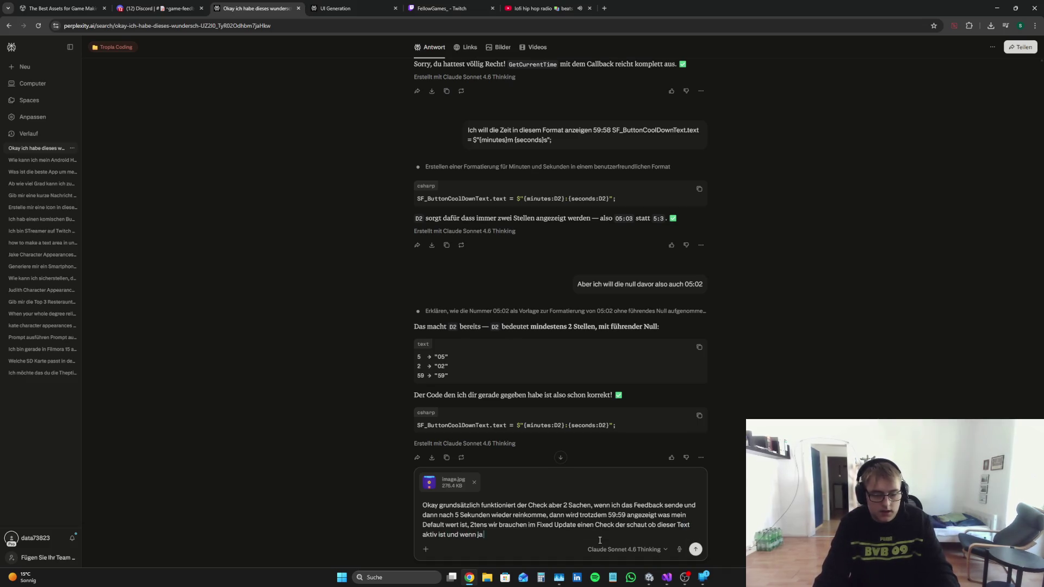
{"action": "type", "text": " dann soll der"}
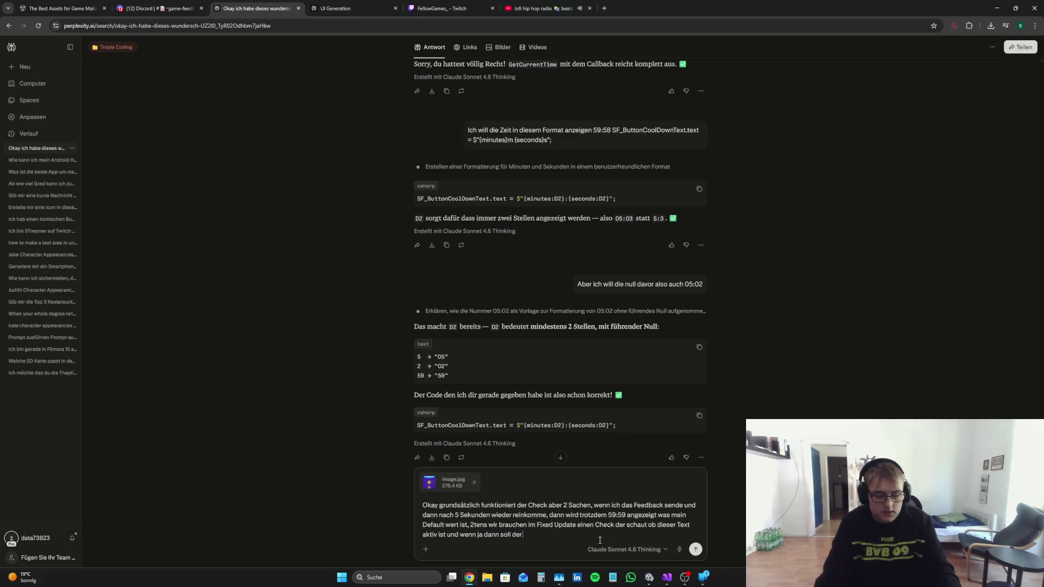
{"action": "type", "text": " Duntdop"}
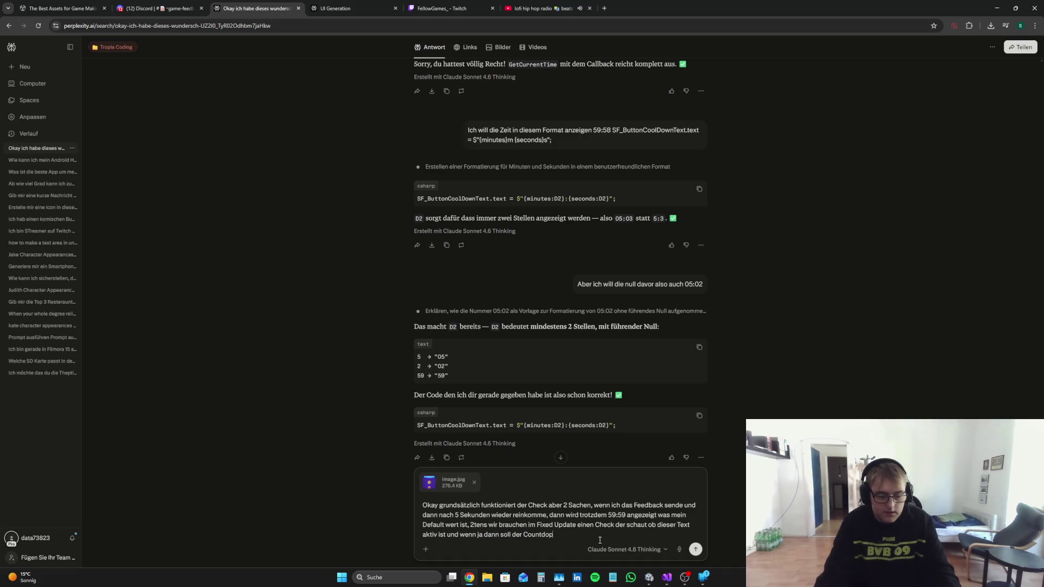
{"action": "type", "text": " jede Sekund"}
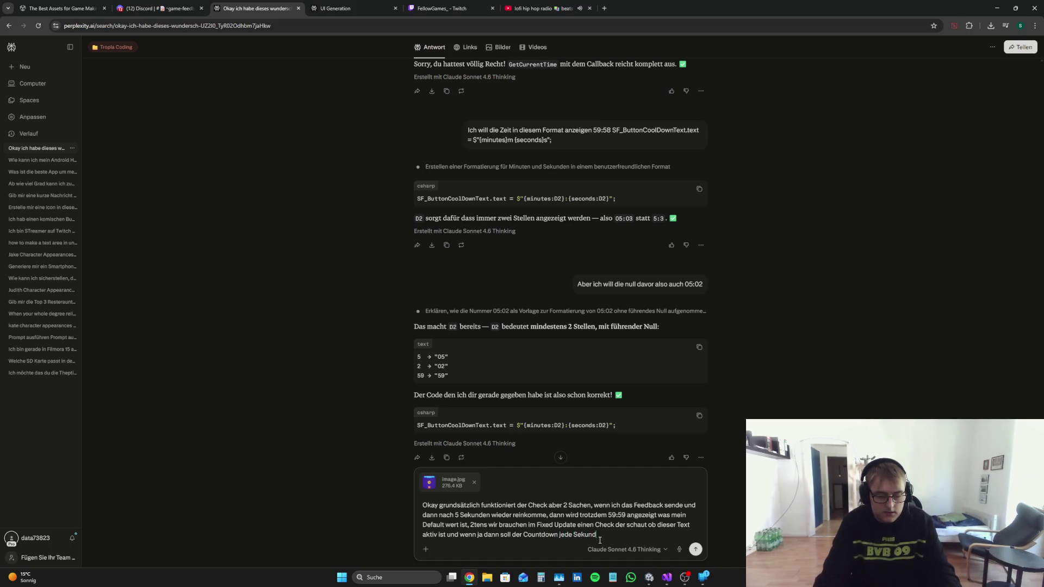
{"action": "type", "text": "e runtergehen"}
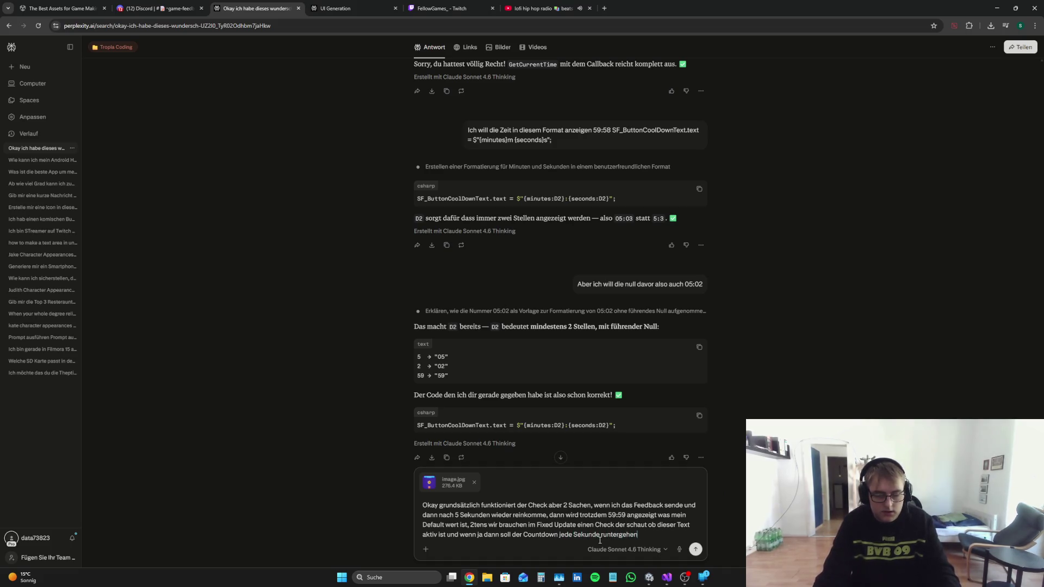
{"action": "left_click", "coordinate": [666, 577]}
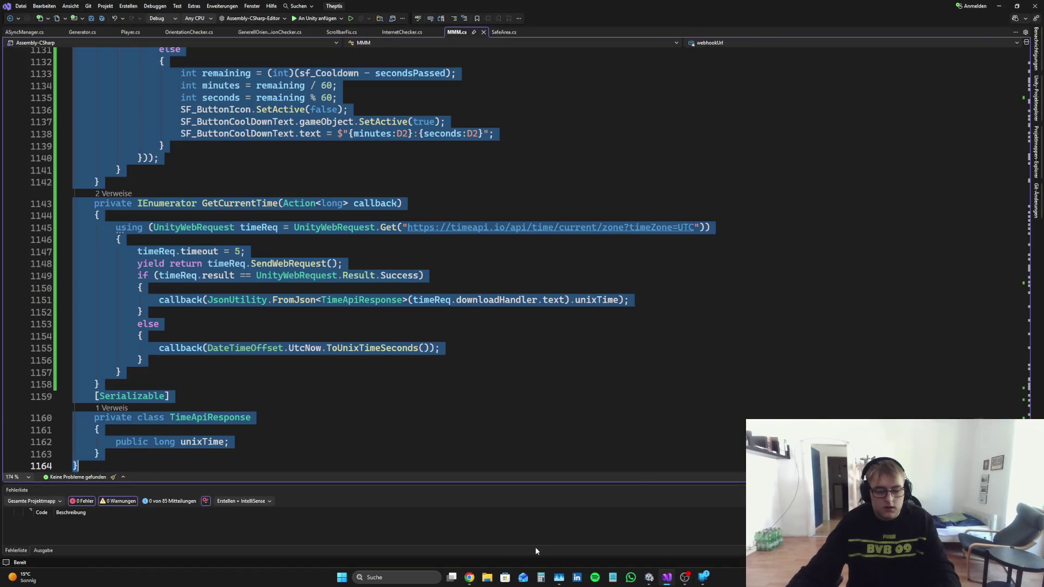
{"action": "left_click", "coordinate": [469, 577]}
{"action": "key", "text": "ctrl+v"}
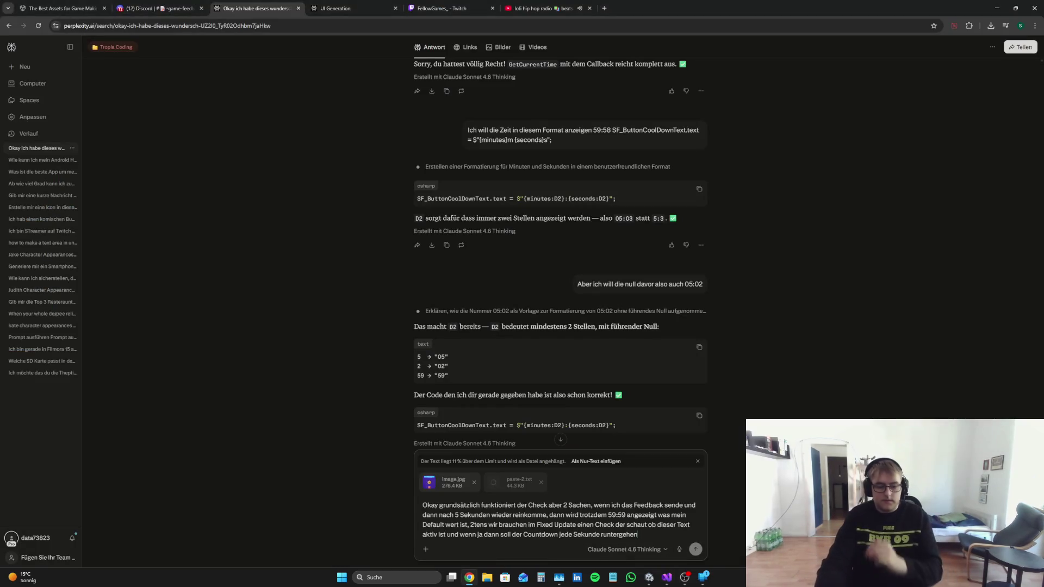
{"action": "key", "text": "Return"}
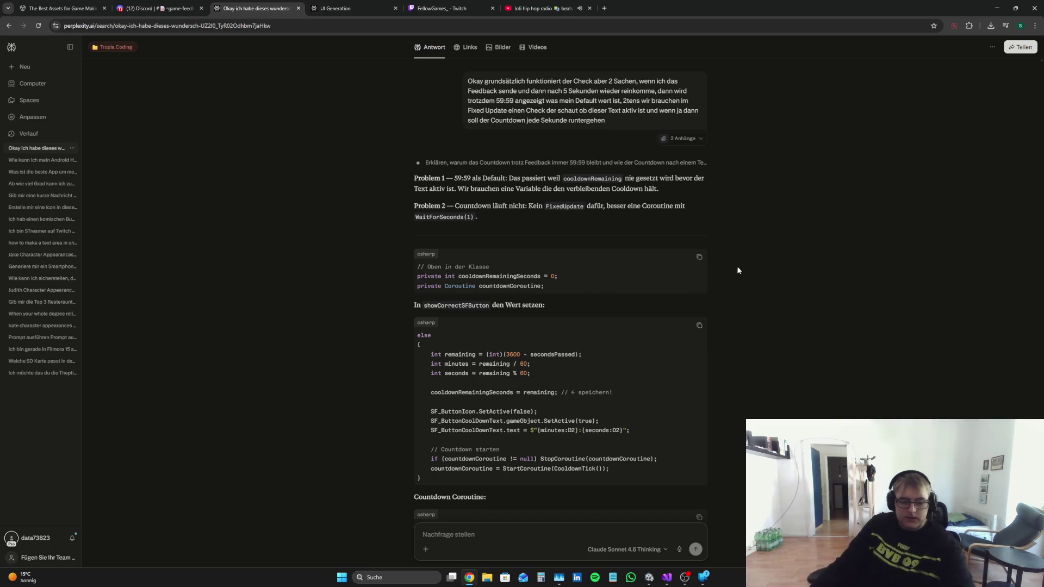
Step: Read Perplexity's Problem 1/Problem 2 explanation and the CooldownTick coroutine code blocks
{"action": "scroll", "coordinate": [736, 266], "scroll_direction": "down", "scroll_amount": 5}
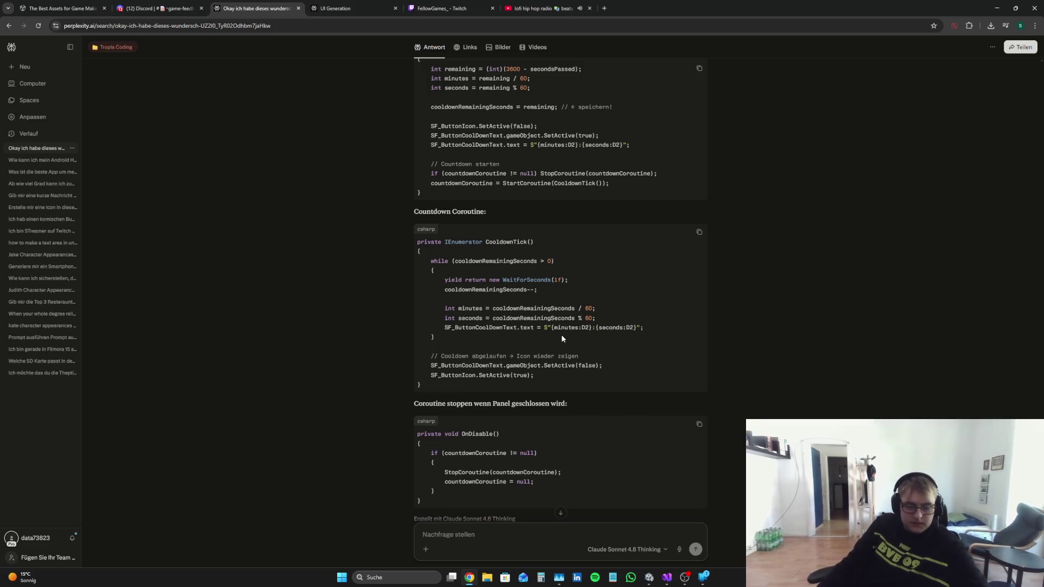
{"action": "scroll", "coordinate": [561, 335], "scroll_direction": "down", "scroll_amount": 1}
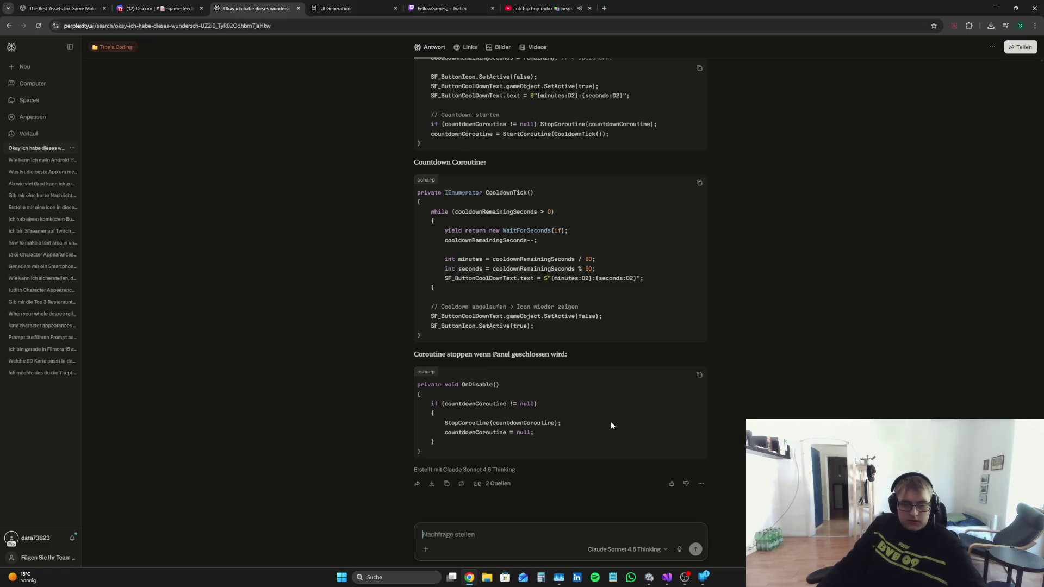
{"action": "scroll", "coordinate": [611, 424], "scroll_direction": "up", "scroll_amount": 4}
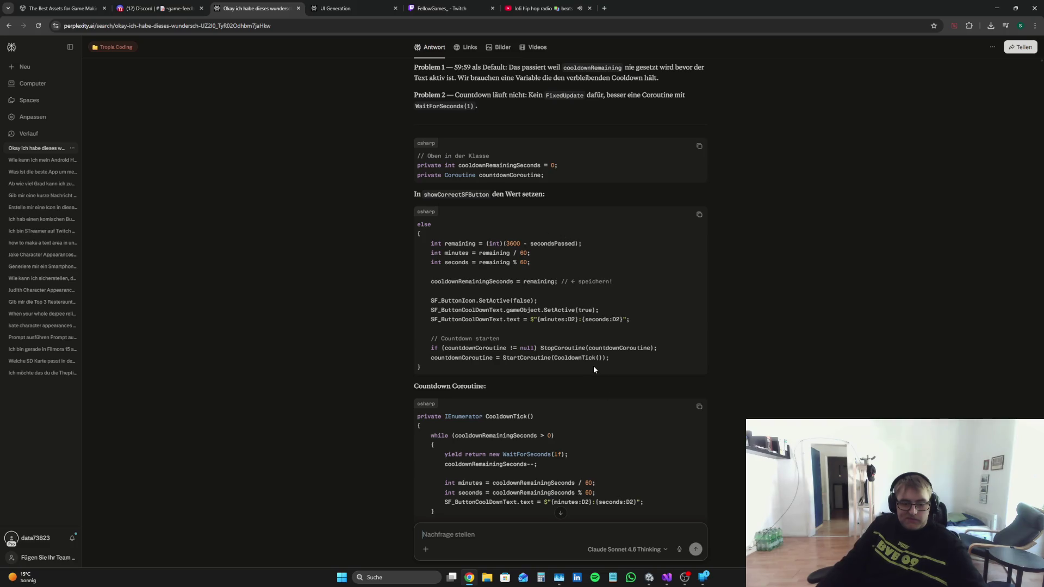
{"action": "mouse_move", "coordinate": [581, 374]}
{"action": "left_mouse_down"}
{"action": "mouse_move", "coordinate": [439, 267]}
{"action": "mouse_move", "coordinate": [635, 380]}
{"action": "left_mouse_up"}
{"action": "left_click", "coordinate": [629, 363]}
{"action": "scroll", "coordinate": [633, 347], "scroll_direction": "down", "scroll_amount": 4}
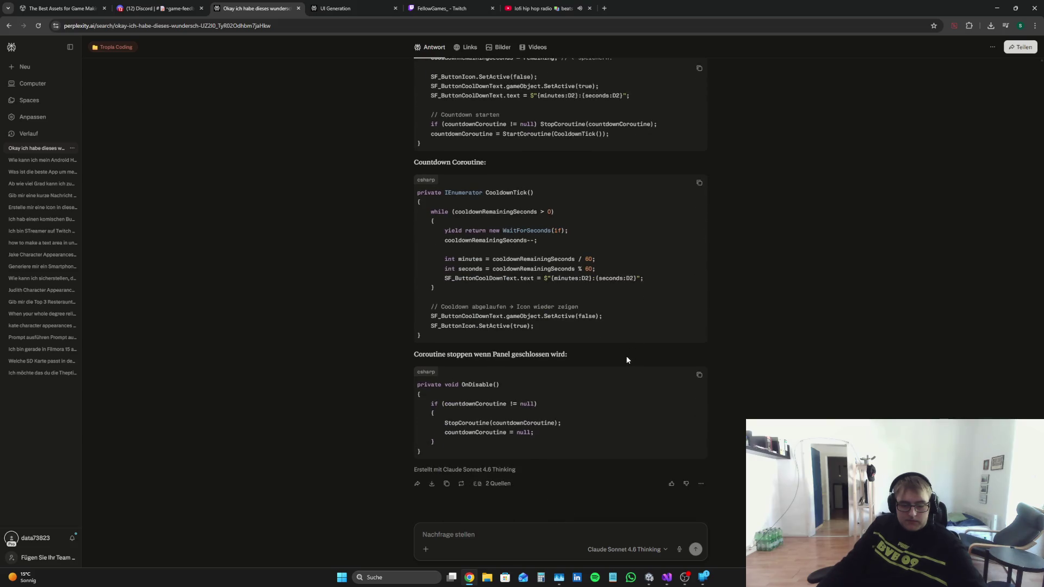
{"action": "scroll", "coordinate": [624, 359], "scroll_direction": "up", "scroll_amount": 5}
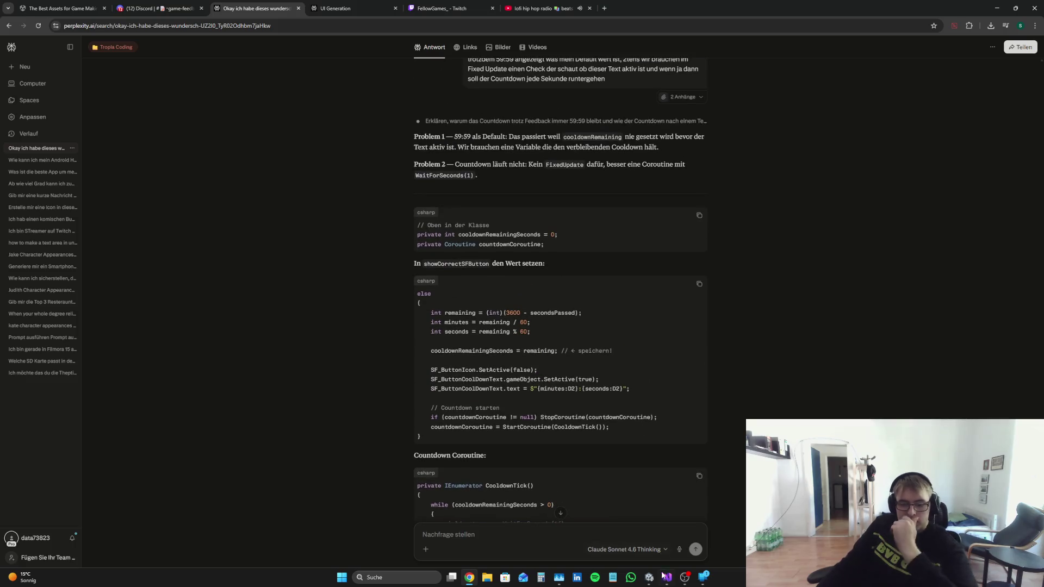
{"action": "scroll", "coordinate": [608, 397], "scroll_direction": "down", "scroll_amount": 5}
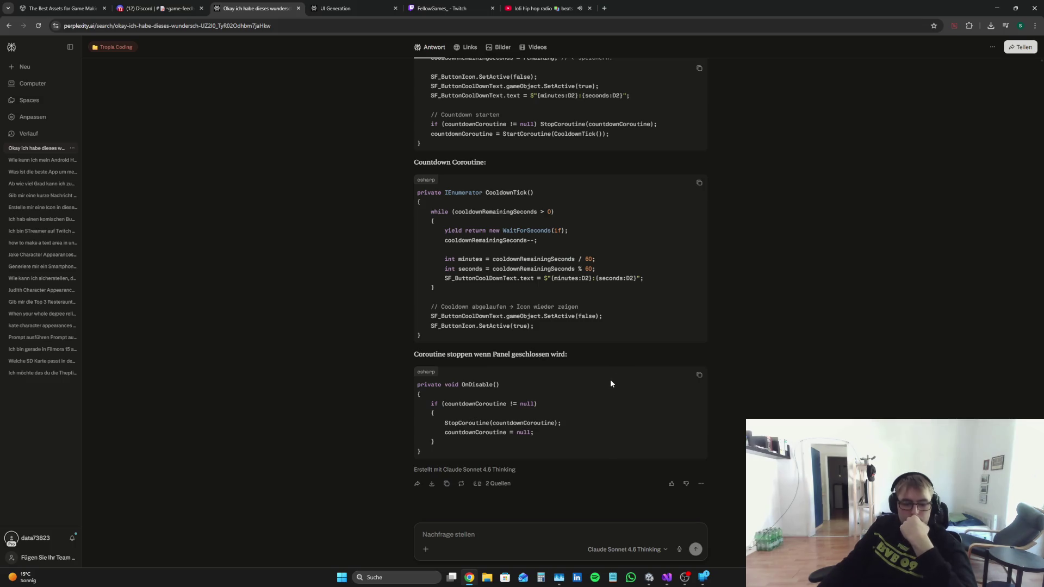
{"action": "scroll", "coordinate": [611, 380], "scroll_direction": "up", "scroll_amount": 5}
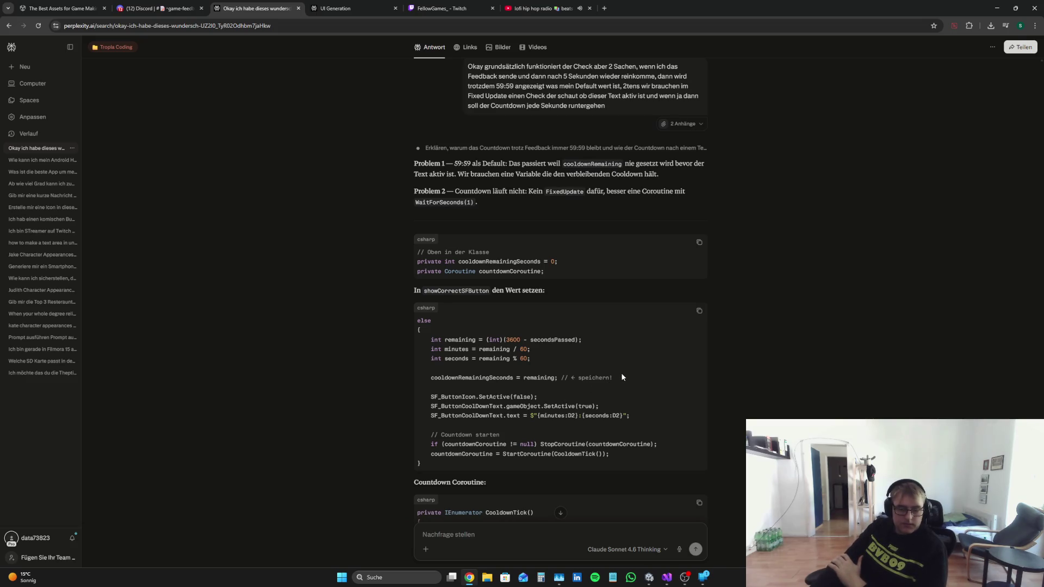
Step: Copy the 'cooldownRemainingSeconds = remaining;' line from Perplexity and insert it after line 1135 of MMM.cs
{"action": "left_click_drag", "start_coordinate": [622, 376], "coordinate": [380, 374]}
{"action": "right_click", "coordinate": [499, 380]}
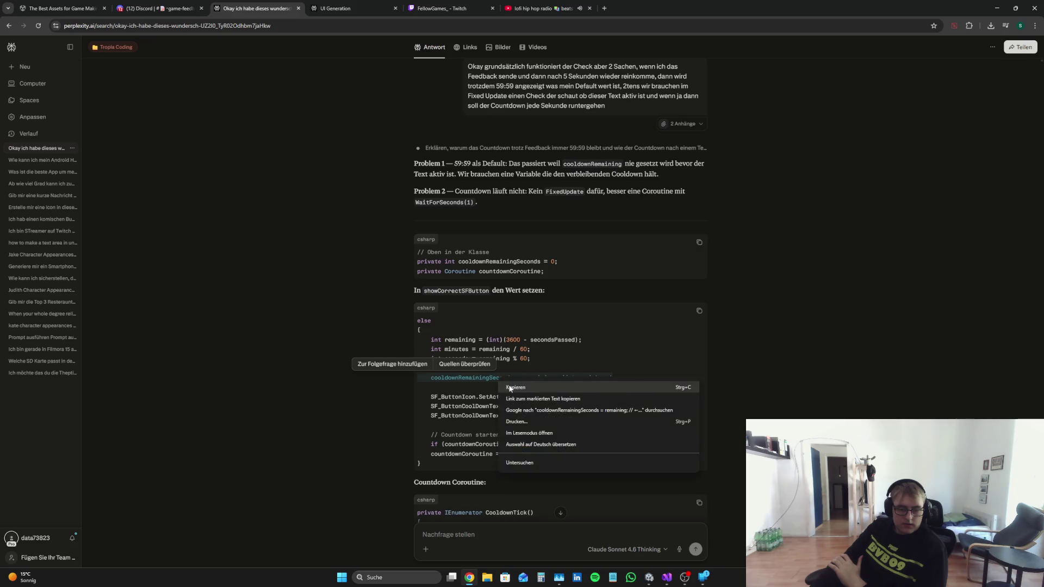
{"action": "left_click", "coordinate": [510, 388]}
{"action": "key", "text": "alt+Tab"}
{"action": "left_click", "coordinate": [543, 385]}
{"action": "scroll", "coordinate": [542, 385], "scroll_direction": "up", "scroll_amount": 5}
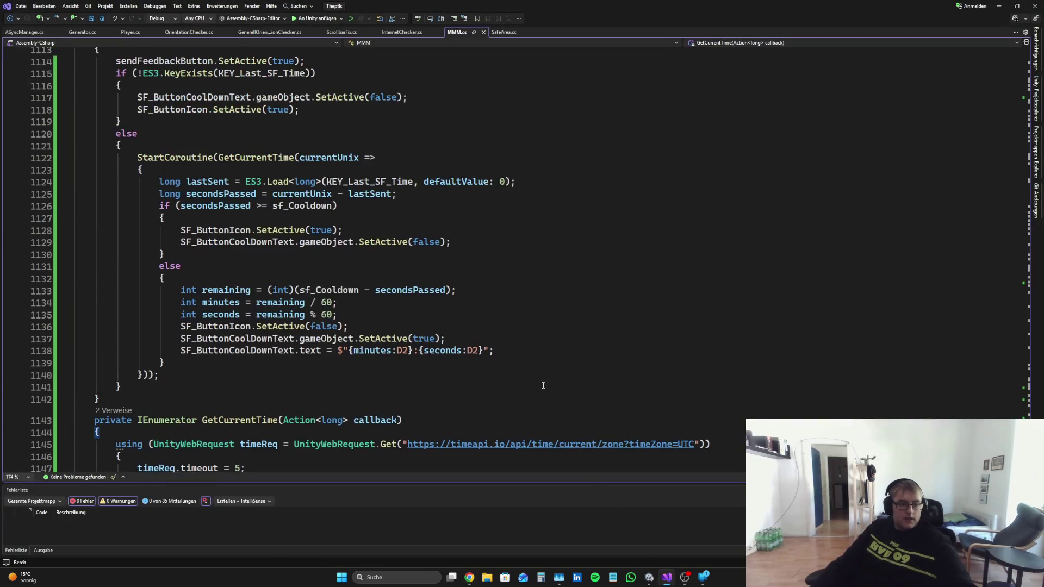
{"action": "scroll", "coordinate": [543, 385], "scroll_direction": "up", "scroll_amount": 6}
{"action": "scroll", "coordinate": [472, 351], "scroll_direction": "down", "scroll_amount": 7}
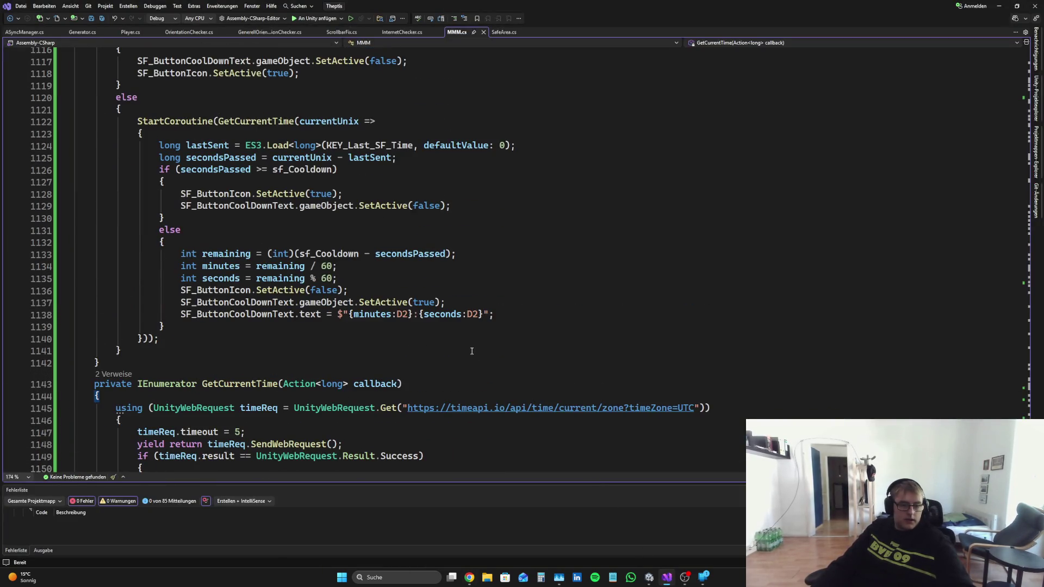
{"action": "left_click", "coordinate": [470, 576]}
{"action": "left_click", "coordinate": [788, 329]}
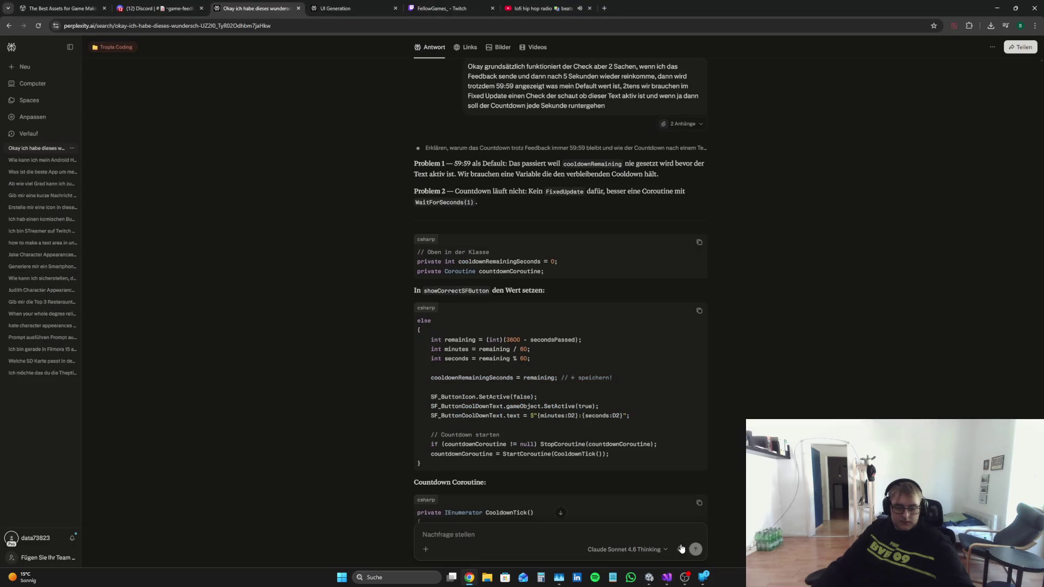
{"action": "left_click", "coordinate": [668, 577]}
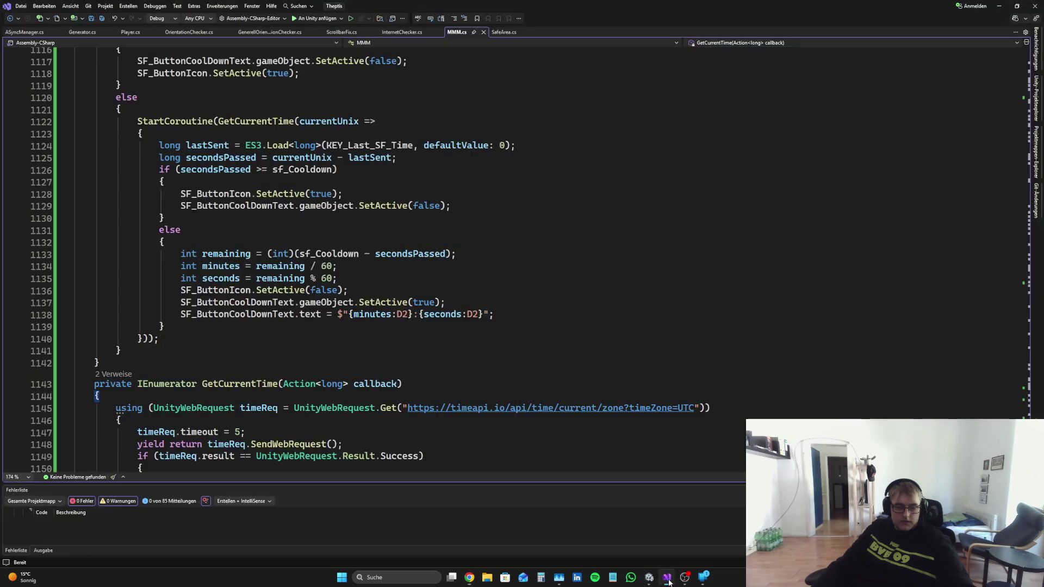
{"action": "left_click", "coordinate": [366, 281]}
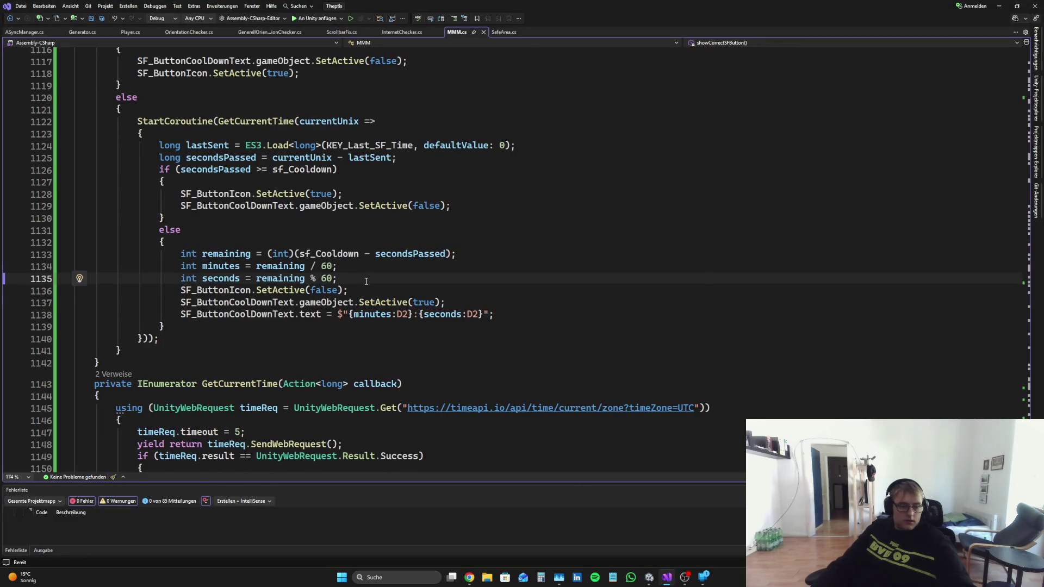
{"action": "key", "text": "Return"}
{"action": "key", "text": "ctrl+v"}
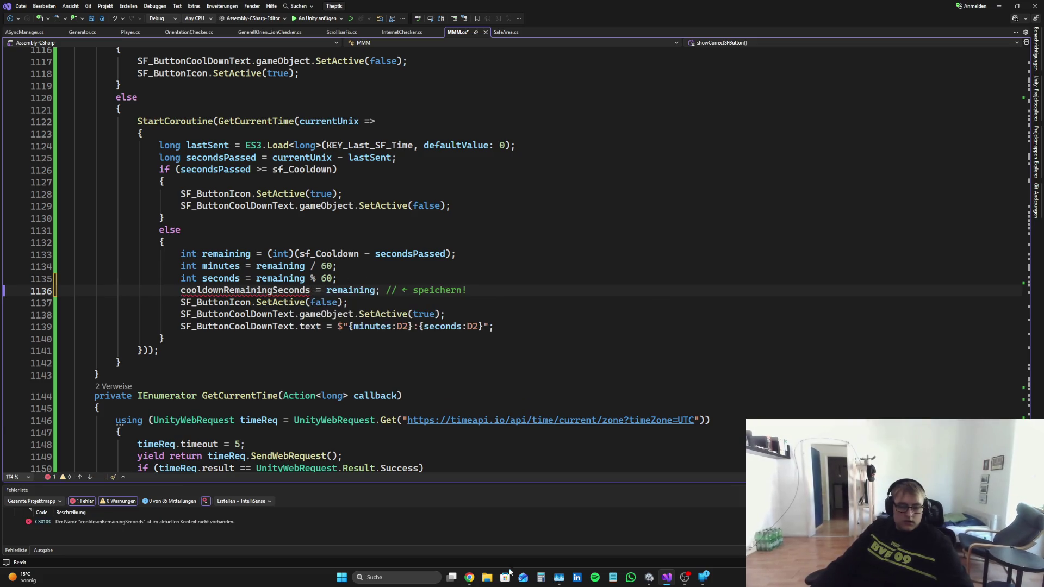
Step: Paste the cooldownRemainingSeconds field declaration at line 137, then delete it again
{"action": "left_click", "coordinate": [469, 577]}
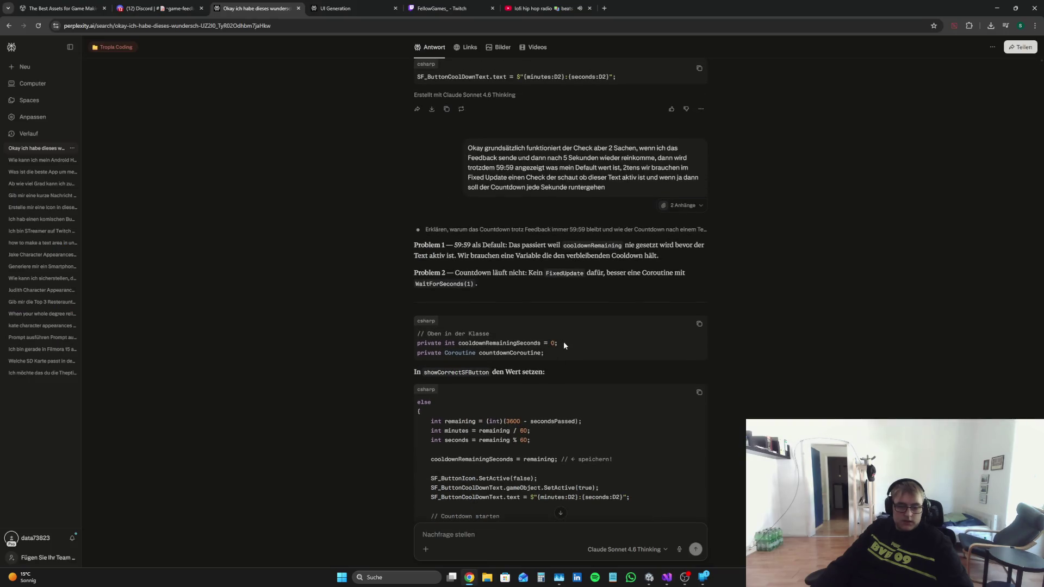
{"action": "left_click_drag", "start_coordinate": [563, 345], "coordinate": [375, 344]}
{"action": "right_click", "coordinate": [459, 344]}
{"action": "left_click", "coordinate": [479, 349]}
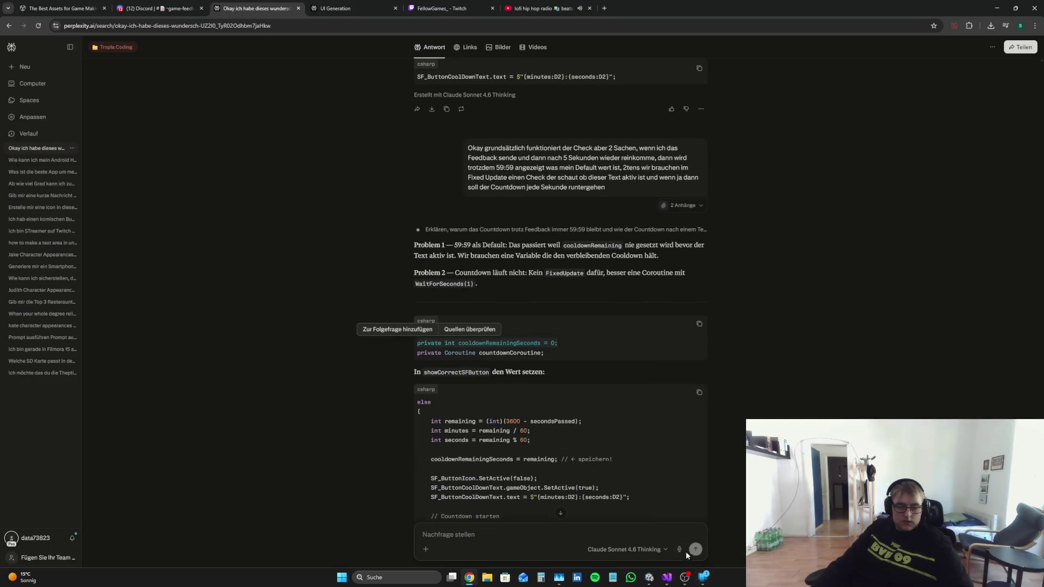
{"action": "left_click", "coordinate": [667, 577]}
{"action": "left_click", "coordinate": [1029, 70]}
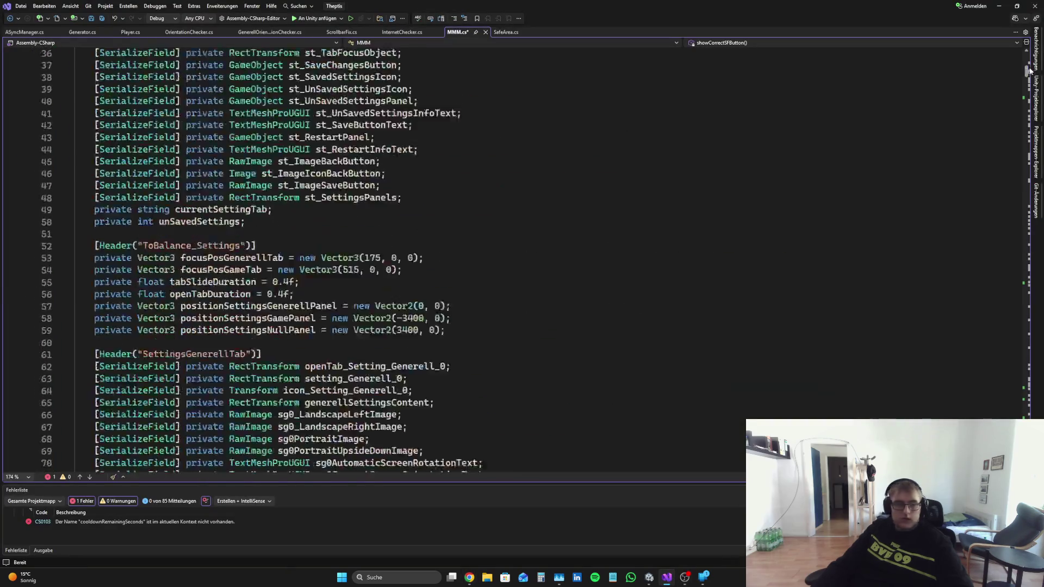
{"action": "scroll", "coordinate": [244, 302], "scroll_direction": "up", "scroll_amount": 5}
{"action": "scroll", "coordinate": [244, 302], "scroll_direction": "down", "scroll_amount": 20}
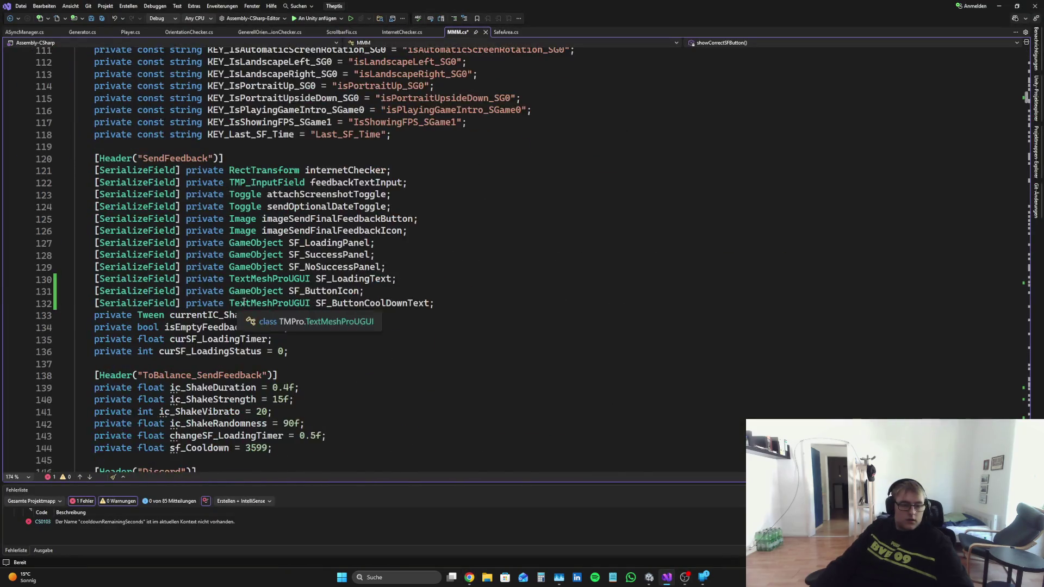
{"action": "scroll", "coordinate": [245, 302], "scroll_direction": "down", "scroll_amount": 5}
{"action": "scroll", "coordinate": [279, 315], "scroll_direction": "up", "scroll_amount": 4}
{"action": "left_click", "coordinate": [301, 311]}
{"action": "key", "text": "Return"}
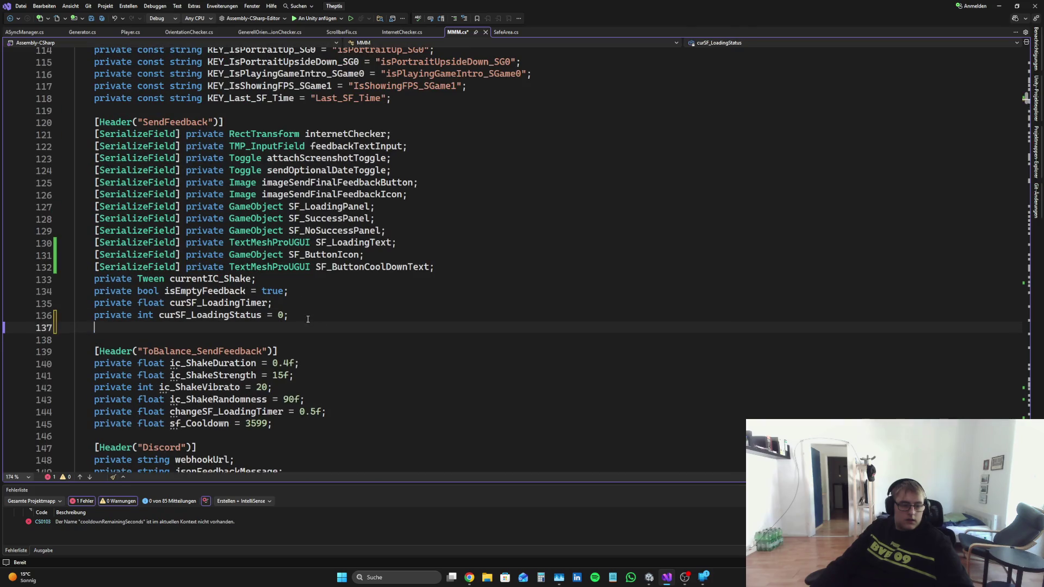
{"action": "key", "text": "ctrl+v"}
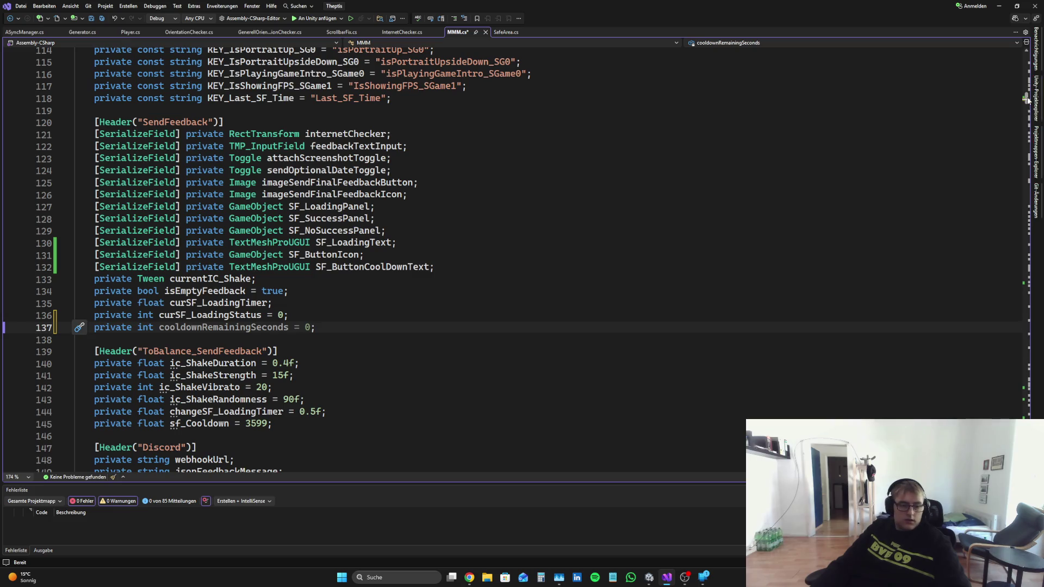
{"action": "mouse_move", "coordinate": [341, 332]}
{"action": "left_mouse_down"}
{"action": "mouse_move", "coordinate": [97, 316]}
{"action": "mouse_move", "coordinate": [289, 316]}
{"action": "left_mouse_up"}
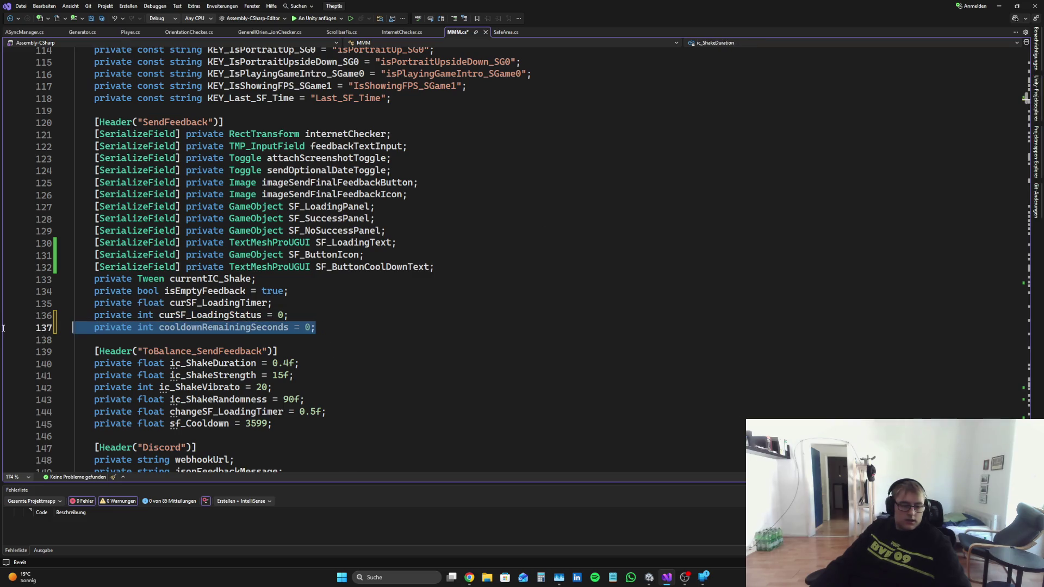
{"action": "key", "text": "BackSpace"}
Step: Replace cooldownRemainingSeconds with curSF_LoadingStatus on line 1136 and remove the 'speichern' comment
{"action": "double_click", "coordinate": [263, 317]}
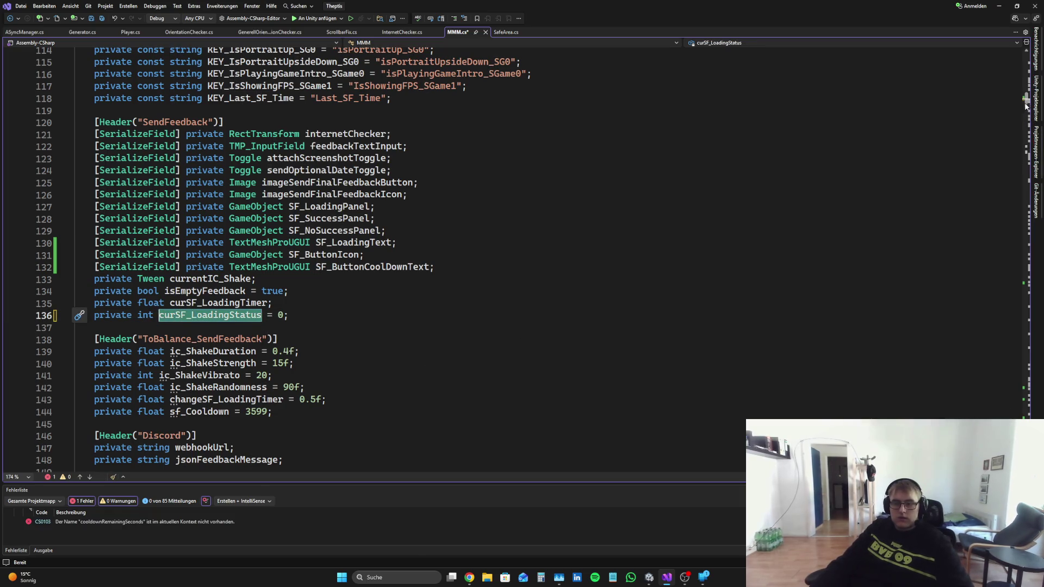
{"action": "mouse_move", "coordinate": [1017, 381]}
{"action": "left_mouse_down"}
{"action": "mouse_move", "coordinate": [1016, 394]}
{"action": "mouse_move", "coordinate": [1016, 326]}
{"action": "left_mouse_up"}
{"action": "scroll", "coordinate": [321, 116], "scroll_direction": "down", "scroll_amount": 18}
{"action": "scroll", "coordinate": [310, 283], "scroll_direction": "up", "scroll_amount": 4}
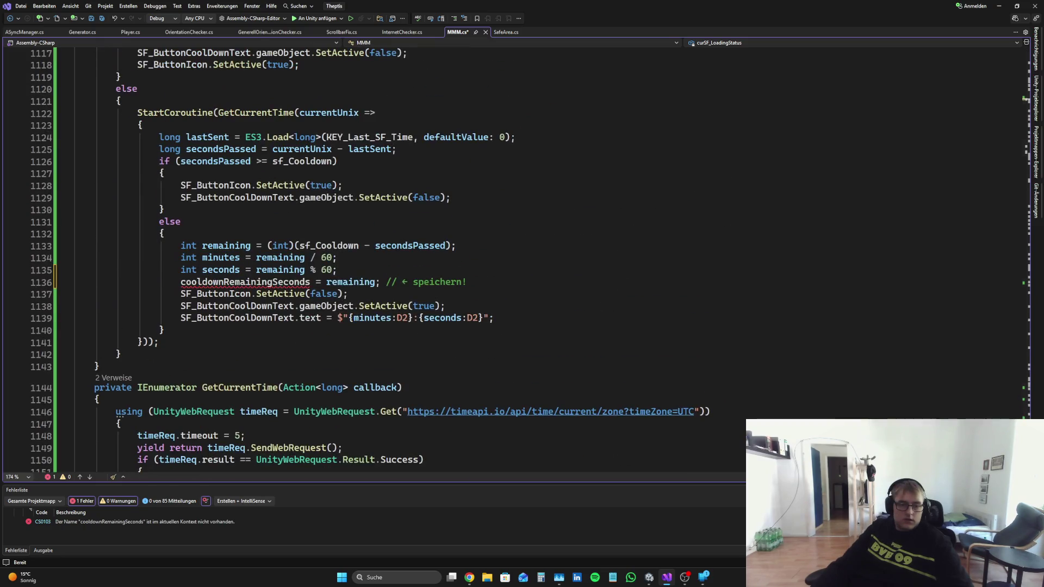
{"action": "double_click", "coordinate": [310, 283]}
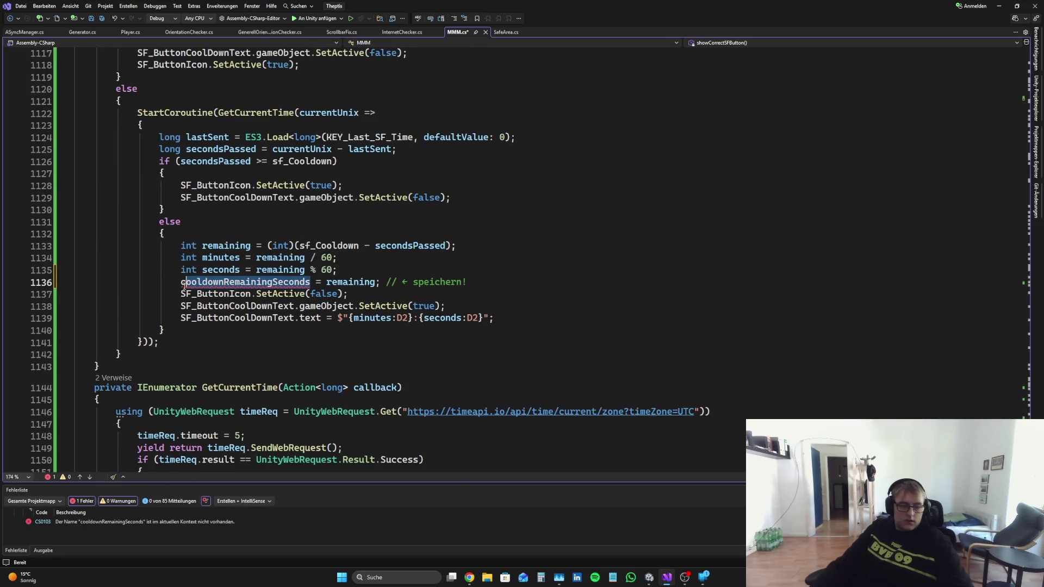
{"action": "key", "text": "BackSpace"}
{"action": "type", "text": "curSF_LoadingStatus"}
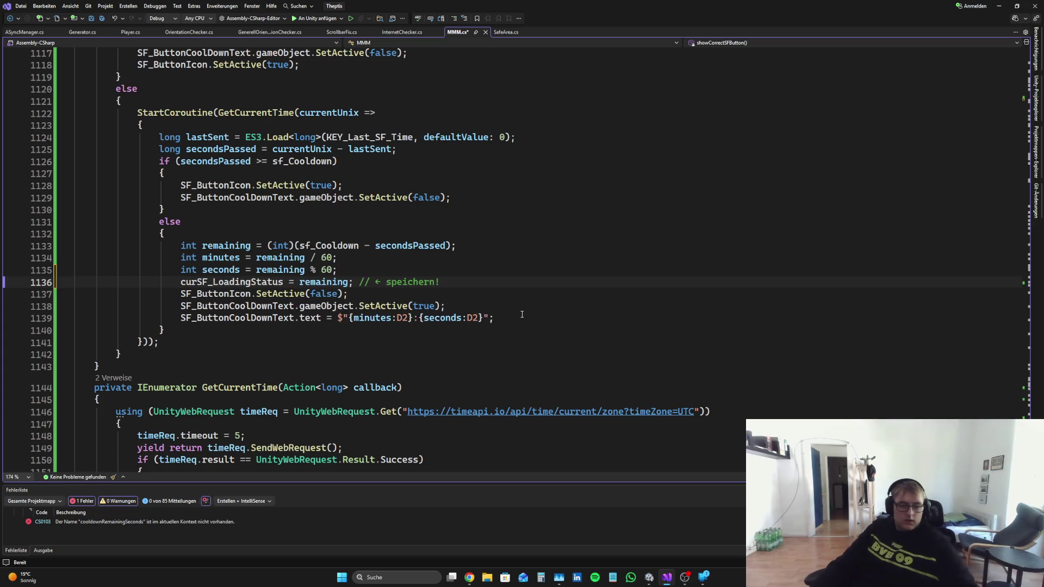
{"action": "left_click_drag", "start_coordinate": [439, 281], "coordinate": [354, 281]}
{"action": "key", "text": "BackSpace"}
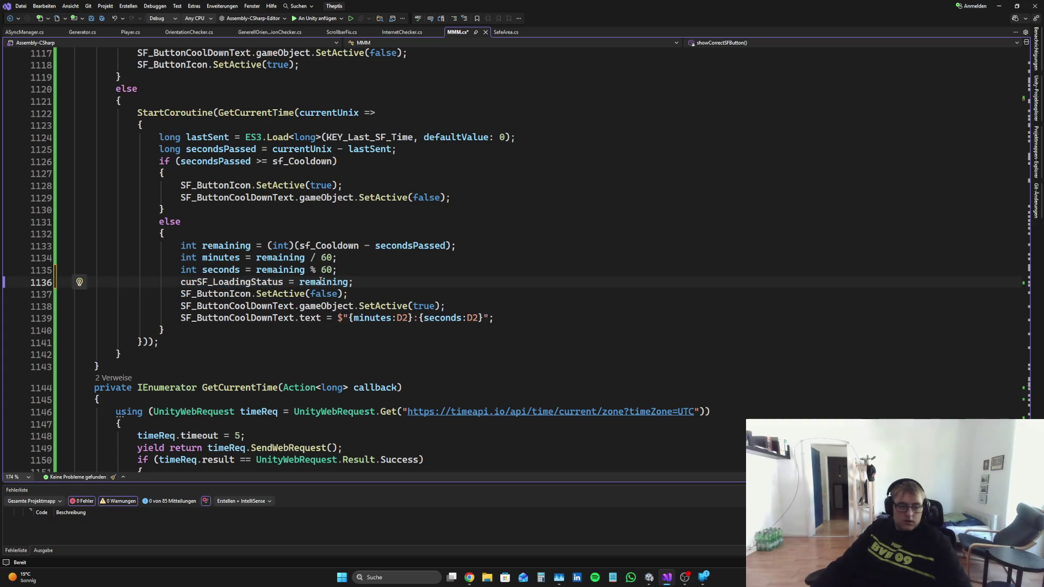
Step: Retype the curSF_LoadingStatus field type as int and save MMM.cs
{"action": "left_click_drag", "start_coordinate": [1026, 331], "coordinate": [1026, 81]}
{"action": "scroll", "coordinate": [412, 263], "scroll_direction": "down", "scroll_amount": 3}
{"action": "scroll", "coordinate": [412, 263], "scroll_direction": "down", "scroll_amount": 5}
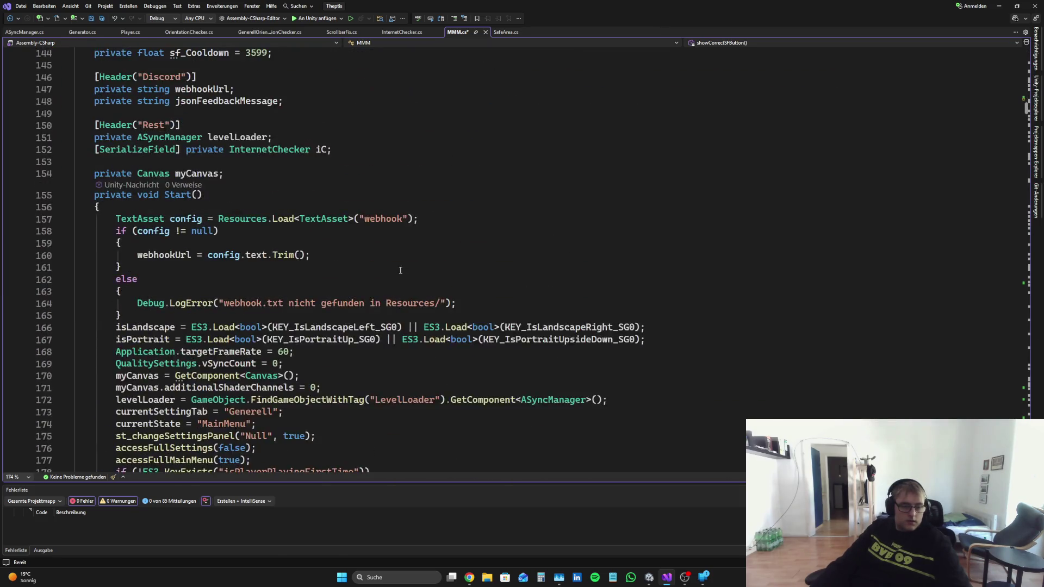
{"action": "scroll", "coordinate": [402, 270], "scroll_direction": "up", "scroll_amount": 5}
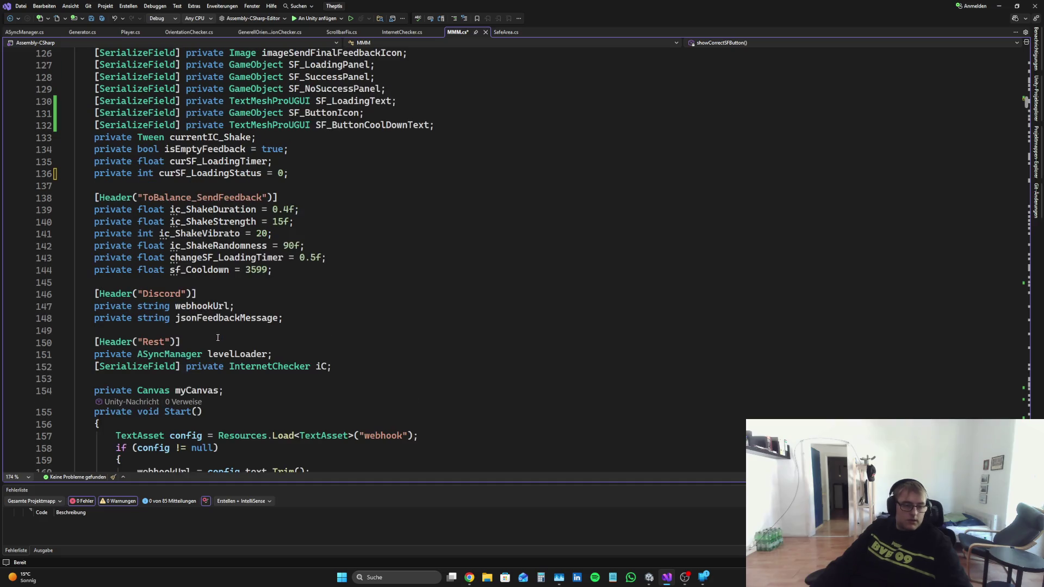
{"action": "scroll", "coordinate": [165, 253], "scroll_direction": "up", "scroll_amount": 1}
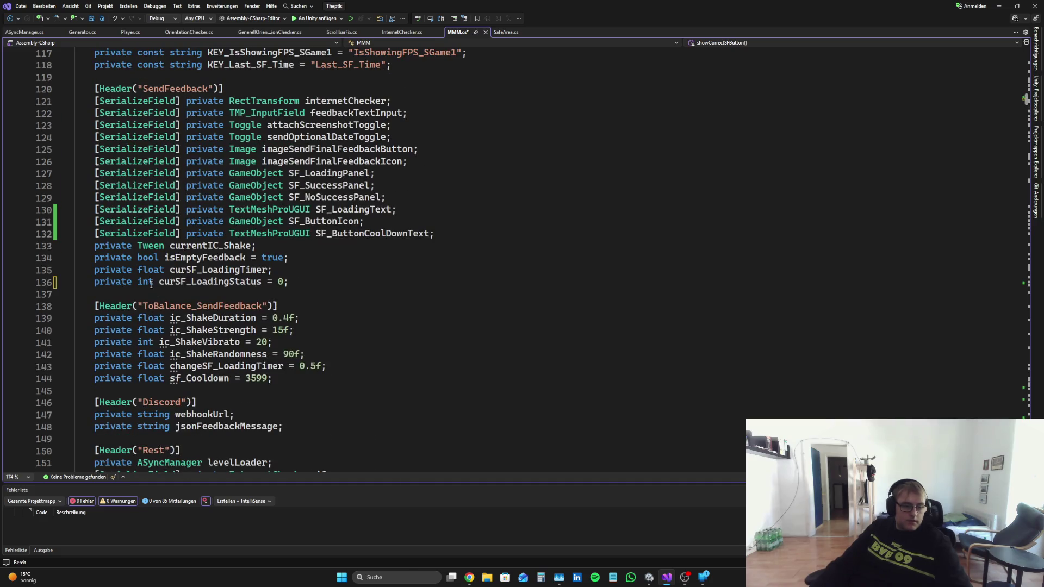
{"action": "double_click", "coordinate": [151, 282]}
{"action": "key", "text": "Delete"}
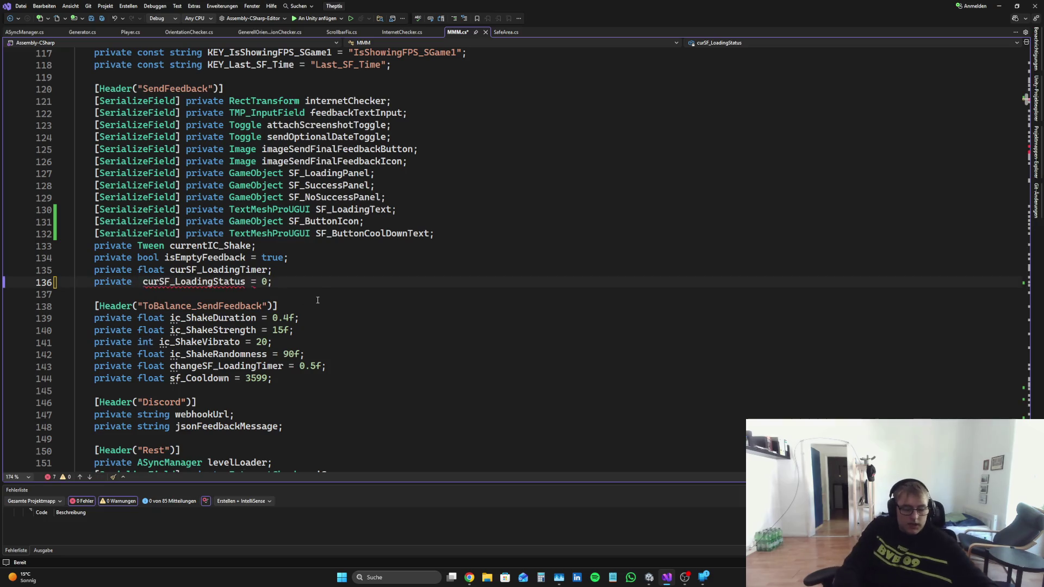
{"action": "type", "text": "Time"}
{"action": "key", "text": "Tab"}
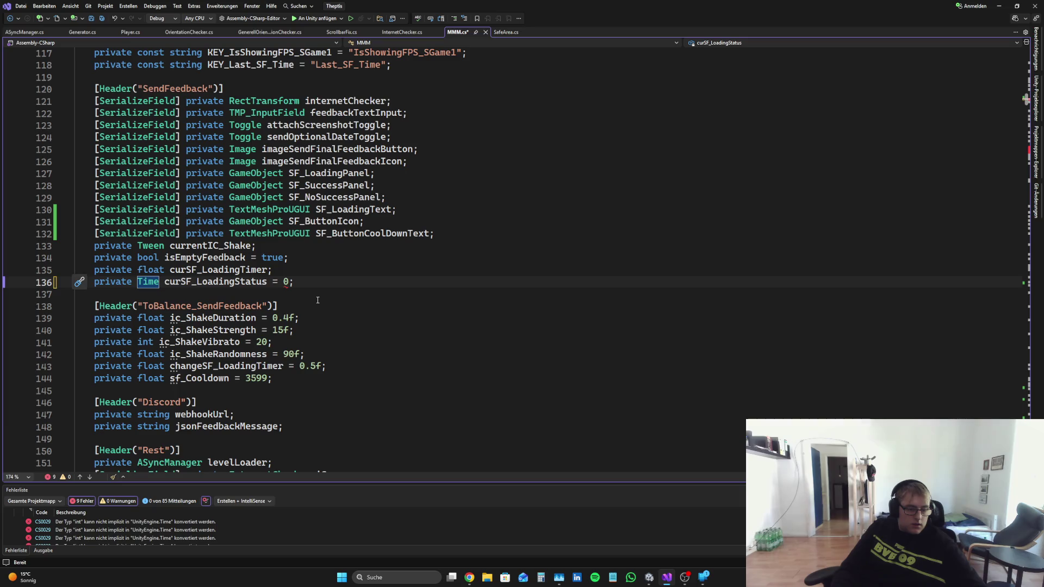
{"action": "key", "text": "BackSpace"}
{"action": "key", "text": "BackSpace"}
{"action": "key", "text": "BackSpace"}
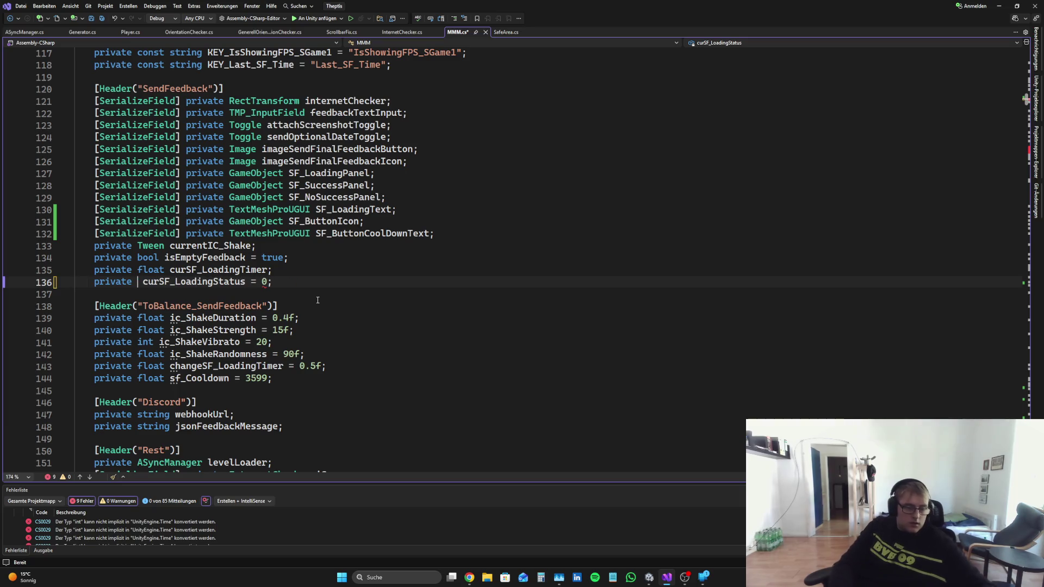
{"action": "type", "text": "int"}
{"action": "key", "text": "Tab"}
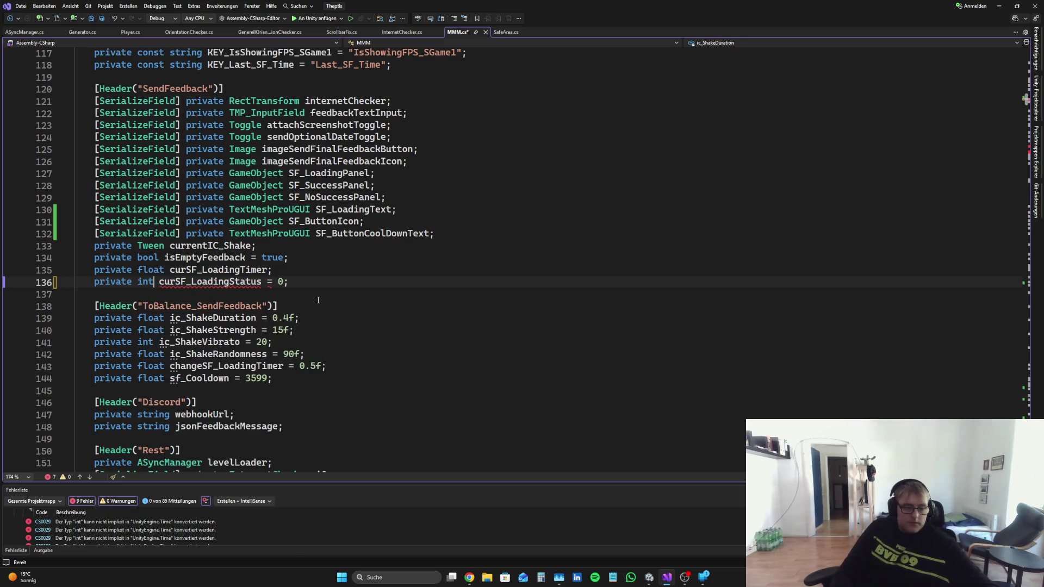
{"action": "left_click", "coordinate": [318, 299]}
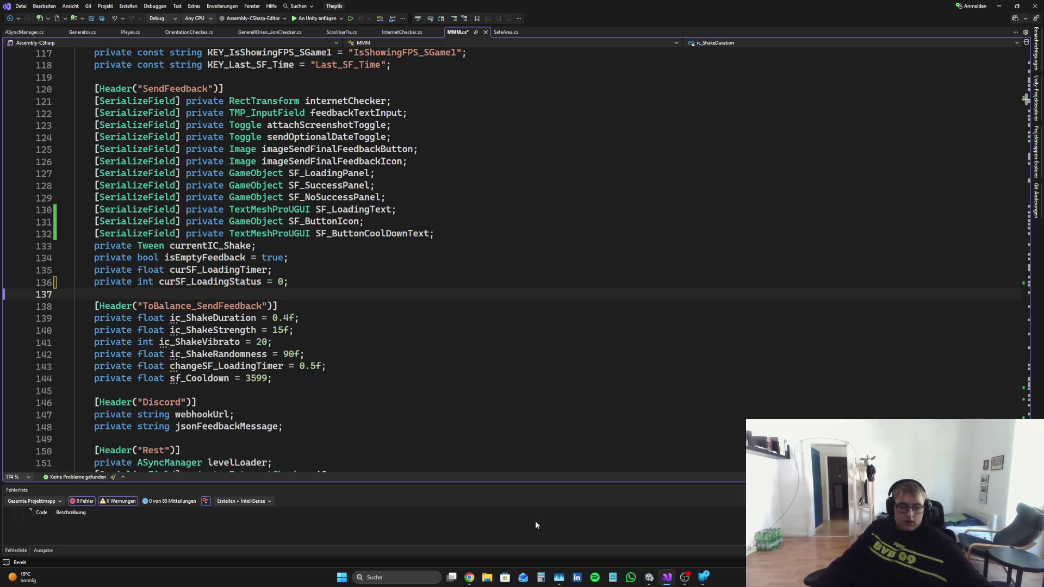
{"action": "key", "text": "ctrl+s"}
{"action": "left_click", "coordinate": [469, 578]}
{"action": "scroll", "coordinate": [765, 354], "scroll_direction": "down", "scroll_amount": 3}
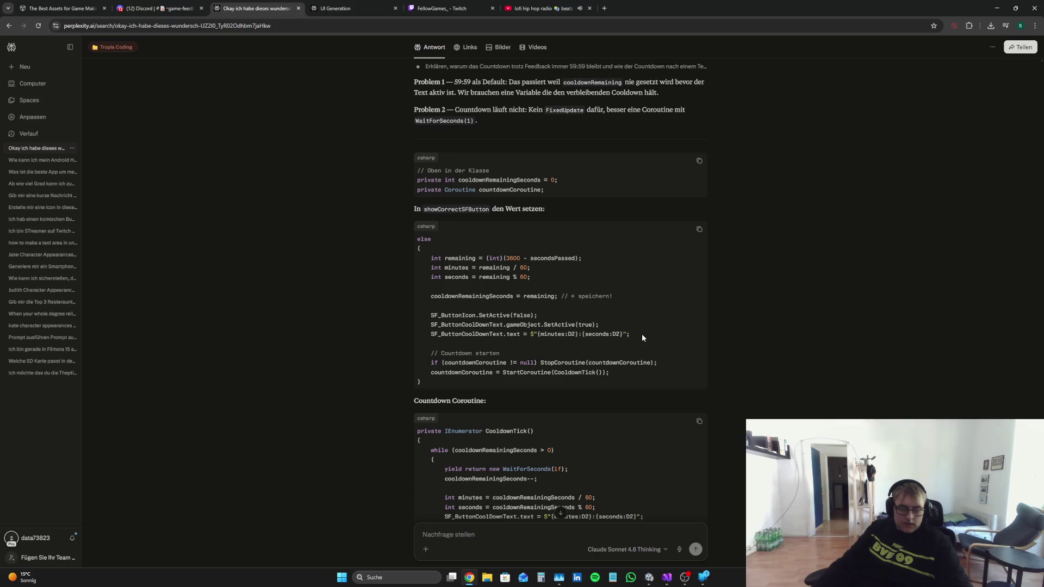
Step: Review the three button-state lines and the CooldownTick coroutine in Perplexity's suggestion
{"action": "mouse_move", "coordinate": [641, 333]}
{"action": "left_mouse_down"}
{"action": "mouse_move", "coordinate": [392, 306]}
{"action": "mouse_move", "coordinate": [390, 331]}
{"action": "mouse_move", "coordinate": [394, 315]}
{"action": "left_mouse_up"}
{"action": "left_click", "coordinate": [687, 319]}
{"action": "scroll", "coordinate": [680, 327], "scroll_direction": "down", "scroll_amount": 3}
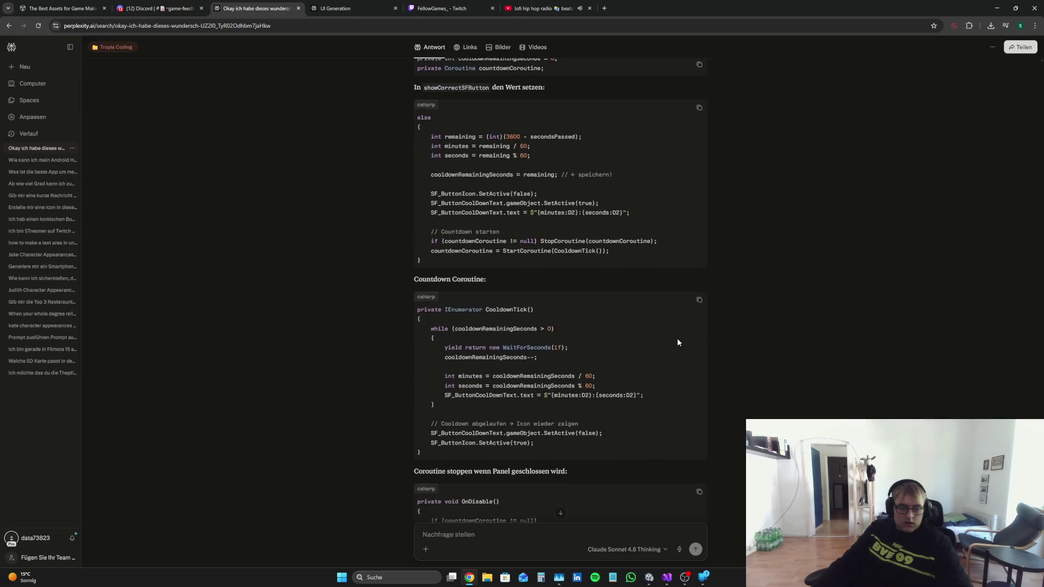
{"action": "scroll", "coordinate": [685, 345], "scroll_direction": "down", "scroll_amount": 2}
{"action": "scroll", "coordinate": [686, 346], "scroll_direction": "up", "scroll_amount": 3}
Step: Select the whole showCorrectSFButton method, lines 1112–1143, in MMM.cs
{"action": "key", "text": "alt+Tab"}
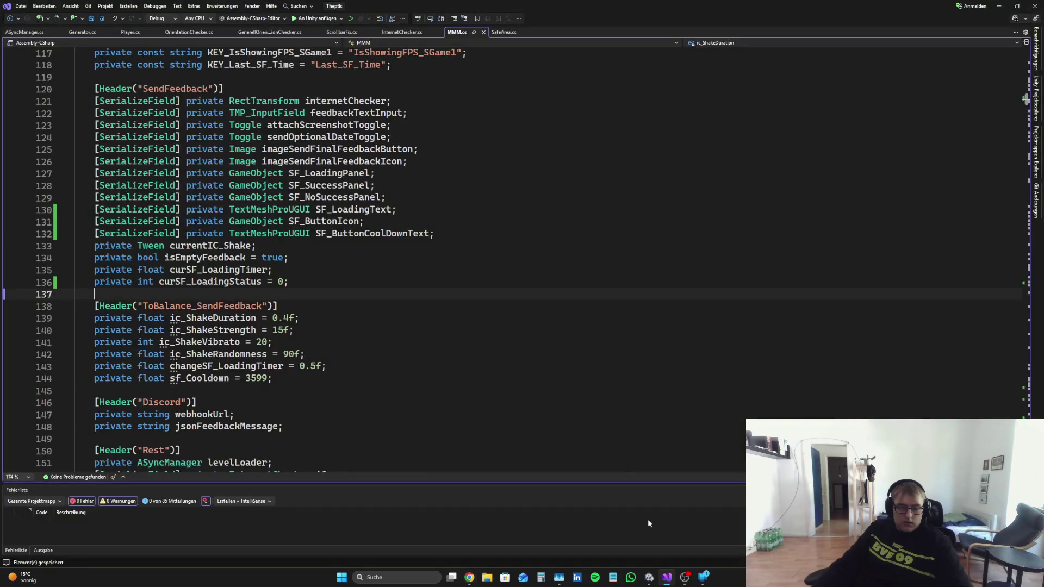
{"action": "scroll", "coordinate": [381, 261], "scroll_direction": "down", "scroll_amount": 20}
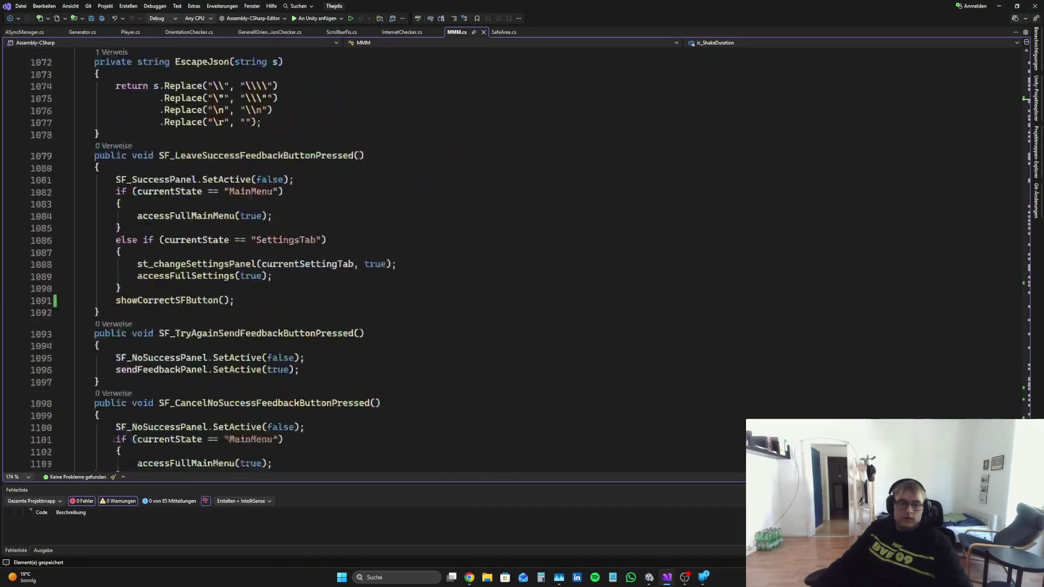
{"action": "scroll", "coordinate": [466, 319], "scroll_direction": "up", "scroll_amount": 5}
{"action": "scroll", "coordinate": [466, 319], "scroll_direction": "down", "scroll_amount": 2}
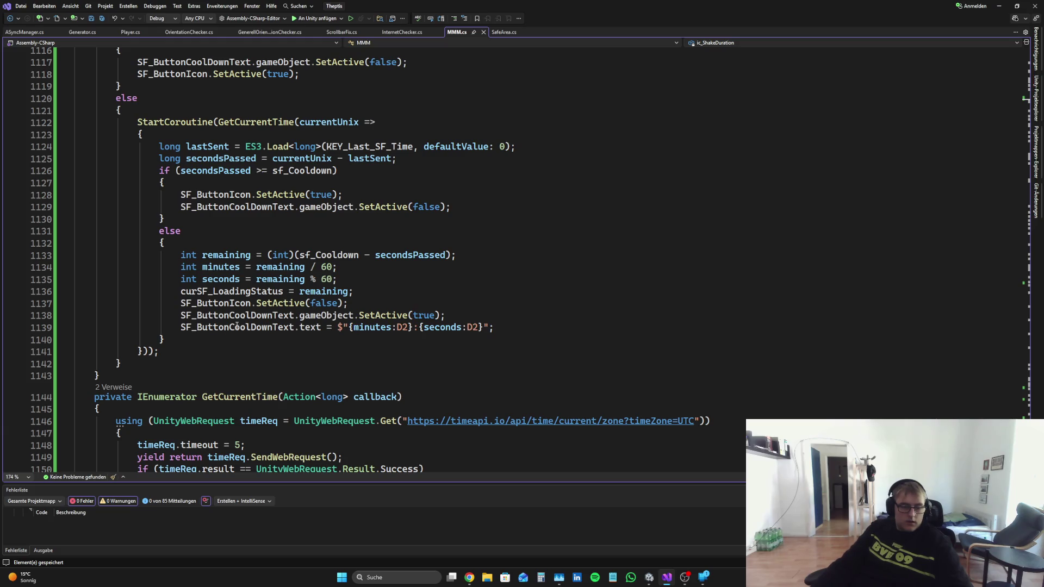
{"action": "scroll", "coordinate": [137, 363], "scroll_direction": "up", "scroll_amount": 2}
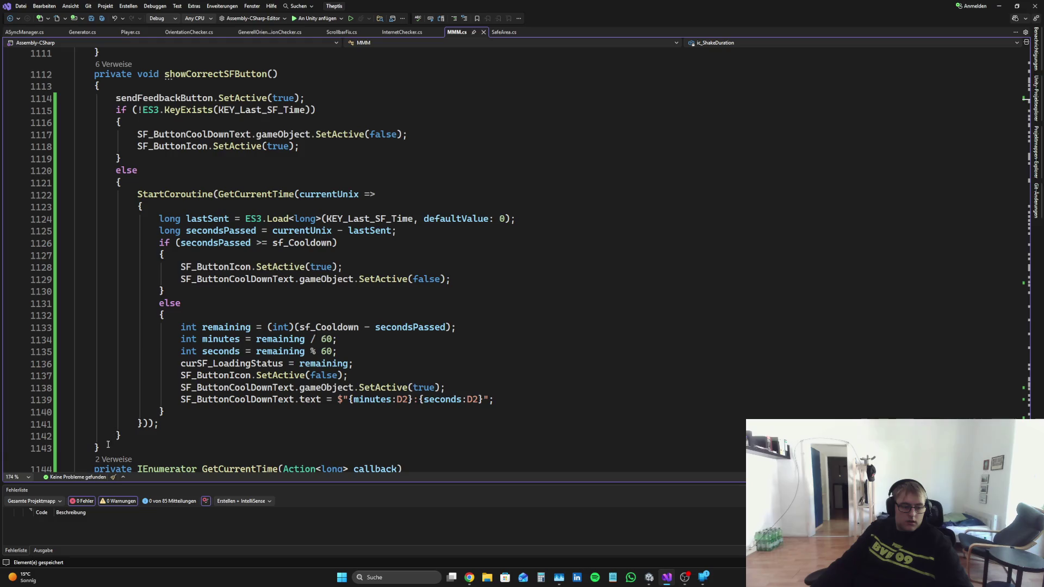
{"action": "left_click_drag", "start_coordinate": [108, 445], "coordinate": [73, 74]}
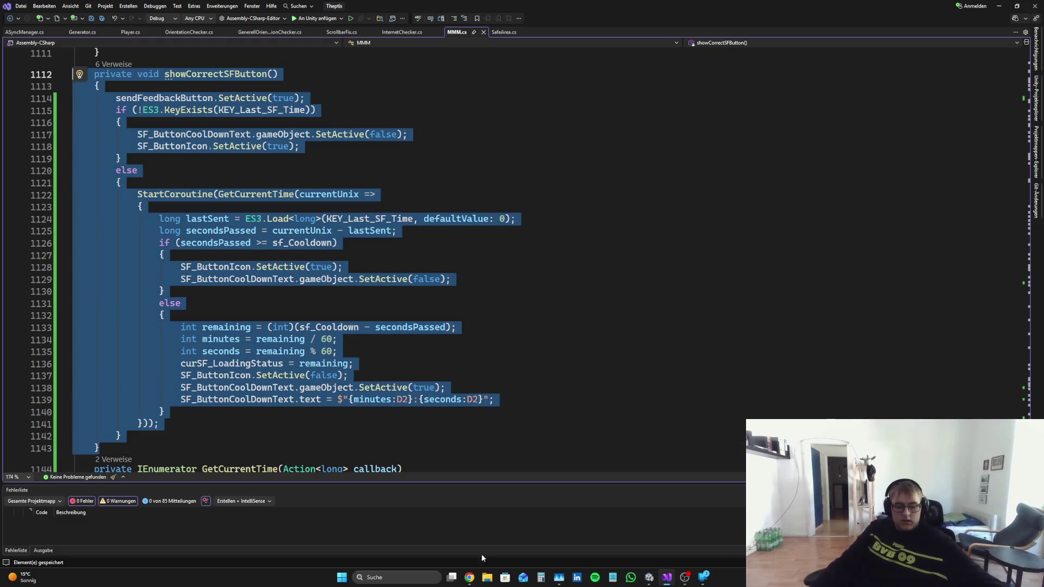
{"action": "left_click", "coordinate": [469, 577]}
Step: Ask Perplexity how to always show the remaining cooldown time, pasting showCorrectSFButton, and send
{"action": "left_click", "coordinate": [508, 537]}
{"action": "type", "text": "Okay"}
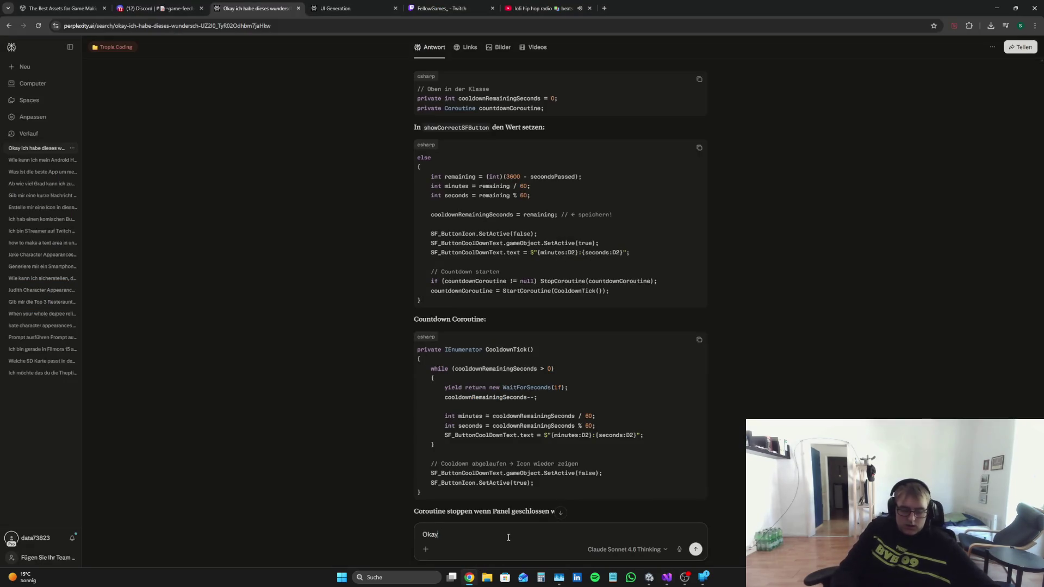
{"action": "type", "text": " konzentrie"}
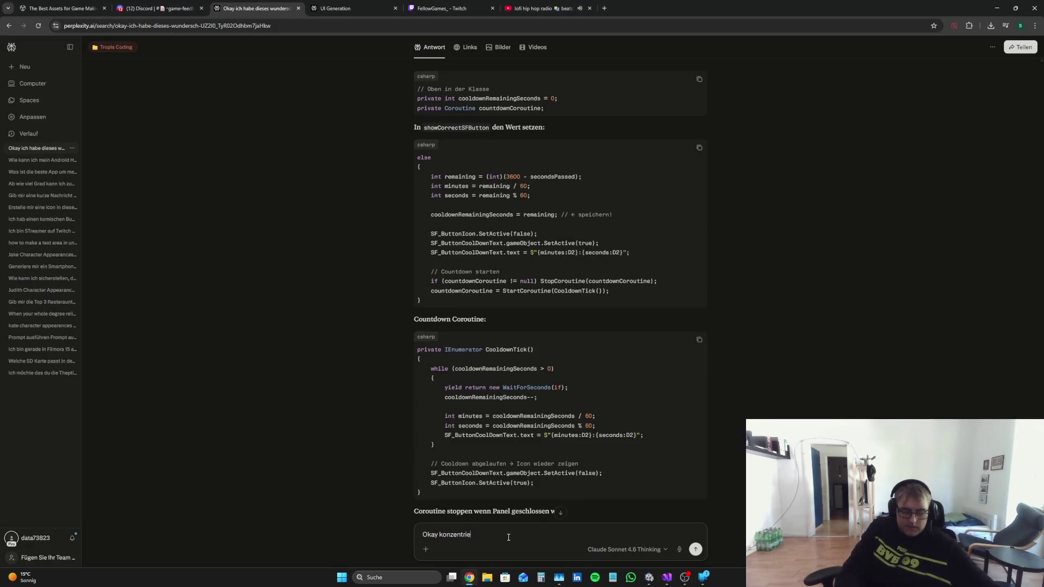
{"action": "type", "text": "ren wir uns erst"}
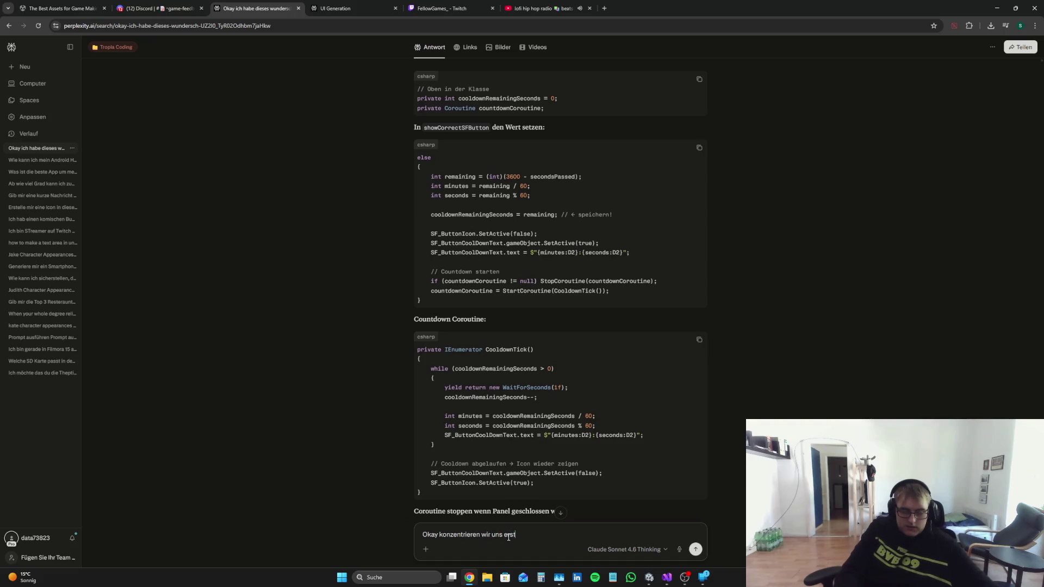
{"action": "type", "text": "mal d aufd"}
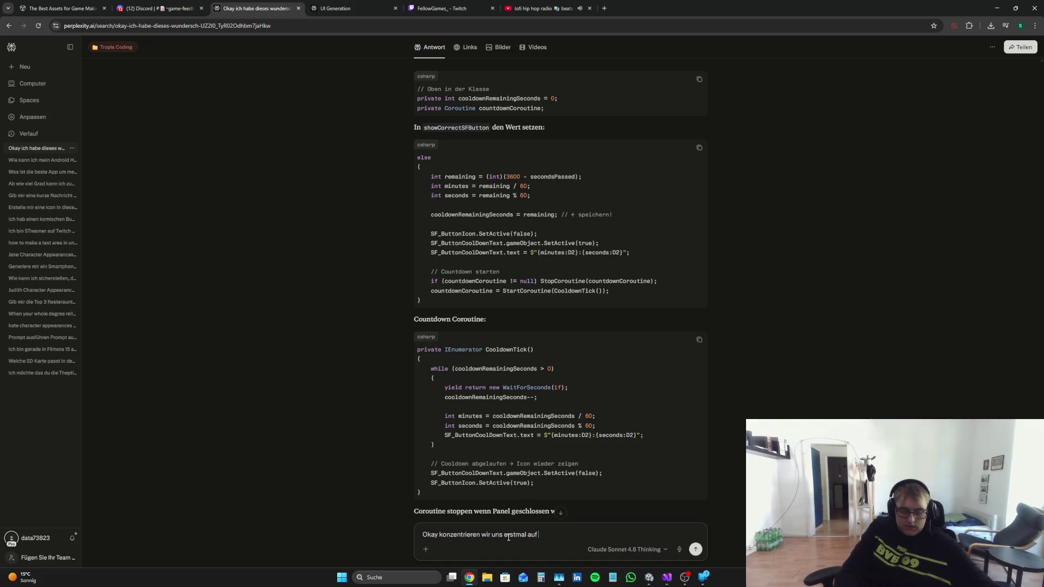
{"action": "type", "text": "erste Prob"}
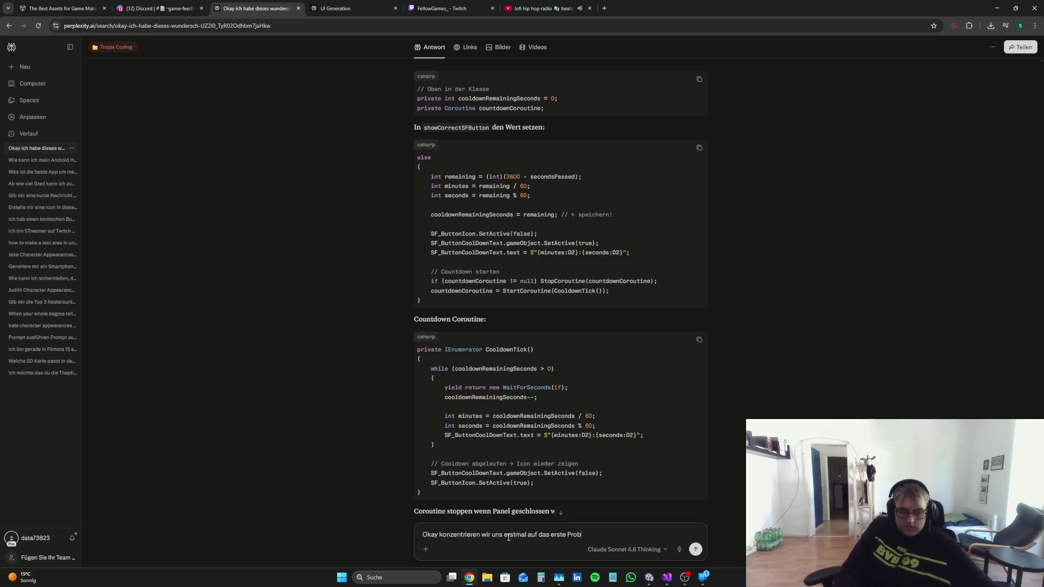
{"action": "type", "text": "lem wie mache"}
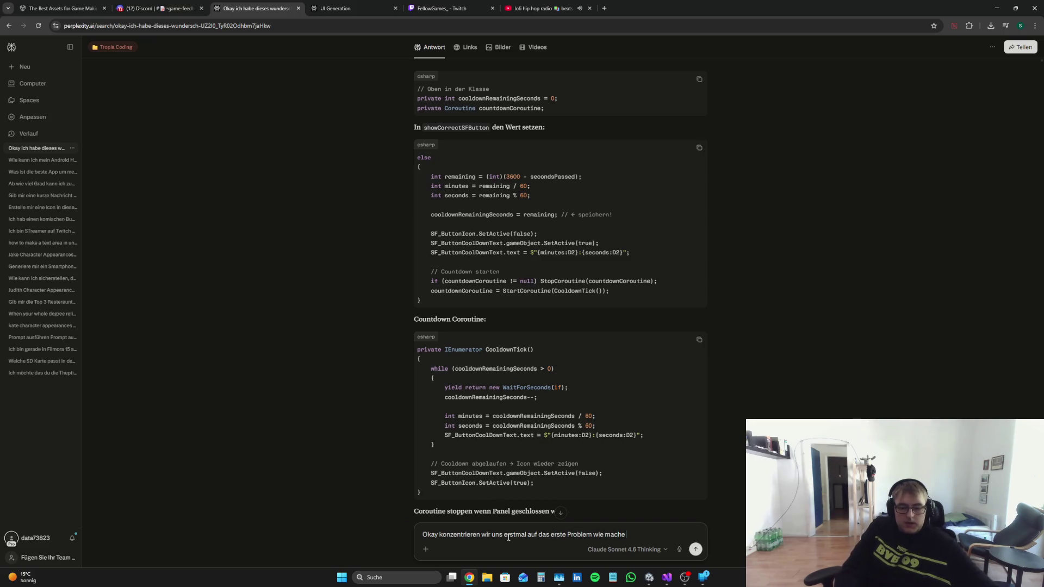
{"action": "type", "text": " ich es das immer der"}
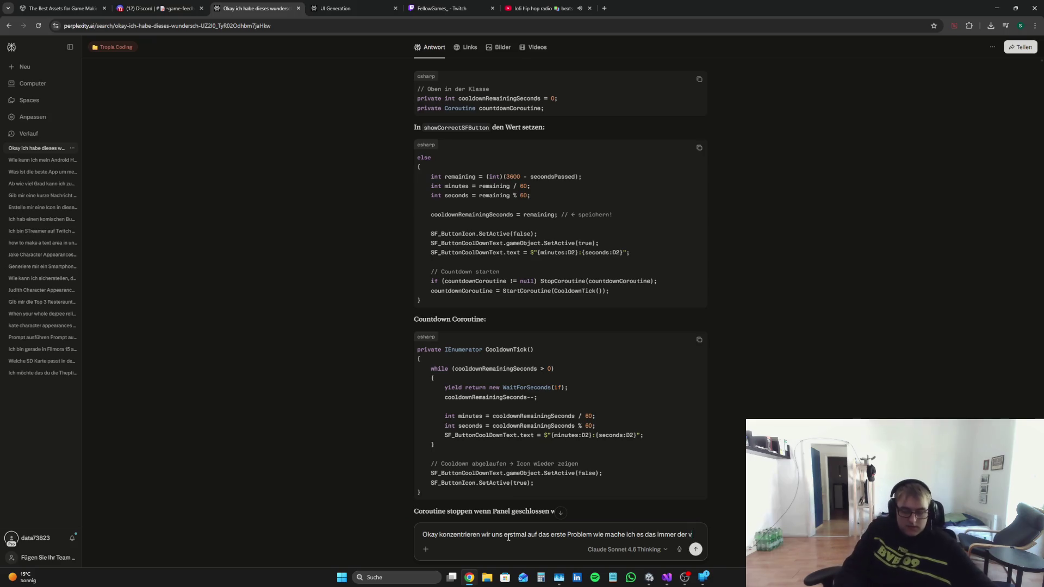
{"action": "type", "text": "verbelen"}
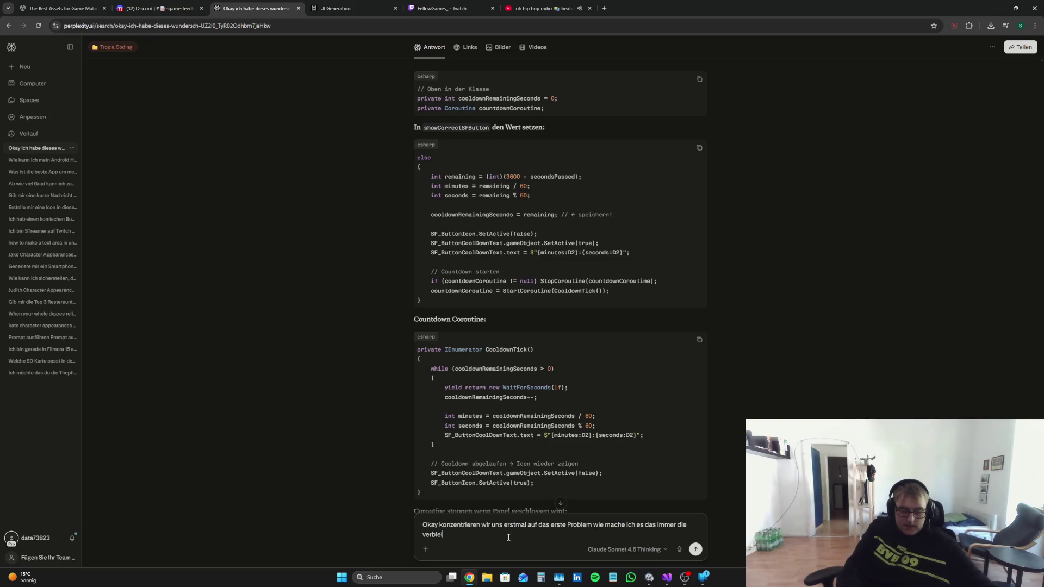
{"action": "type", "text": "nde Zeit angez"}
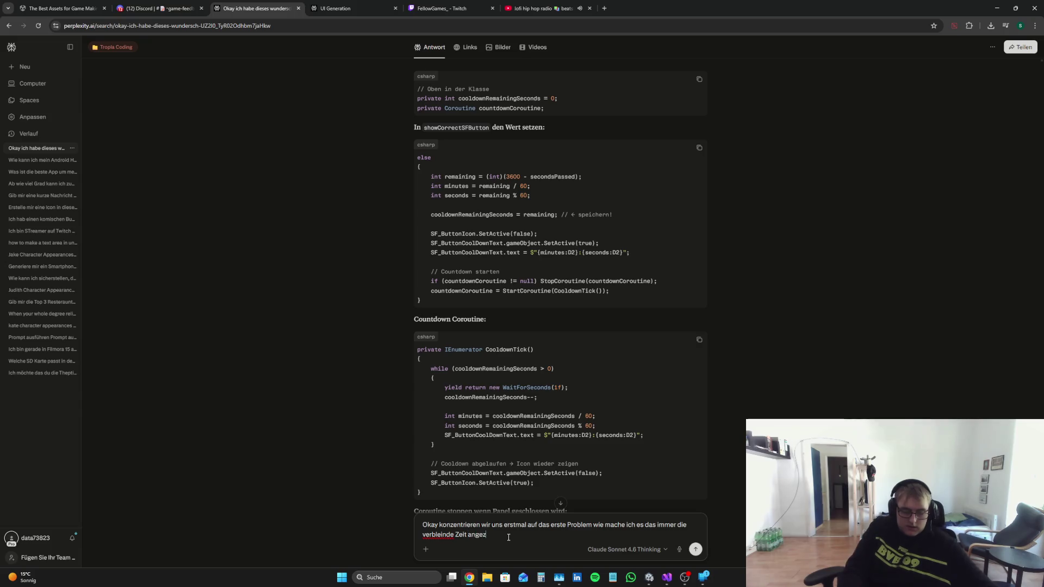
{"action": "type", "text": "ieg"}
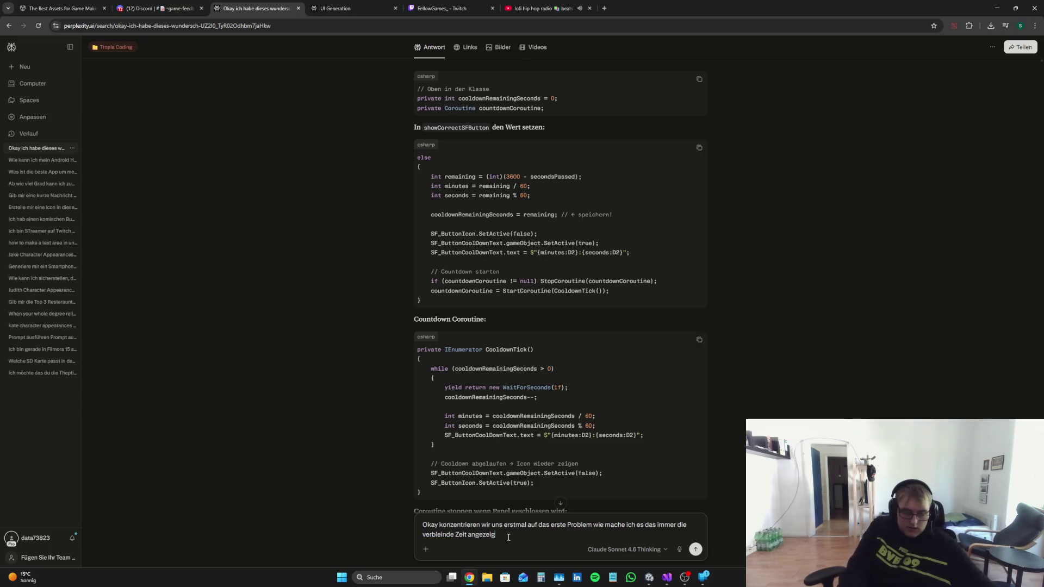
{"action": "key", "text": "ctrl+v"}
{"action": "key", "text": "Return"}
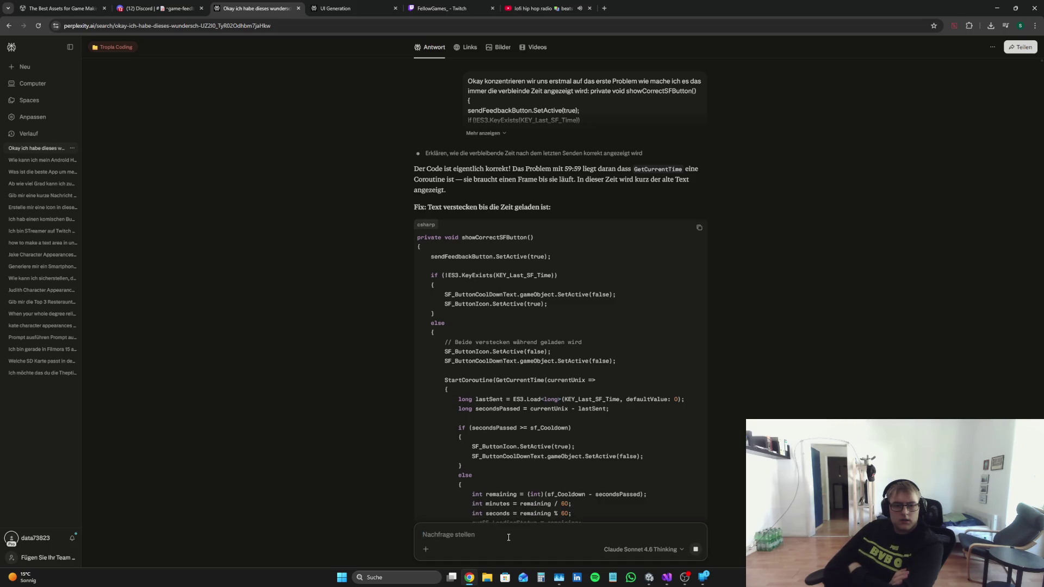
Step: Copy Perplexity's fixed showCorrectSFButton code block and return to MMM.cs in Visual Studio
{"action": "scroll", "coordinate": [618, 344], "scroll_direction": "down", "scroll_amount": 3}
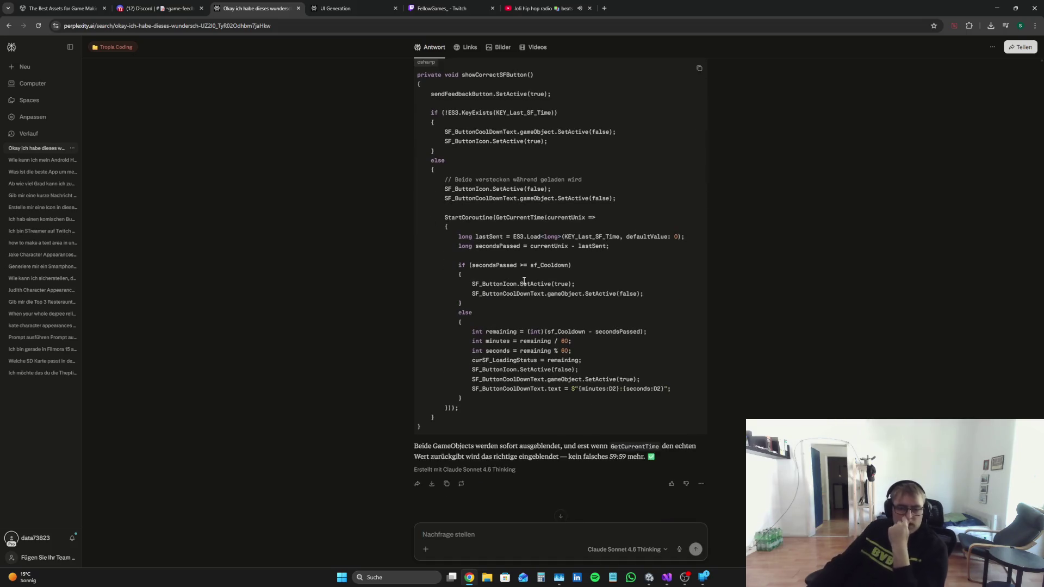
{"action": "scroll", "coordinate": [618, 344], "scroll_direction": "up", "scroll_amount": 2}
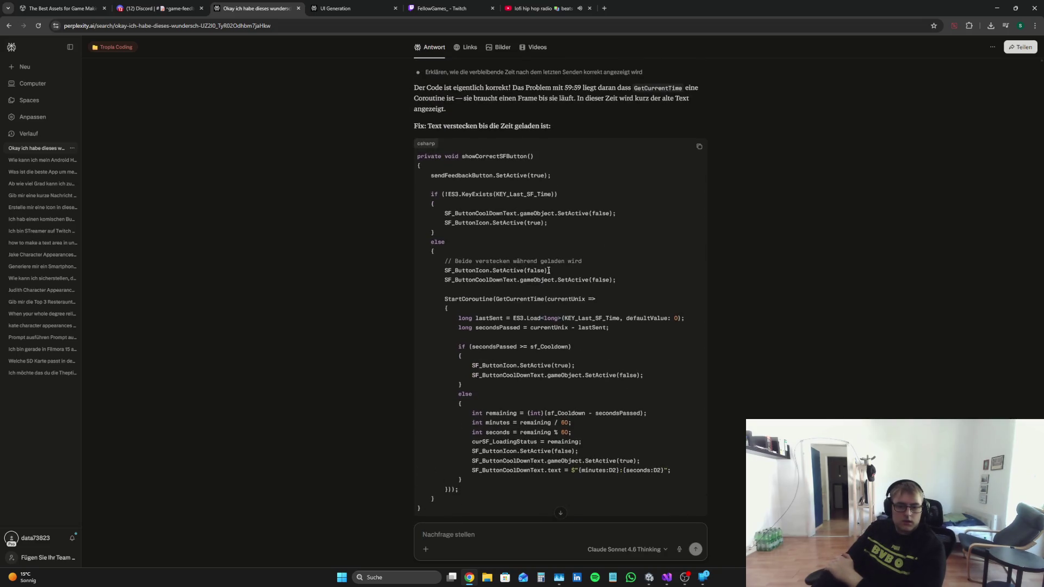
{"action": "left_click_drag", "start_coordinate": [548, 270], "coordinate": [387, 275]}
{"action": "right_click", "coordinate": [496, 276]}
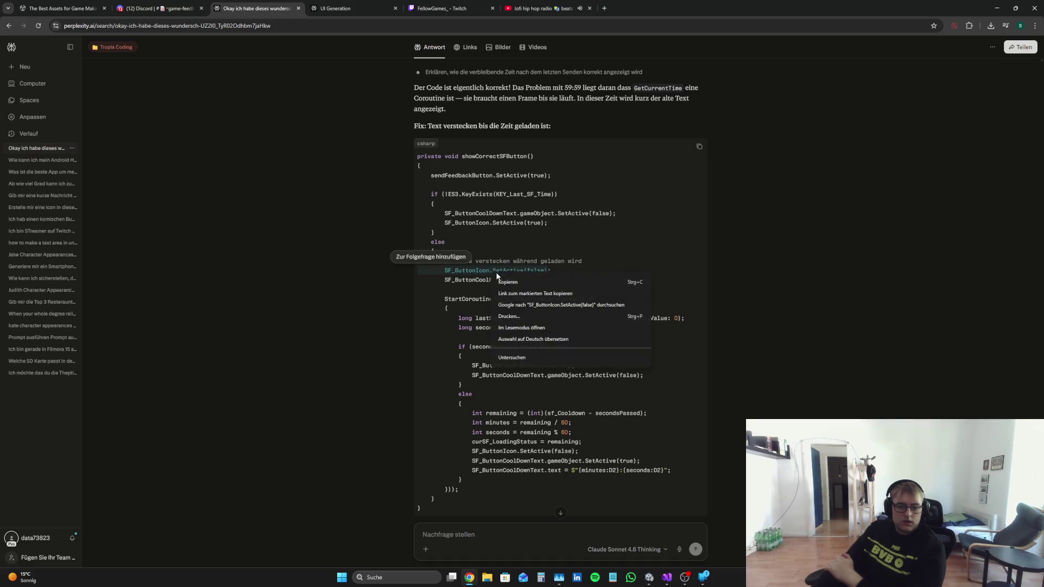
{"action": "left_click", "coordinate": [590, 262]}
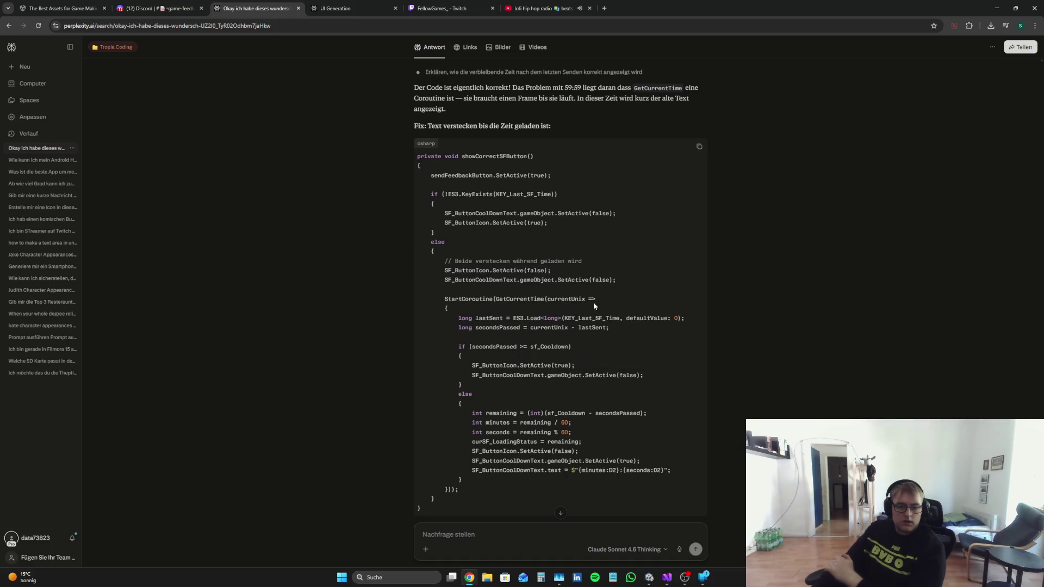
{"action": "left_click", "coordinate": [699, 147]}
{"action": "left_click", "coordinate": [668, 578]}
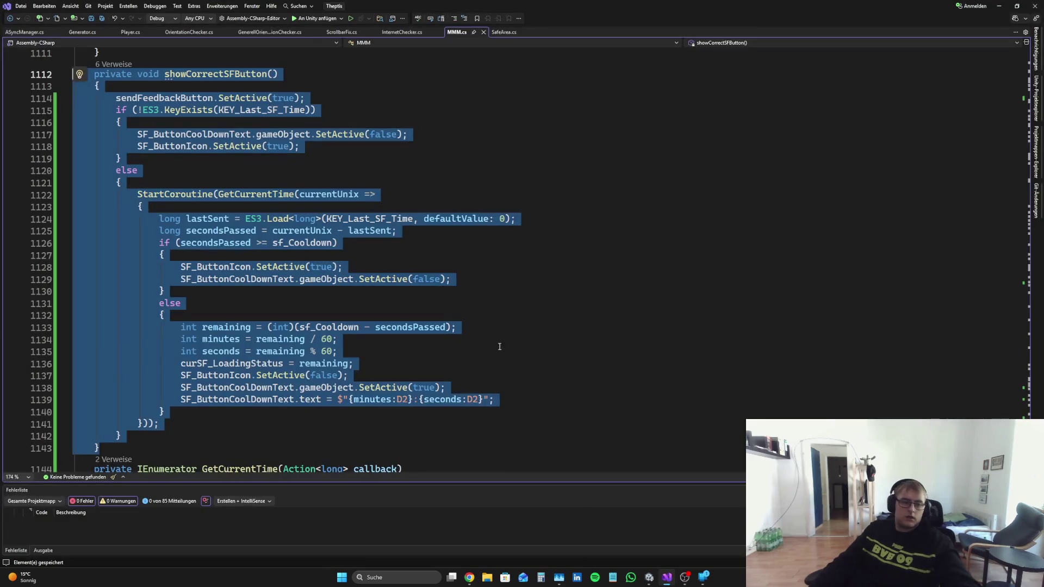
{"action": "left_click", "coordinate": [79, 339]}
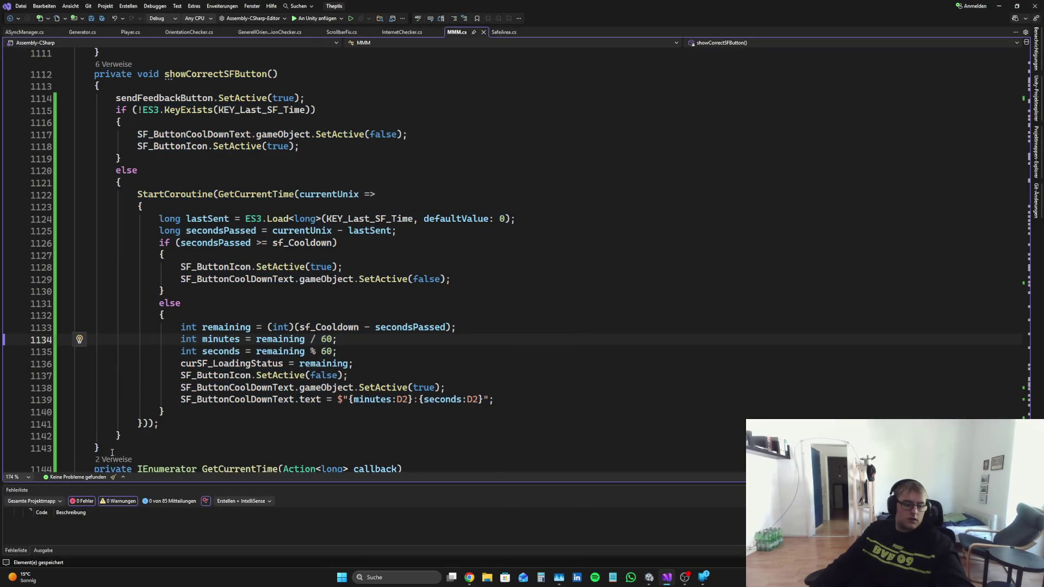
Step: Replace showCorrectSFButton with the fixed version that hides the icon and timer first, and save
{"action": "left_click_drag", "start_coordinate": [101, 448], "coordinate": [17, 75]}
{"action": "key", "text": "Delete"}
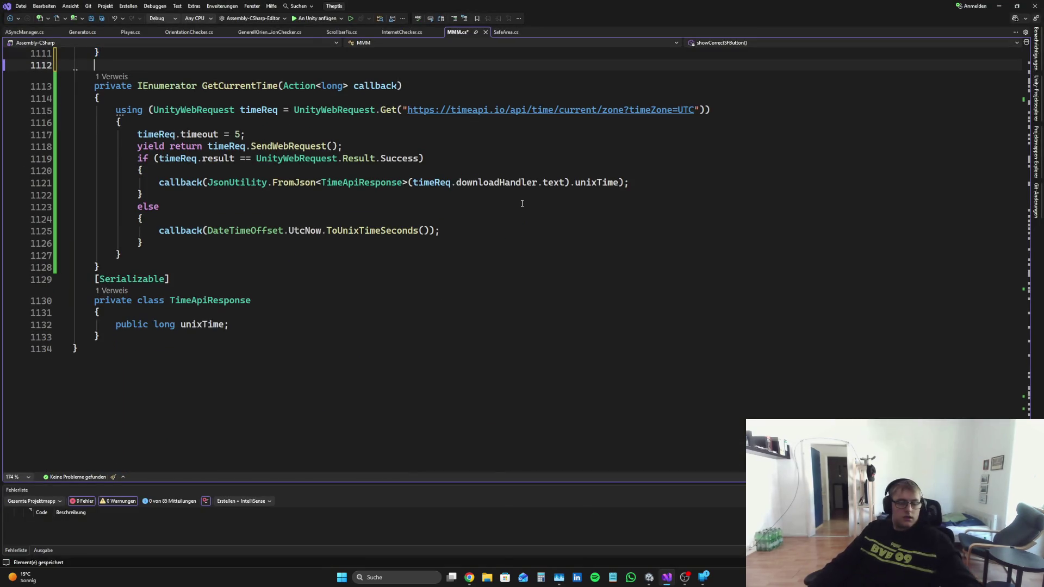
{"action": "key", "text": "ctrl+v"}
{"action": "key", "text": "ctrl+s"}
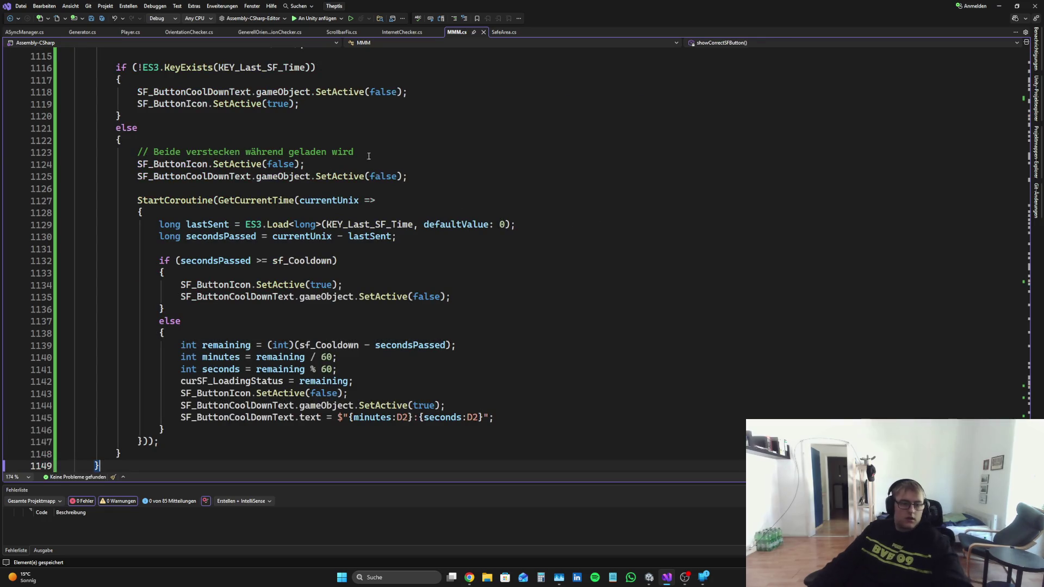
Step: Remove the 'Beide verstecken' comment and the blank line before StartCoroutine, then save MMM.cs
{"action": "left_click_drag", "start_coordinate": [354, 152], "coordinate": [65, 157]}
{"action": "key", "text": "BackSpace"}
{"action": "key", "text": "BackSpace"}
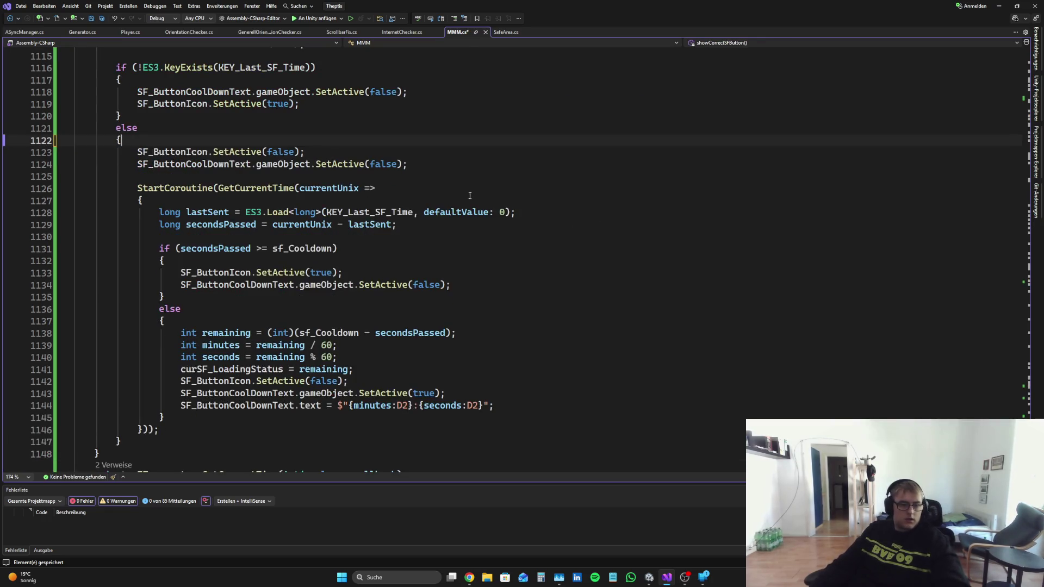
{"action": "left_click_drag", "start_coordinate": [202, 176], "coordinate": [65, 176]}
{"action": "key", "text": "BackSpace"}
{"action": "key", "text": "BackSpace"}
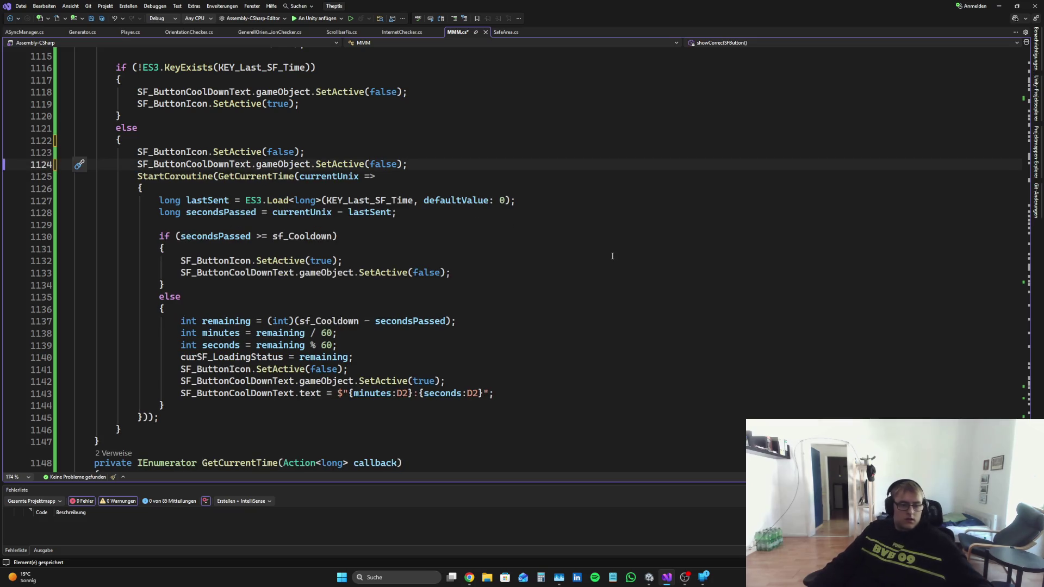
{"action": "key", "text": "ctrl+s"}
{"action": "scroll", "coordinate": [410, 296], "scroll_direction": "up", "scroll_amount": 1}
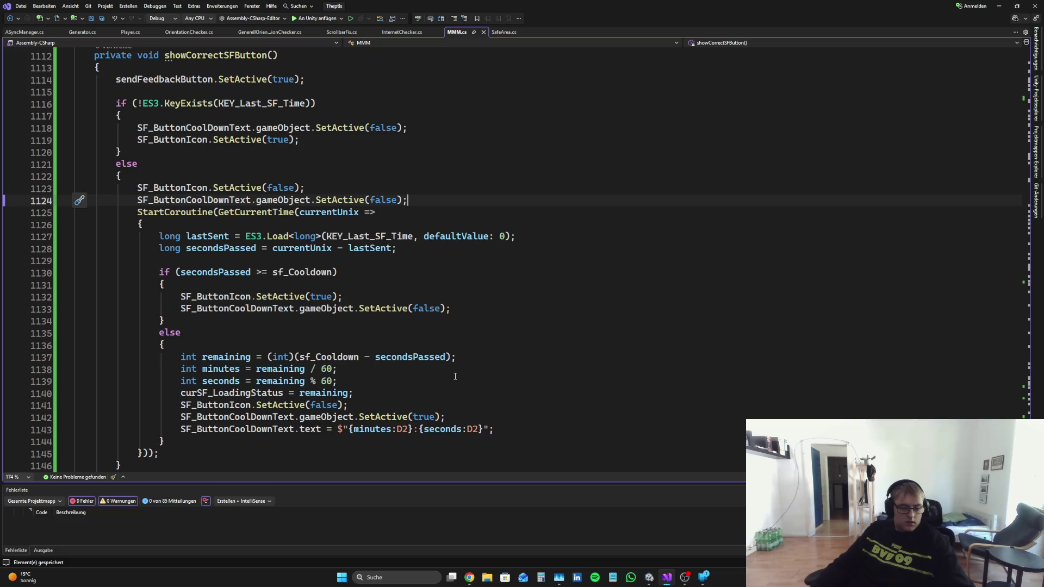
{"action": "scroll", "coordinate": [455, 376], "scroll_direction": "up", "scroll_amount": 2}
Step: Run the game, open and close the Send Feedback panel, and snip the Game view showing 59:59
{"action": "left_click", "coordinate": [650, 579]}
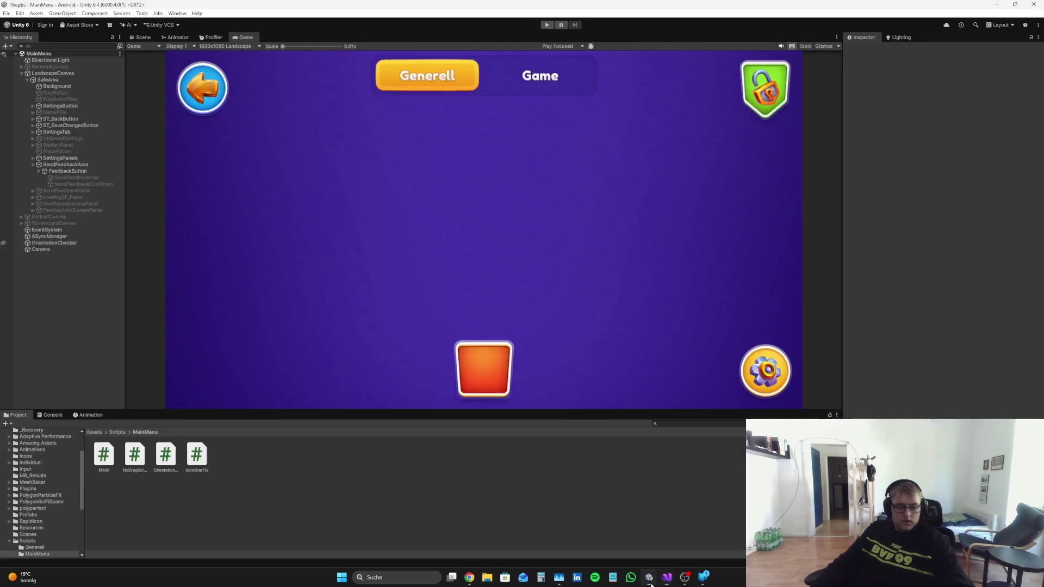
{"action": "key", "text": "ctrl+p"}
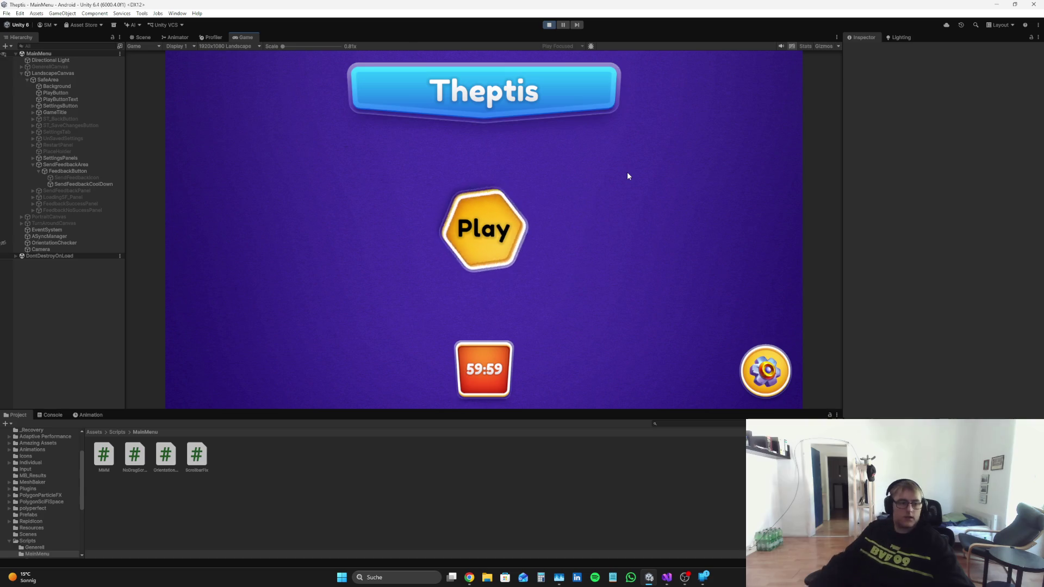
{"action": "left_click", "coordinate": [82, 183]}
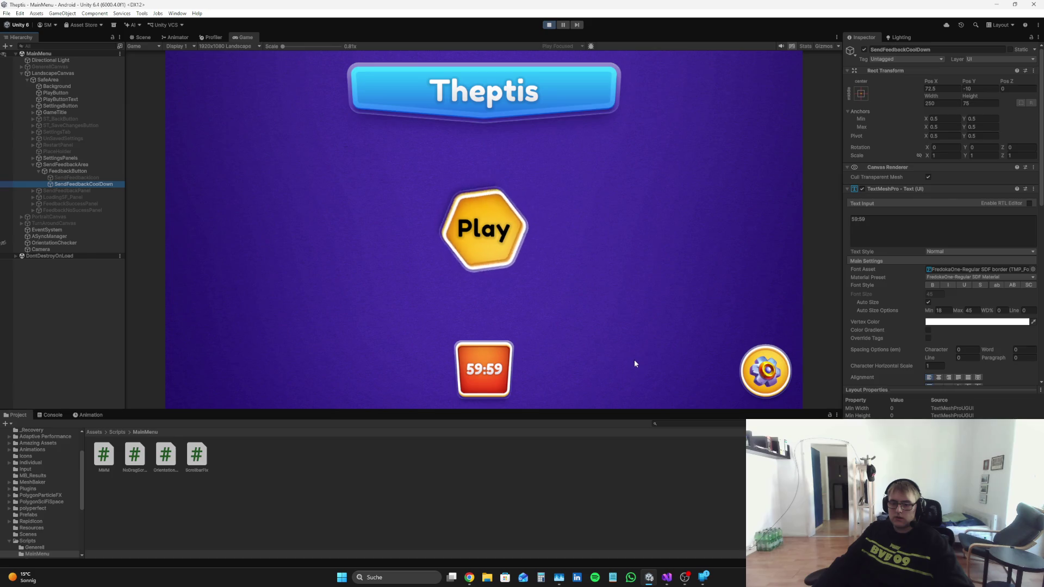
{"action": "left_click", "coordinate": [479, 378]}
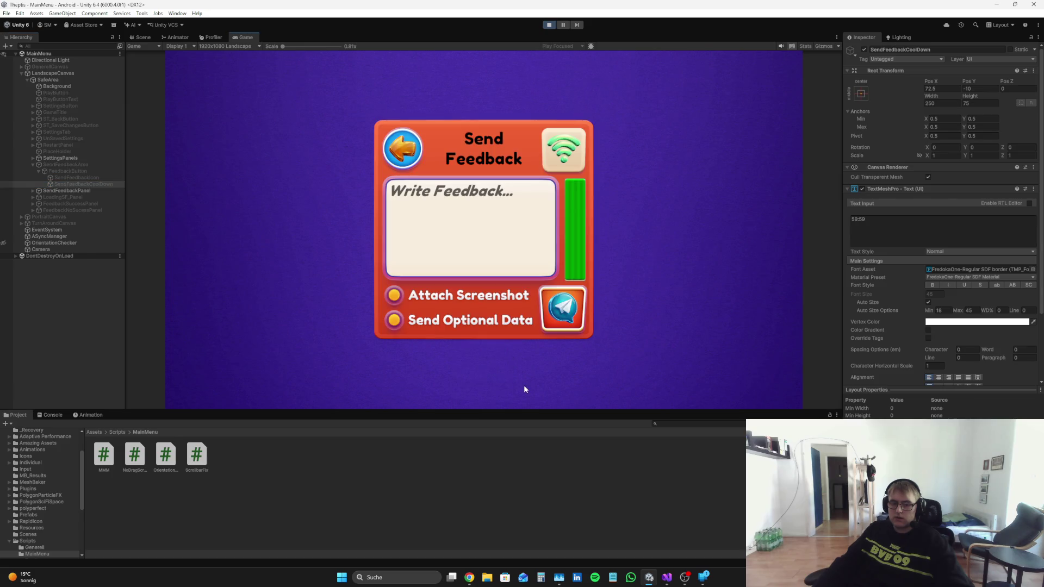
{"action": "left_click", "coordinate": [412, 153]}
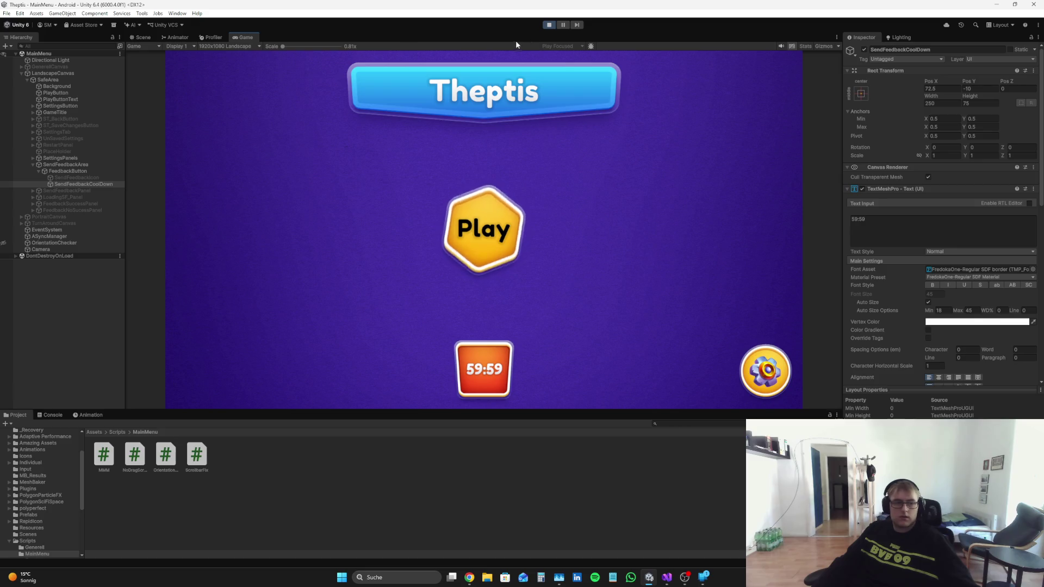
{"action": "key", "text": "super+shift+s"}
{"action": "mouse_move", "coordinate": [136, 49]}
{"action": "left_mouse_down"}
{"action": "mouse_move", "coordinate": [794, 403]}
{"action": "mouse_move", "coordinate": [1043, 441]}
{"action": "mouse_move", "coordinate": [1043, 408]}
{"action": "left_mouse_up"}
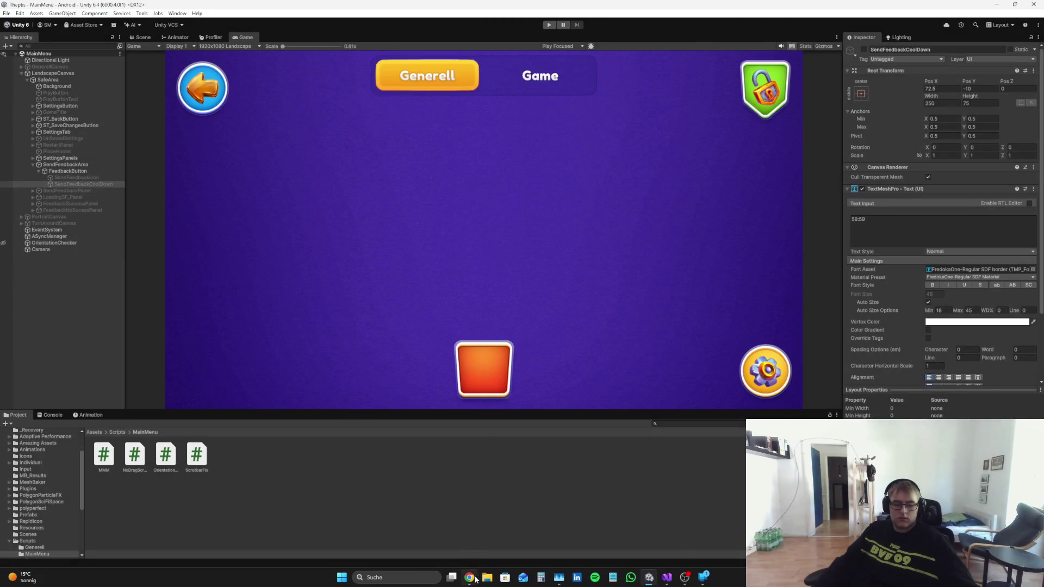
Step: Paste the screenshot into Perplexity's follow-up field and write that the timer still shows 59:59 after sending feedback
{"action": "left_click", "coordinate": [460, 577]}
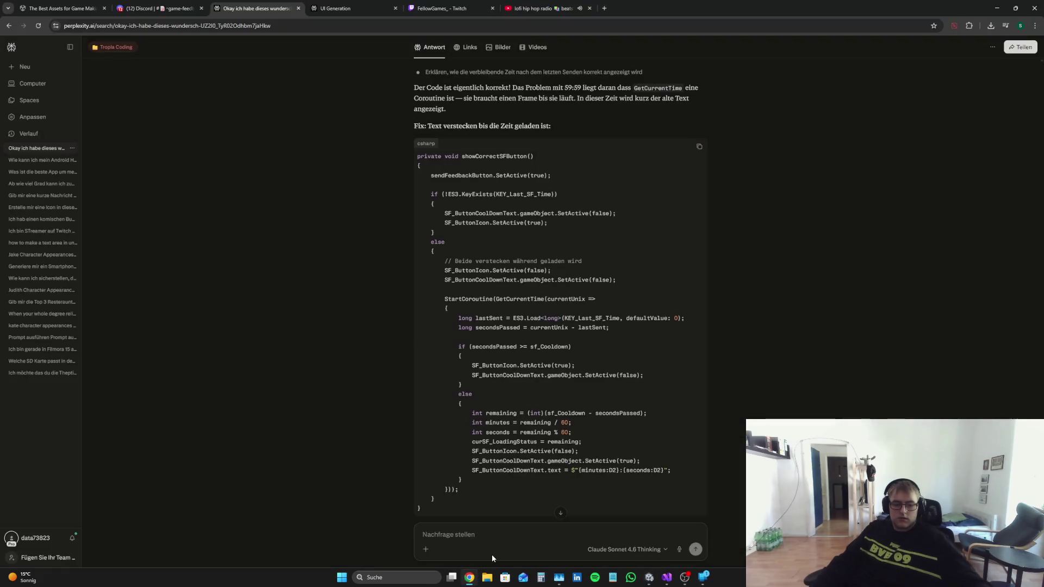
{"action": "left_click", "coordinate": [505, 535]}
{"action": "key", "text": "ctrl+v"}
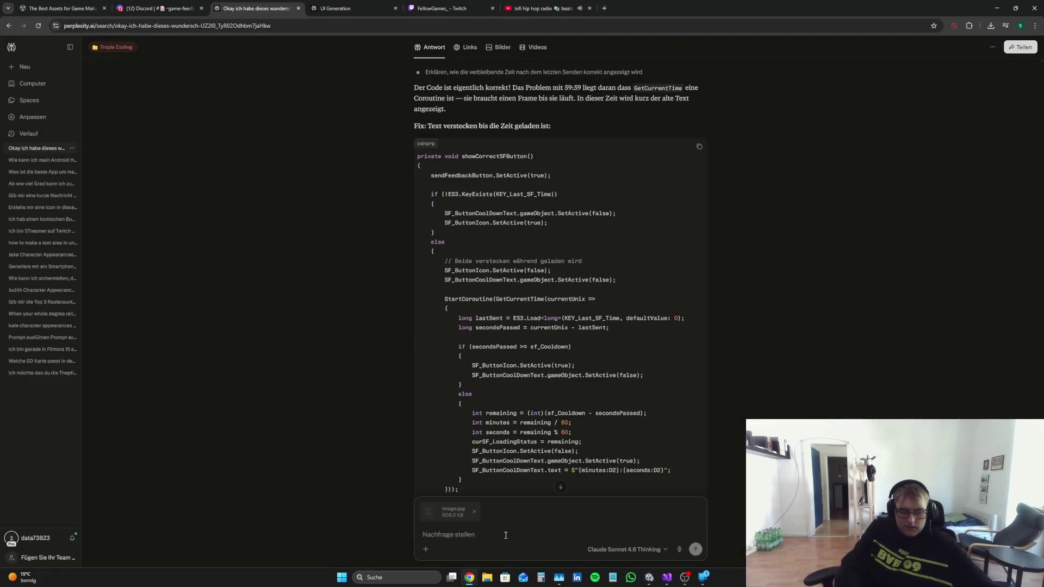
{"action": "type", "text": "Nein es"}
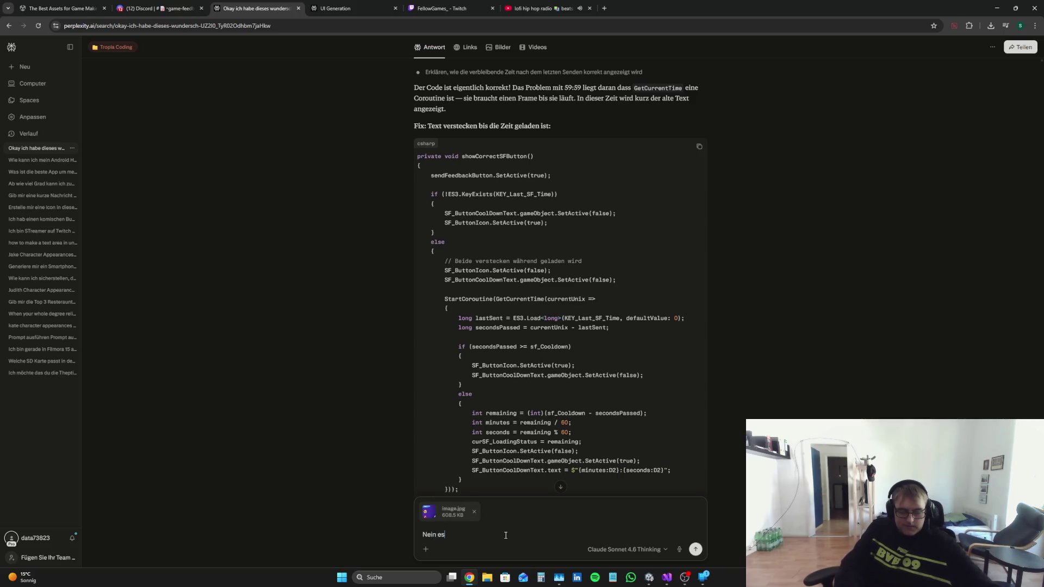
{"action": "key", "text": "BackSpace"}
{"action": "key", "text": "BackSpace"}
{"action": "type", "text": "ich starte un"}
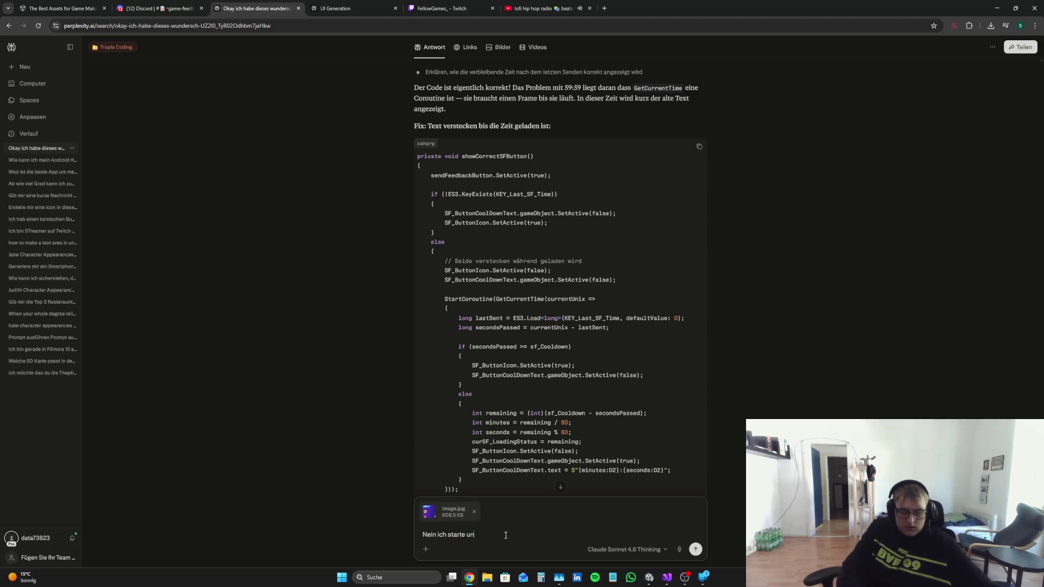
{"action": "type", "text": "d es wird "}
{"action": "type", "text": "59:59 ge"}
{"action": "type", "text": "setzt obow"}
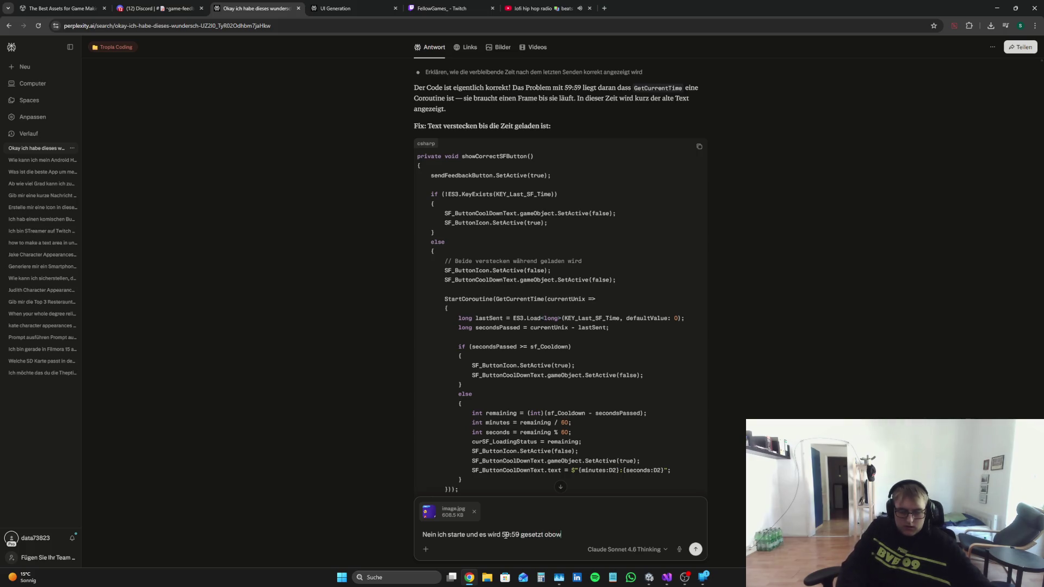
{"action": "type", "text": "ohg"}
{"action": "type", "text": "on Minu"}
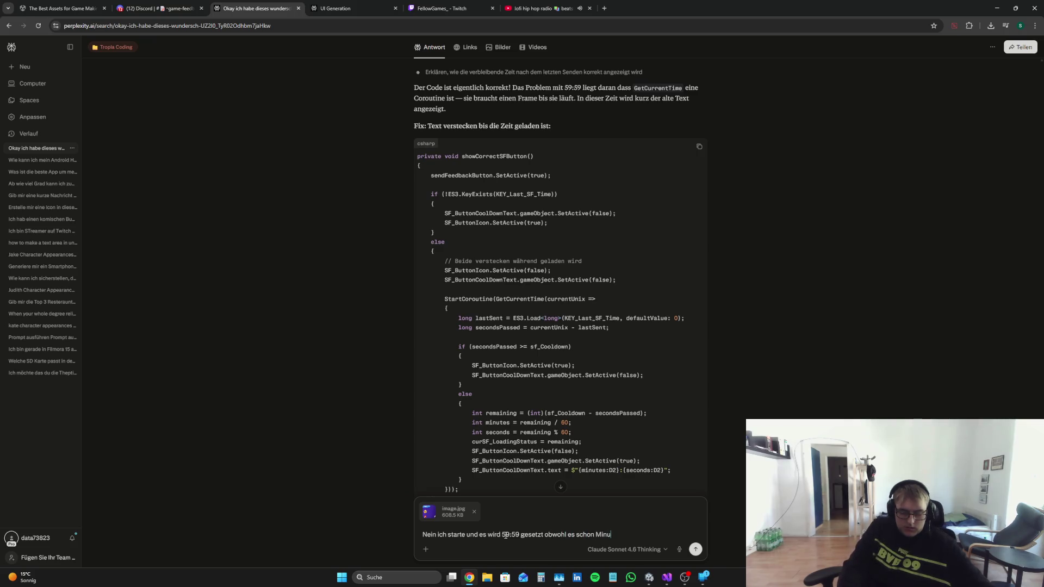
{"action": "type", "text": "ten her ist"}
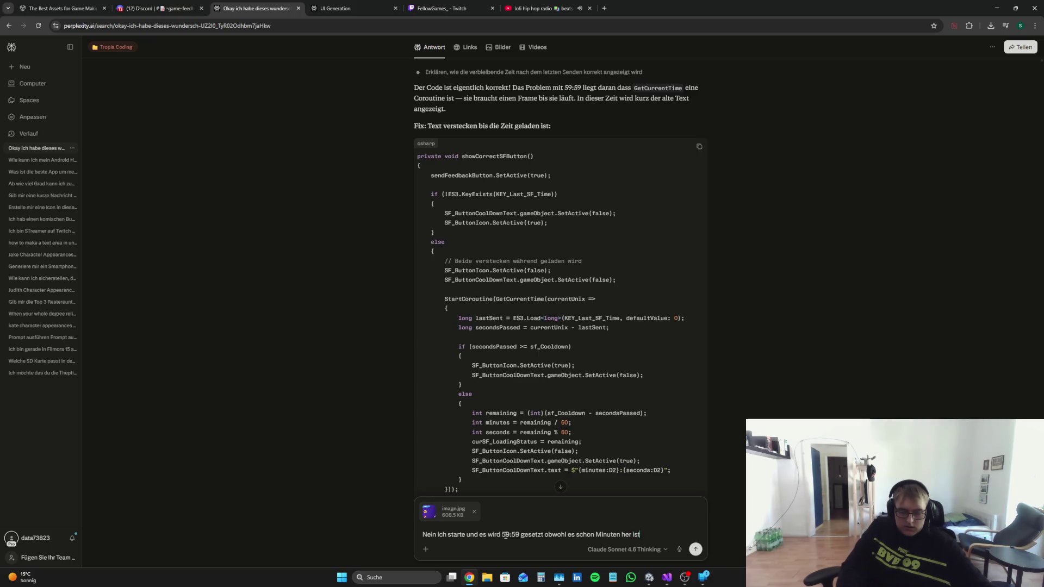
{"action": "type", "text": "m,  dass"}
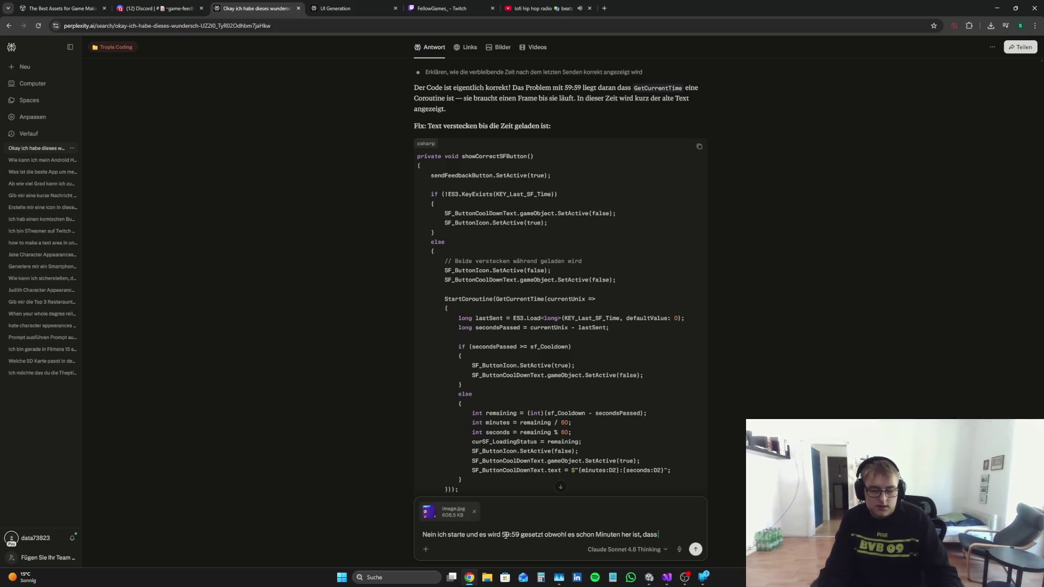
{"action": "type", "text": "Feed"}
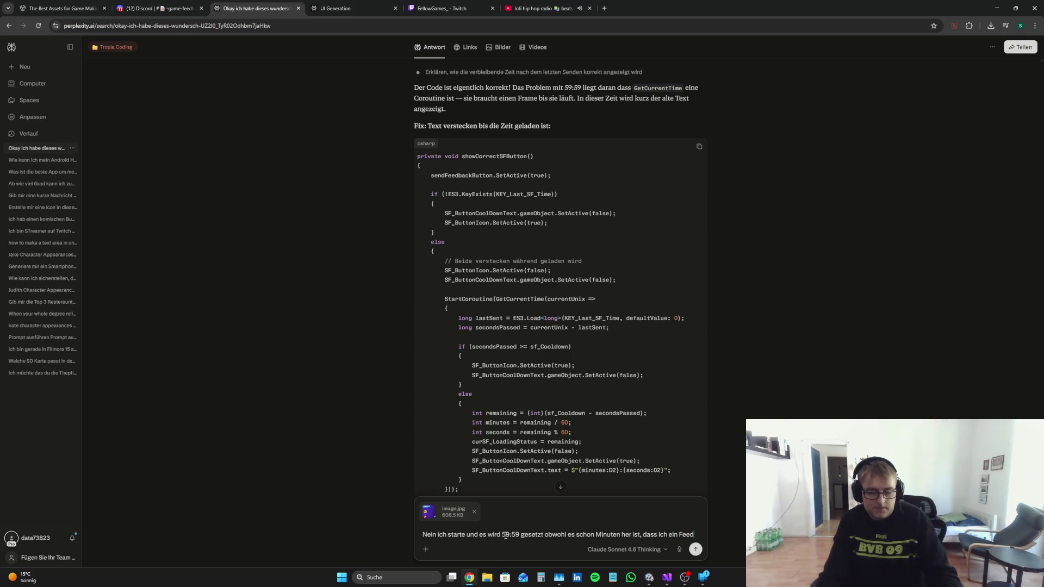
{"action": "type", "text": "back gesendet habe, v"}
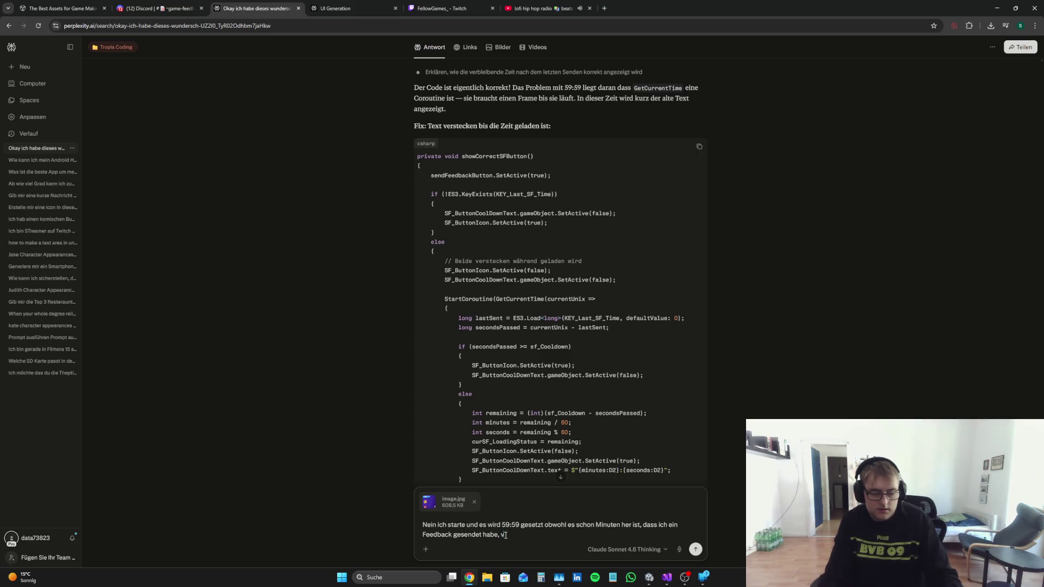
{"action": "type", "text": "ielleicht mal Debugen"}
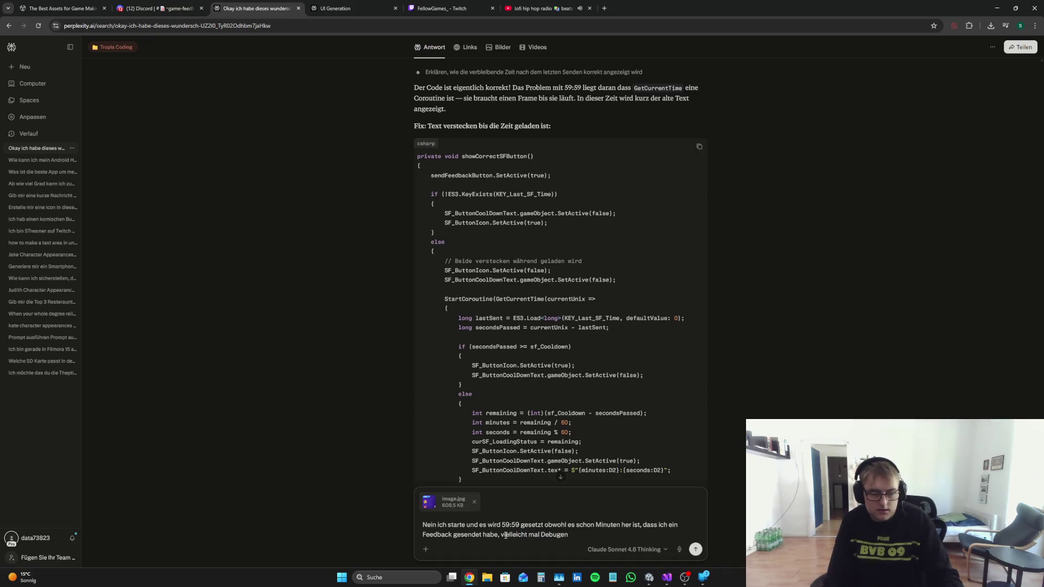
Step: Copy the full MMM.cs code into the follow-up message and send it
{"action": "key", "text": "alt+Tab"}
{"action": "key", "text": "ctrl+a"}
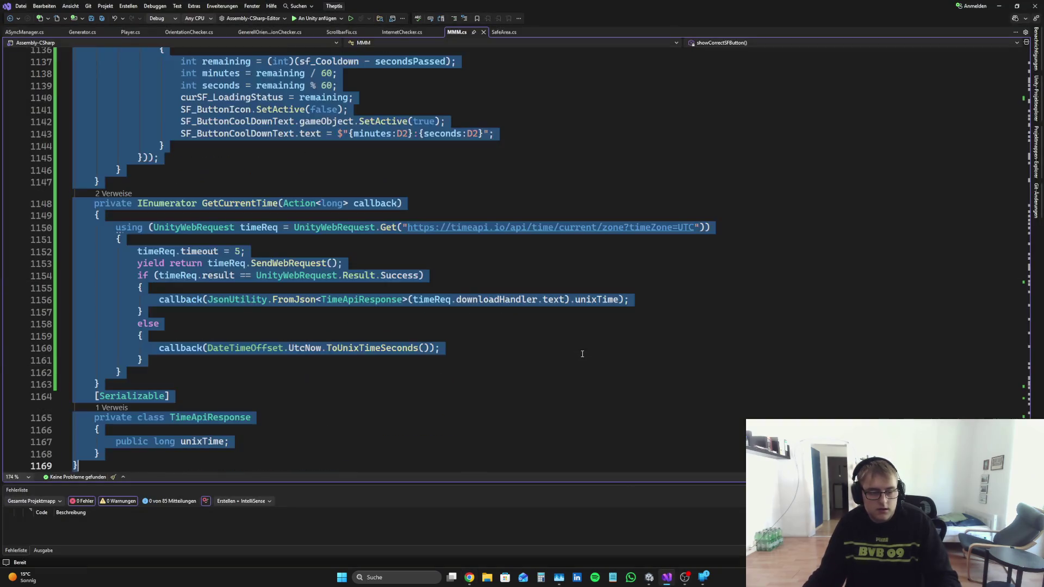
{"action": "key", "text": "ctrl+c"}
{"action": "key", "text": "alt+Tab"}
{"action": "key", "text": "ctrl+v"}
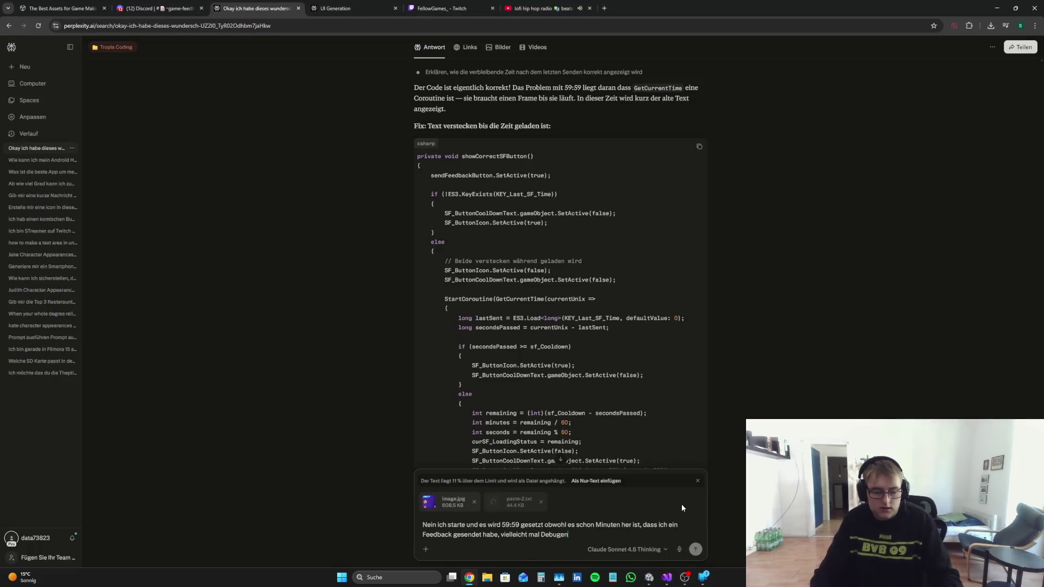
{"action": "key", "text": "Return"}
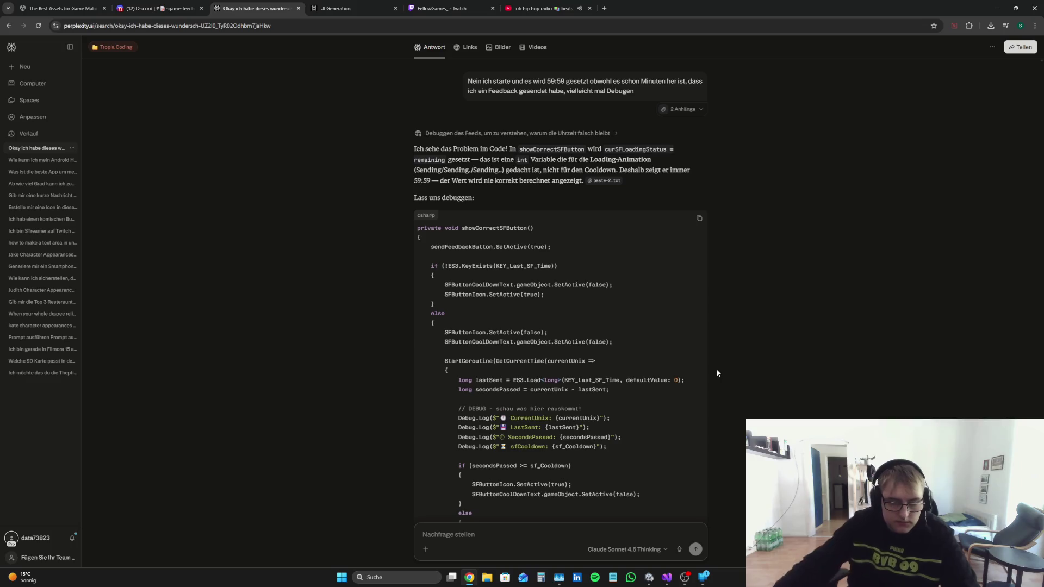
Step: Review Perplexity's debug version of showCorrectSFButton, then return to MMM.cs and clear the whole-file selection
{"action": "scroll", "coordinate": [716, 368], "scroll_direction": "down", "scroll_amount": 4}
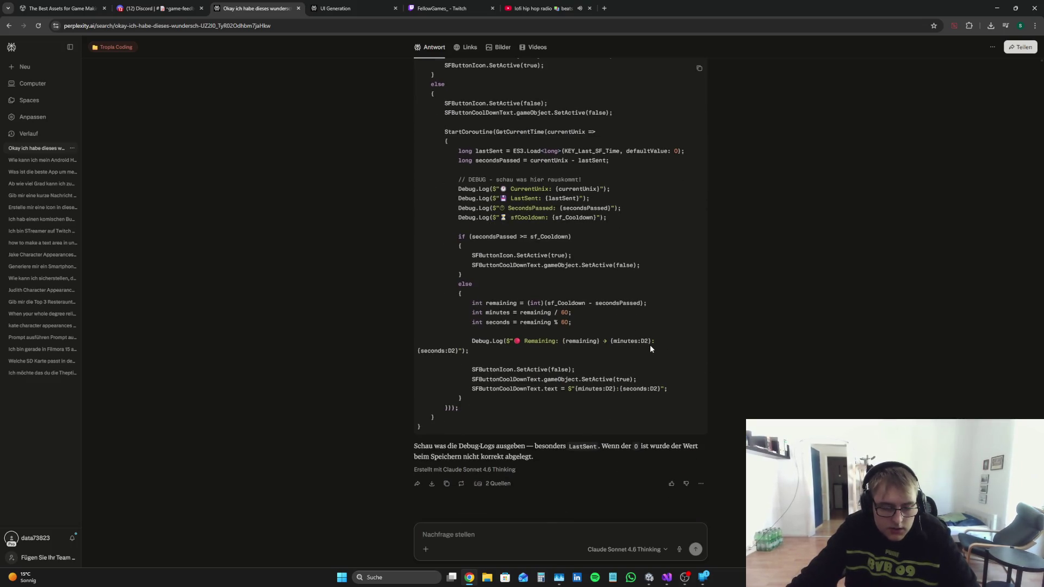
{"action": "scroll", "coordinate": [649, 347], "scroll_direction": "up", "scroll_amount": 2}
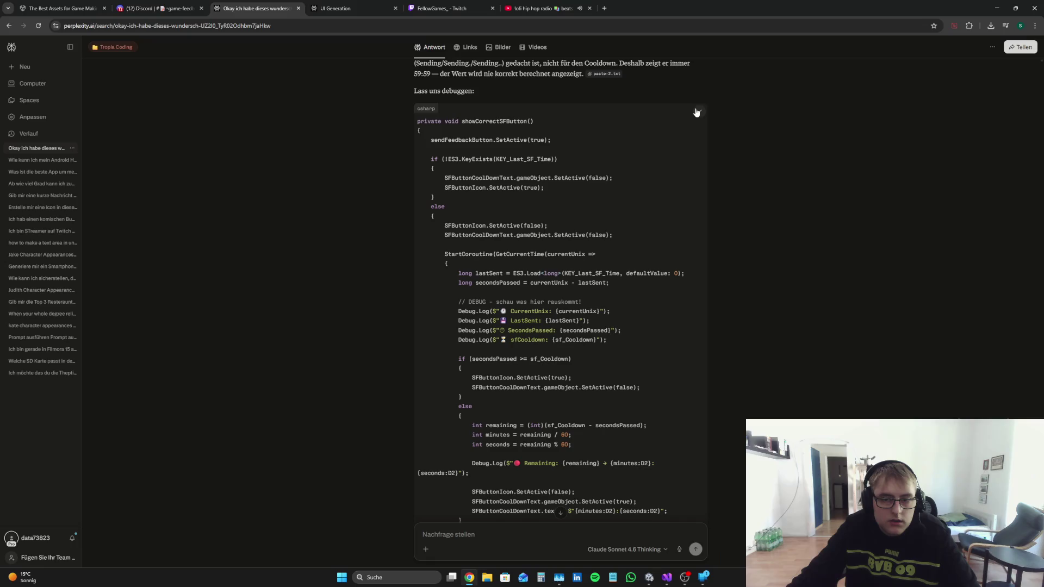
{"action": "key", "text": "alt+Tab"}
{"action": "left_click", "coordinate": [376, 373]}
Step: Replace the old showCorrectSFButton body with the pasted debug code
{"action": "scroll", "coordinate": [377, 373], "scroll_direction": "up", "scroll_amount": 5}
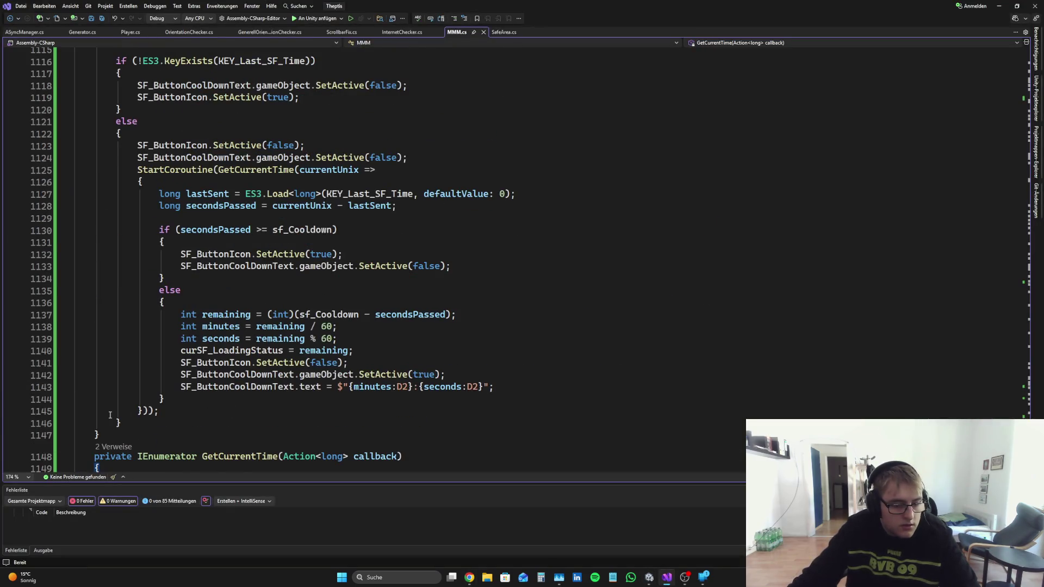
{"action": "scroll", "coordinate": [118, 442], "scroll_direction": "up", "scroll_amount": 2}
{"action": "scroll", "coordinate": [122, 429], "scroll_direction": "down", "scroll_amount": 2}
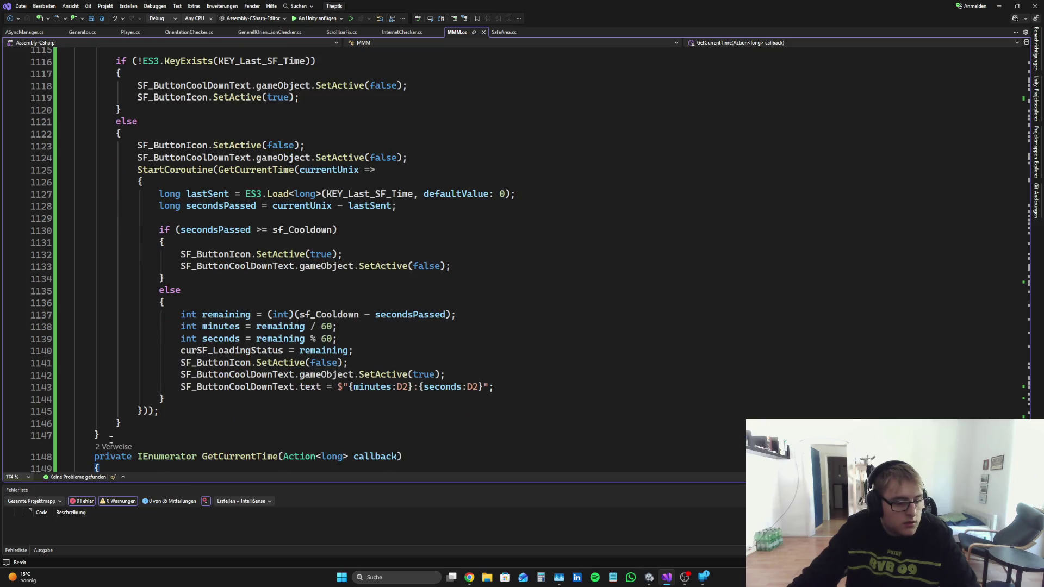
{"action": "mouse_move", "coordinate": [110, 439]}
{"action": "left_mouse_down"}
{"action": "mouse_move", "coordinate": [103, 52]}
{"action": "mouse_move", "coordinate": [100, 88]}
{"action": "left_mouse_up"}
{"action": "key", "text": "Delete"}
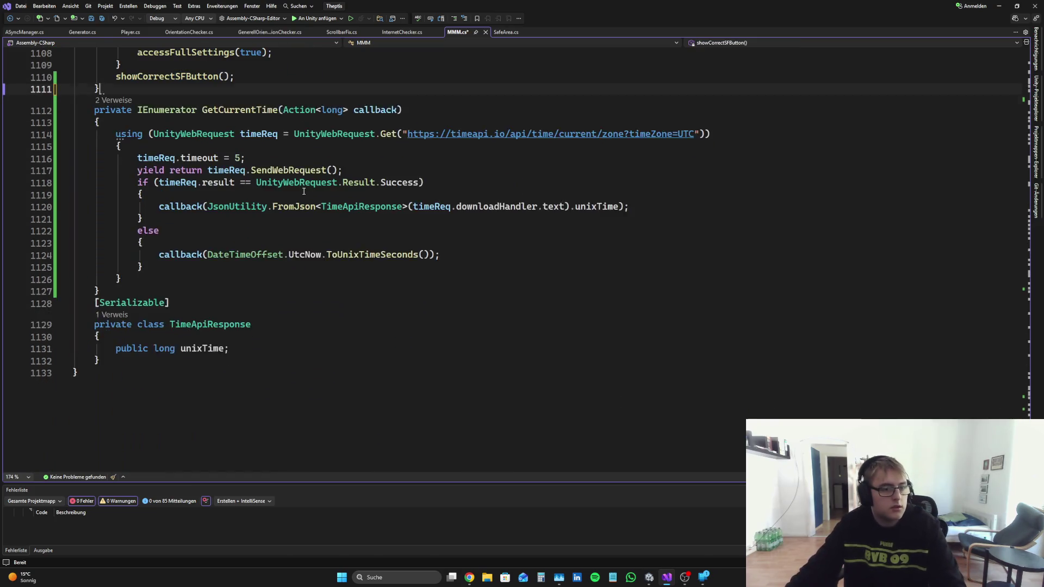
{"action": "key", "text": "ctrl+v"}
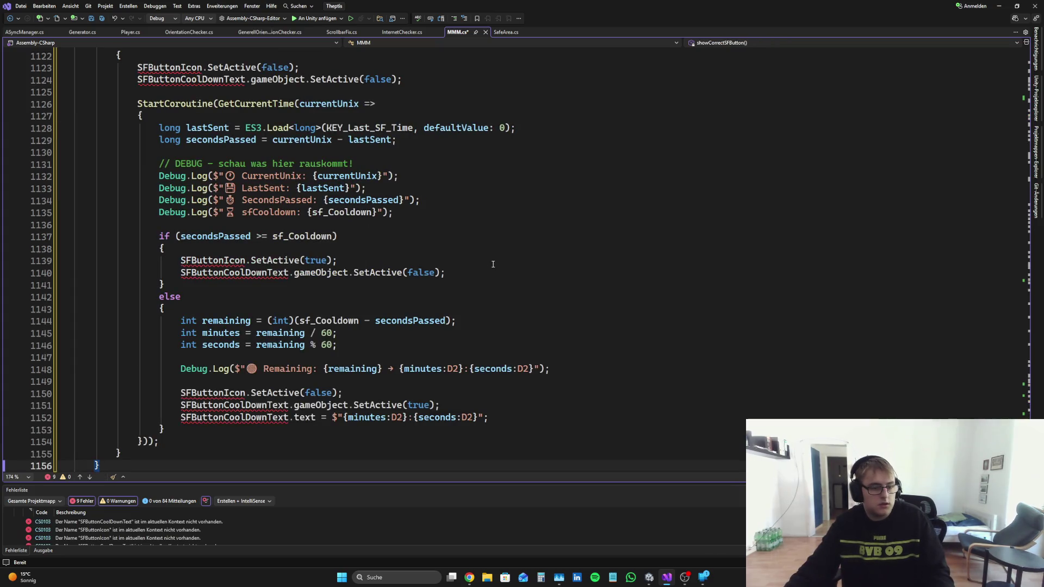
Step: Undo the paste to restore the original body, then select the entire showCorrectSFButton method
{"action": "scroll", "coordinate": [493, 264], "scroll_direction": "up", "scroll_amount": 10}
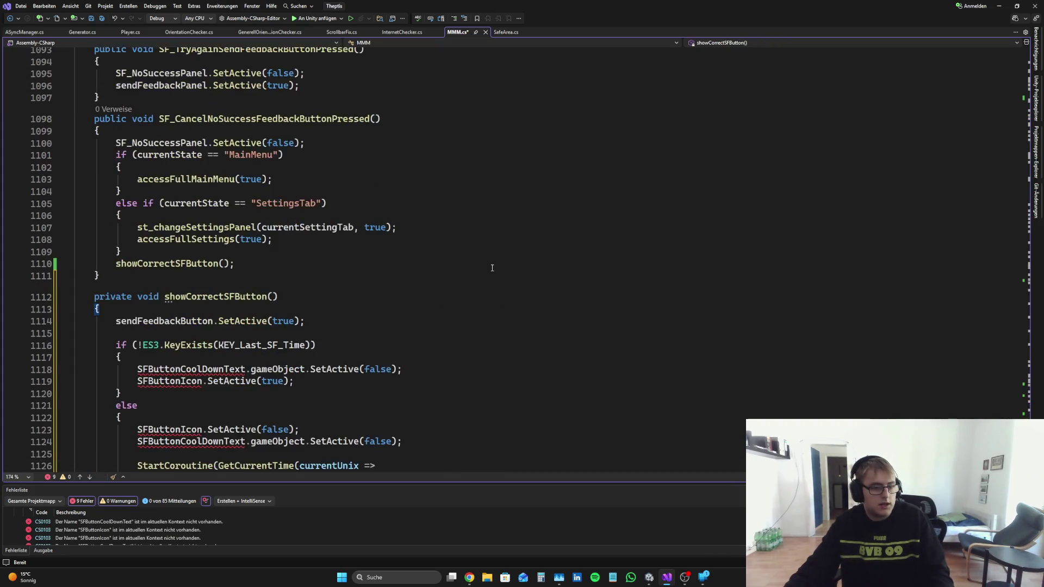
{"action": "scroll", "coordinate": [492, 268], "scroll_direction": "down", "scroll_amount": 6}
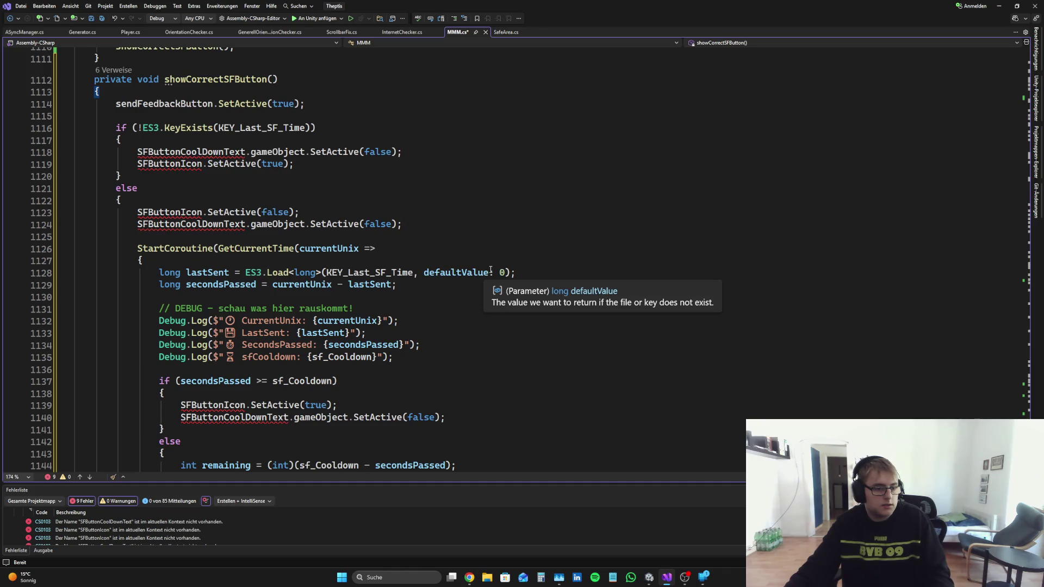
{"action": "key", "text": "ctrl+z"}
{"action": "key", "text": "ctrl+z"}
{"action": "key", "text": "ctrl+z"}
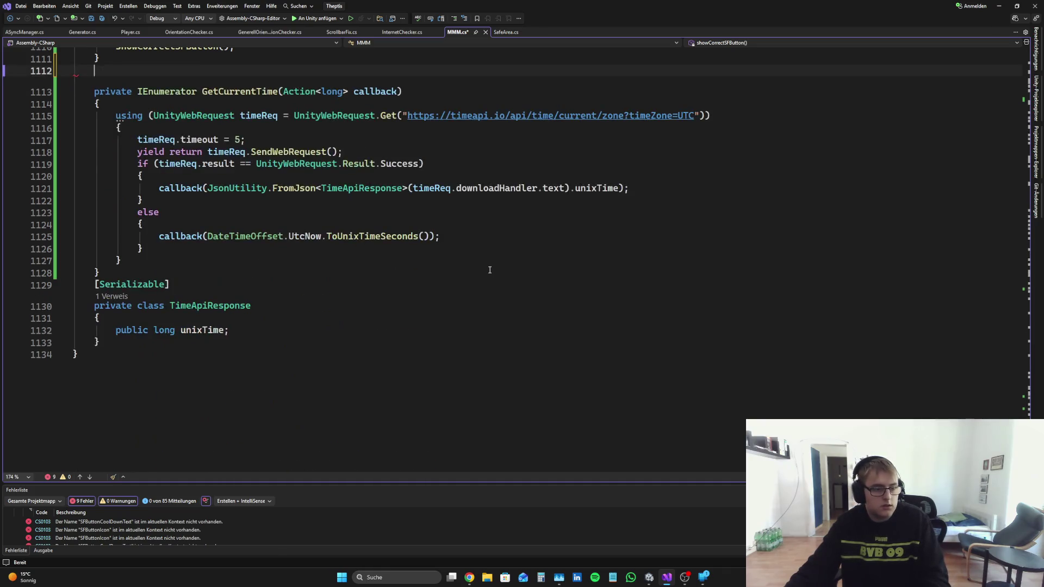
{"action": "left_click", "coordinate": [484, 201]}
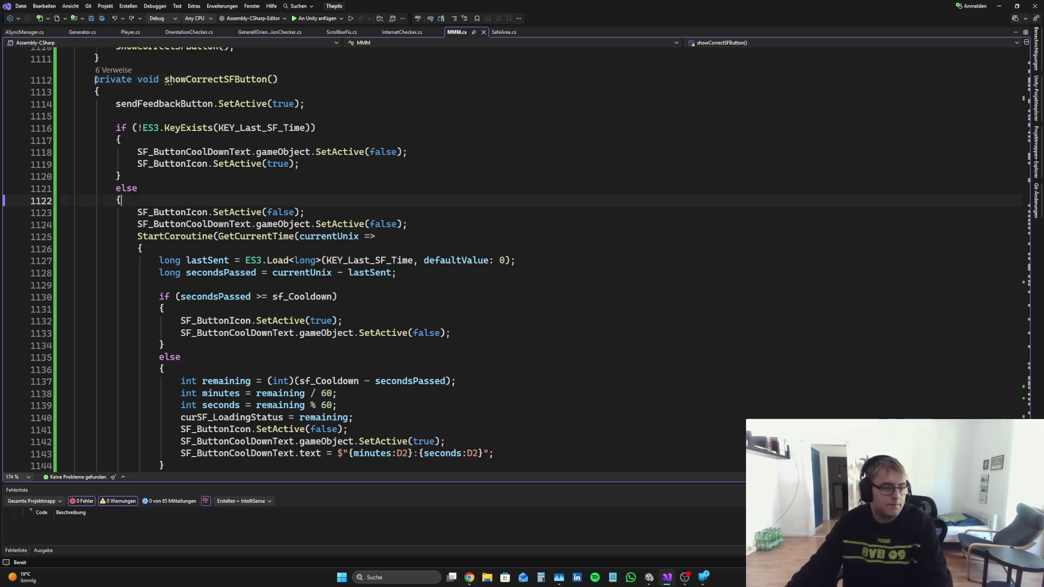
{"action": "mouse_move", "coordinate": [95, 79]}
{"action": "left_mouse_down"}
{"action": "mouse_move", "coordinate": [164, 470]}
{"action": "mouse_move", "coordinate": [104, 421]}
{"action": "left_mouse_up"}
Step: Paste the debug showCorrectSFButton and correct the SF_ button names on lines 1118–1124
{"action": "key", "text": "Delete"}
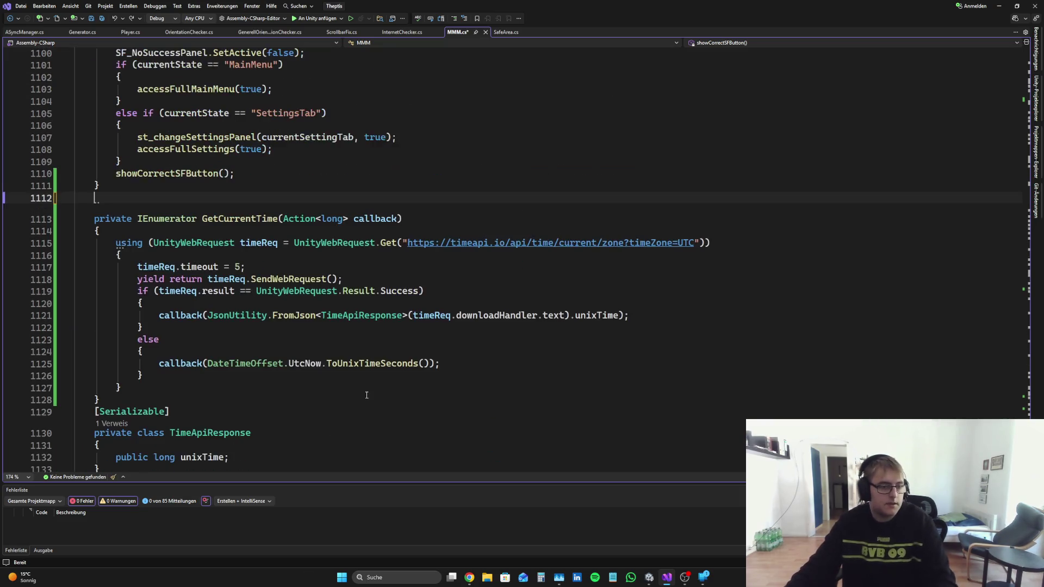
{"action": "key", "text": "ctrl+v"}
{"action": "scroll", "coordinate": [155, 136], "scroll_direction": "up", "scroll_amount": 2}
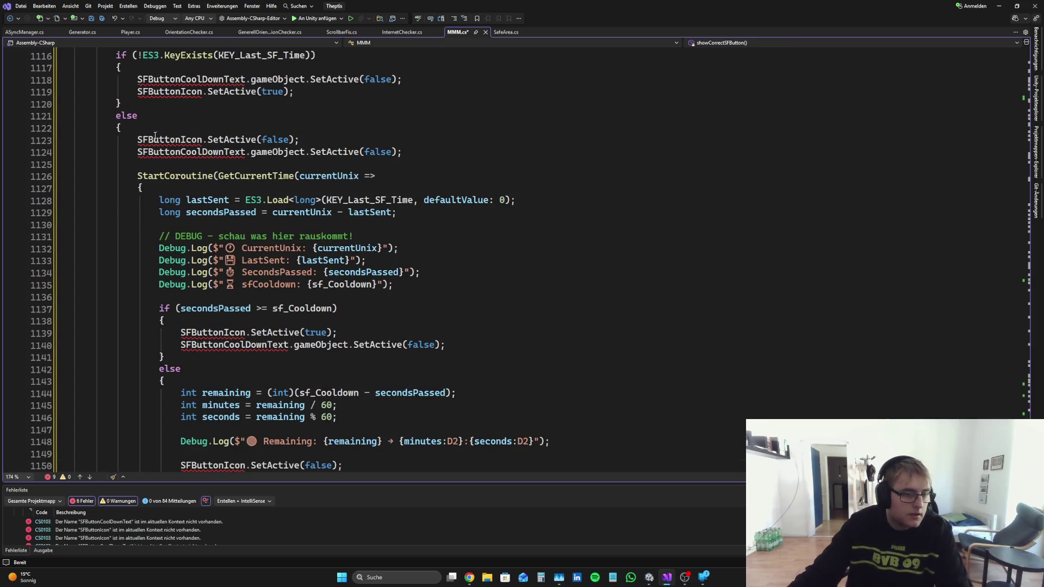
{"action": "scroll", "coordinate": [155, 136], "scroll_direction": "up", "scroll_amount": 3}
{"action": "left_click", "coordinate": [148, 188]}
{"action": "type", "text": "_"}
{"action": "key", "text": "Down"}
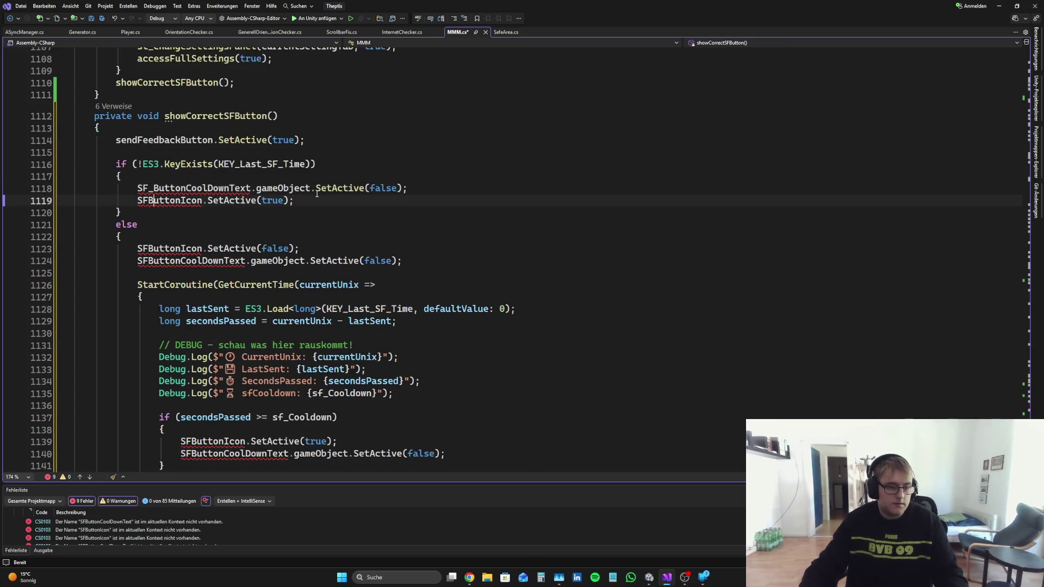
{"action": "key", "text": "Left"}
{"action": "type", "text": "_"}
{"action": "key", "text": "Down"}
{"action": "key", "text": "Down"}
{"action": "key", "text": "Down"}
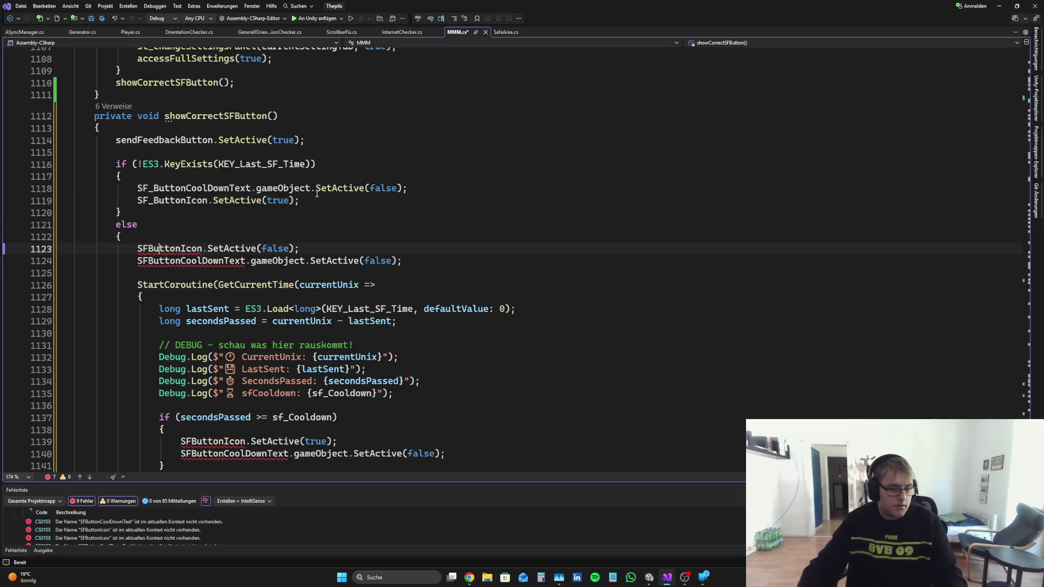
{"action": "type", "text": "_"}
{"action": "key", "text": "Down"}
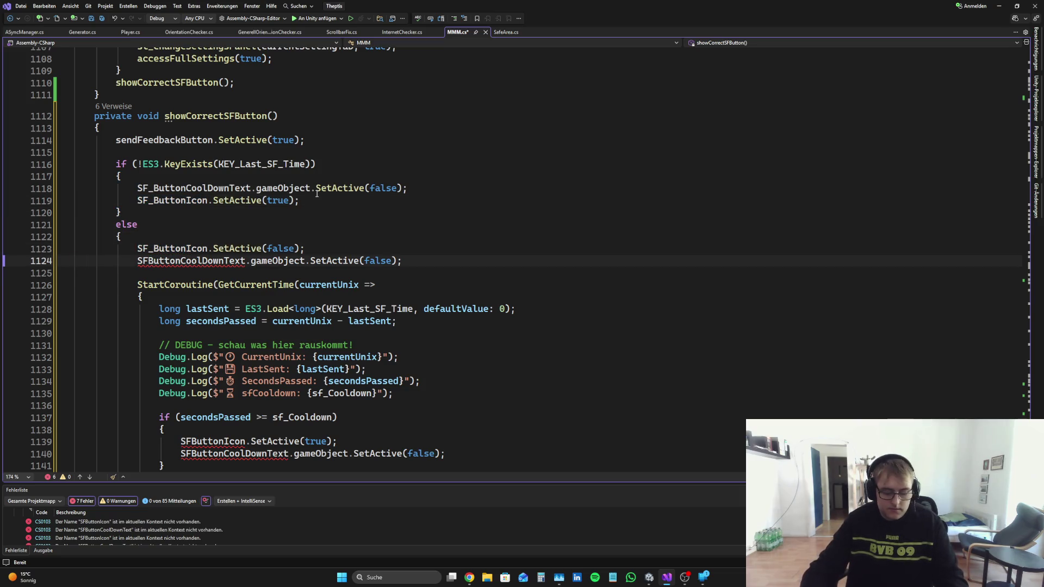
{"action": "type", "text": "_"}
Step: Delete blank line 1125 and correct SF_ButtonIcon and SF_ButtonCoolDownText on lines 1138–1139
{"action": "left_click", "coordinate": [154, 279]}
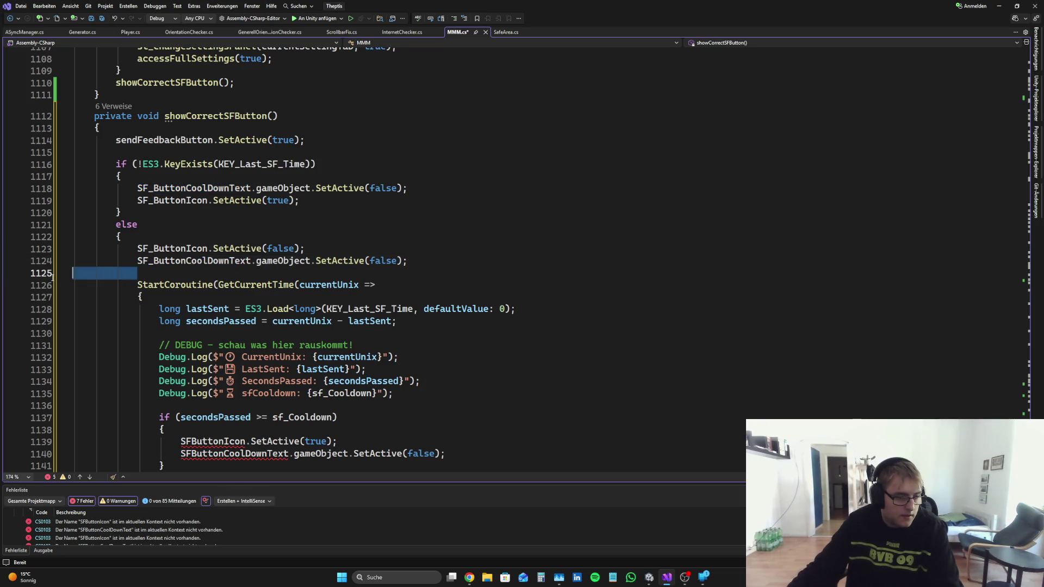
{"action": "key", "text": "BackSpace"}
{"action": "scroll", "coordinate": [329, 266], "scroll_direction": "down", "scroll_amount": 2}
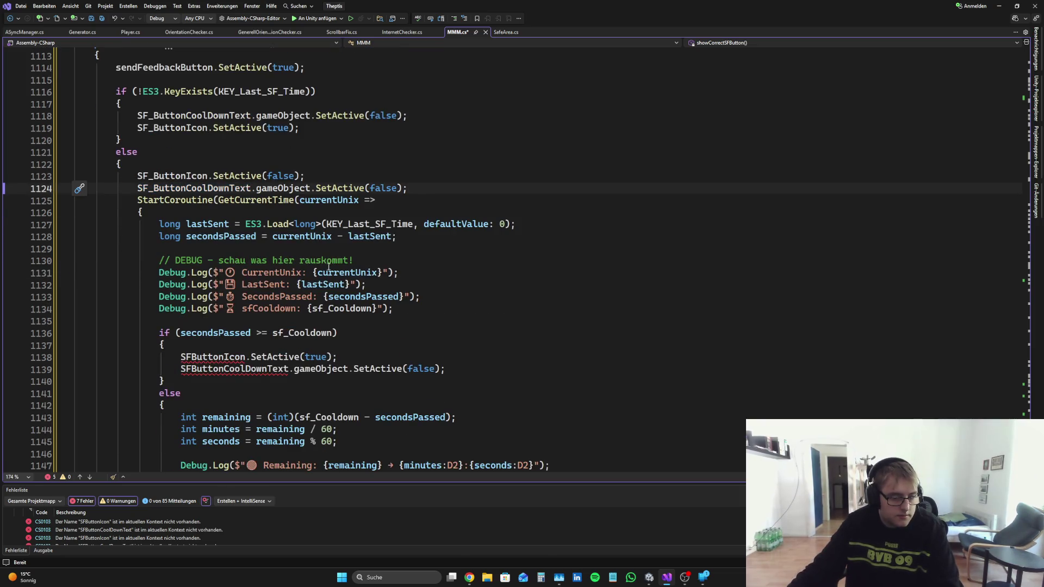
{"action": "left_click", "coordinate": [191, 356]}
{"action": "type", "text": "_"}
{"action": "key", "text": "Down"}
{"action": "key", "text": "Left"}
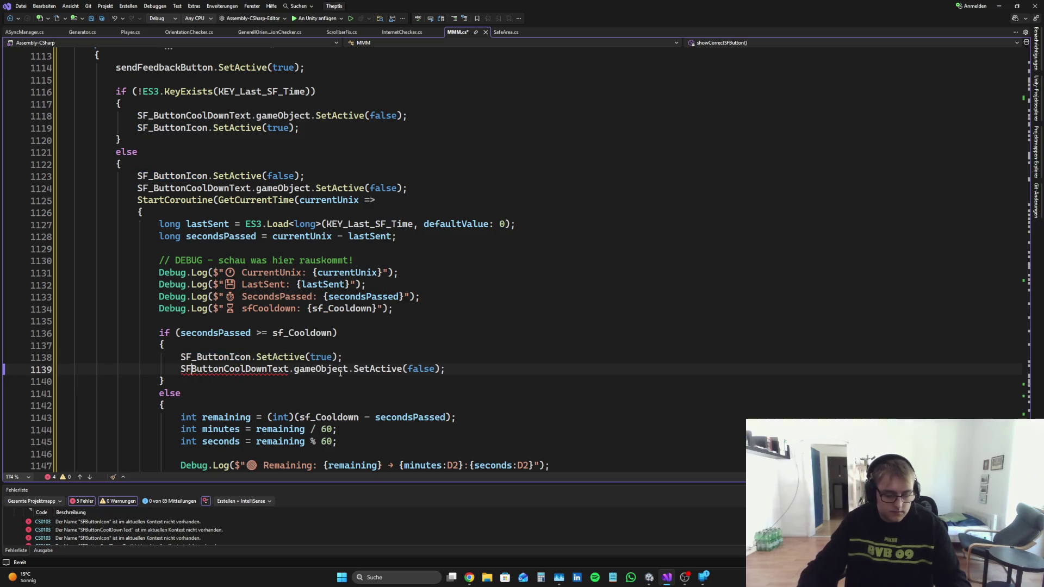
{"action": "type", "text": "_"}
Step: Correct the SF_ button references on lines 1149–1151 and save MMM.cs
{"action": "scroll", "coordinate": [348, 375], "scroll_direction": "down", "scroll_amount": 3}
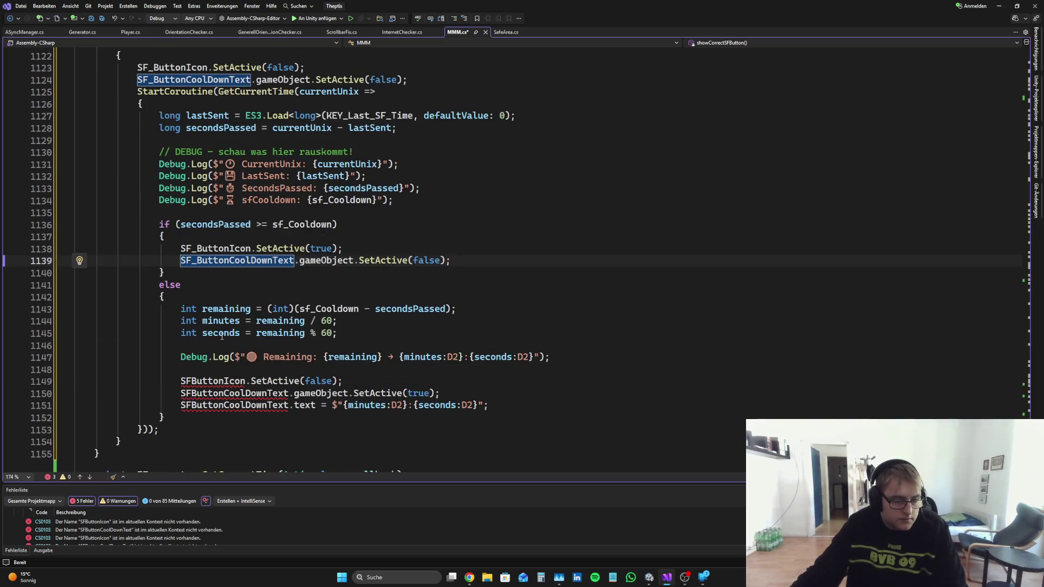
{"action": "left_click", "coordinate": [192, 381]}
{"action": "type", "text": "_"}
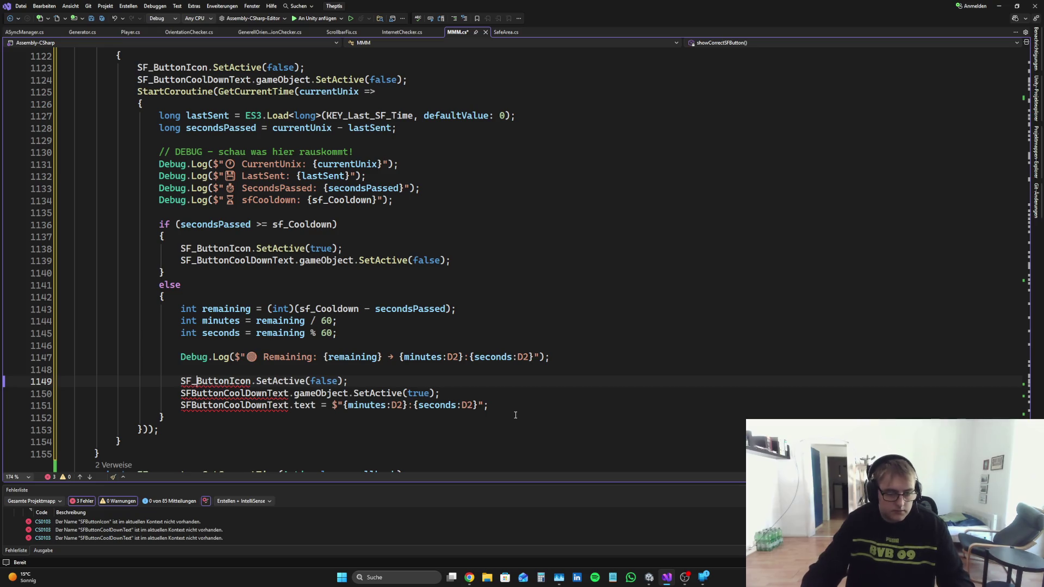
{"action": "key", "text": "Down"}
{"action": "type", "text": "_"}
{"action": "key", "text": "Down"}
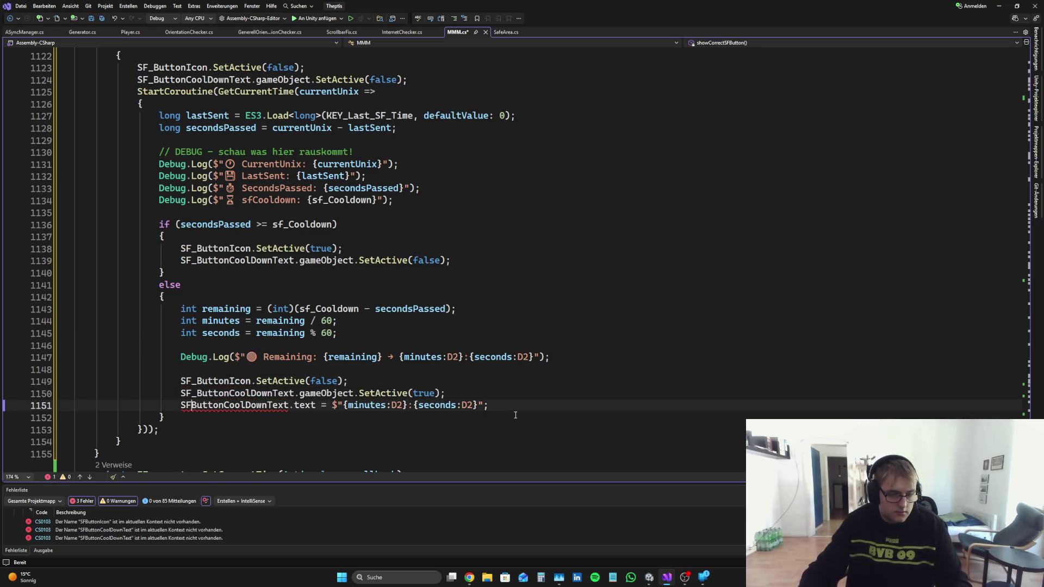
{"action": "type", "text": "_"}
{"action": "key", "text": "ctrl+s"}
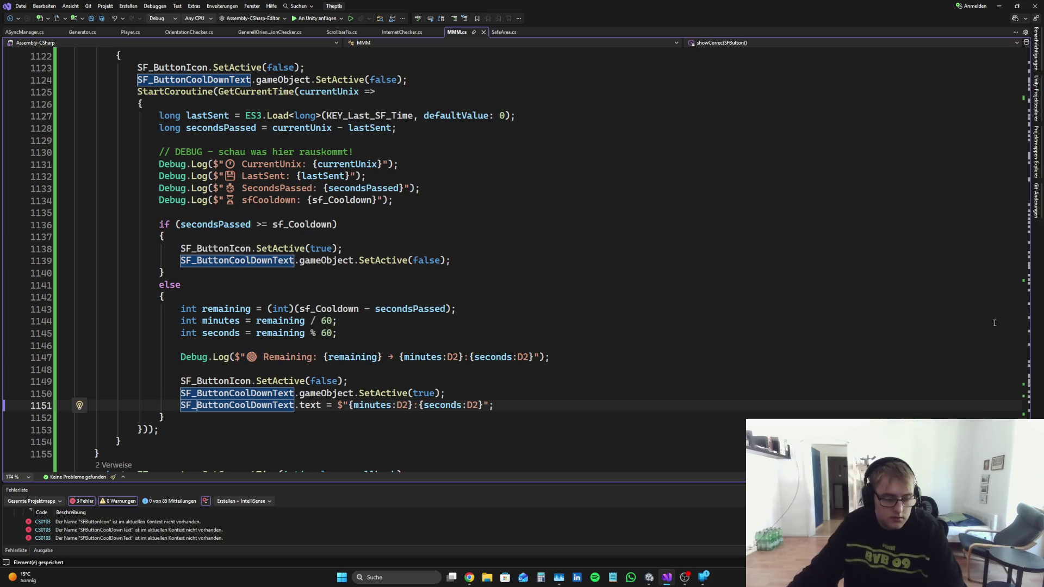
{"action": "scroll", "coordinate": [964, 373], "scroll_direction": "up", "scroll_amount": 1}
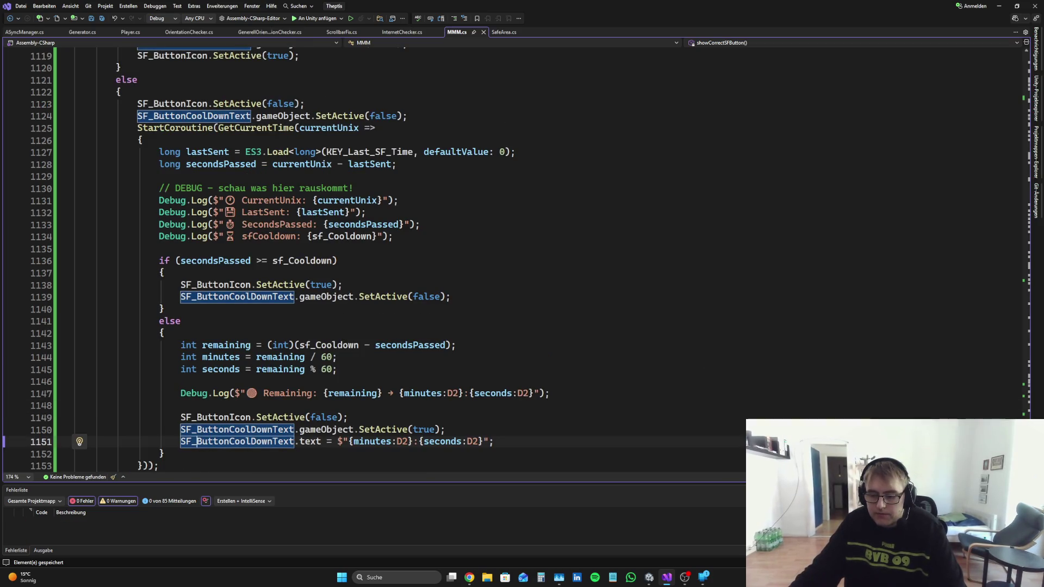
{"action": "key", "text": "ctrl+Home"}
{"action": "scroll", "coordinate": [510, 308], "scroll_direction": "down", "scroll_amount": 20}
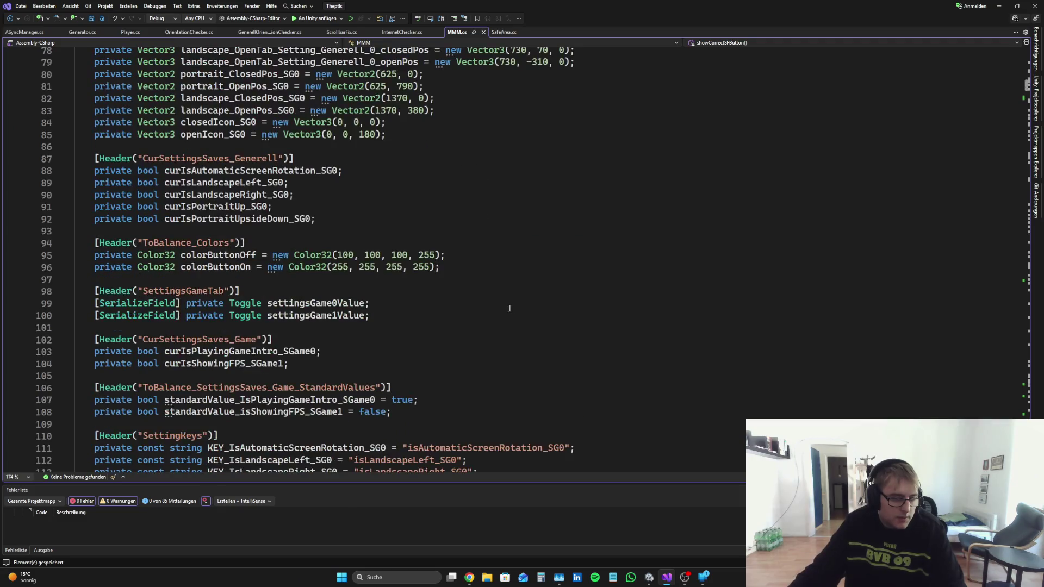
{"action": "scroll", "coordinate": [509, 308], "scroll_direction": "down", "scroll_amount": 12}
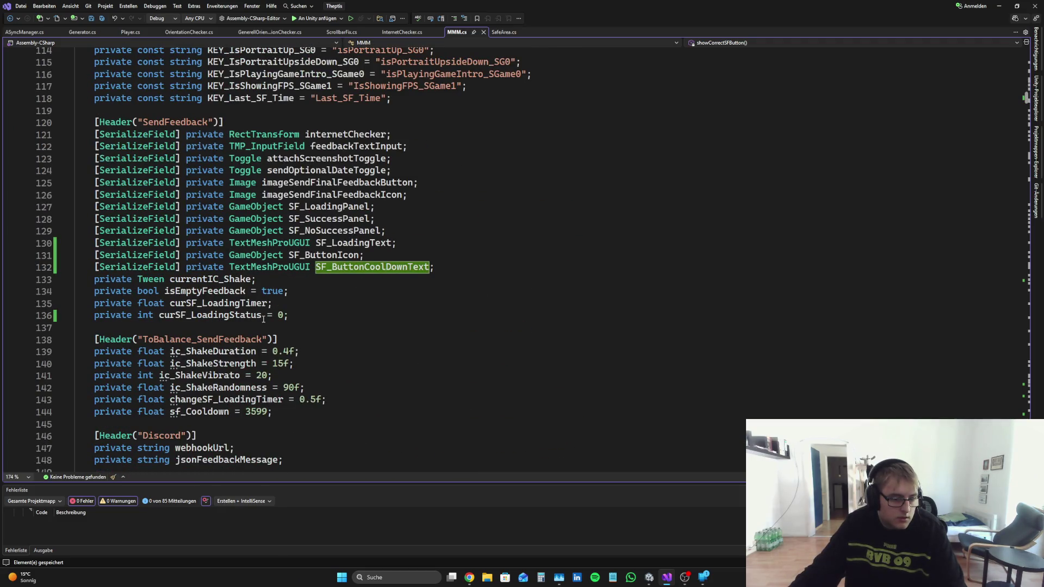
{"action": "triple_click", "coordinate": [300, 314]}
{"action": "key", "text": "ctrl+c"}
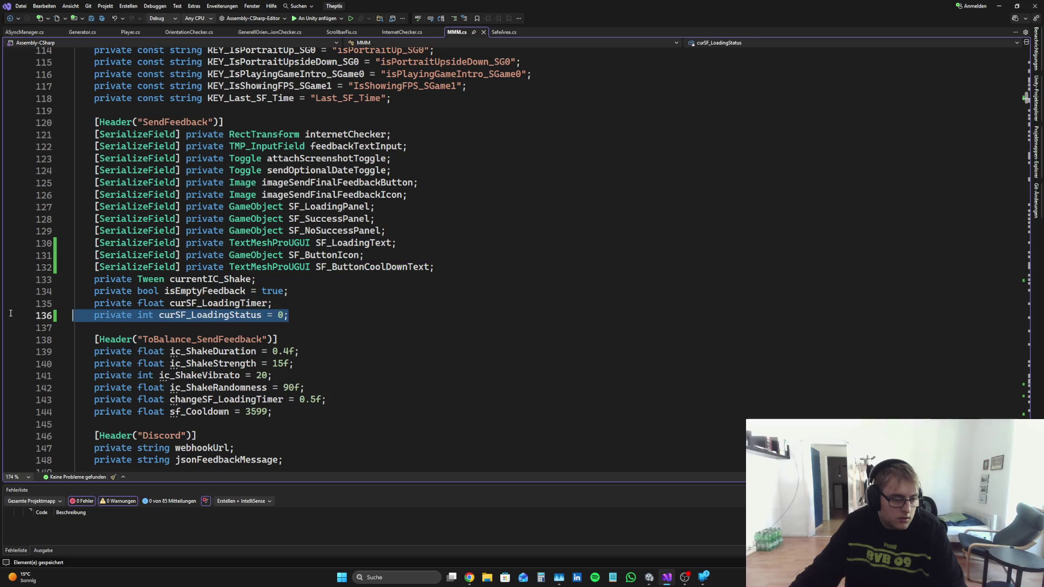
{"action": "key", "text": "BackSpace"}
{"action": "key", "text": "BackSpace"}
{"action": "scroll", "coordinate": [431, 357], "scroll_direction": "down", "scroll_amount": 20}
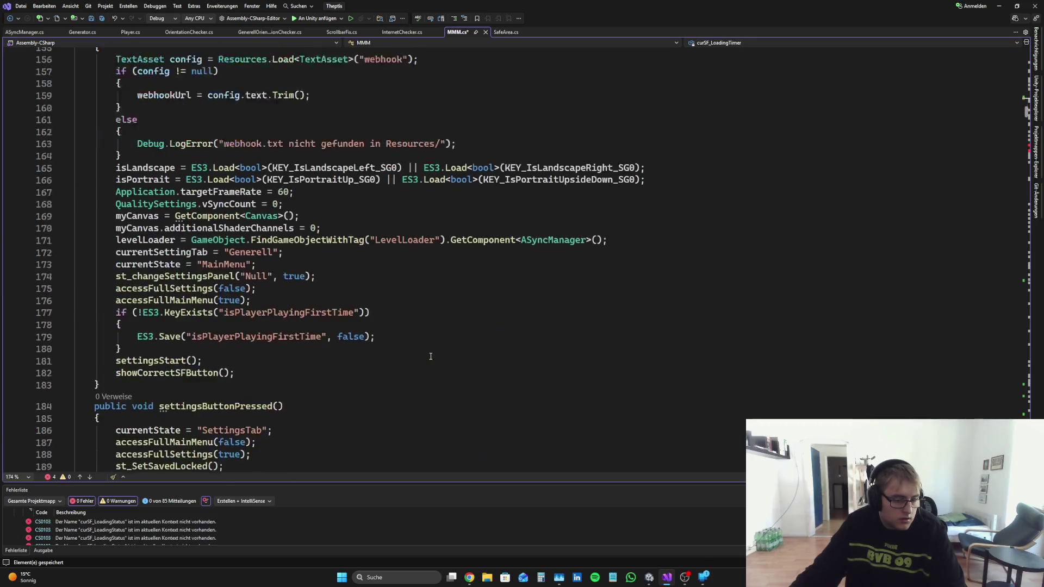
{"action": "scroll", "coordinate": [409, 351], "scroll_direction": "up", "scroll_amount": 10}
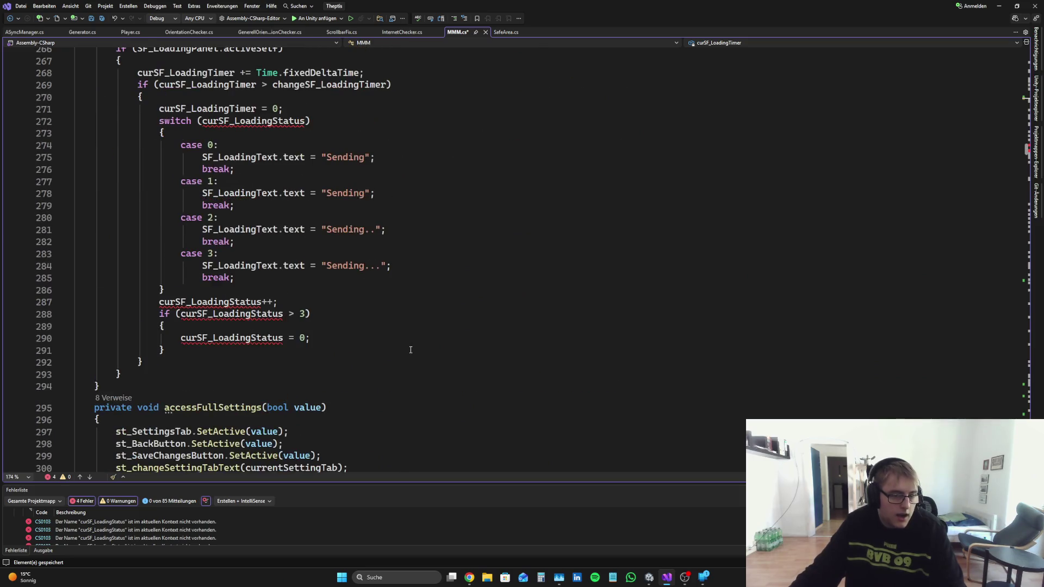
{"action": "left_click_drag", "start_coordinate": [1025, 144], "coordinate": [1024, 52]}
{"action": "scroll", "coordinate": [467, 384], "scroll_direction": "down", "scroll_amount": 20}
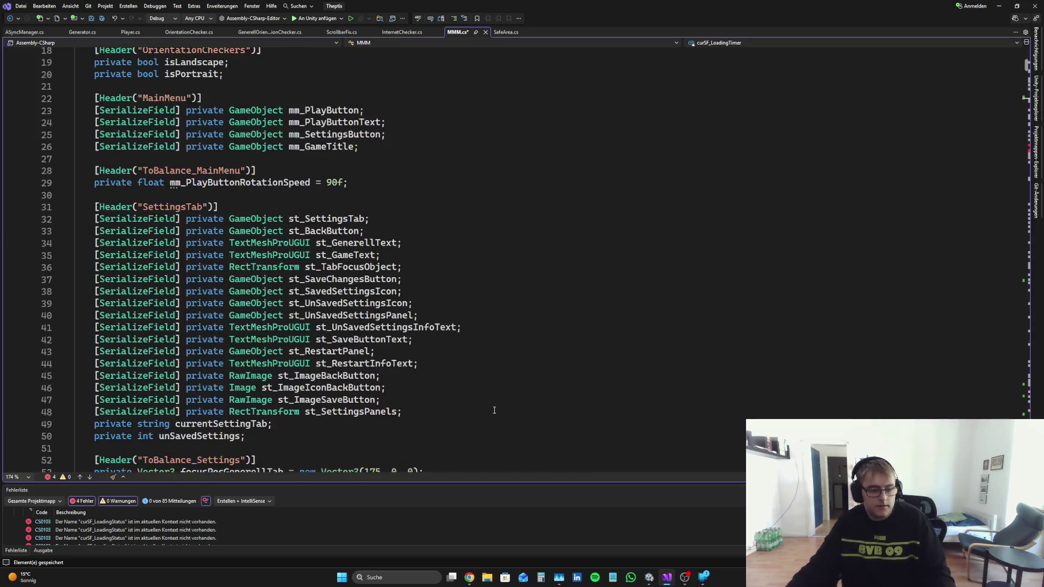
{"action": "key", "text": "ctrl+v"}
{"action": "scroll", "coordinate": [434, 375], "scroll_direction": "down", "scroll_amount": 3}
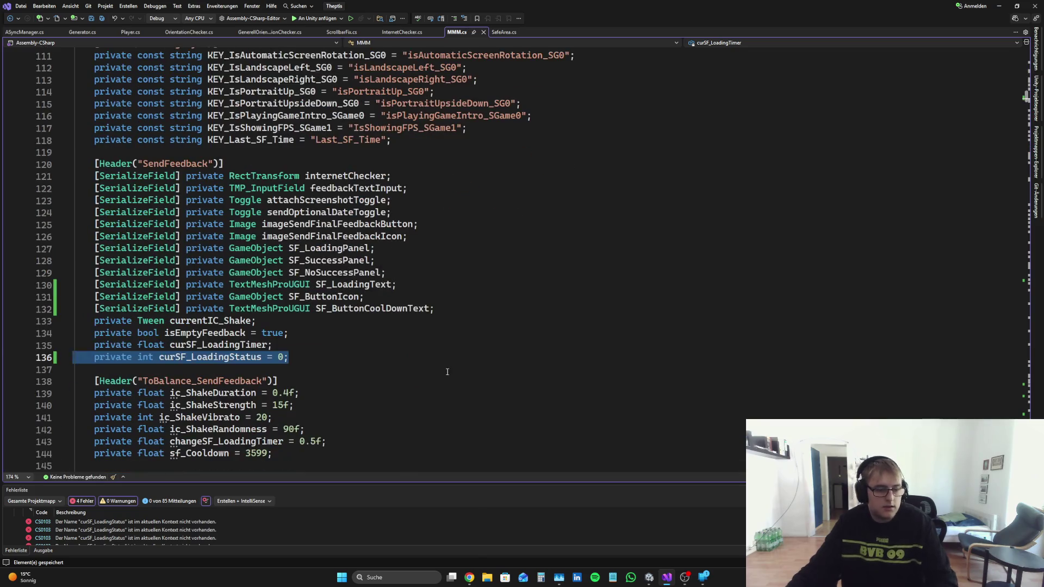
{"action": "key", "text": "Up"}
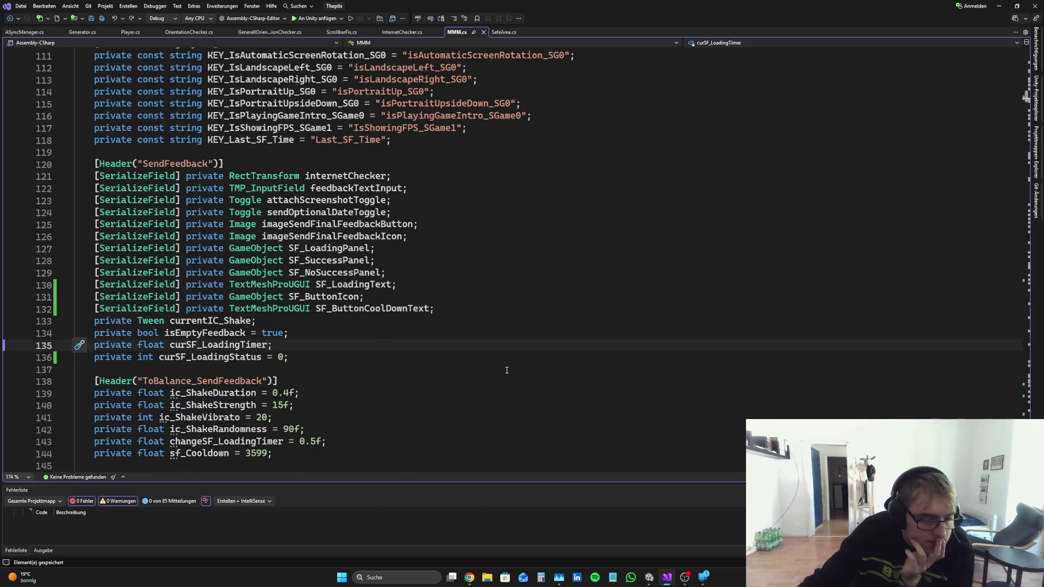
{"action": "mouse_move", "coordinate": [1027, 100]}
{"action": "left_mouse_down"}
{"action": "mouse_move", "coordinate": [1027, 468]}
{"action": "mouse_move", "coordinate": [1027, 453]}
{"action": "left_mouse_up"}
{"action": "scroll", "coordinate": [644, 391], "scroll_direction": "down", "scroll_amount": 6}
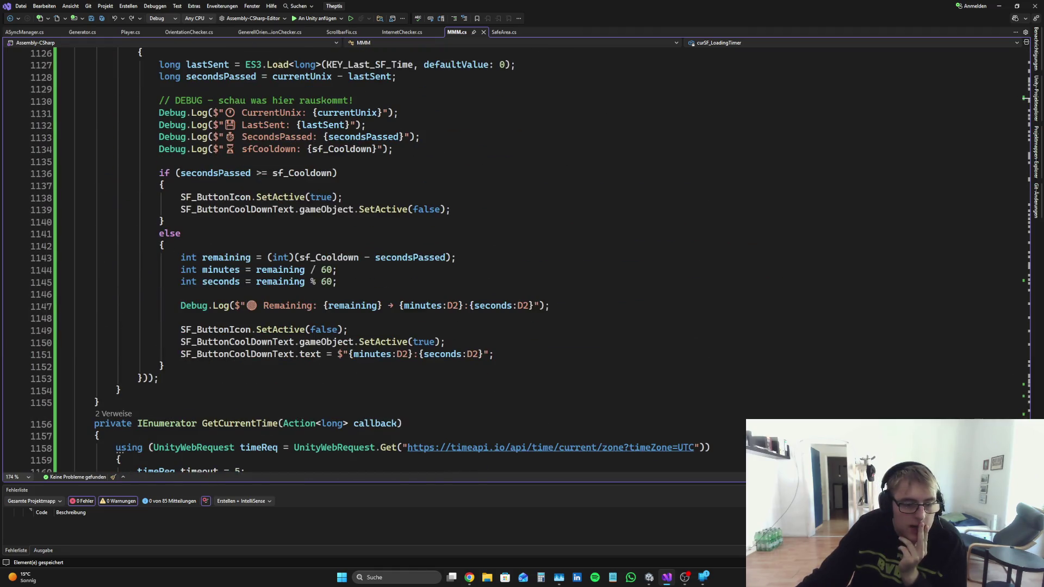
{"action": "scroll", "coordinate": [644, 391], "scroll_direction": "up", "scroll_amount": 7}
{"action": "scroll", "coordinate": [643, 392], "scroll_direction": "down", "scroll_amount": 3}
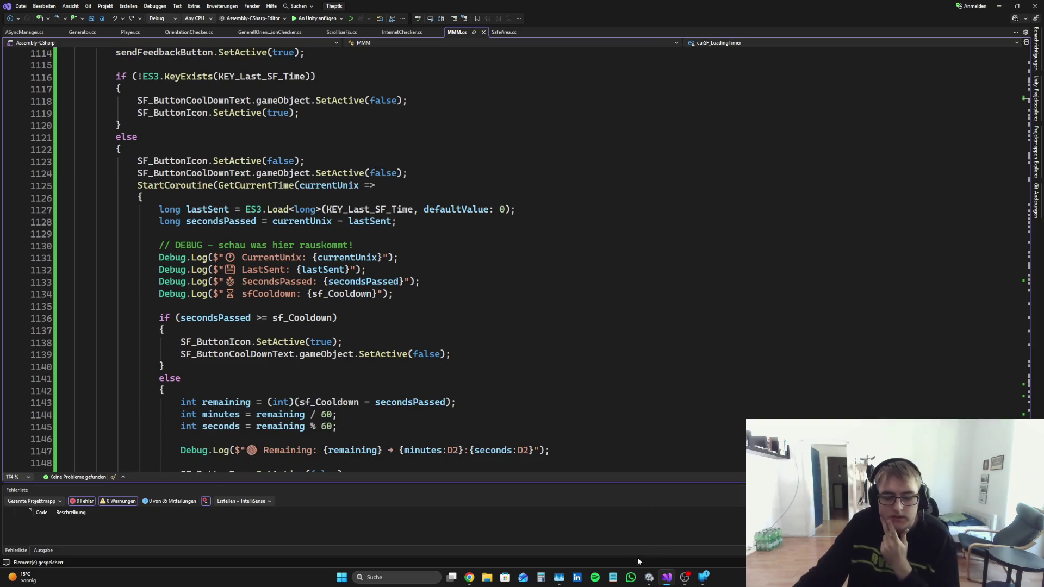
Step: Run the game in Unity and inspect the Debug.Log entries, including sfCooldown 3599, in the Console
{"action": "left_click", "coordinate": [650, 577]}
{"action": "left_click", "coordinate": [548, 26]}
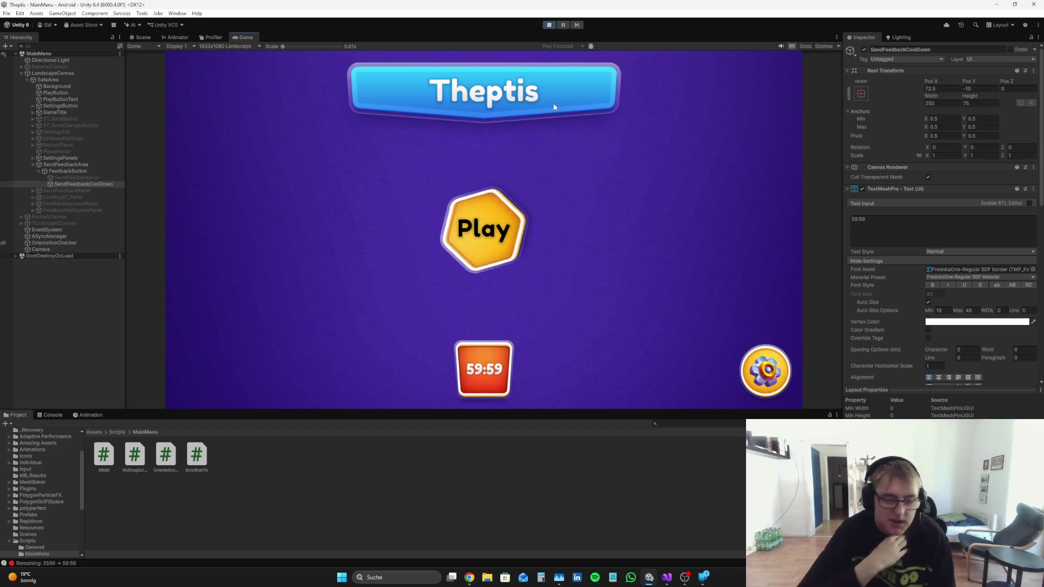
{"action": "left_click", "coordinate": [53, 415]}
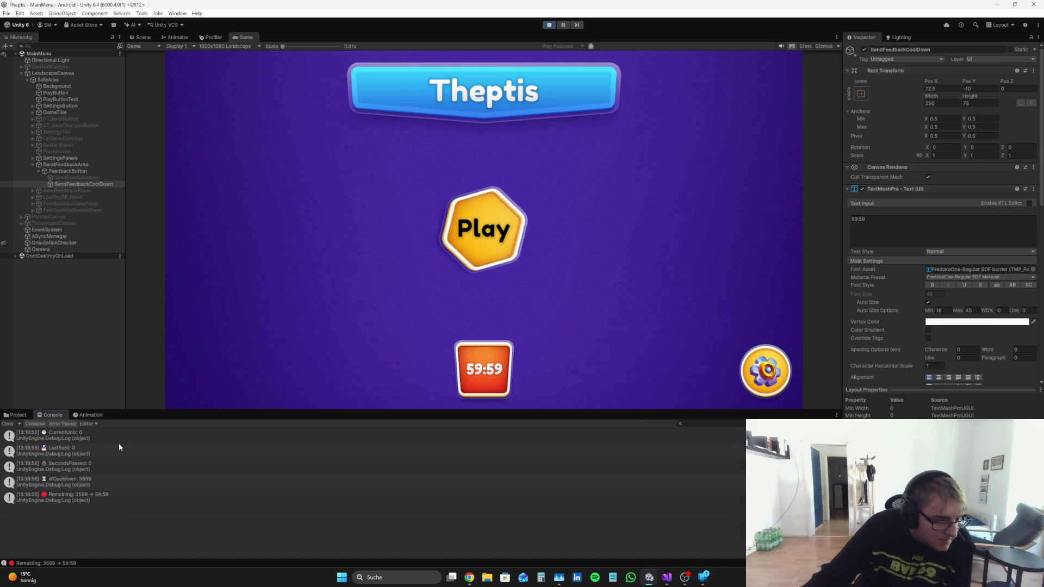
{"action": "left_click", "coordinate": [117, 449]}
{"action": "left_click", "coordinate": [109, 480]}
{"action": "left_click", "coordinate": [111, 496]}
{"action": "left_click", "coordinate": [109, 482]}
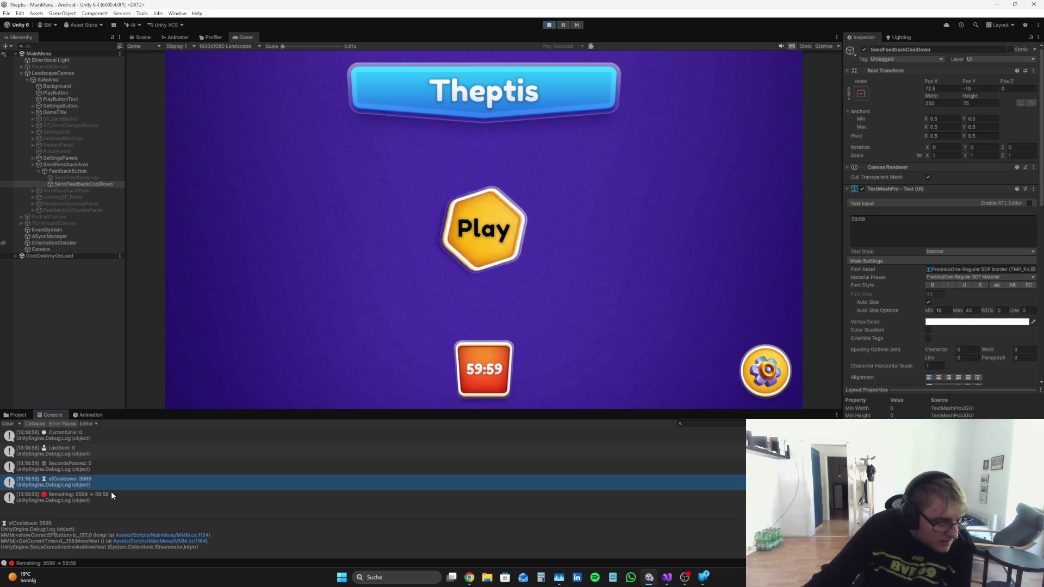
Step: Check the CurrentUnix 0 and Remaining 59:59 entries, select all logs, and stop the game
{"action": "key", "text": "Up"}
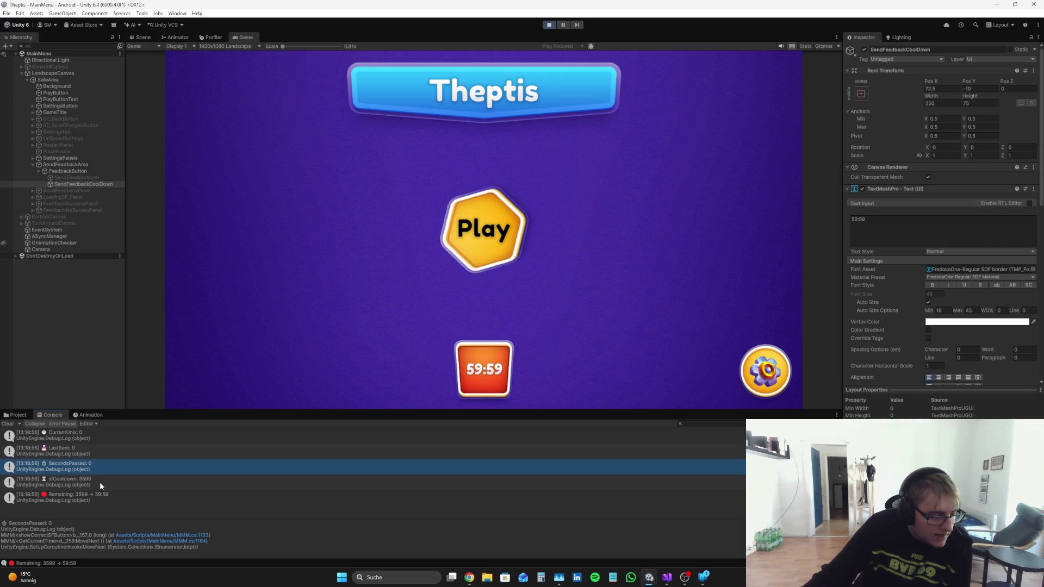
{"action": "left_click", "coordinate": [93, 440]}
{"action": "left_click", "coordinate": [136, 496]}
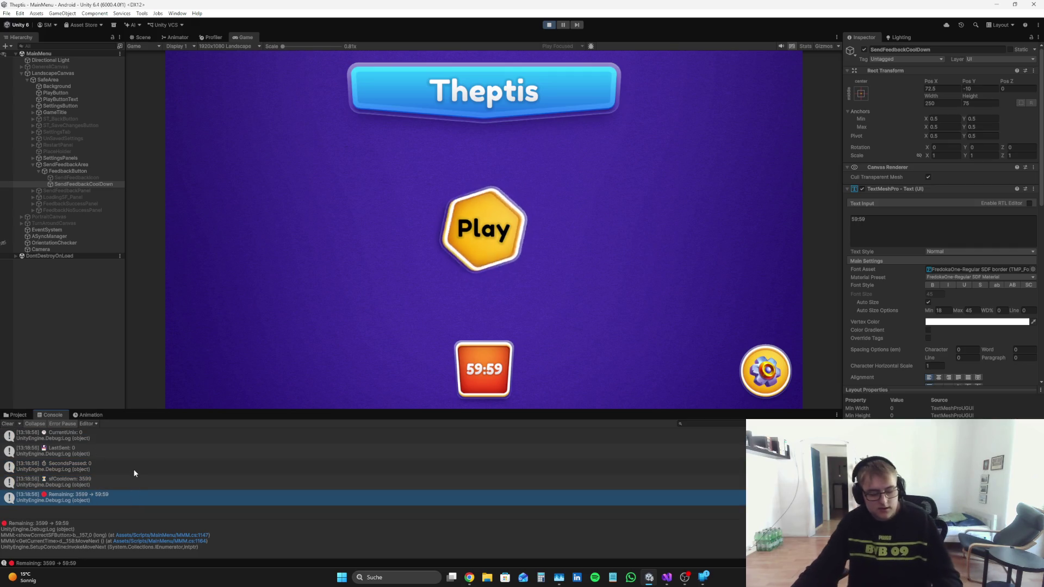
{"action": "key", "text": "ctrl+a"}
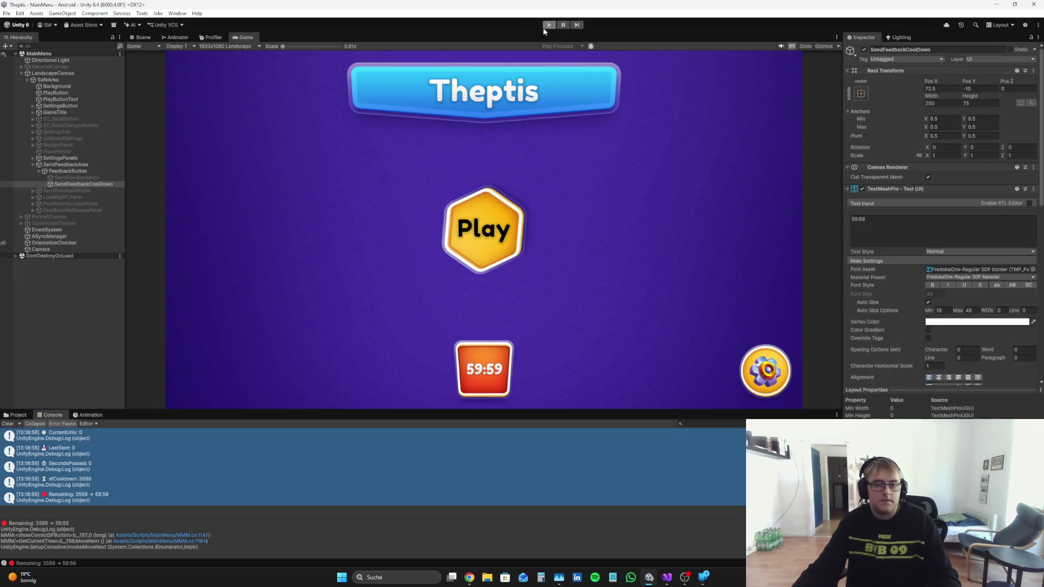
{"action": "left_click", "coordinate": [766, 372]}
{"action": "left_click", "coordinate": [469, 577]}
Step: Begin typing the Perplexity follow-up that the debug values stay at 3599, then return to Visual Studio
{"action": "type", "text": "Jun"}
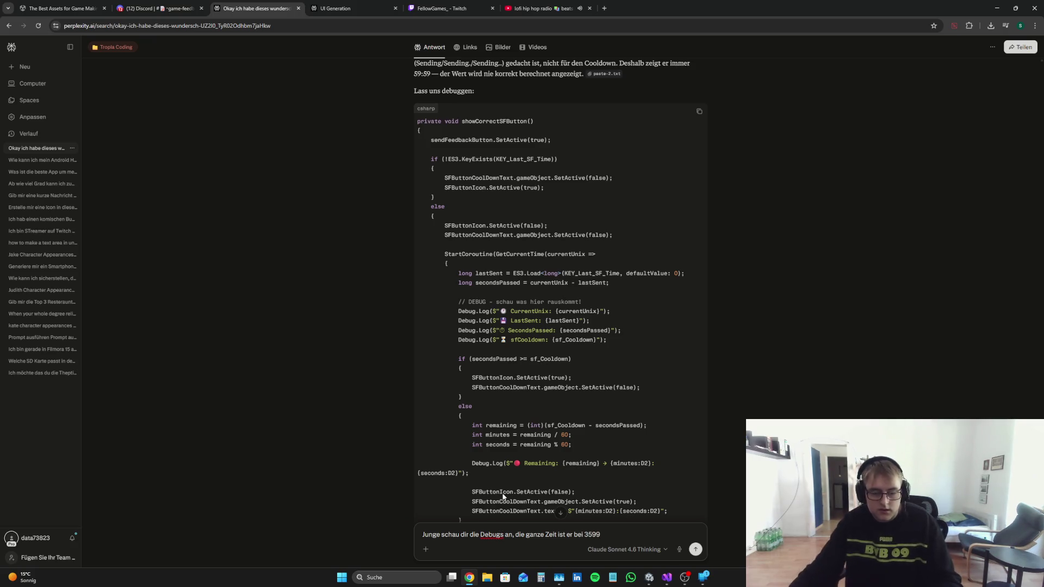
{"action": "left_click", "coordinate": [666, 577]}
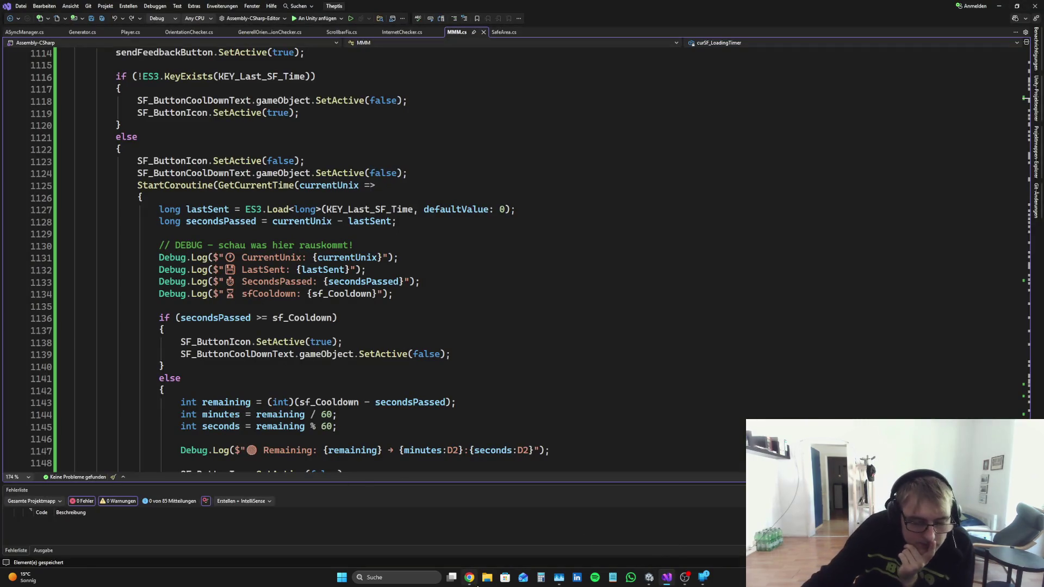
Step: Bring up MMM.cs and place the cursor inside the GetCurrentTime callback on line 1126
{"action": "left_click", "coordinate": [478, 580]}
{"action": "left_click", "coordinate": [666, 578]}
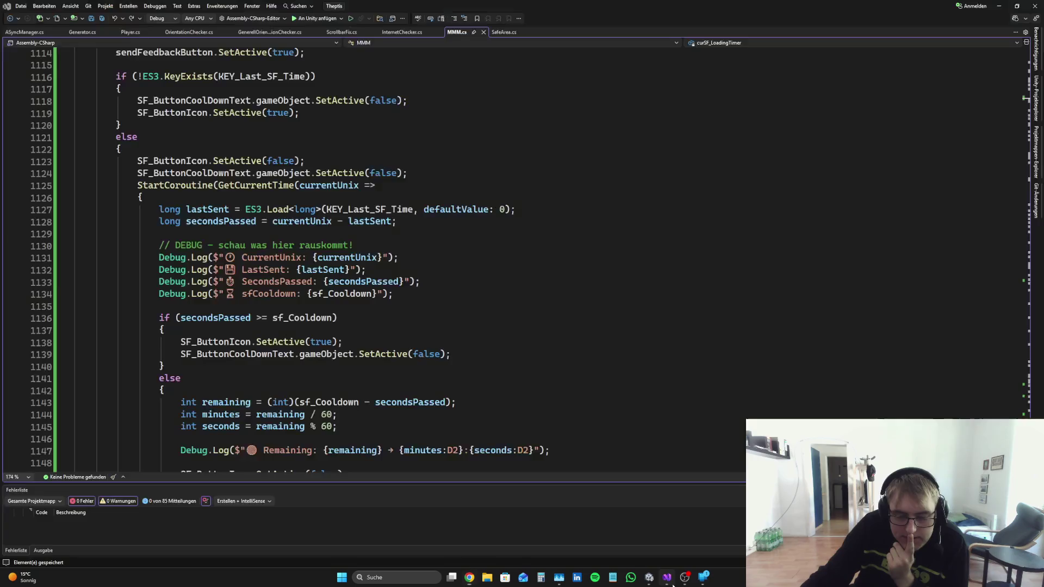
{"action": "scroll", "coordinate": [522, 234], "scroll_direction": "down", "scroll_amount": 5}
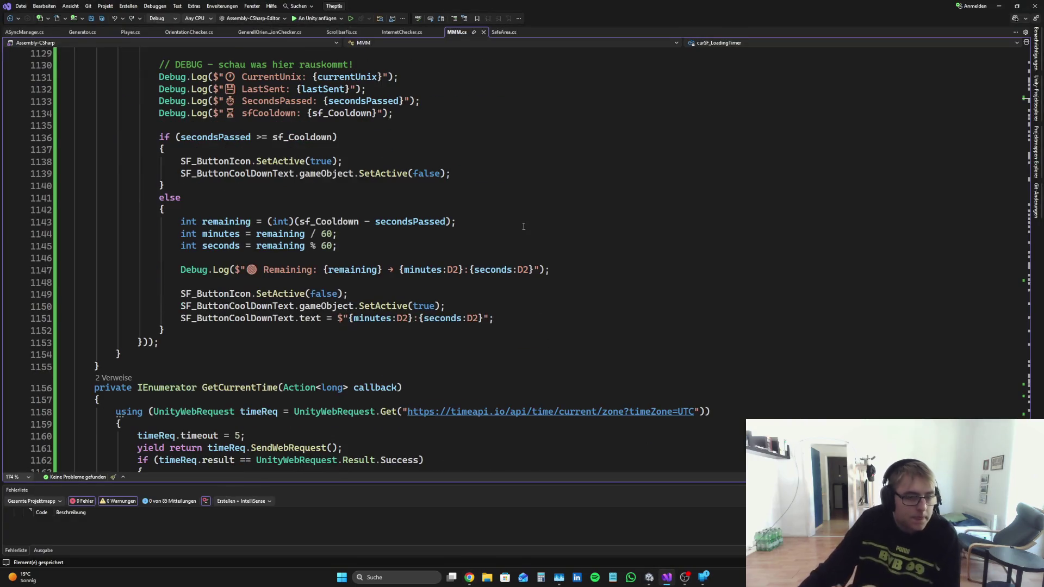
{"action": "scroll", "coordinate": [528, 248], "scroll_direction": "up", "scroll_amount": 3}
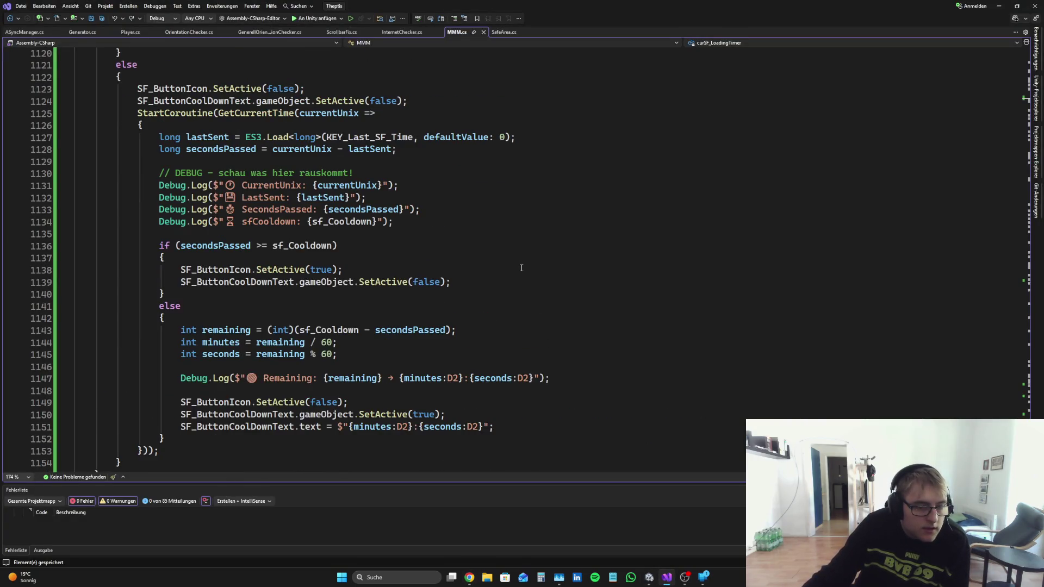
{"action": "scroll", "coordinate": [515, 278], "scroll_direction": "up", "scroll_amount": 4}
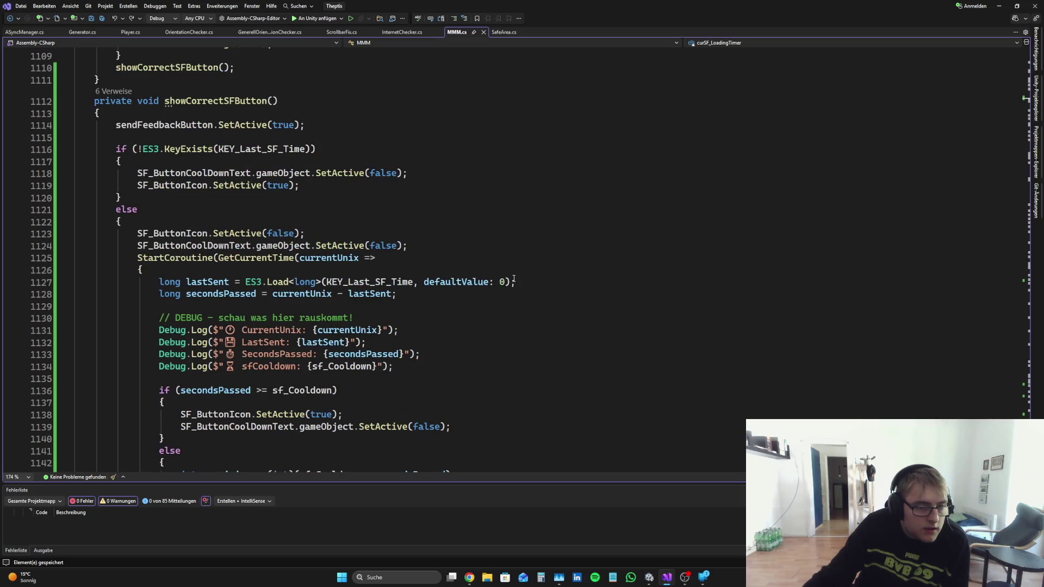
{"action": "scroll", "coordinate": [513, 281], "scroll_direction": "down", "scroll_amount": 3}
{"action": "scroll", "coordinate": [489, 244], "scroll_direction": "up", "scroll_amount": 2}
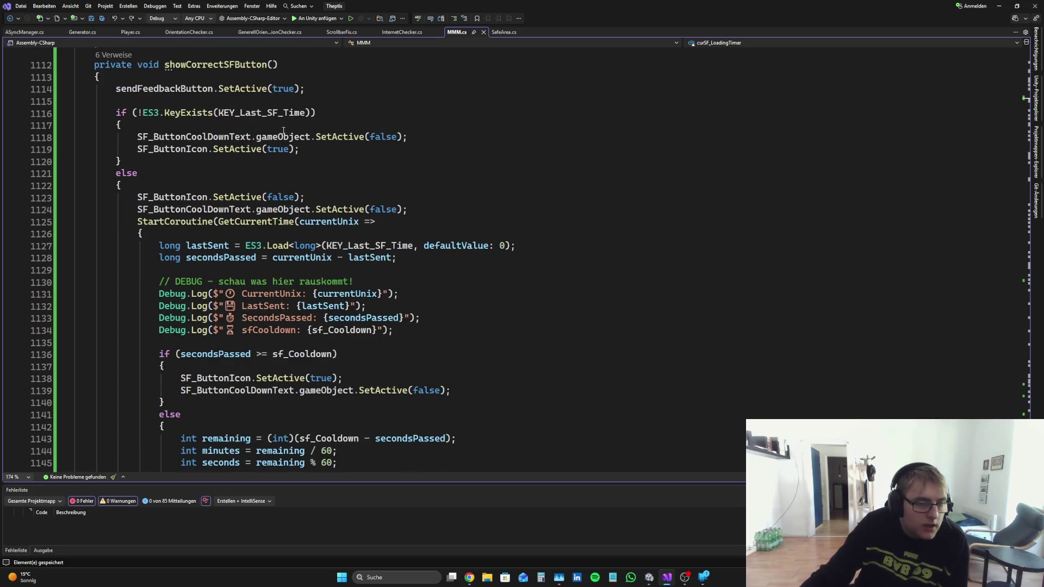
{"action": "left_click_drag", "start_coordinate": [219, 113], "coordinate": [305, 112]}
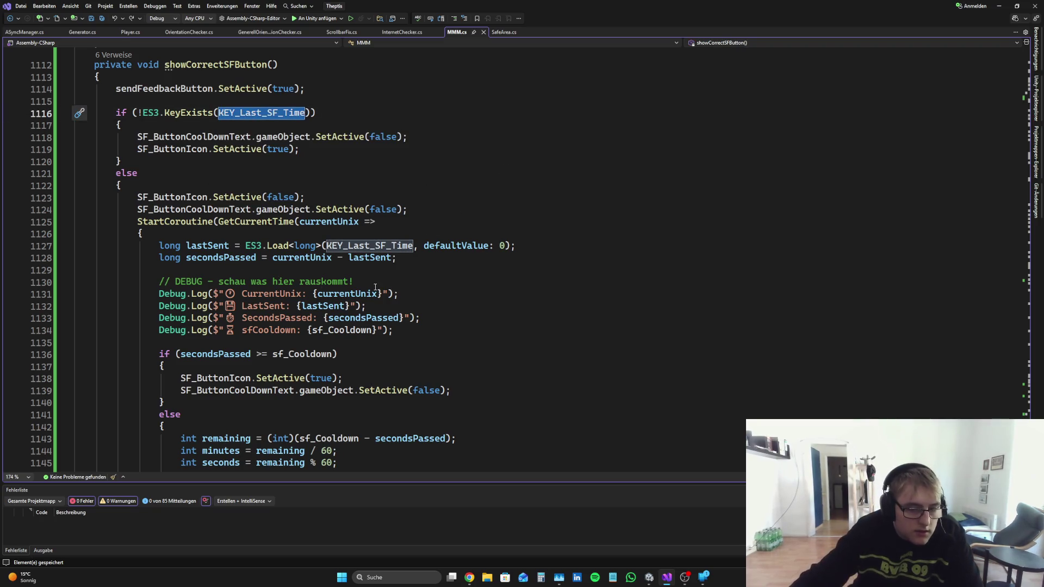
{"action": "scroll", "coordinate": [373, 288], "scroll_direction": "up", "scroll_amount": 1}
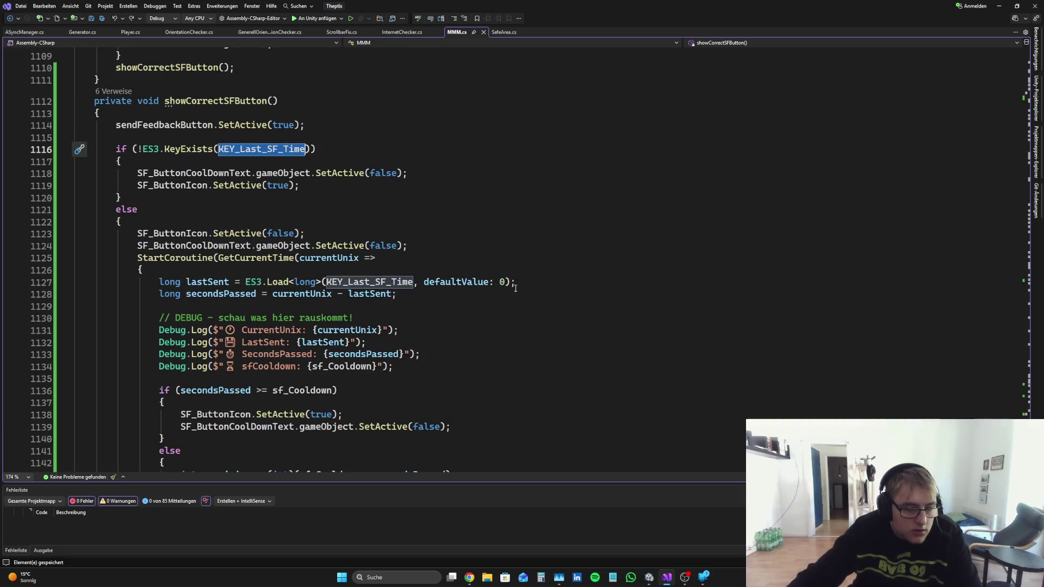
{"action": "left_click", "coordinate": [392, 271]}
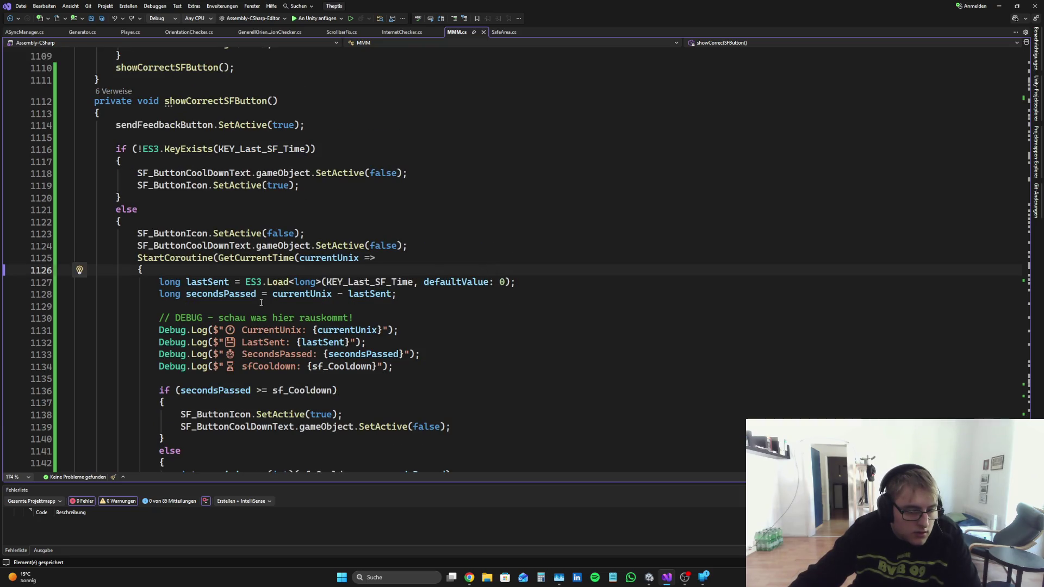
Step: Add Debug.Log(KEY_Last_SF_Time); on a new line and save MMM.cs
{"action": "key", "text": "Return"}
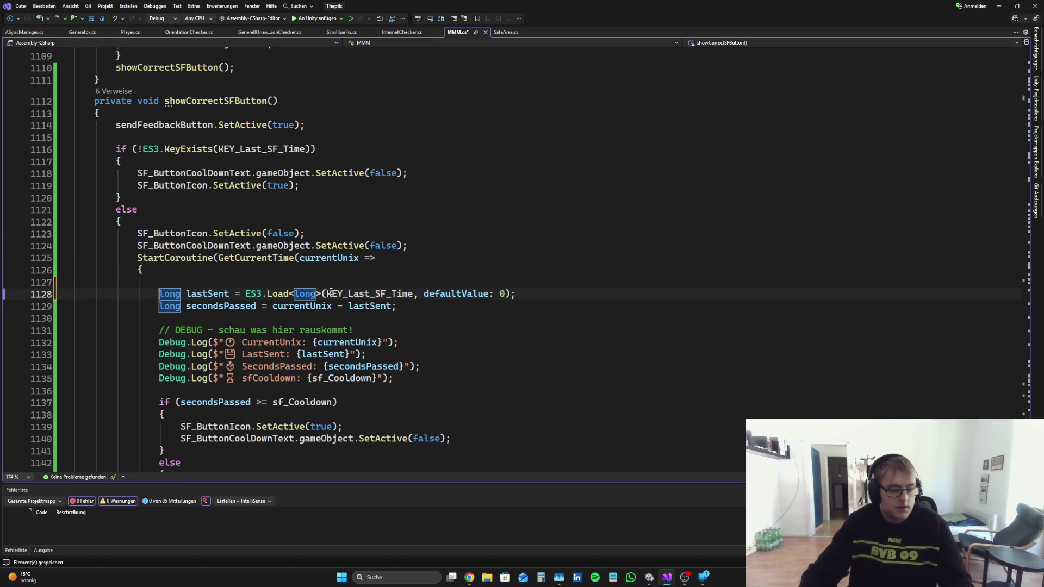
{"action": "type", "text": "Debug.l"}
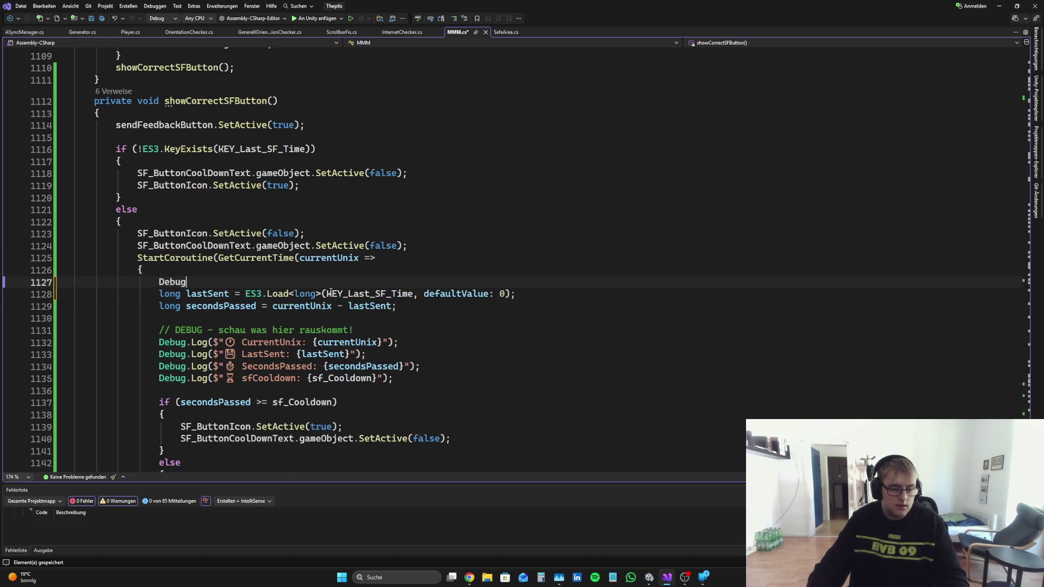
{"action": "key", "text": "Tab"}
{"action": "type", "text": "("}
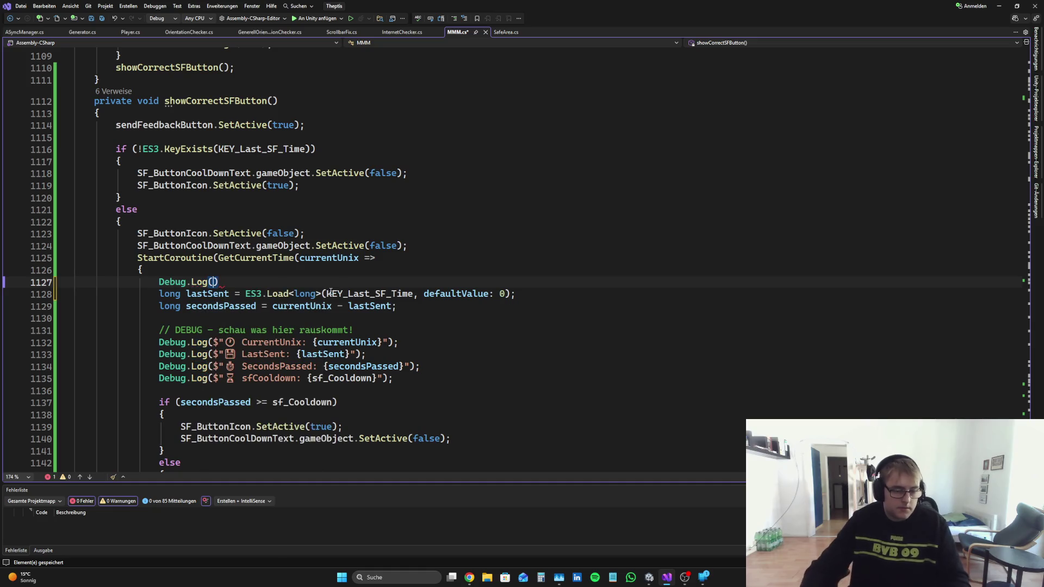
{"action": "type", "text": "KEY_Last_SF_Time)"}
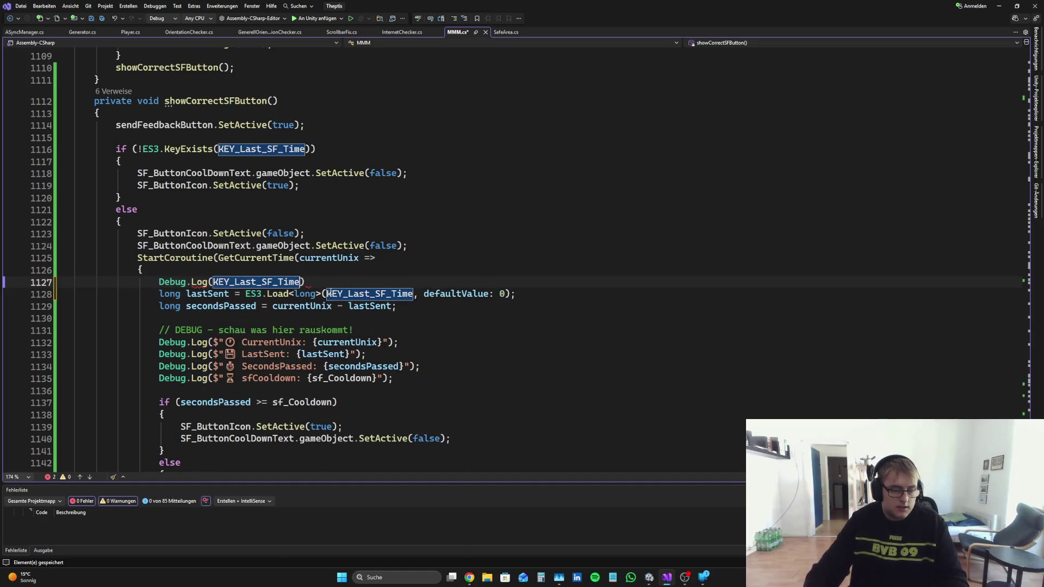
{"action": "type", "text": ";"}
{"action": "key", "text": "ctrl+s"}
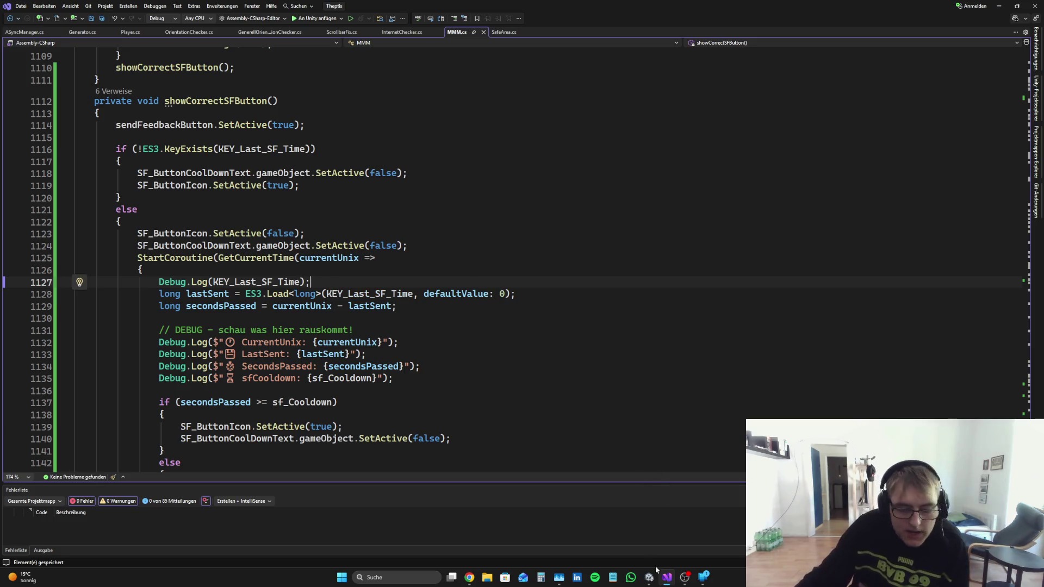
{"action": "mouse_move", "coordinate": [651, 583]}
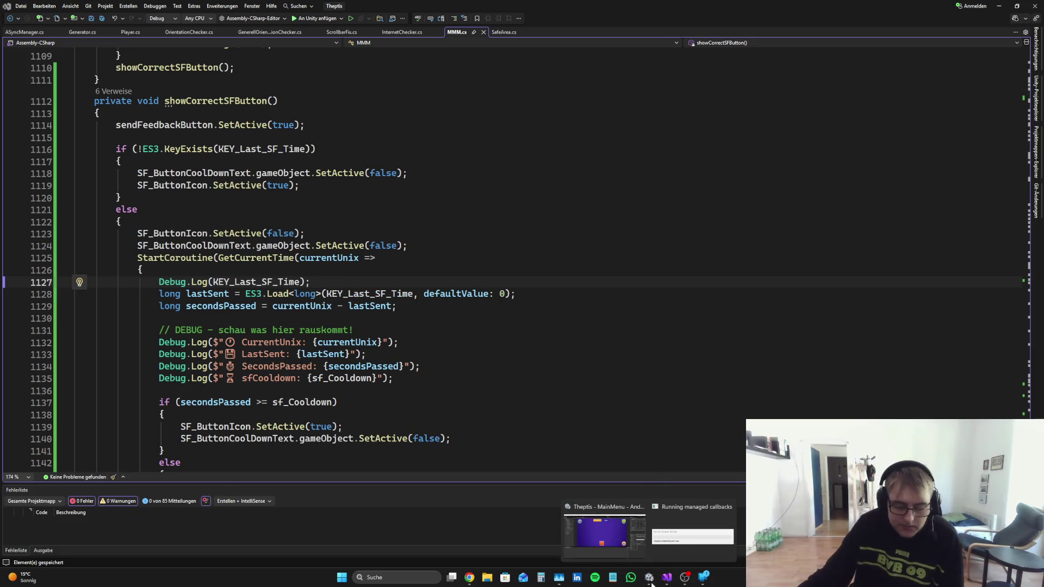
Step: Run the main menu in Unity, inspect the Last_SF_Time log entry, and stop playback
{"action": "left_click", "coordinate": [646, 582]}
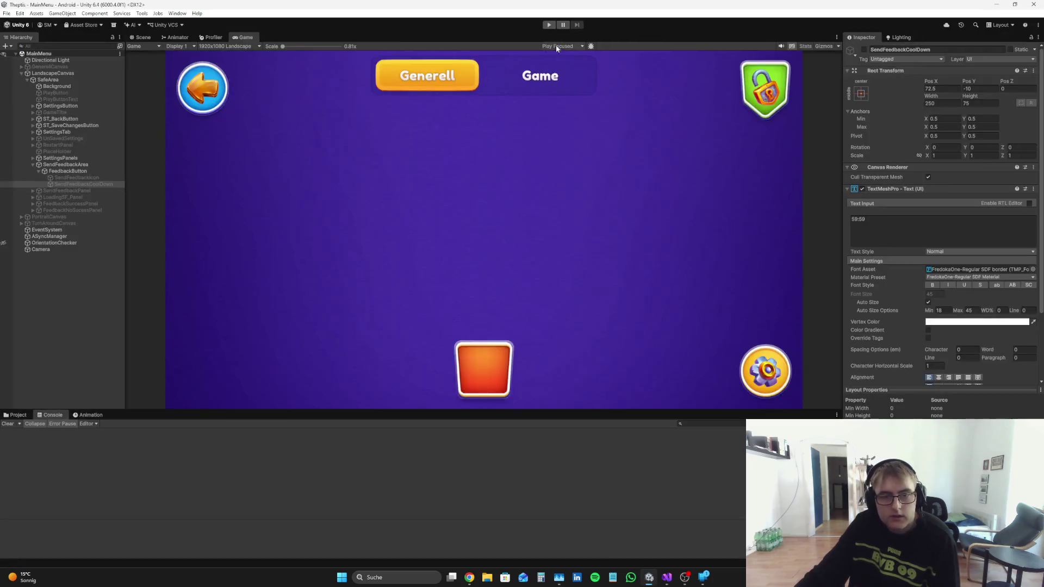
{"action": "left_click", "coordinate": [550, 25]}
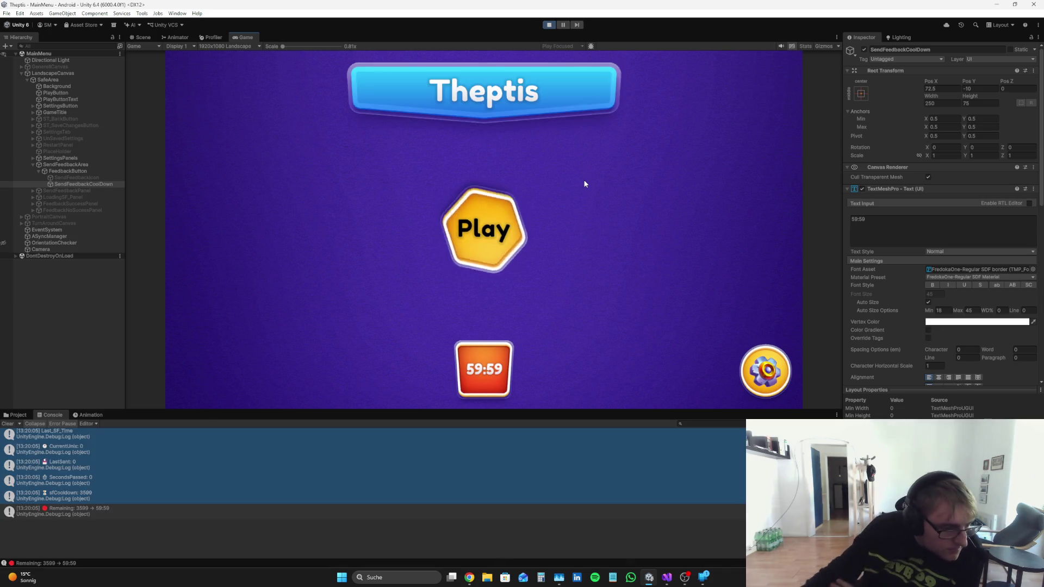
{"action": "left_click", "coordinate": [93, 464]}
{"action": "left_click", "coordinate": [103, 441]}
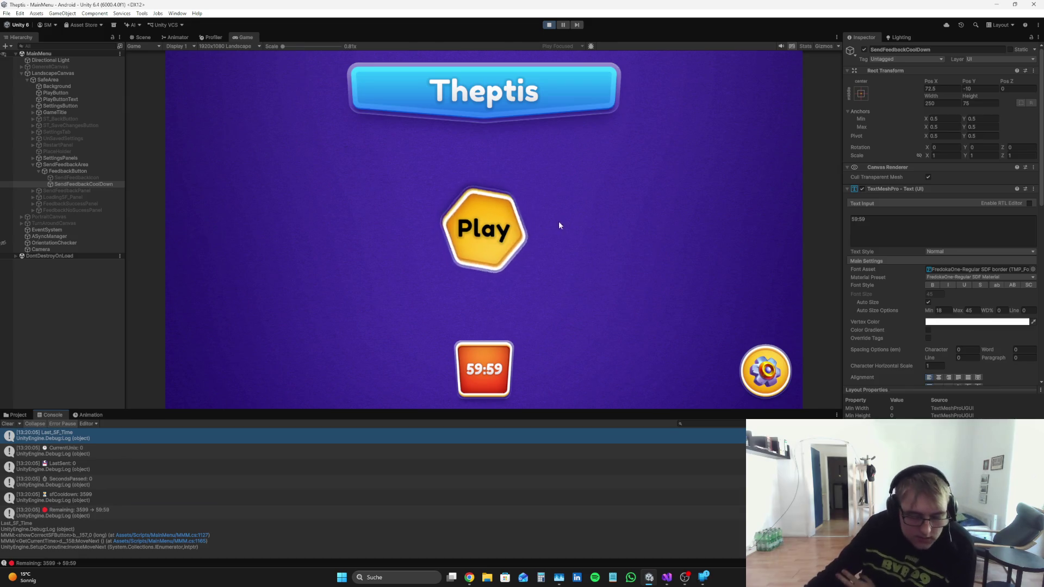
{"action": "left_click", "coordinate": [547, 25]}
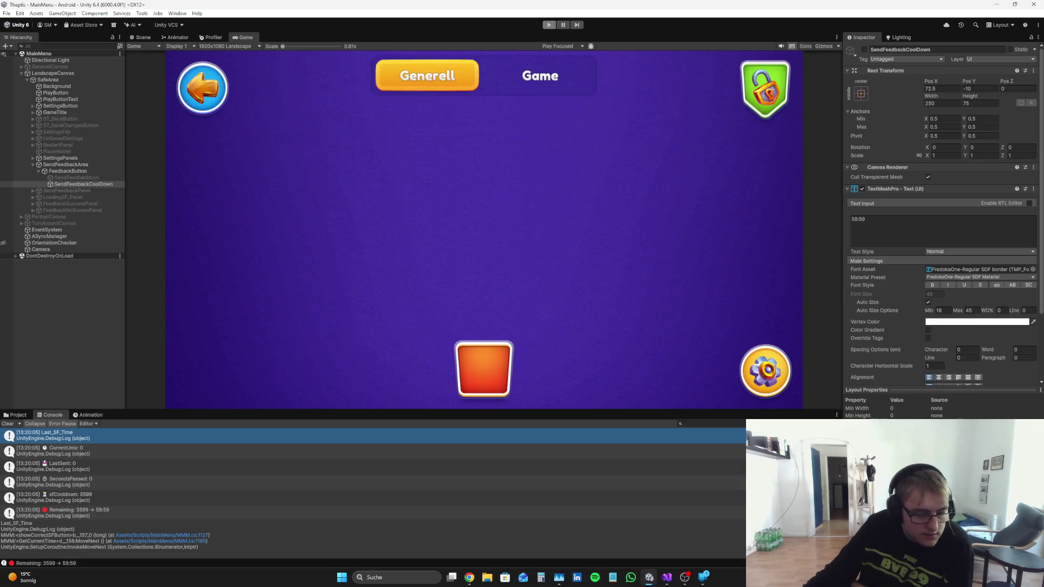
Step: Select KEY_Last_SF_Time in the new log line in MMM.cs, then return to the Perplexity chat
{"action": "left_click", "coordinate": [667, 578]}
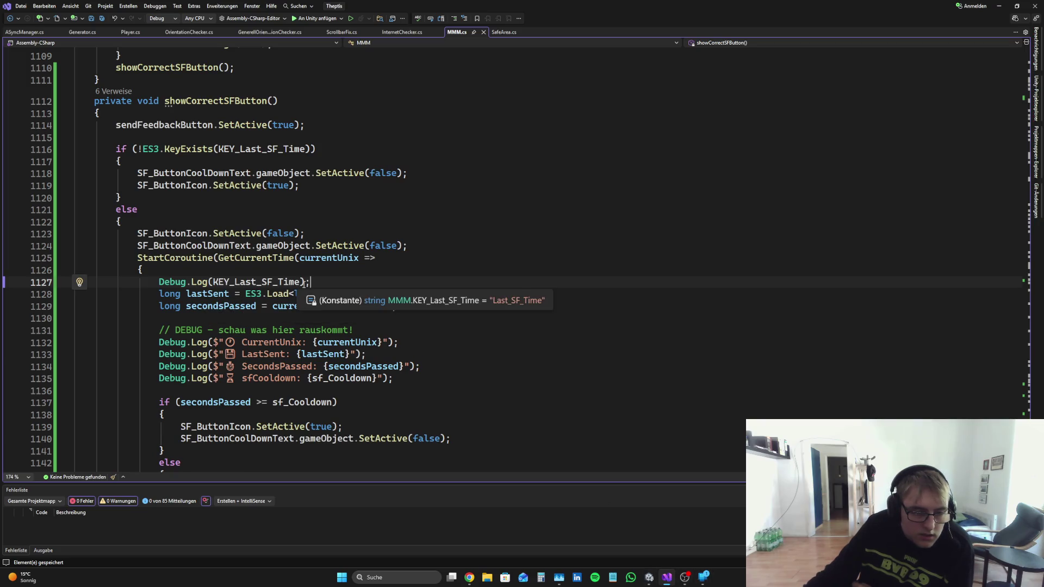
{"action": "double_click", "coordinate": [224, 282]}
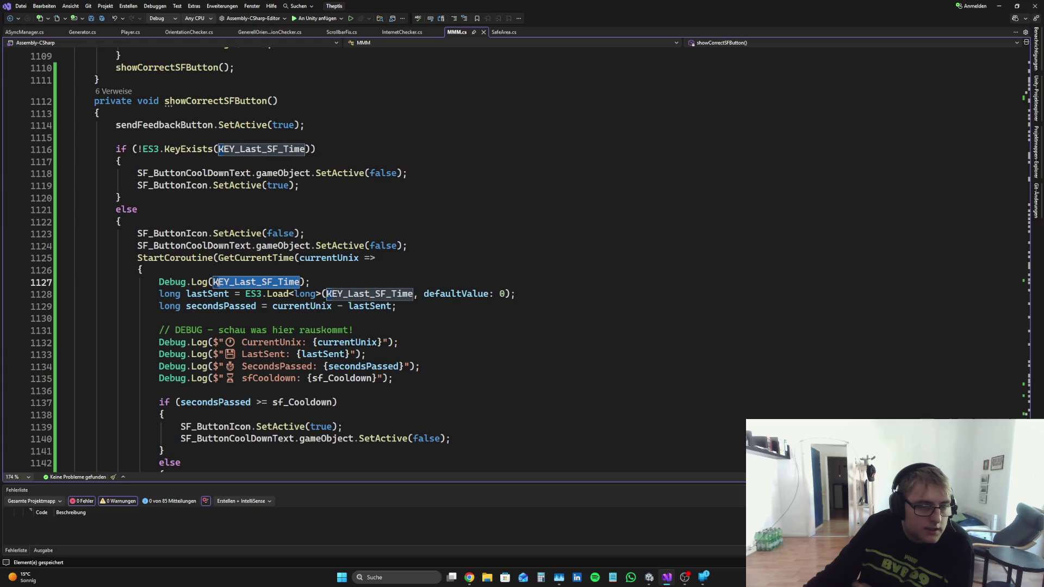
{"action": "left_click", "coordinate": [471, 577]}
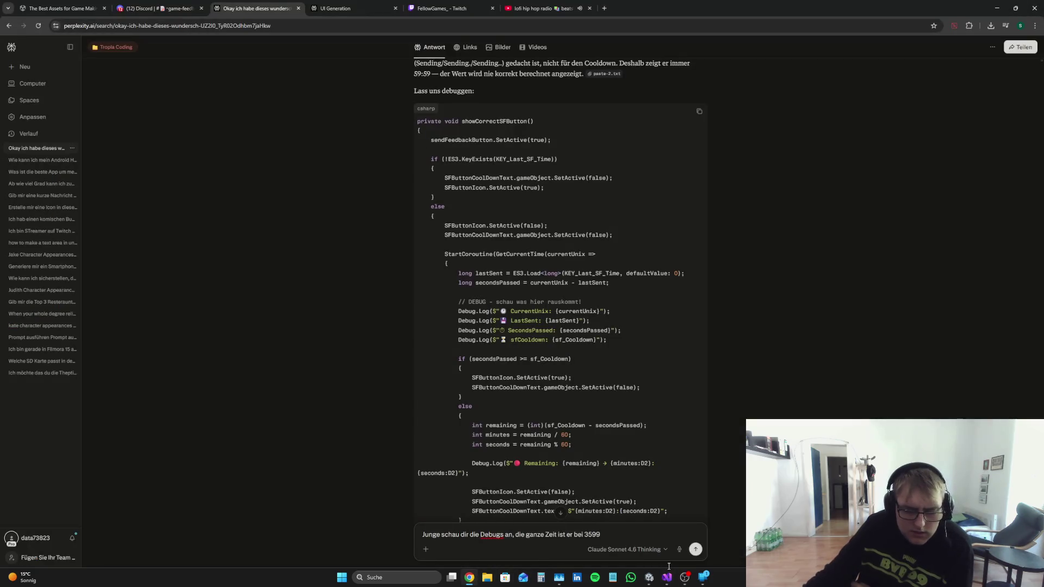
Step: Replace the drafted Perplexity prompt with the complaint 'Junge irgend etw'
{"action": "key", "text": "Return"}
{"action": "key", "text": "XF86AudioLowerVolume"}
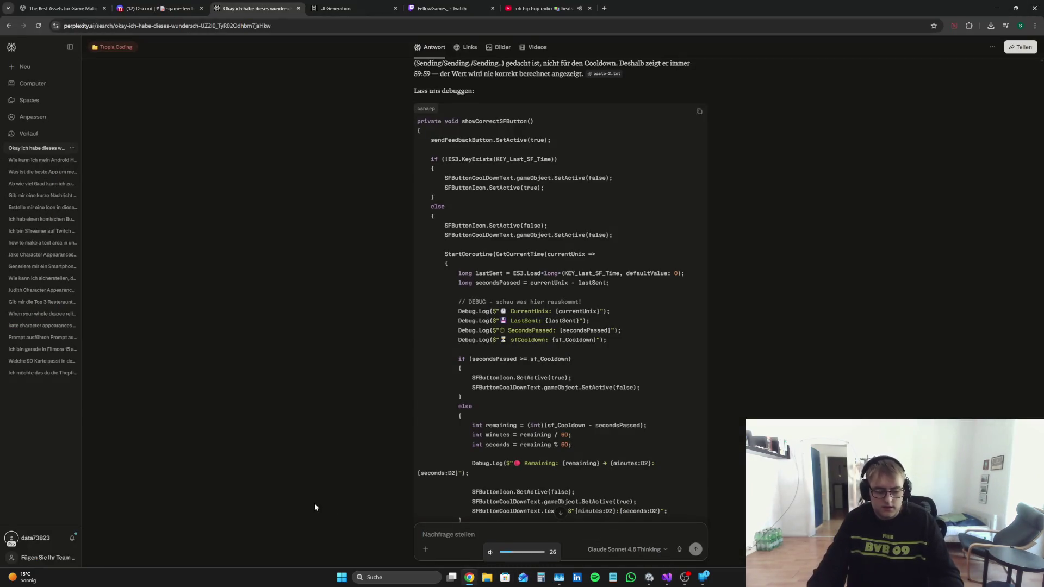
{"action": "type", "text": "Junge irgen"}
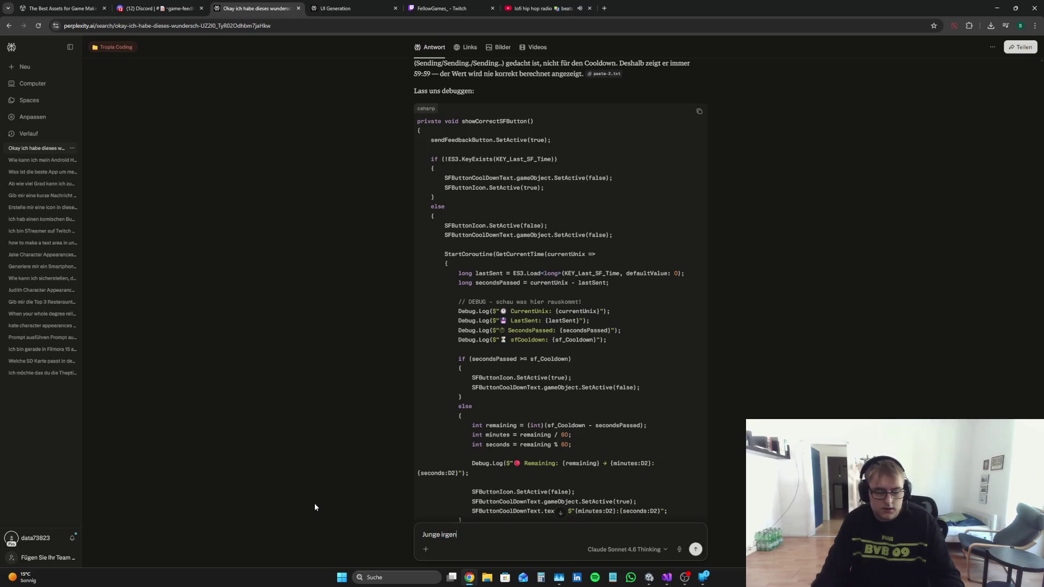
{"action": "type", "text": "d etwas ist hier komplett falsch, guck dir die Debugs an"}
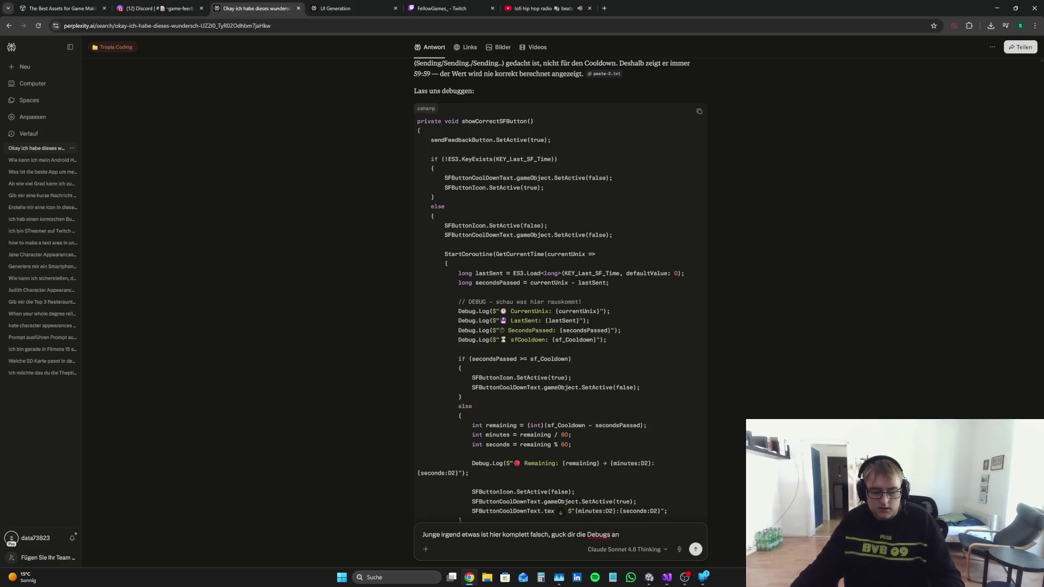
Step: Copy the whole showCorrectSFButton method from MMM.cs into the Perplexity message
{"action": "left_click", "coordinate": [667, 578]}
{"action": "scroll", "coordinate": [183, 213], "scroll_direction": "down", "scroll_amount": 1}
{"action": "scroll", "coordinate": [183, 214], "scroll_direction": "up", "scroll_amount": 4}
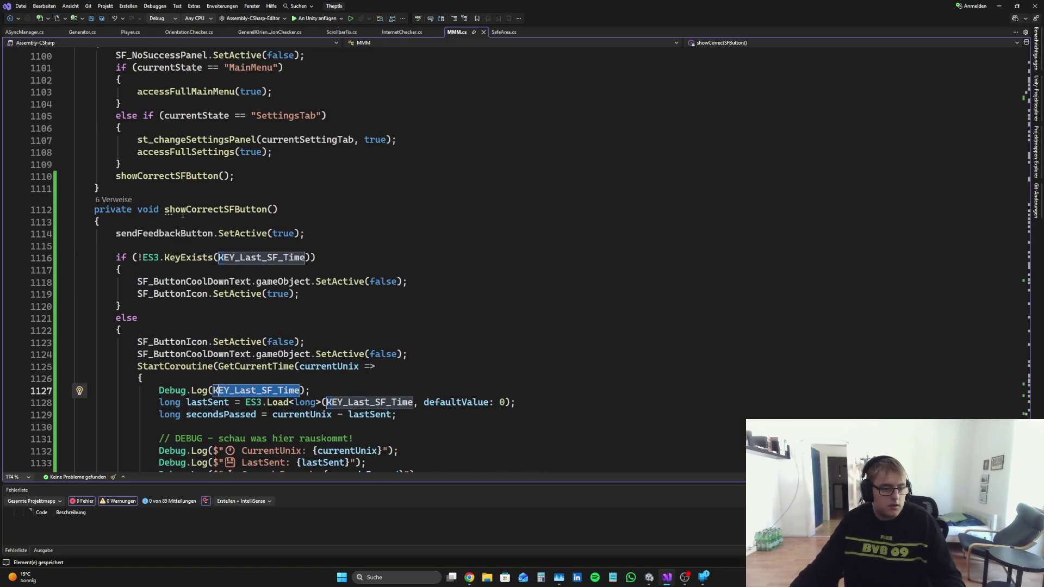
{"action": "mouse_move", "coordinate": [94, 209]}
{"action": "left_mouse_down"}
{"action": "mouse_move", "coordinate": [483, 403]}
{"action": "mouse_move", "coordinate": [337, 471]}
{"action": "mouse_move", "coordinate": [267, 339]}
{"action": "mouse_move", "coordinate": [209, 349]}
{"action": "left_mouse_up"}
{"action": "left_click", "coordinate": [470, 578]}
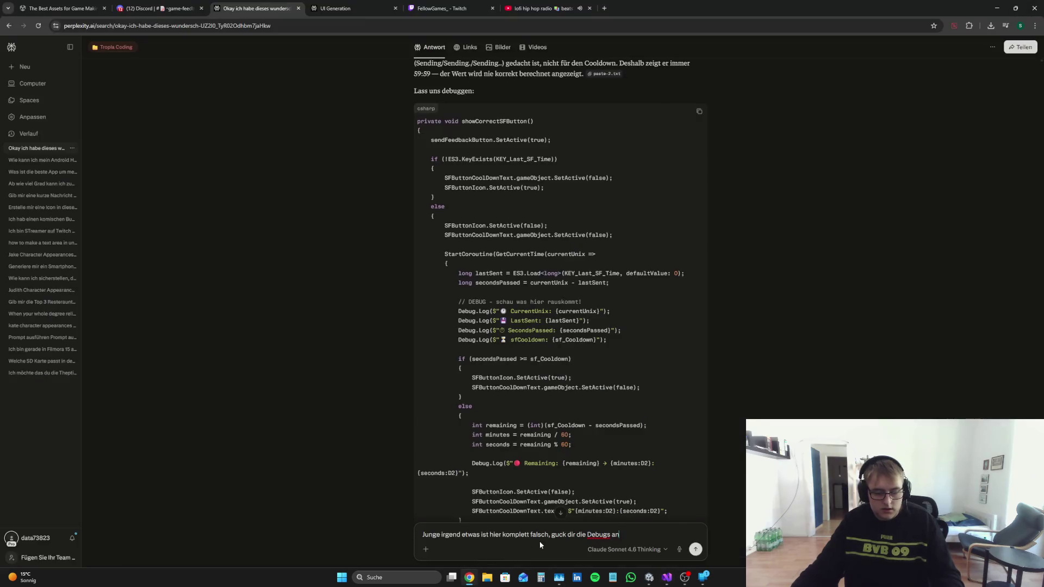
Step: Paste the Unity Console debug log rows into the message and send it
{"action": "left_click", "coordinate": [649, 578]}
{"action": "mouse_move", "coordinate": [133, 435]}
{"action": "left_mouse_down"}
{"action": "mouse_move", "coordinate": [133, 464]}
{"action": "mouse_move", "coordinate": [403, 523]}
{"action": "left_mouse_up"}
{"action": "left_click", "coordinate": [469, 577]}
{"action": "key", "text": "ctrl+v"}
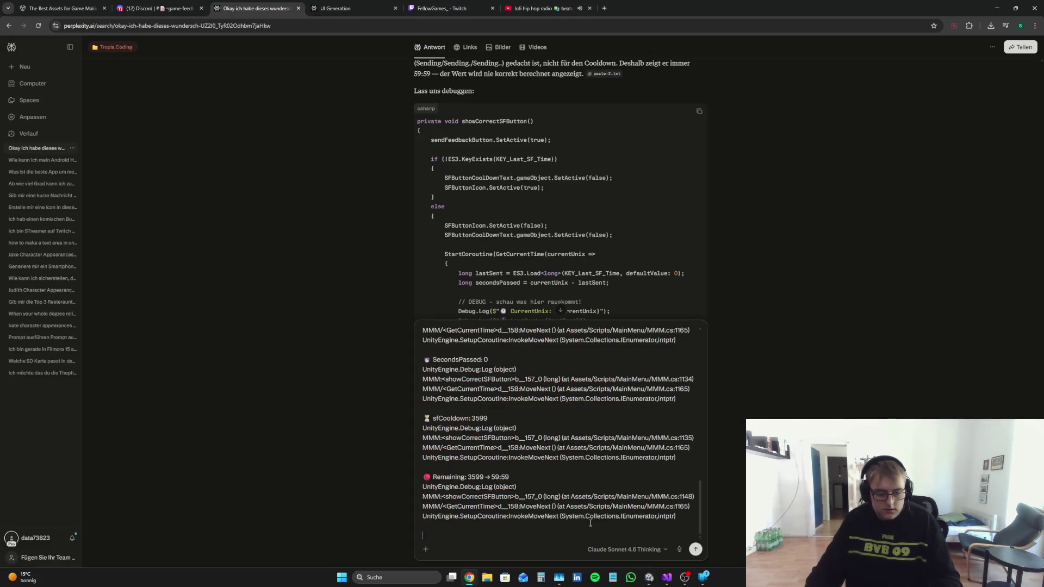
{"action": "key", "text": "Return"}
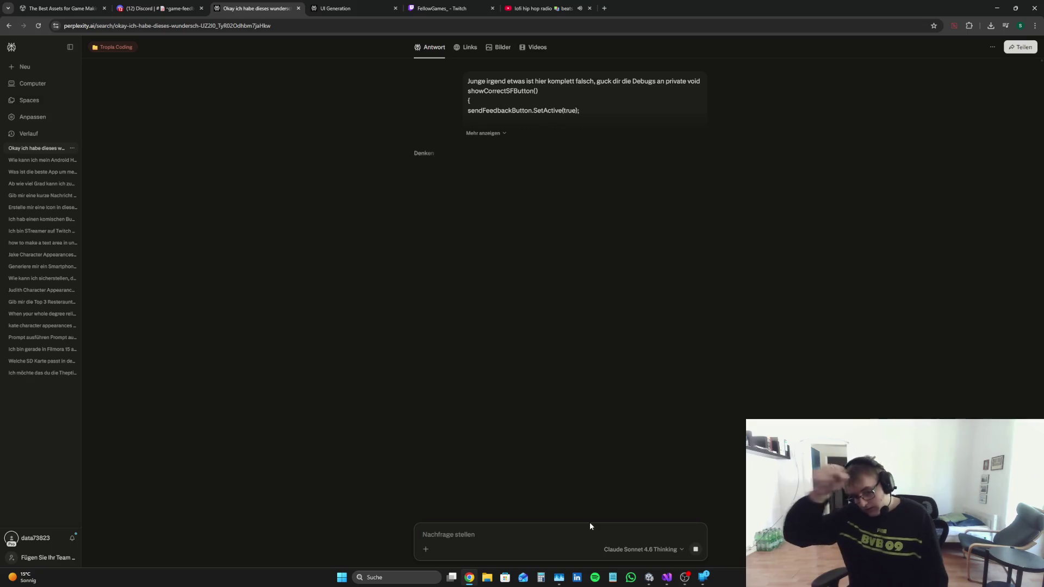
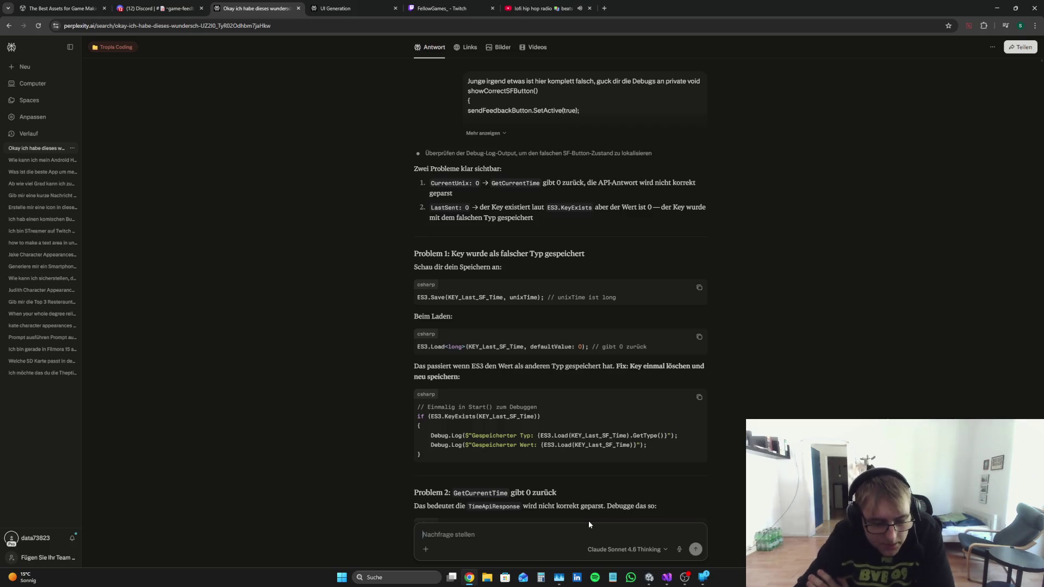
Step: Search MMM.cs in Visual Studio for the GetCurrentTime method
{"action": "scroll", "coordinate": [582, 412], "scroll_direction": "down", "scroll_amount": 4}
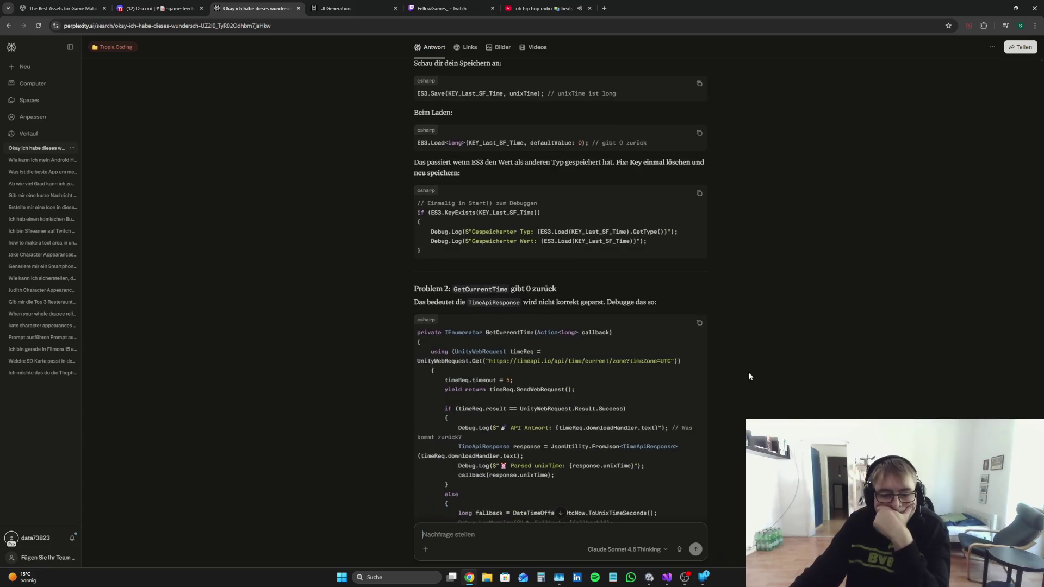
{"action": "scroll", "coordinate": [774, 372], "scroll_direction": "down", "scroll_amount": 2}
{"action": "scroll", "coordinate": [775, 376], "scroll_direction": "down", "scroll_amount": 1}
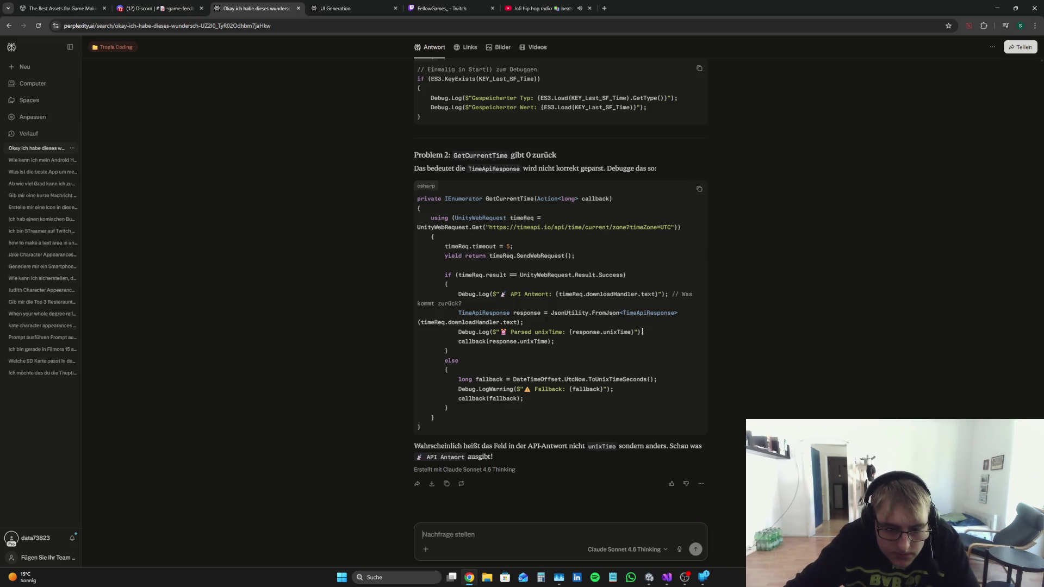
{"action": "left_click", "coordinate": [671, 581]}
{"action": "left_click", "coordinate": [675, 333]}
{"action": "scroll", "coordinate": [676, 327], "scroll_direction": "up", "scroll_amount": 6}
{"action": "scroll", "coordinate": [675, 328], "scroll_direction": "down", "scroll_amount": 4}
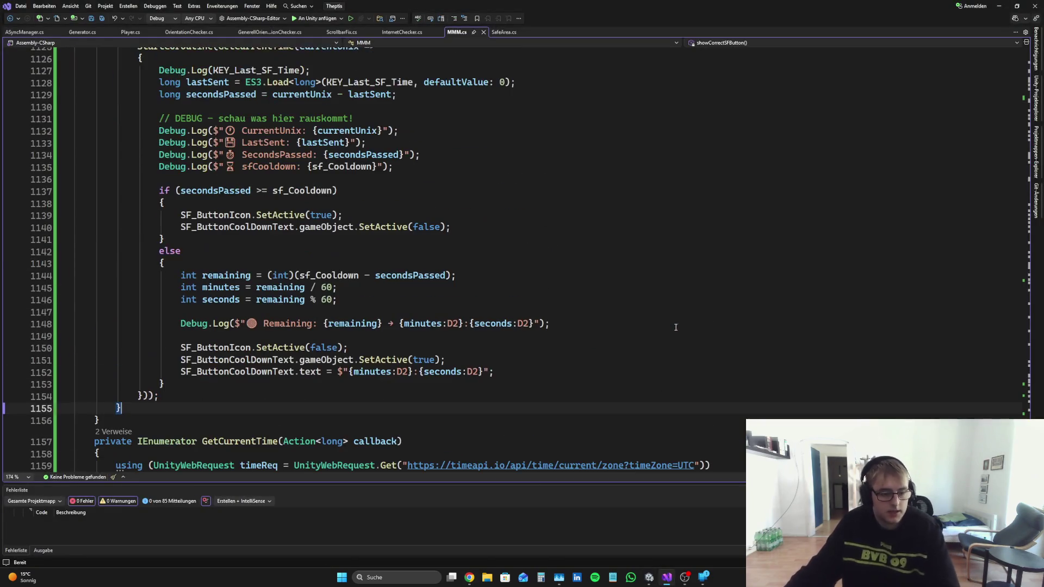
{"action": "scroll", "coordinate": [554, 359], "scroll_direction": "up", "scroll_amount": 8}
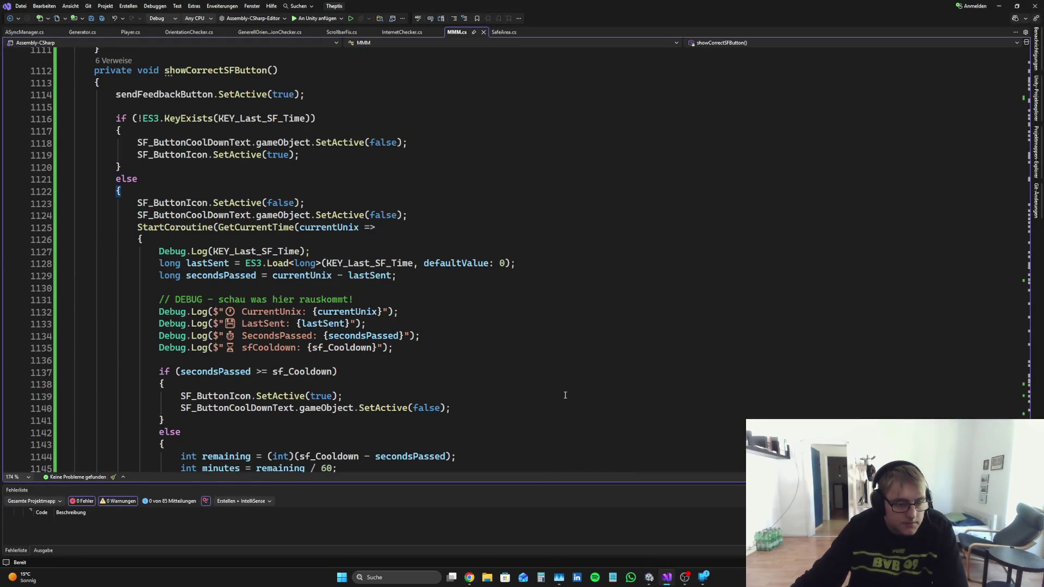
{"action": "scroll", "coordinate": [562, 402], "scroll_direction": "down", "scroll_amount": 8}
{"action": "scroll", "coordinate": [529, 400], "scroll_direction": "up", "scroll_amount": 8}
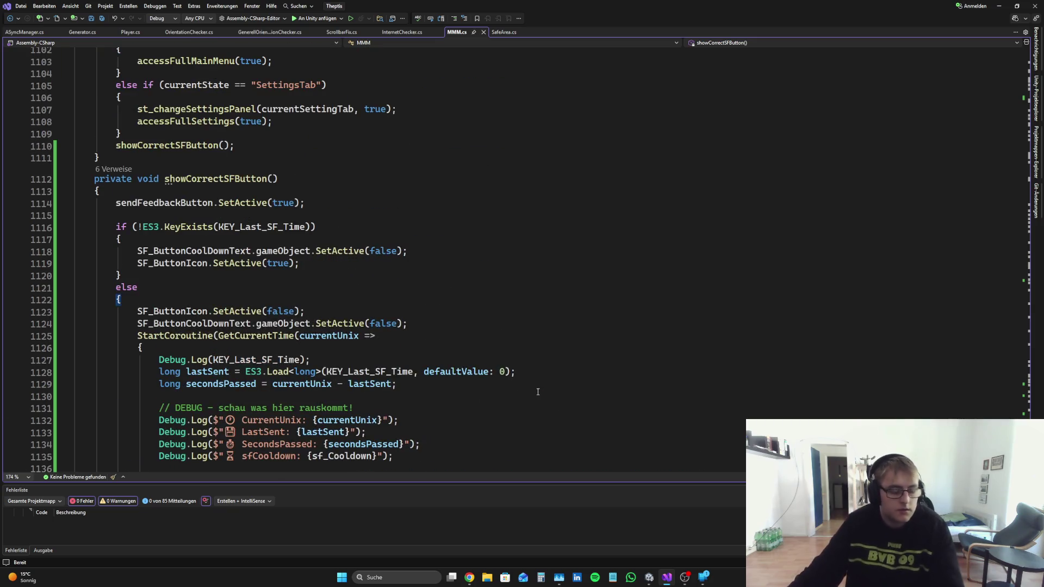
{"action": "key", "text": "ctrl+f"}
{"action": "type", "text": "getCurr"}
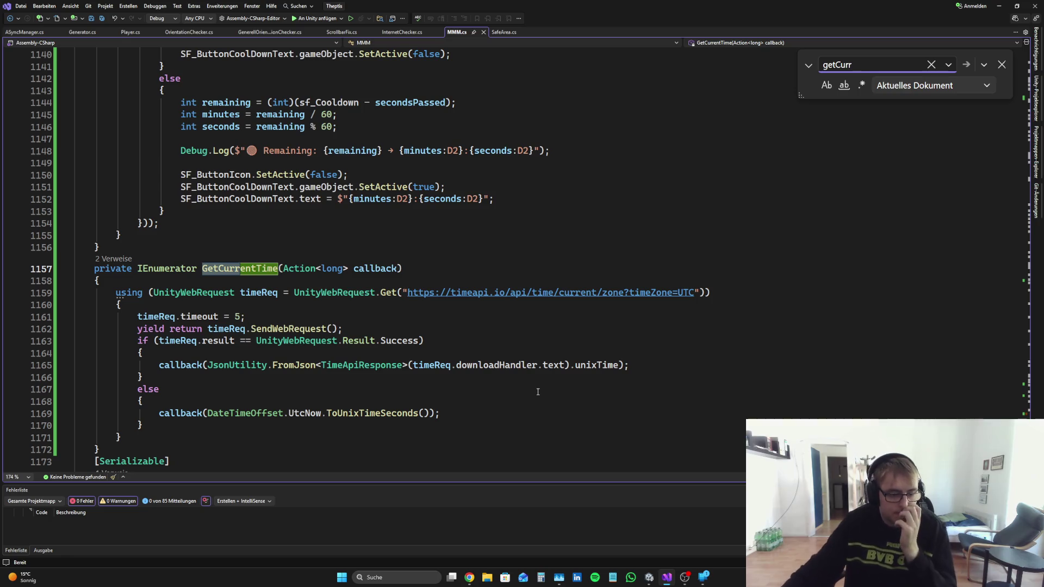
{"action": "scroll", "coordinate": [467, 371], "scroll_direction": "down", "scroll_amount": 3}
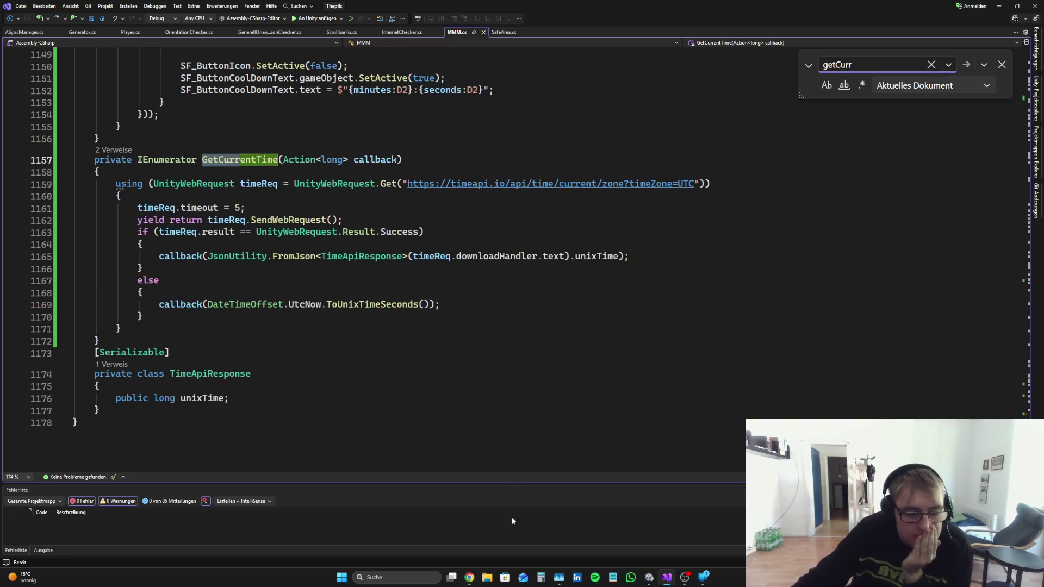
Step: Add Perplexity's 'API Antwort' Debug.Log line to the request block, without its trailing comment
{"action": "left_click", "coordinate": [469, 578]}
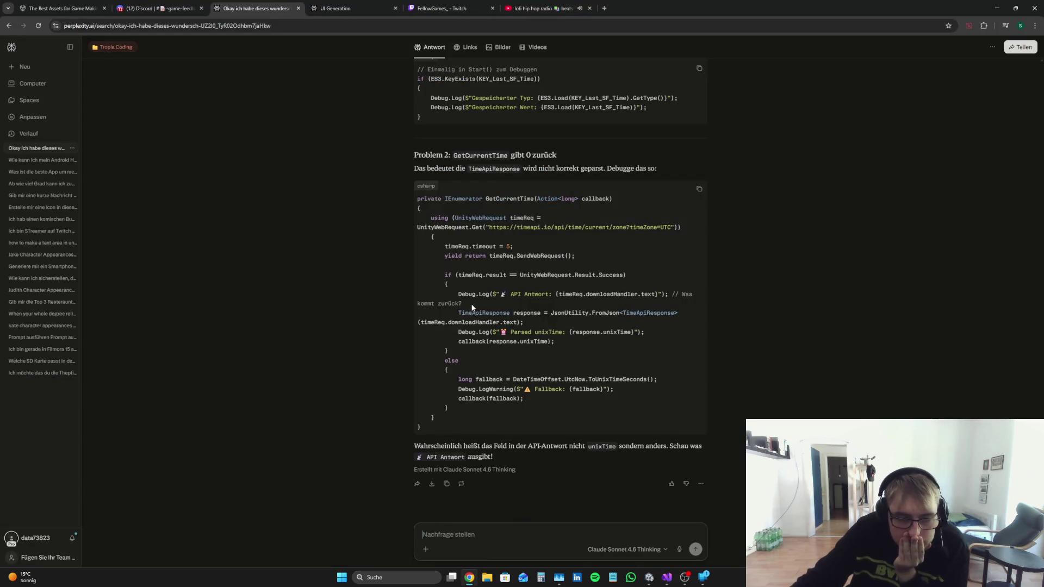
{"action": "left_click_drag", "start_coordinate": [472, 308], "coordinate": [392, 295]}
{"action": "right_click", "coordinate": [507, 297]}
{"action": "left_click", "coordinate": [521, 304]}
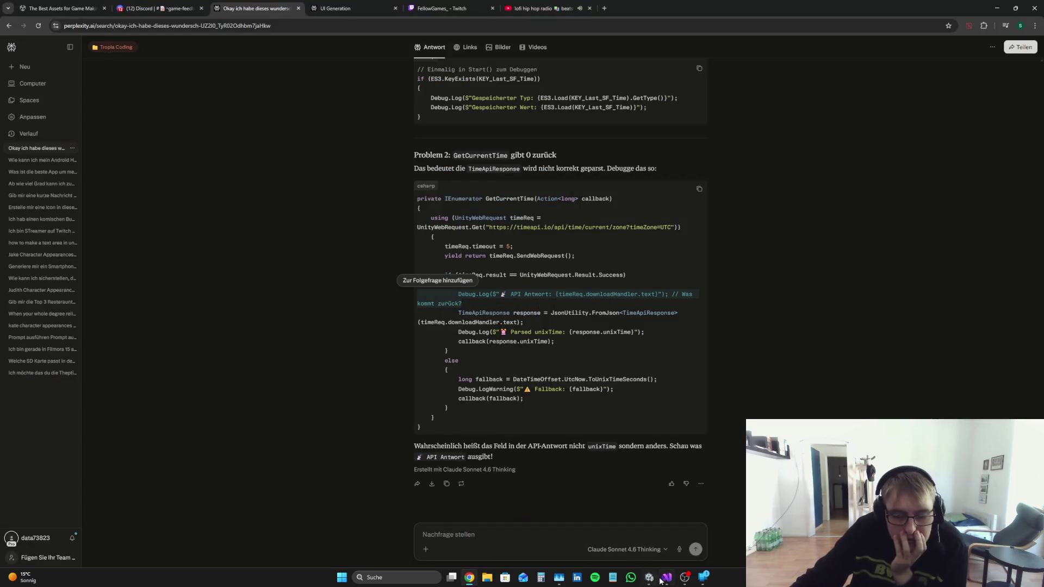
{"action": "left_click", "coordinate": [661, 580]}
{"action": "left_click", "coordinate": [469, 579]}
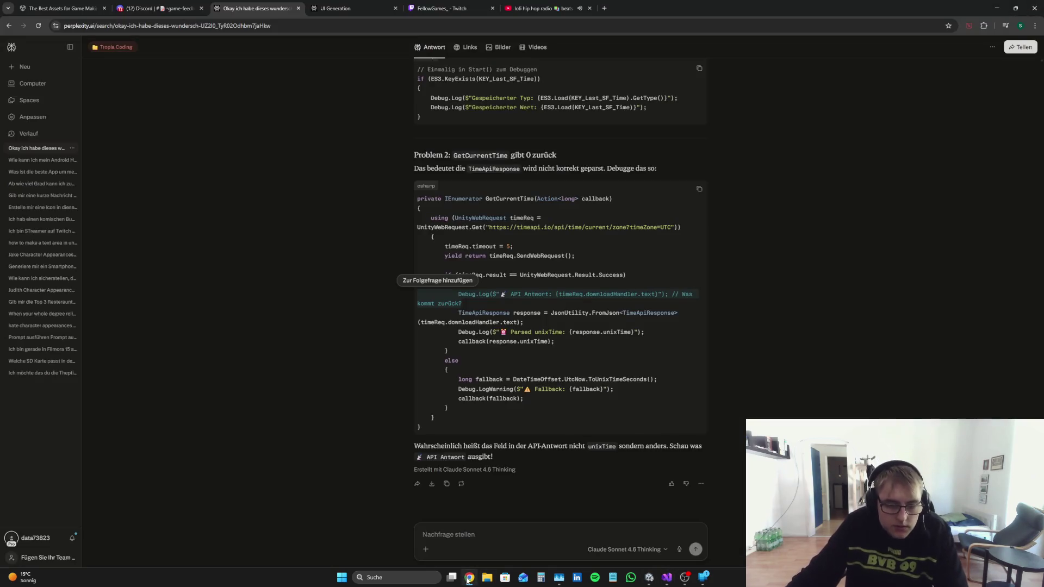
{"action": "left_click", "coordinate": [666, 578]}
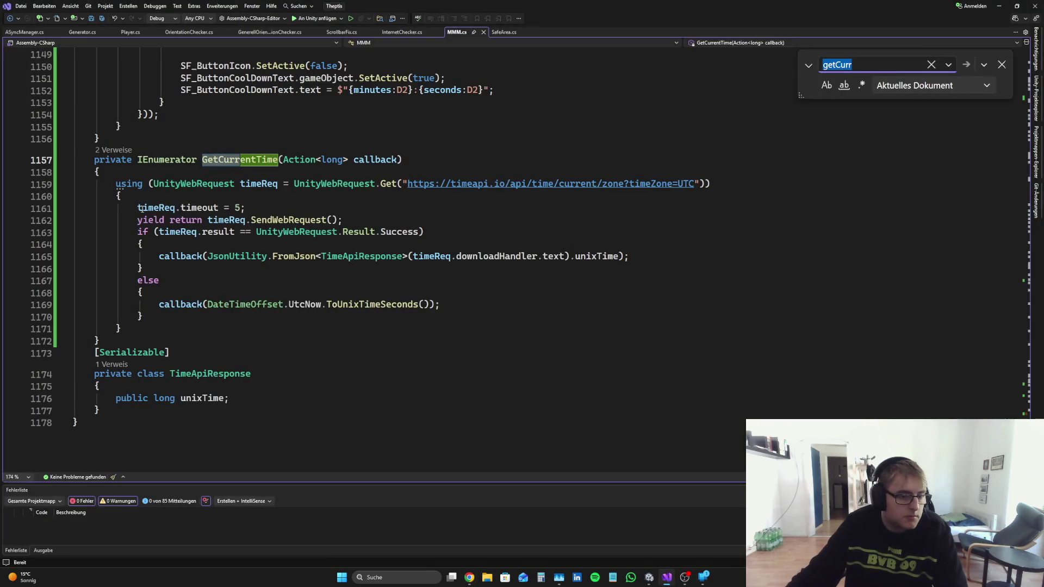
{"action": "key", "text": "Return"}
{"action": "key", "text": "Up"}
{"action": "key", "text": "ctrl+v"}
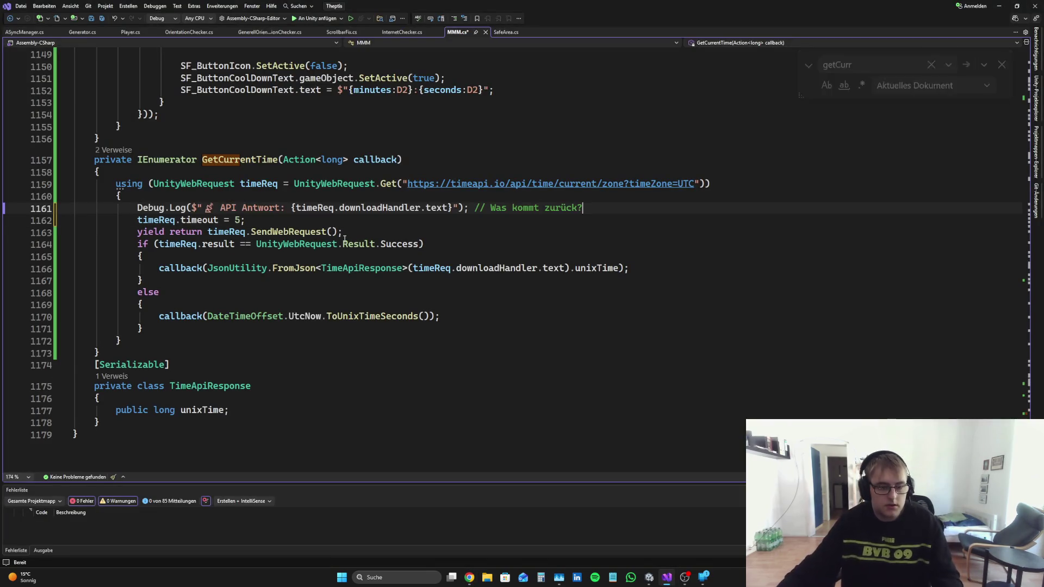
{"action": "key", "text": "ctrl+shift+Left"}
{"action": "key", "text": "ctrl+shift+Left"}
{"action": "key", "text": "ctrl+shift+Left"}
{"action": "key", "text": "BackSpace"}
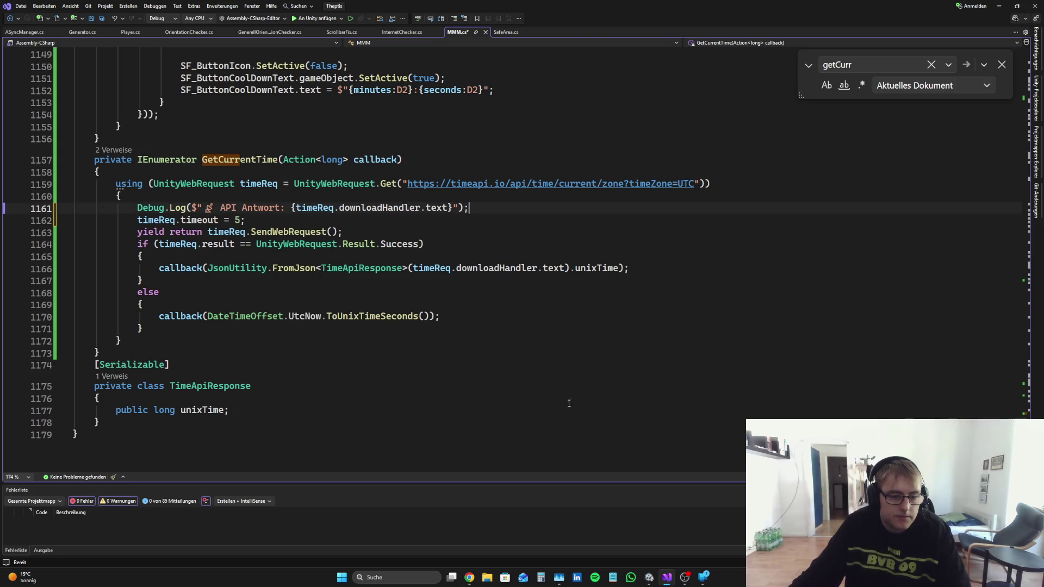
Step: Add the 'Parsed unixTime' Debug.Log line below the success callback and save
{"action": "left_click", "coordinate": [470, 579]}
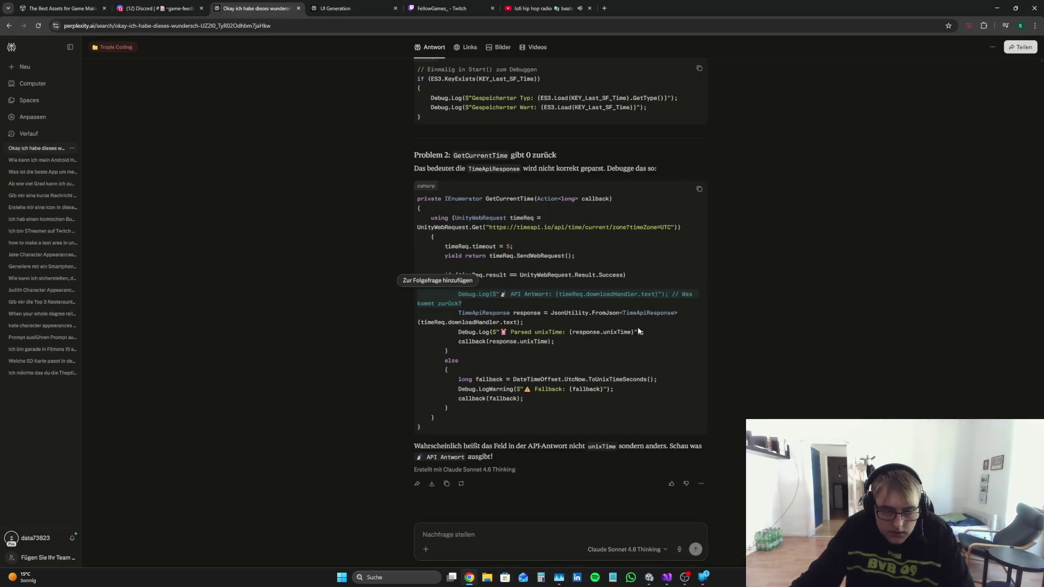
{"action": "left_click_drag", "start_coordinate": [646, 334], "coordinate": [406, 337]}
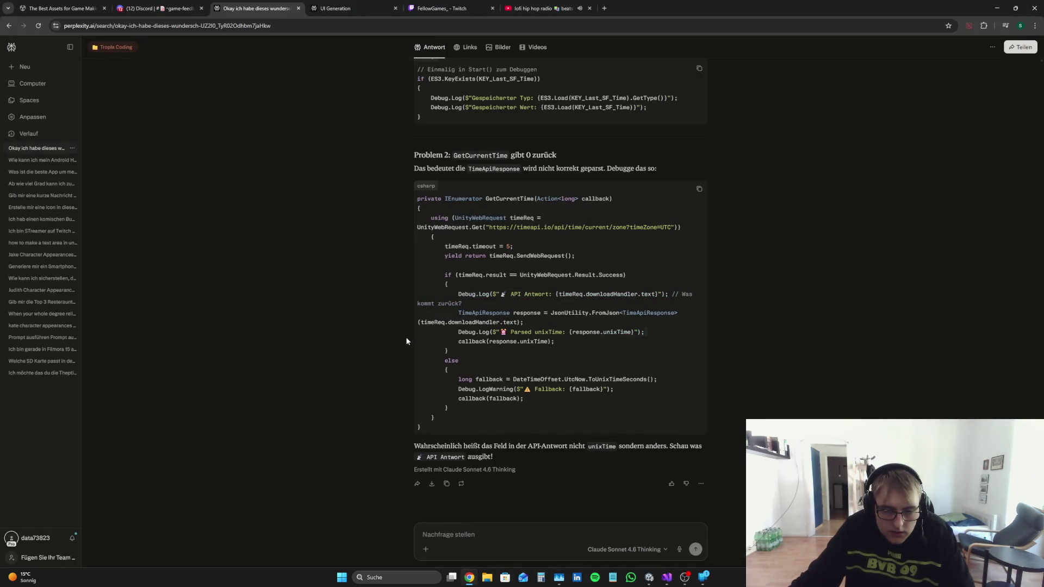
{"action": "right_click", "coordinate": [482, 335]}
{"action": "left_click", "coordinate": [500, 345]}
{"action": "key", "text": "alt+Tab"}
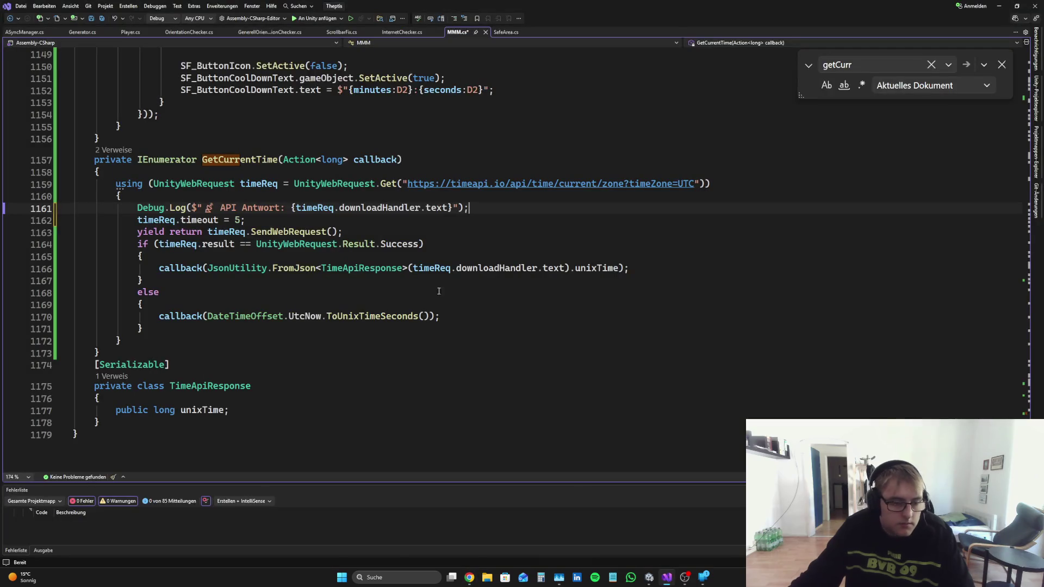
{"action": "left_click", "coordinate": [652, 268]}
{"action": "key", "text": "Return"}
{"action": "key", "text": "ctrl+v"}
{"action": "key", "text": "ctrl+s"}
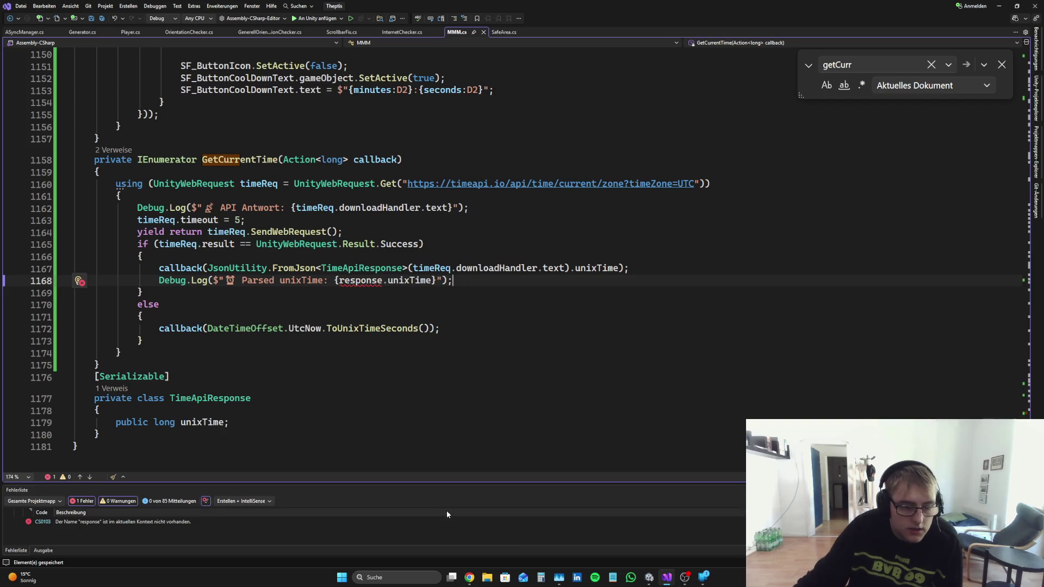
Step: Insert the TimeApiResponse parsing line above the callback, save MMM.cs, and close Find
{"action": "left_click", "coordinate": [467, 577]}
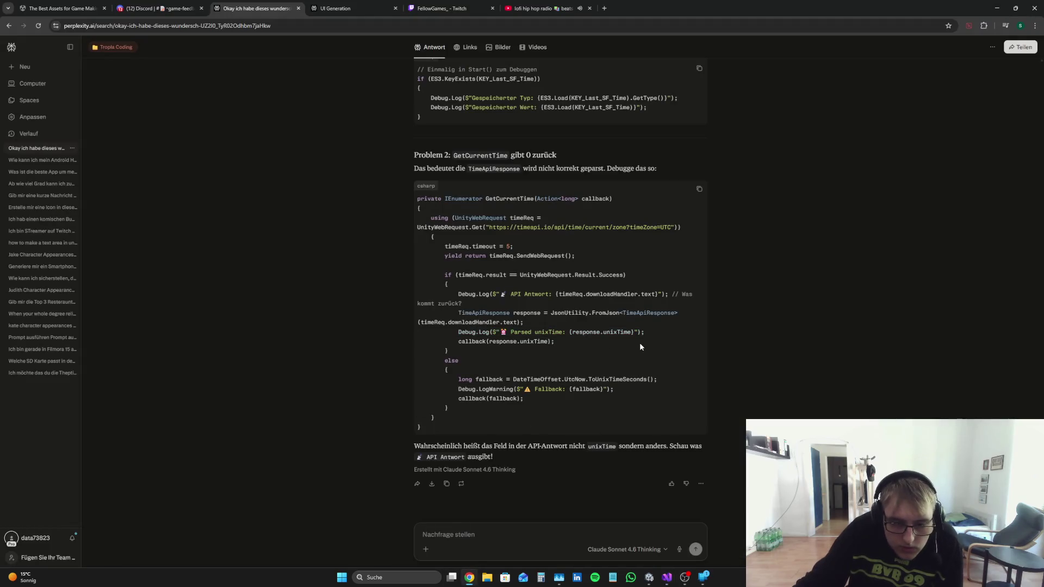
{"action": "left_click", "coordinate": [667, 578]}
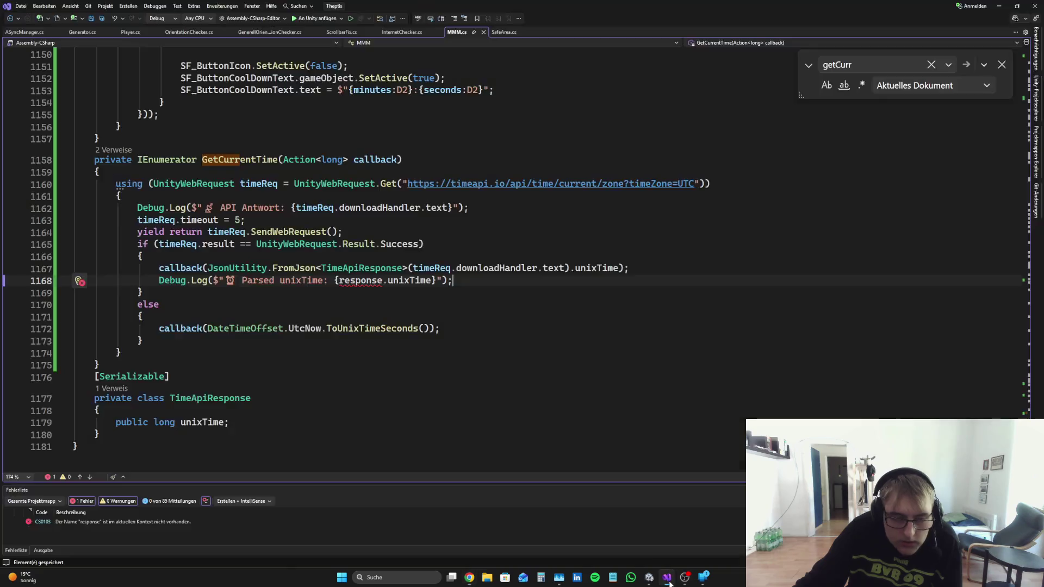
{"action": "left_click", "coordinate": [477, 578]}
{"action": "mouse_move", "coordinate": [524, 323]}
{"action": "left_mouse_down"}
{"action": "mouse_move", "coordinate": [377, 299]}
{"action": "mouse_move", "coordinate": [370, 312]}
{"action": "left_mouse_up"}
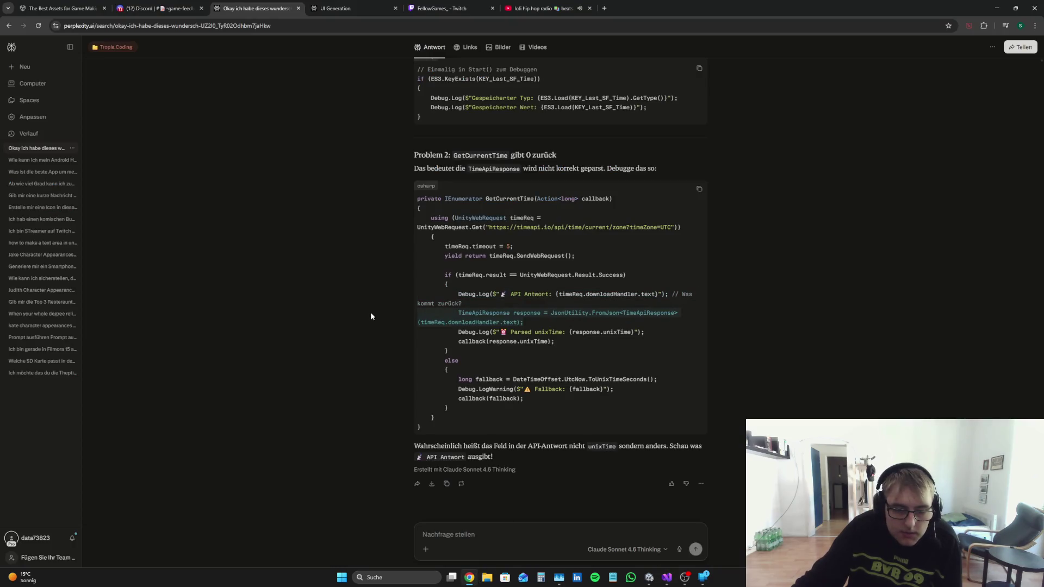
{"action": "left_click", "coordinate": [667, 578]}
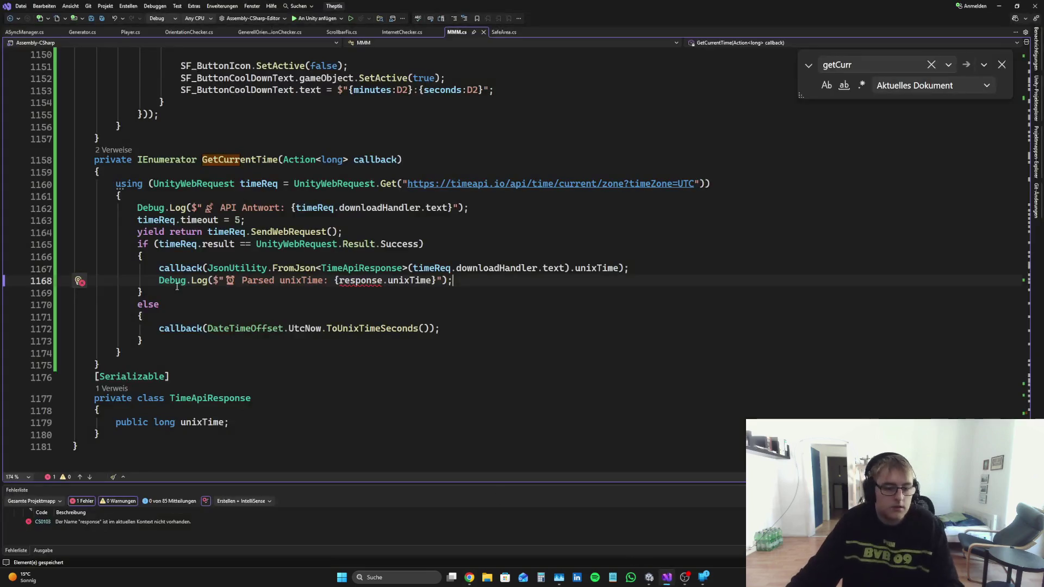
{"action": "left_click", "coordinate": [158, 269]}
{"action": "key", "text": "Return"}
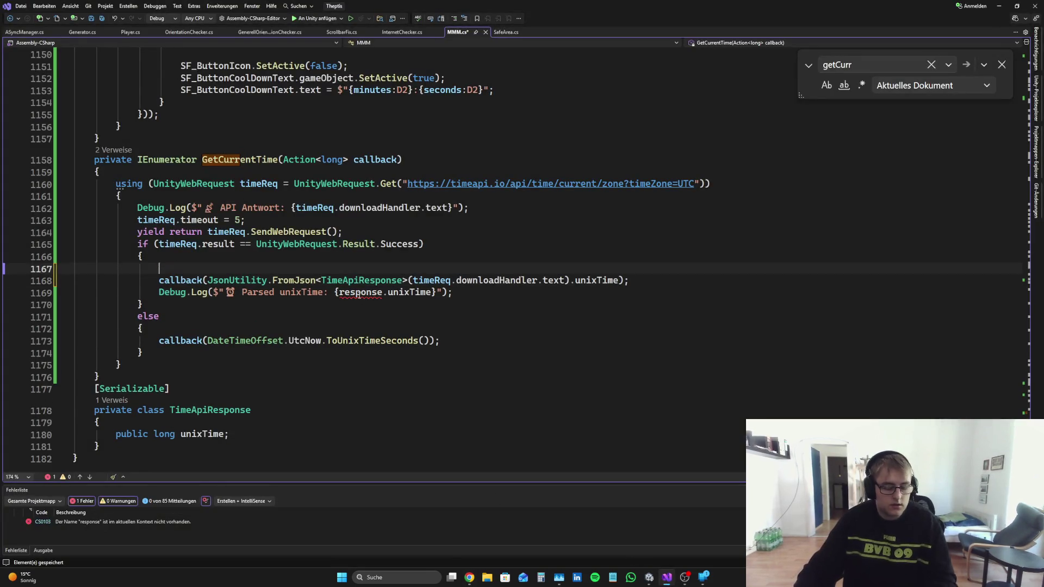
{"action": "key", "text": "Up"}
{"action": "key", "text": "ctrl+v"}
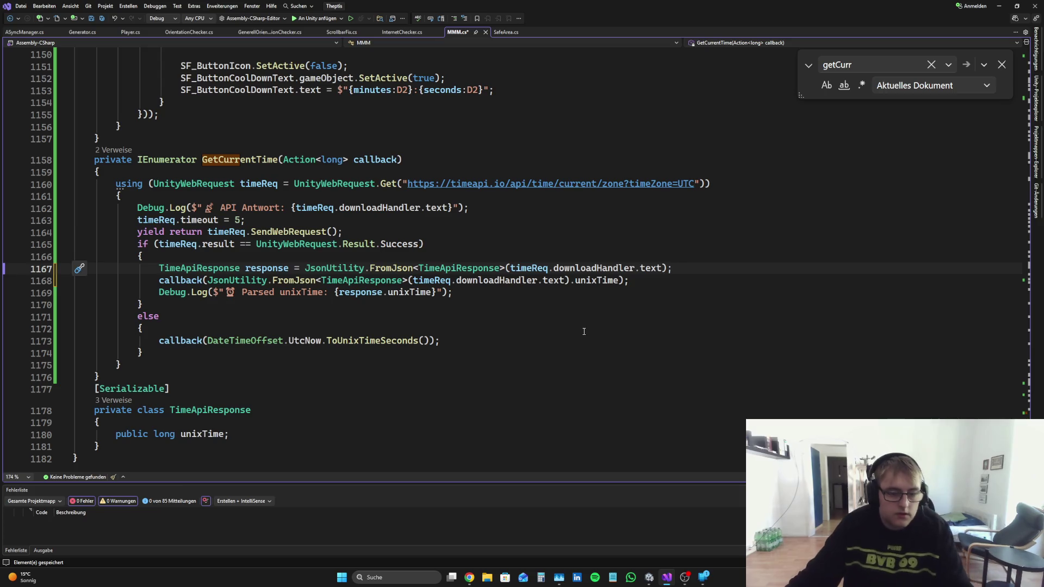
{"action": "key", "text": "ctrl+s"}
{"action": "key", "text": "Escape"}
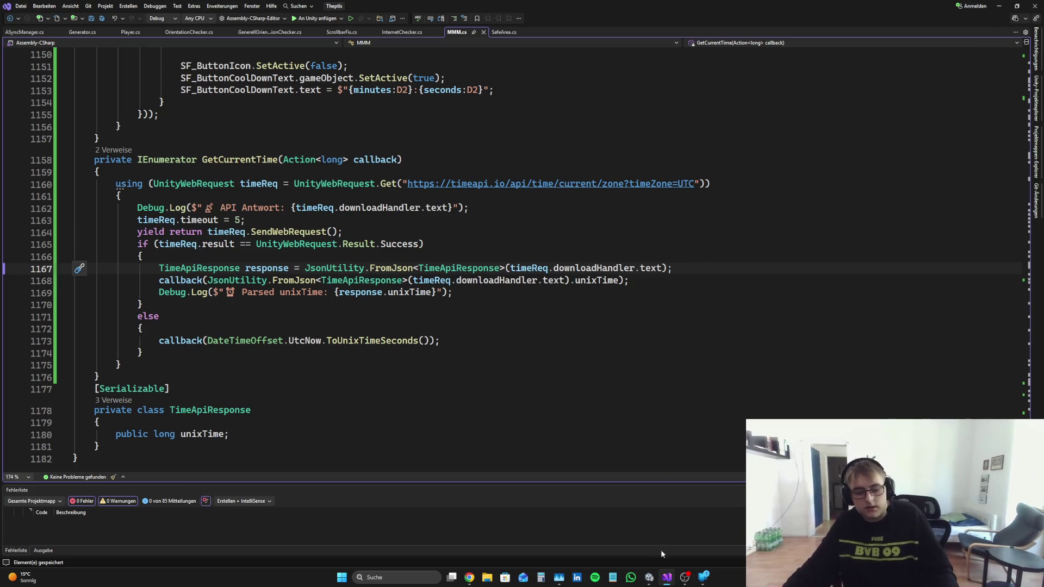
Step: Run the game in play mode in the Unity editor
{"action": "mouse_move", "coordinate": [649, 577]}
{"action": "mouse_move", "coordinate": [631, 521]}
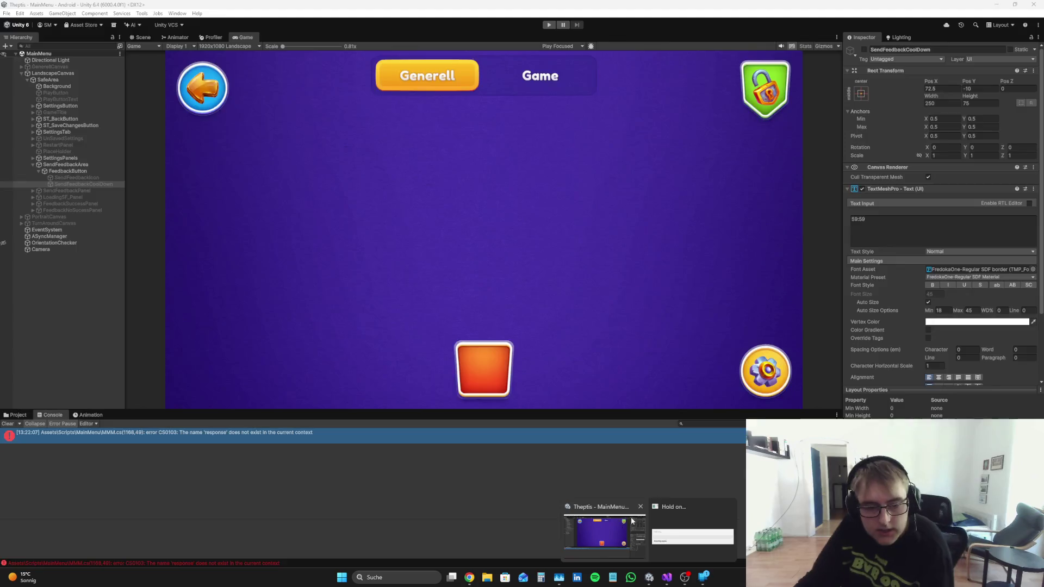
{"action": "left_click", "coordinate": [604, 533]}
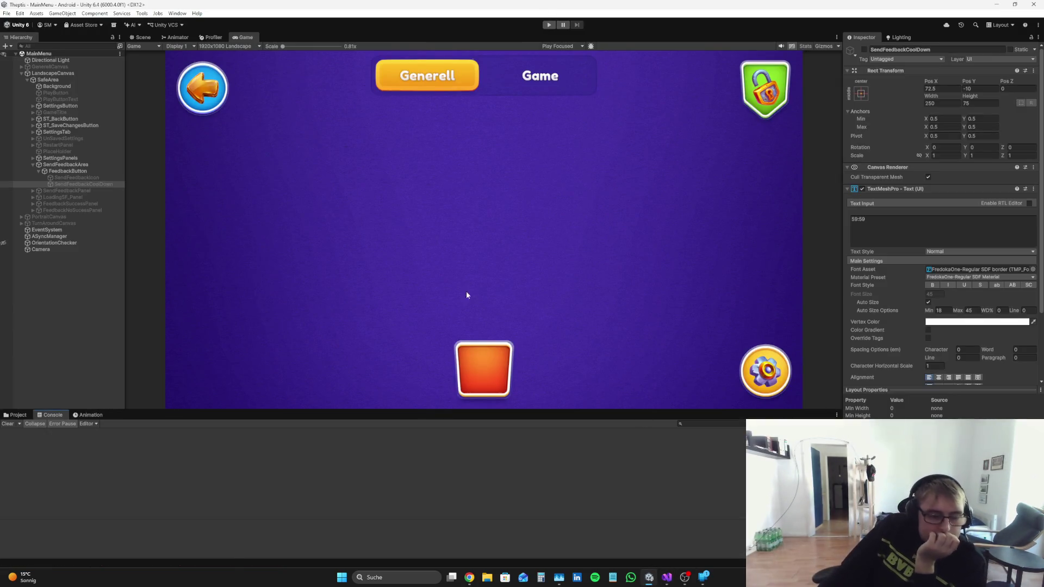
{"action": "left_click", "coordinate": [548, 24]}
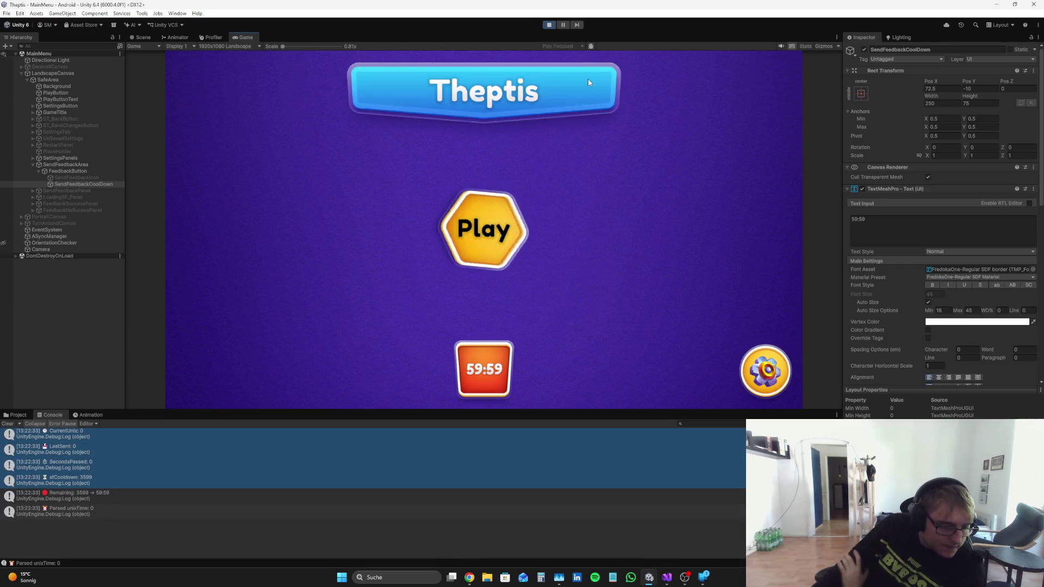
Step: Review the API Antwort, CurrentUnix: 0 and Parsed unixTime: 0 console entries, then select all logs
{"action": "left_click", "coordinate": [128, 480]}
{"action": "scroll", "coordinate": [136, 468], "scroll_direction": "up", "scroll_amount": 1}
{"action": "left_click", "coordinate": [144, 439]}
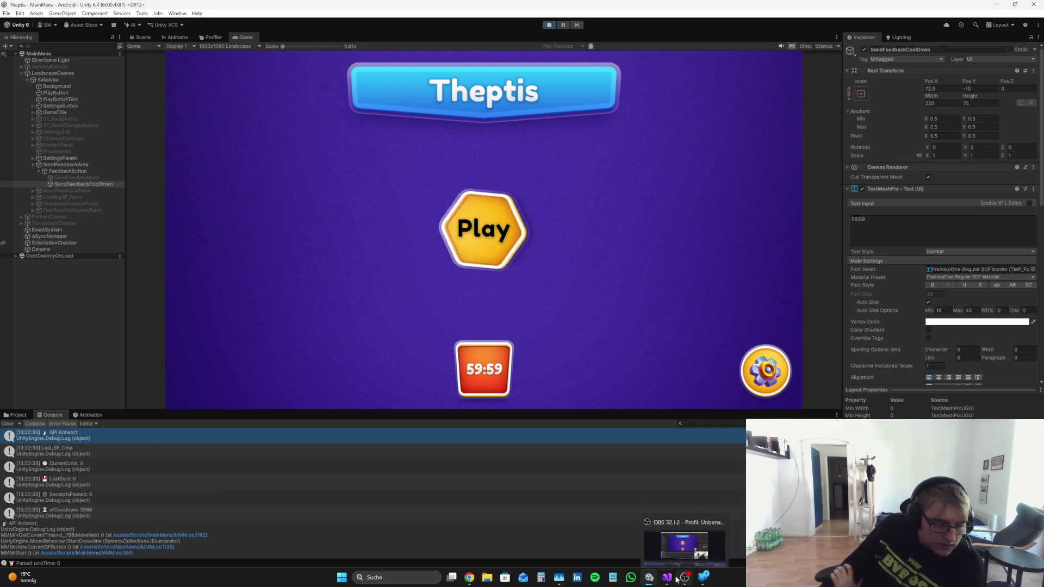
{"action": "left_click", "coordinate": [187, 453]}
{"action": "scroll", "coordinate": [188, 457], "scroll_direction": "down", "scroll_amount": 2}
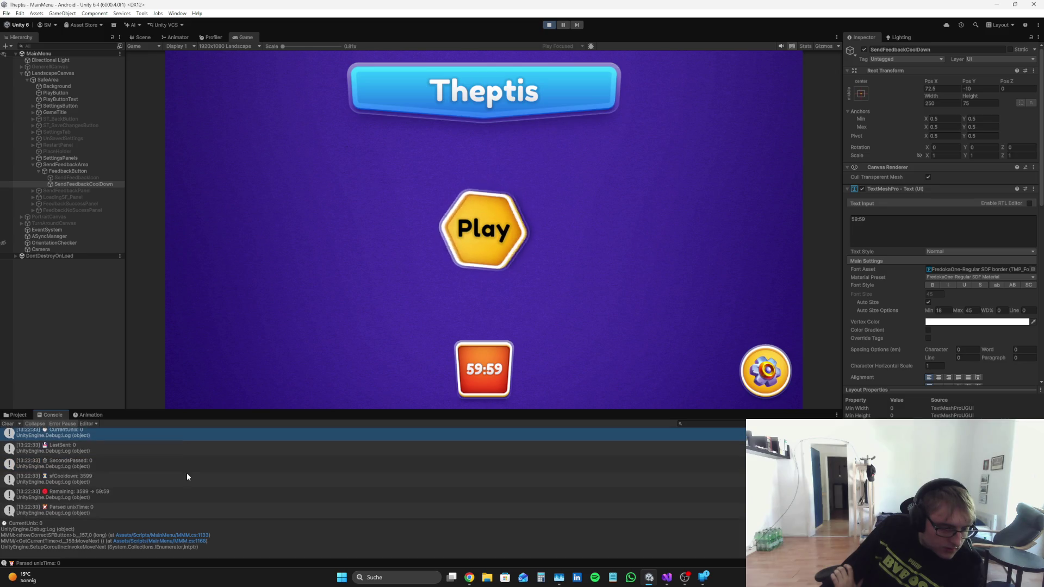
{"action": "left_click", "coordinate": [187, 472]}
{"action": "left_click", "coordinate": [185, 488]}
{"action": "left_click", "coordinate": [189, 510]}
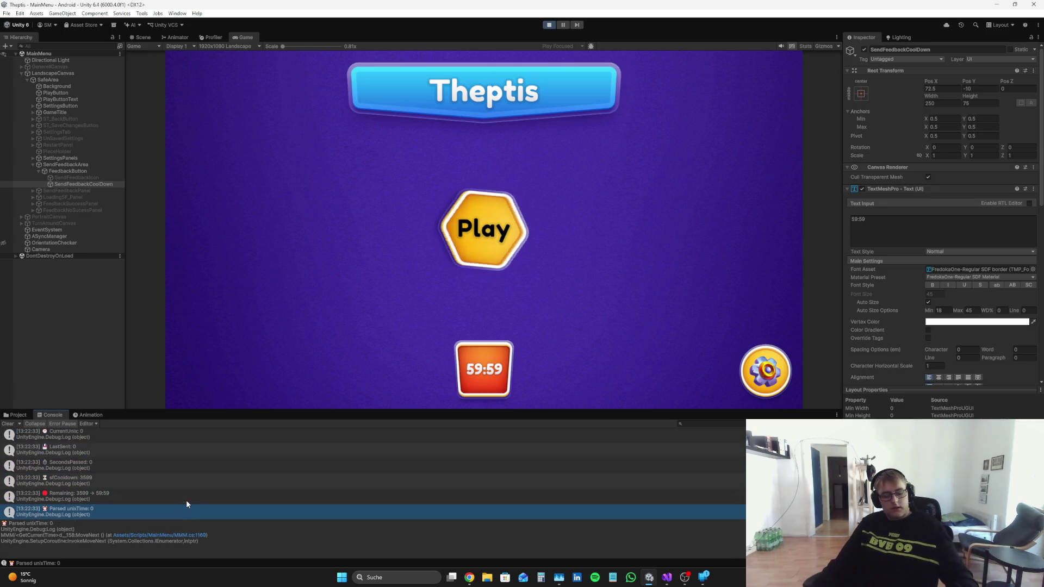
{"action": "key", "text": "ctrl+a"}
{"action": "scroll", "coordinate": [186, 500], "scroll_direction": "up", "scroll_amount": 2}
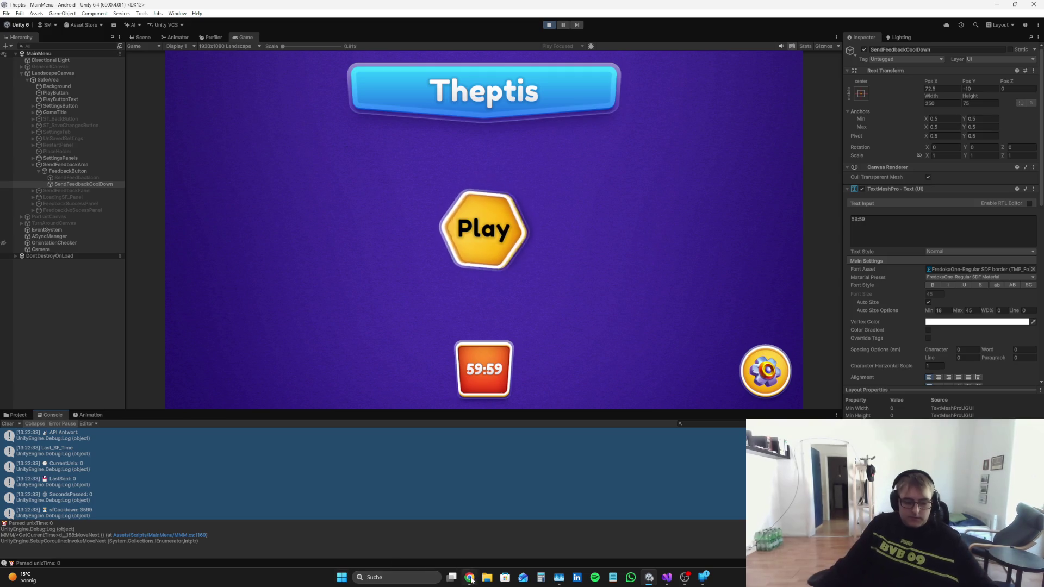
{"action": "left_click", "coordinate": [471, 580]}
Step: Ask Perplexity to read the debug logs, attaching the Unity log and the full MMM.cs script
{"action": "left_click", "coordinate": [455, 527]}
{"action": "type", "text": "Was"}
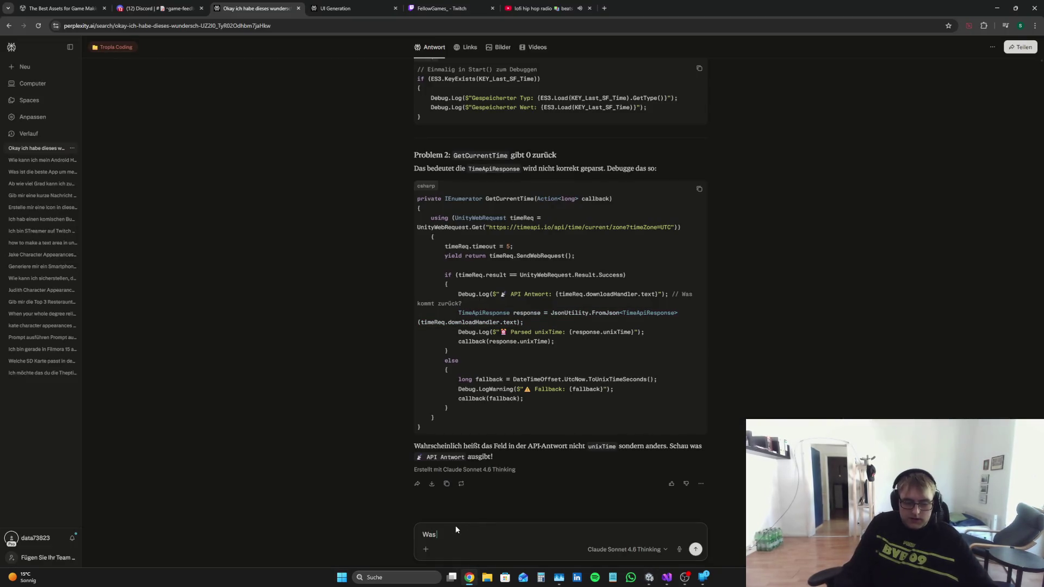
{"action": "type", "text": "nnst du d"}
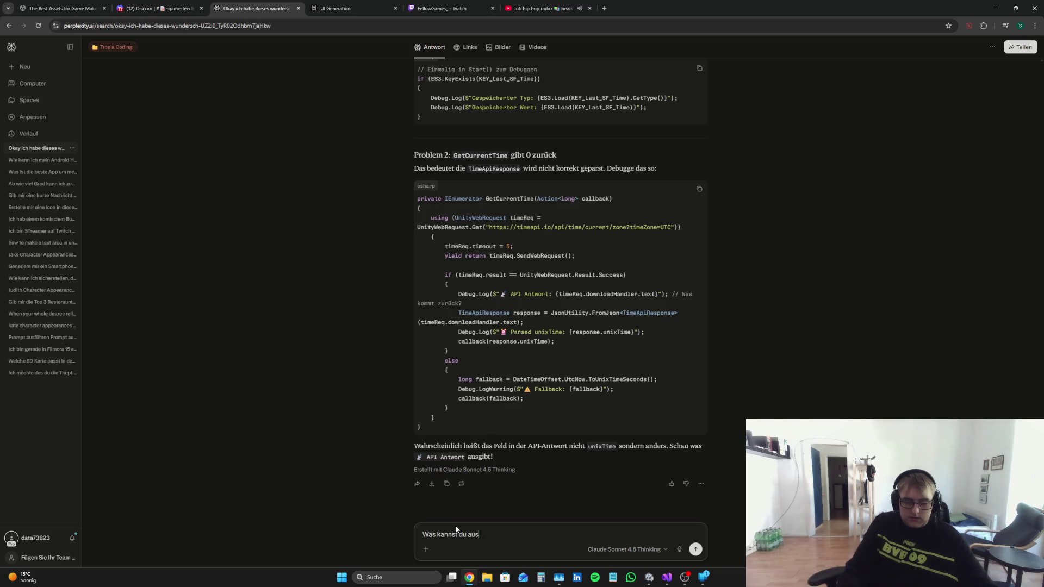
{"action": "type", "text": " diesen Debugs le"}
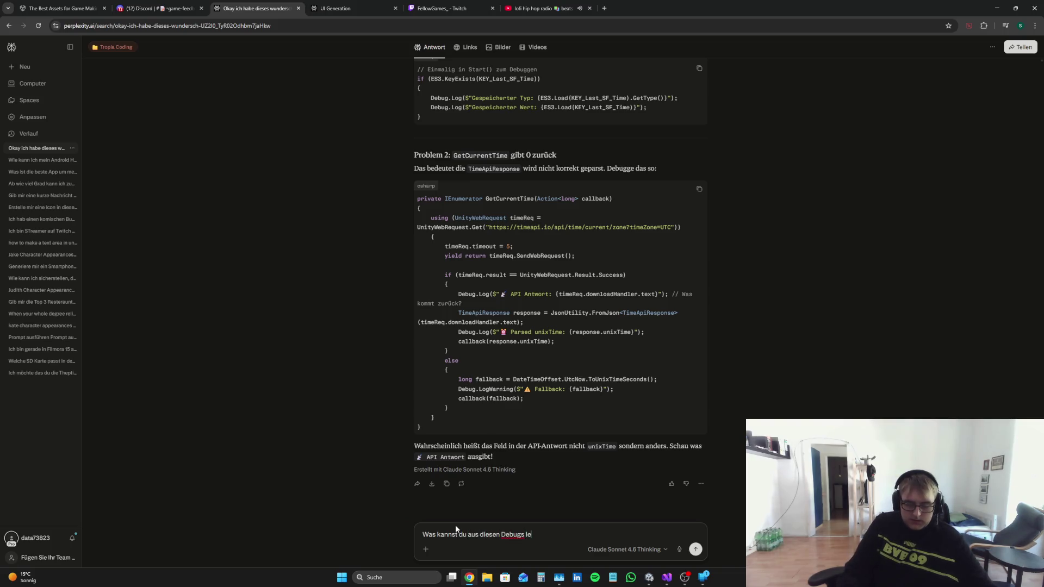
{"action": "type", "text": "sen"}
{"action": "key", "text": "ctrl+v"}
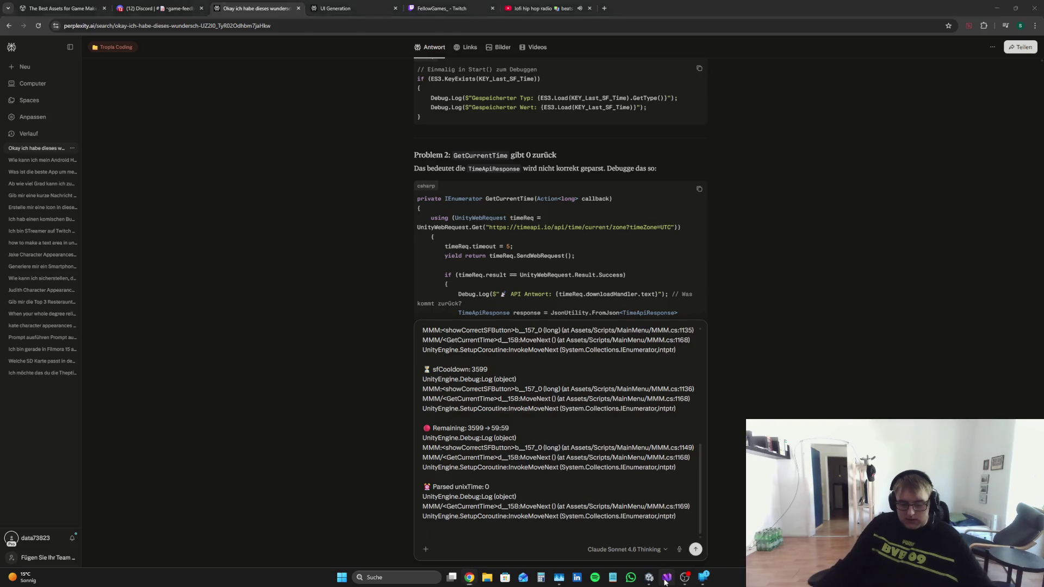
{"action": "left_click", "coordinate": [666, 577]}
{"action": "key", "text": "ctrl+a"}
{"action": "key", "text": "ctrl+c"}
{"action": "left_click", "coordinate": [469, 578]}
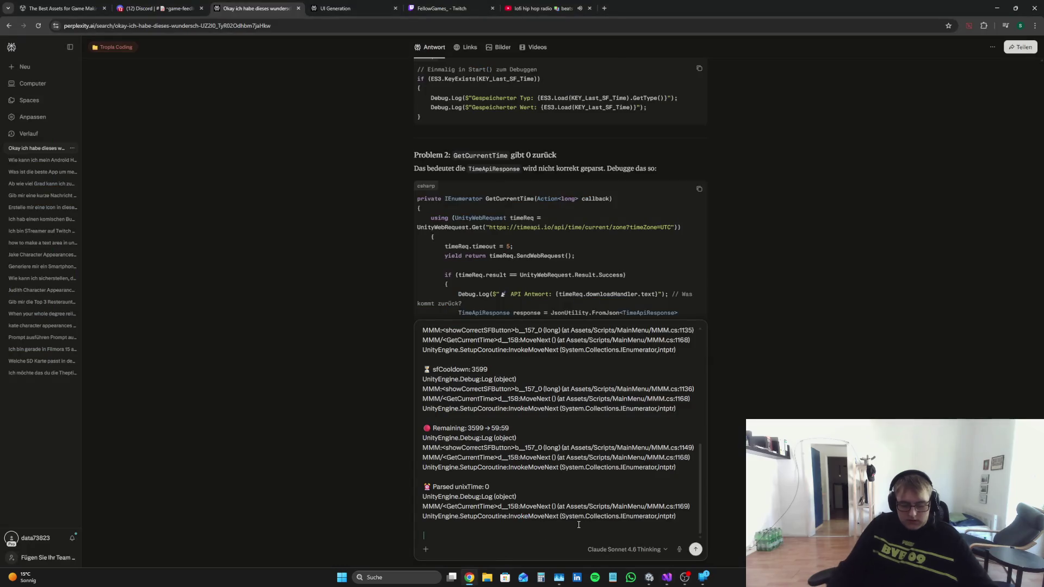
{"action": "key", "text": "ctrl+v"}
{"action": "key", "text": "Return"}
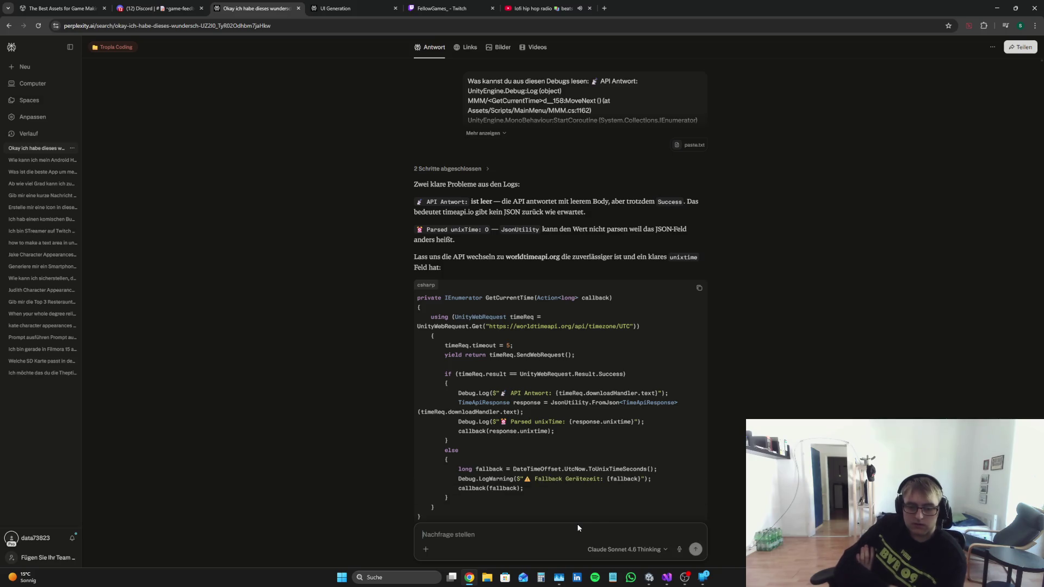
{"action": "scroll", "coordinate": [579, 419], "scroll_direction": "down", "scroll_amount": 3}
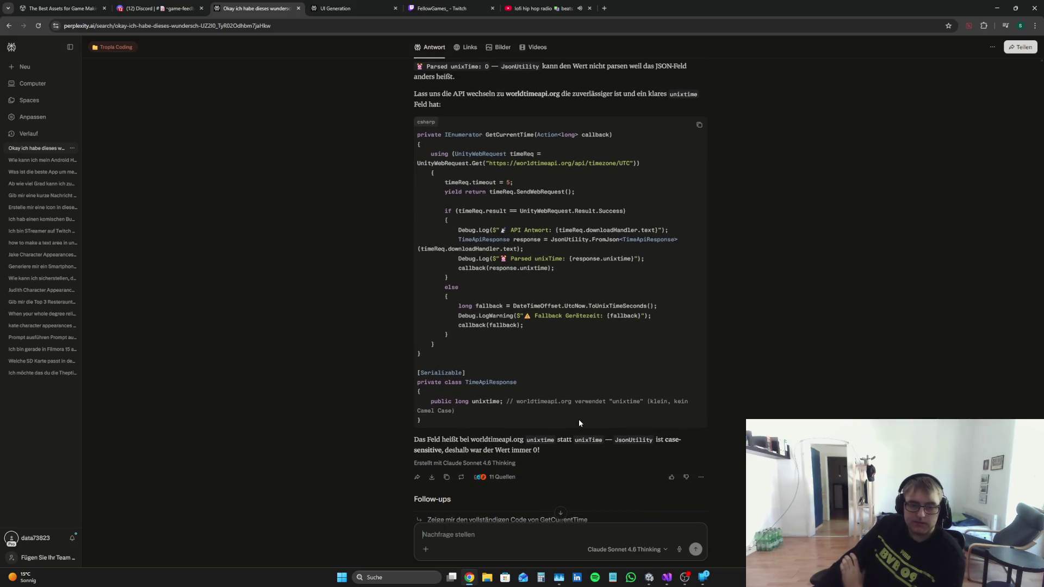
{"action": "left_click", "coordinate": [684, 578]}
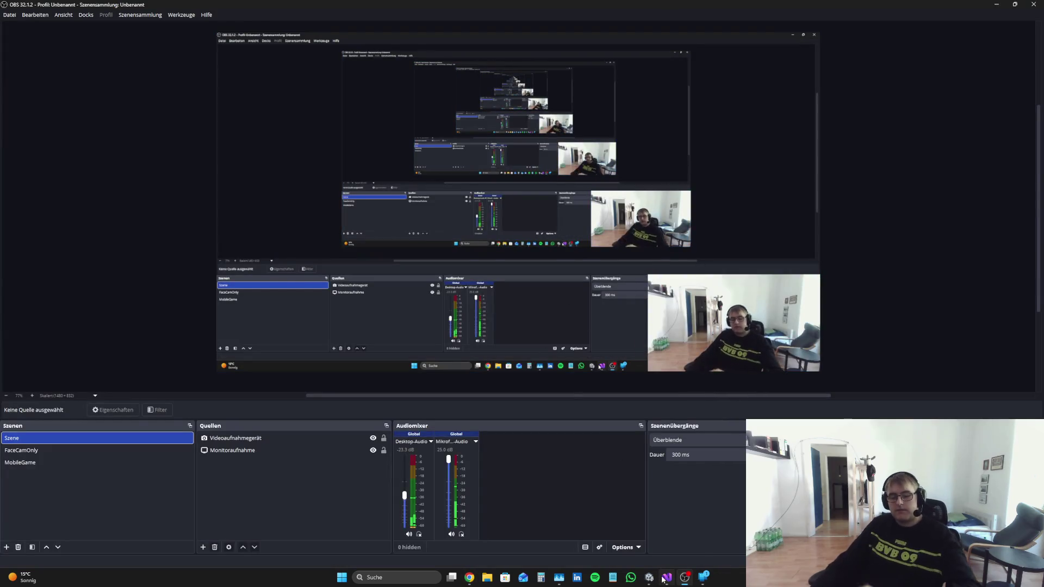
Step: Delete the old time-check code from showCorrectSFButton's else branch and save MMM.cs
{"action": "left_click", "coordinate": [666, 578]}
{"action": "left_click", "coordinate": [426, 346]}
{"action": "scroll", "coordinate": [427, 346], "scroll_direction": "up", "scroll_amount": 5}
{"action": "scroll", "coordinate": [426, 345], "scroll_direction": "up", "scroll_amount": 7}
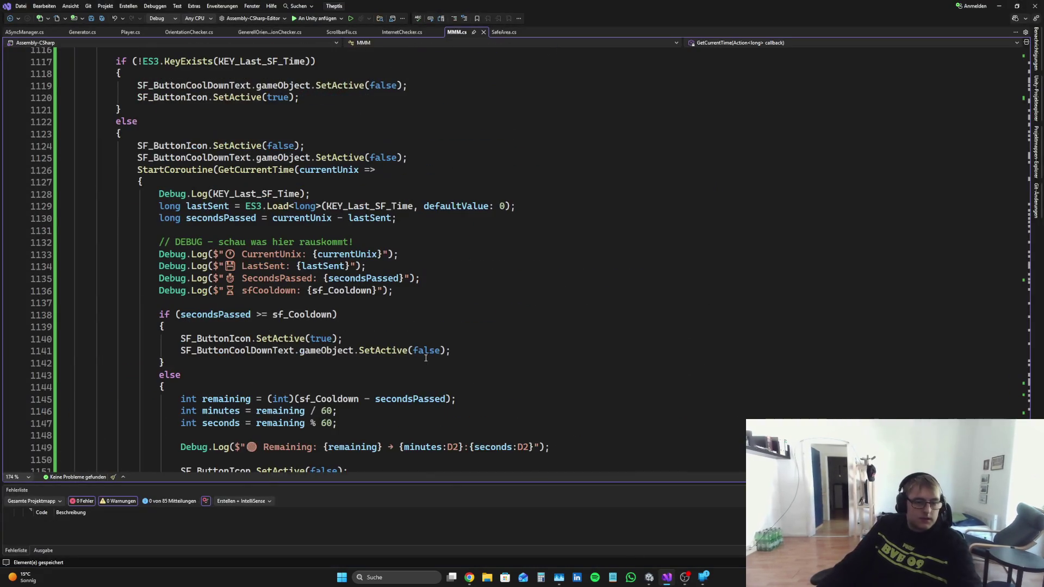
{"action": "scroll", "coordinate": [305, 313], "scroll_direction": "down", "scroll_amount": 7}
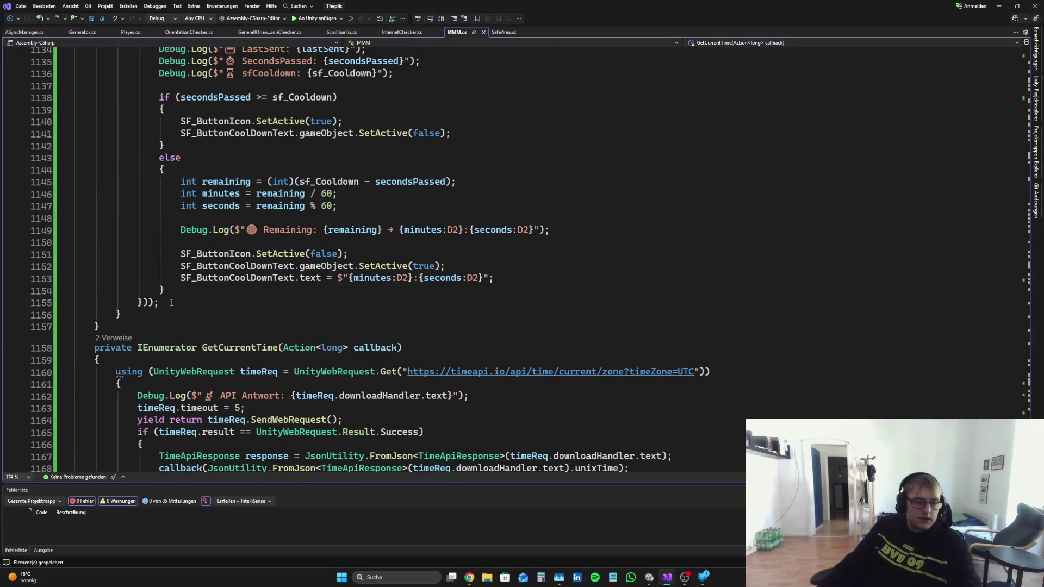
{"action": "mouse_move", "coordinate": [171, 302]}
{"action": "left_mouse_down"}
{"action": "mouse_move", "coordinate": [37, 26]}
{"action": "mouse_move", "coordinate": [29, 145]}
{"action": "mouse_move", "coordinate": [29, 137]}
{"action": "left_mouse_up"}
{"action": "key", "text": "Delete"}
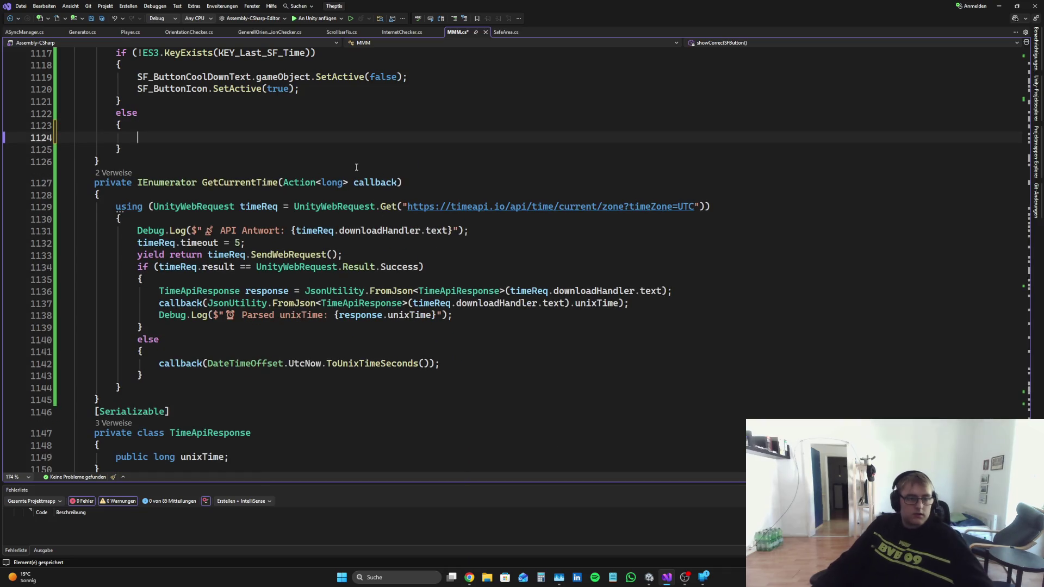
{"action": "key", "text": "ctrl+s"}
Step: Remove the stray blank line 1116 above the KeyExists check
{"action": "scroll", "coordinate": [348, 174], "scroll_direction": "up", "scroll_amount": 3}
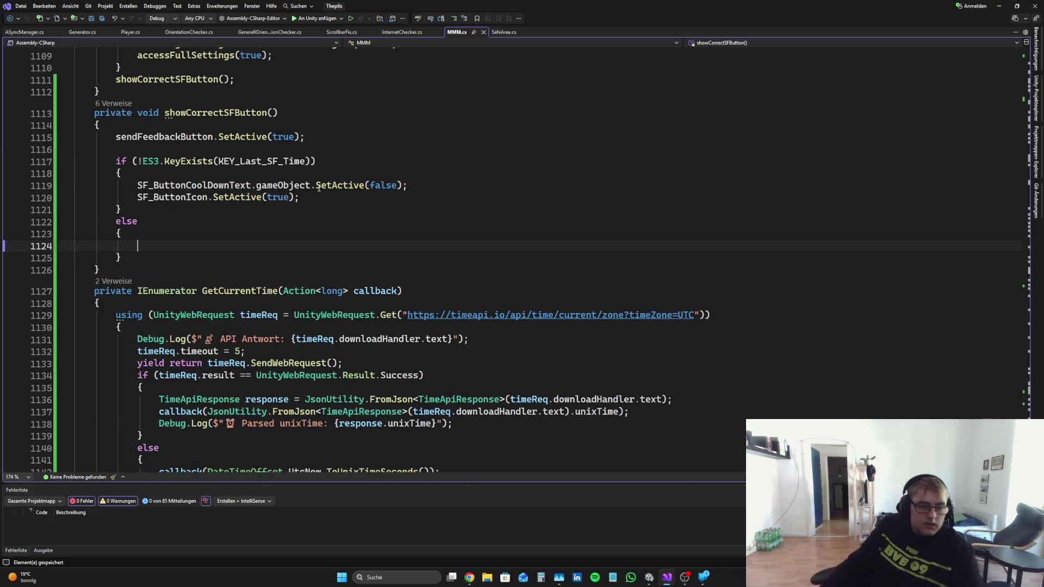
{"action": "key", "text": "Down"}
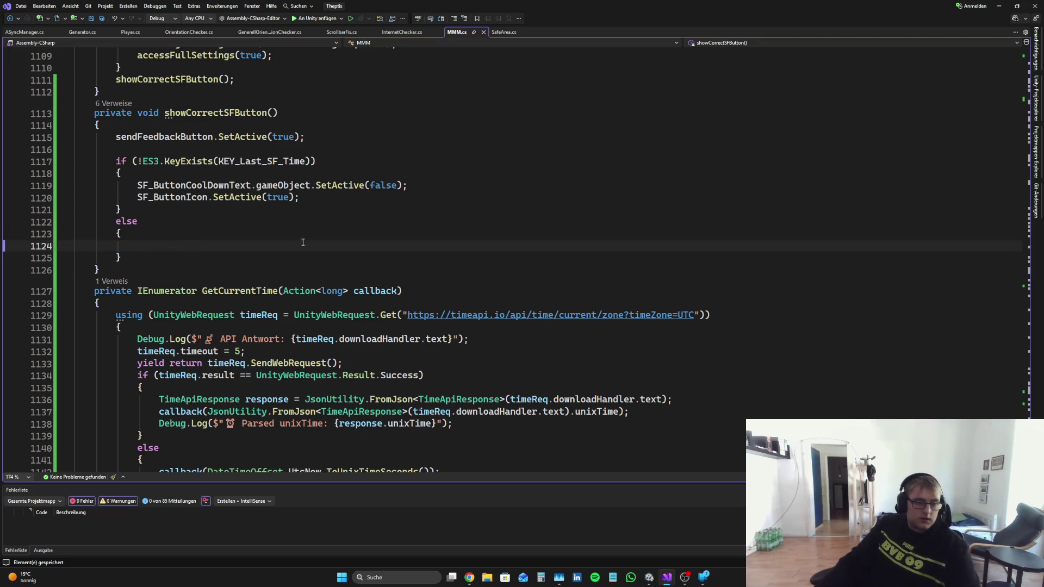
{"action": "scroll", "coordinate": [303, 242], "scroll_direction": "down", "scroll_amount": 5}
{"action": "scroll", "coordinate": [302, 241], "scroll_direction": "up", "scroll_amount": 8}
{"action": "left_click_drag", "start_coordinate": [117, 221], "coordinate": [49, 229]}
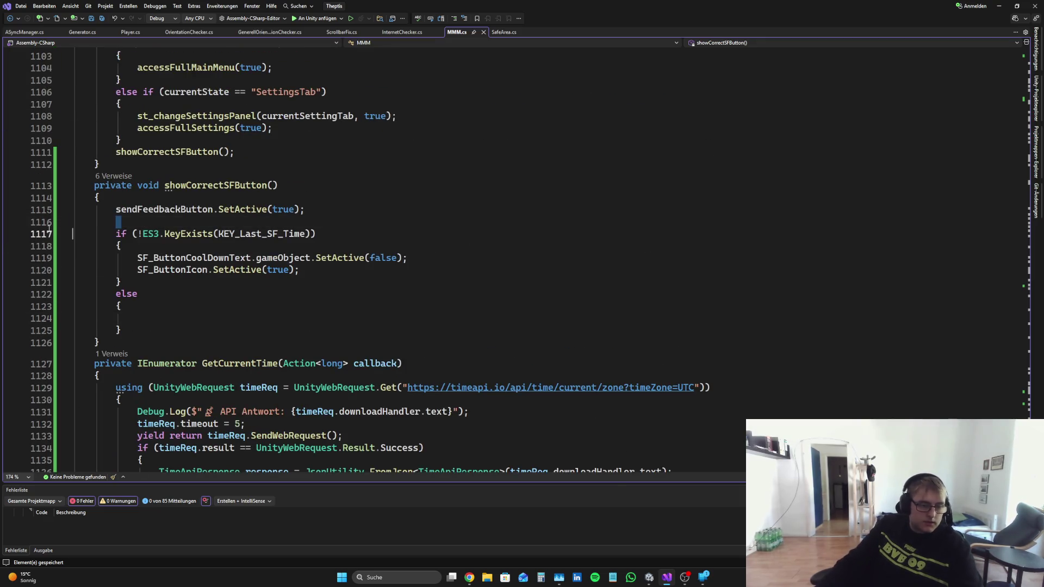
{"action": "double_click", "coordinate": [99, 218]}
{"action": "key", "text": "Delete"}
{"action": "scroll", "coordinate": [449, 292], "scroll_direction": "down", "scroll_amount": 6}
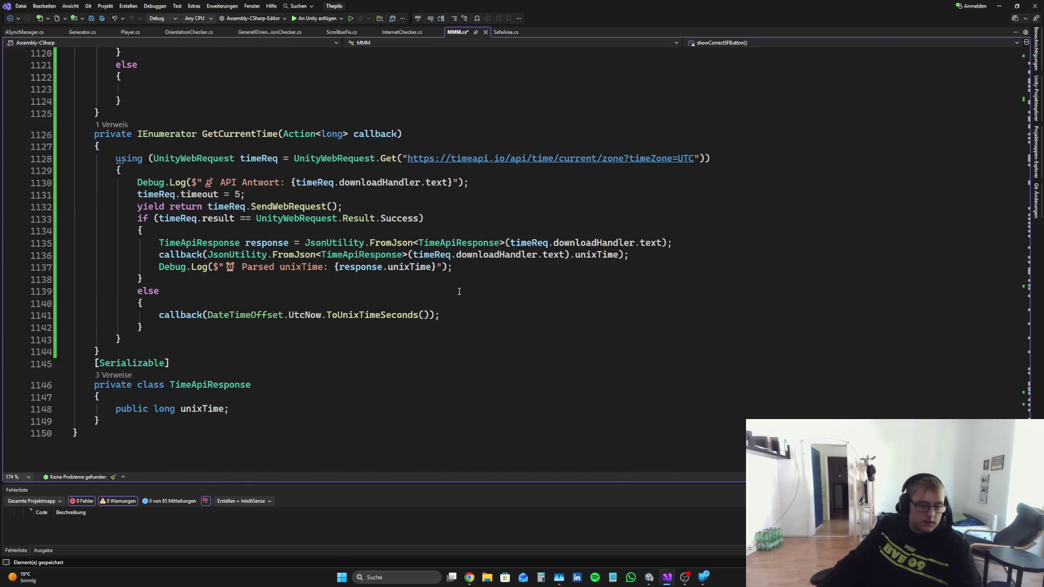
{"action": "scroll", "coordinate": [274, 294], "scroll_direction": "up", "scroll_amount": 1}
Step: Copy Perplexity's suggested worldtimeapi.org GetCurrentTime code block
{"action": "left_click", "coordinate": [469, 577]}
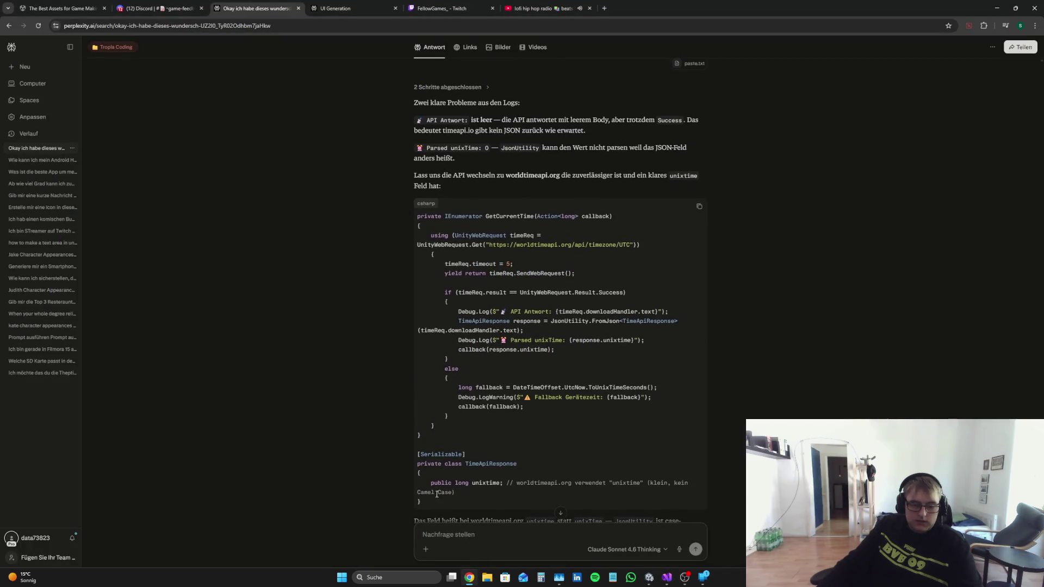
{"action": "mouse_move", "coordinate": [431, 506]}
{"action": "left_mouse_down"}
{"action": "mouse_move", "coordinate": [399, 217]}
{"action": "mouse_move", "coordinate": [442, 215]}
{"action": "left_mouse_up"}
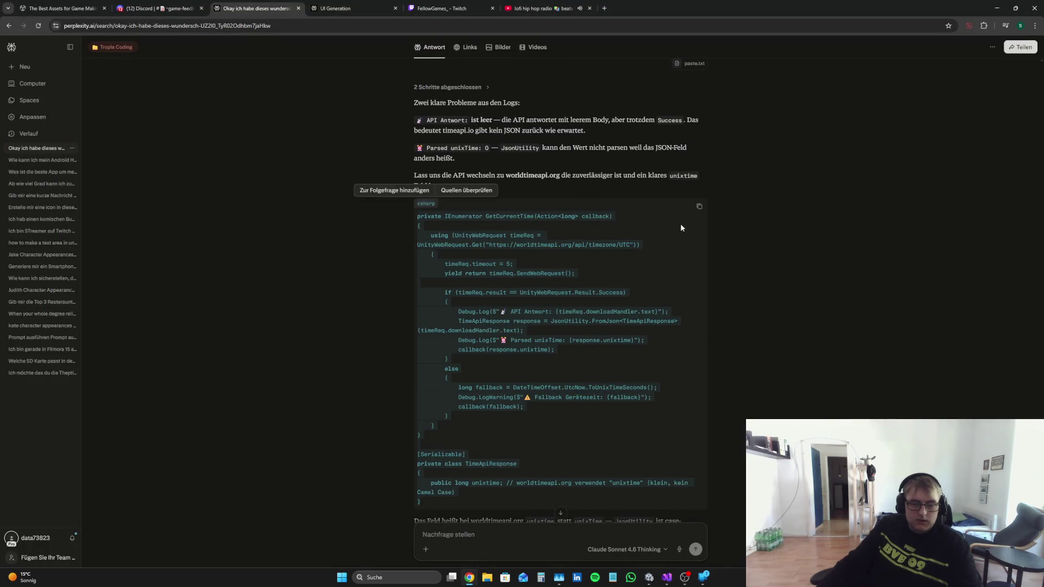
{"action": "left_click", "coordinate": [699, 206]}
{"action": "left_click", "coordinate": [667, 577]}
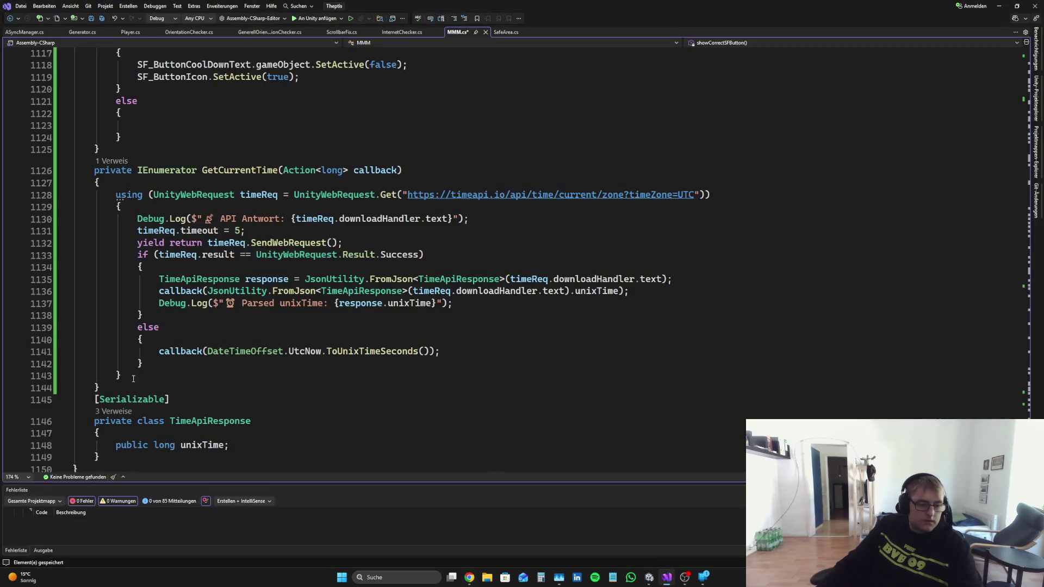
Step: Swap the old GetCurrentTime and TimeApiResponse for the pasted worldtimeapi.org code, removing the extra blank line
{"action": "scroll", "coordinate": [133, 378], "scroll_direction": "down", "scroll_amount": 1}
{"action": "mouse_move", "coordinate": [101, 421]}
{"action": "left_mouse_down"}
{"action": "mouse_move", "coordinate": [77, 158]}
{"action": "mouse_move", "coordinate": [72, 134]}
{"action": "mouse_move", "coordinate": [53, 122]}
{"action": "left_mouse_up"}
{"action": "key", "text": "Delete"}
{"action": "key", "text": "ctrl+v"}
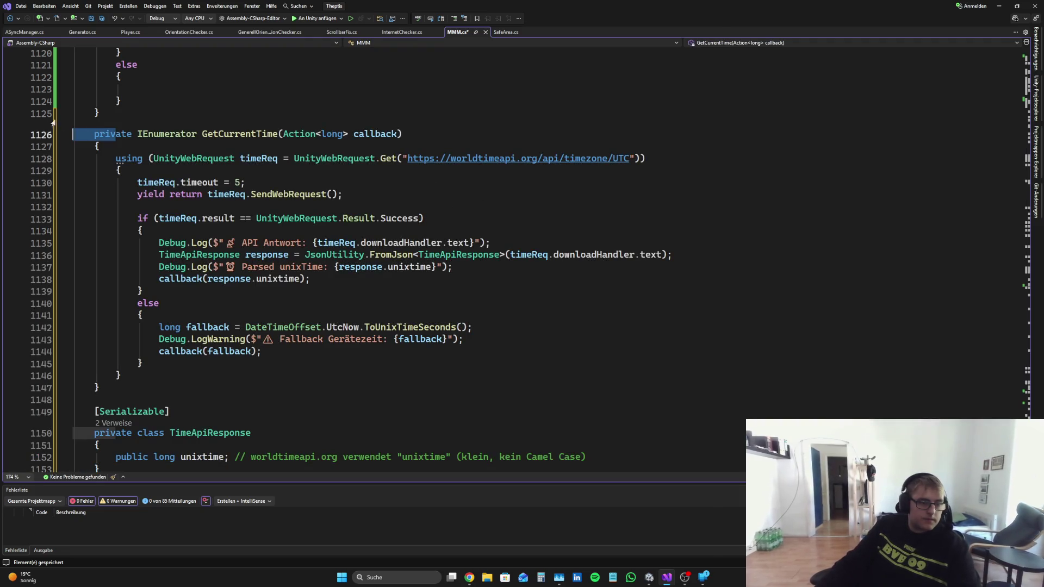
{"action": "key", "text": "Down"}
{"action": "key", "text": "Down"}
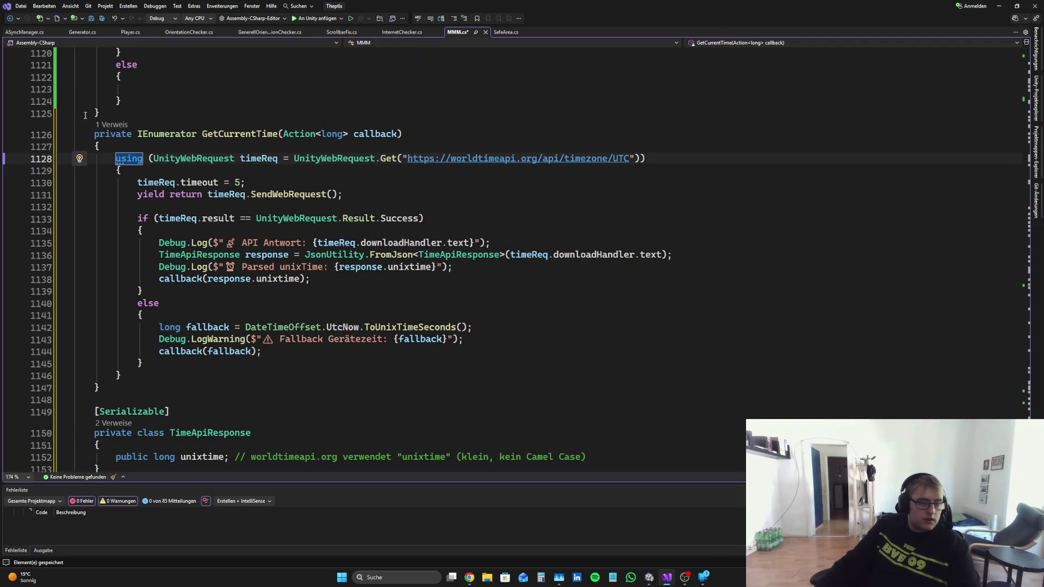
{"action": "left_click", "coordinate": [100, 113]}
{"action": "scroll", "coordinate": [252, 234], "scroll_direction": "up", "scroll_amount": 6}
{"action": "scroll", "coordinate": [252, 234], "scroll_direction": "down", "scroll_amount": 7}
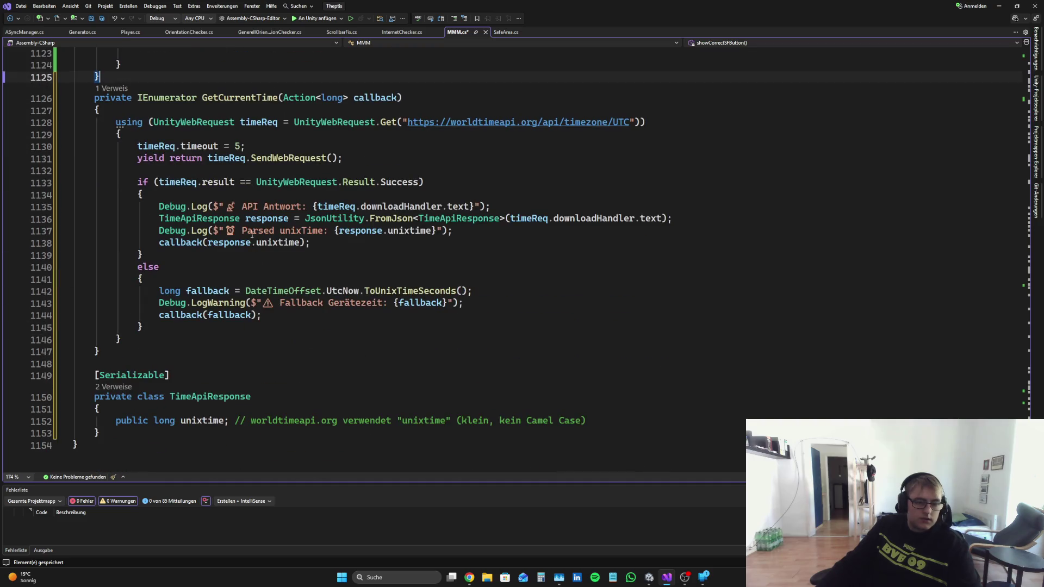
{"action": "left_click", "coordinate": [105, 363]}
{"action": "key", "text": "BackSpace"}
{"action": "scroll", "coordinate": [245, 304], "scroll_direction": "up", "scroll_amount": 2}
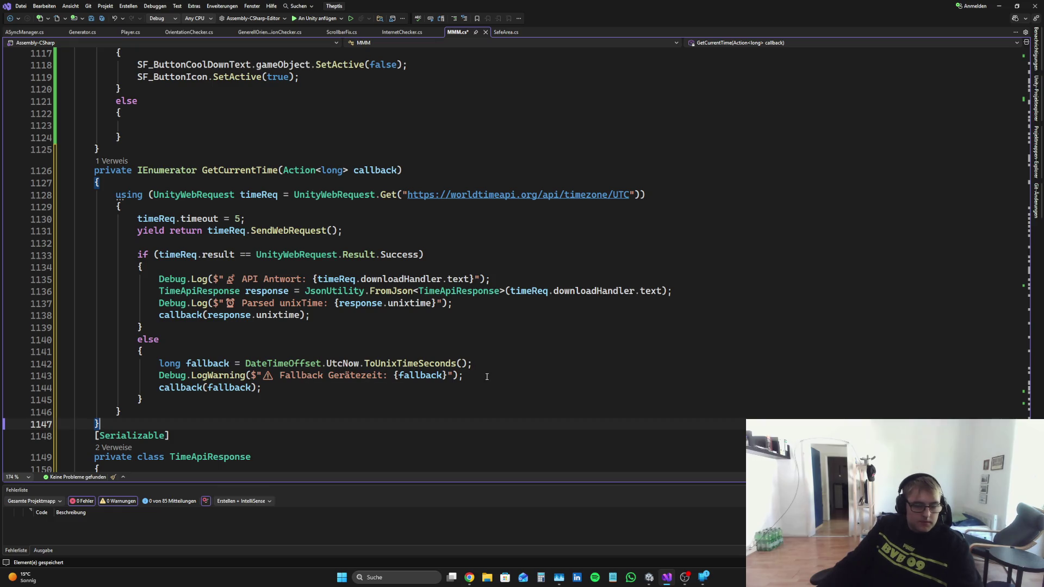
{"action": "scroll", "coordinate": [482, 378], "scroll_direction": "up", "scroll_amount": 4}
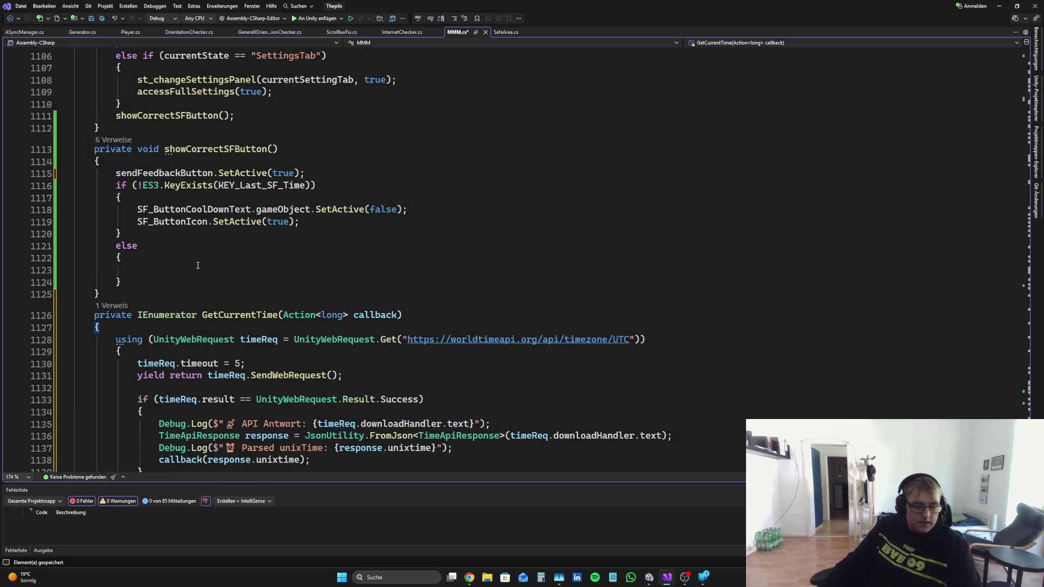
Step: Start a StartCoroutine(GetCurrentTime( call inside the empty else branch
{"action": "left_click", "coordinate": [171, 267]}
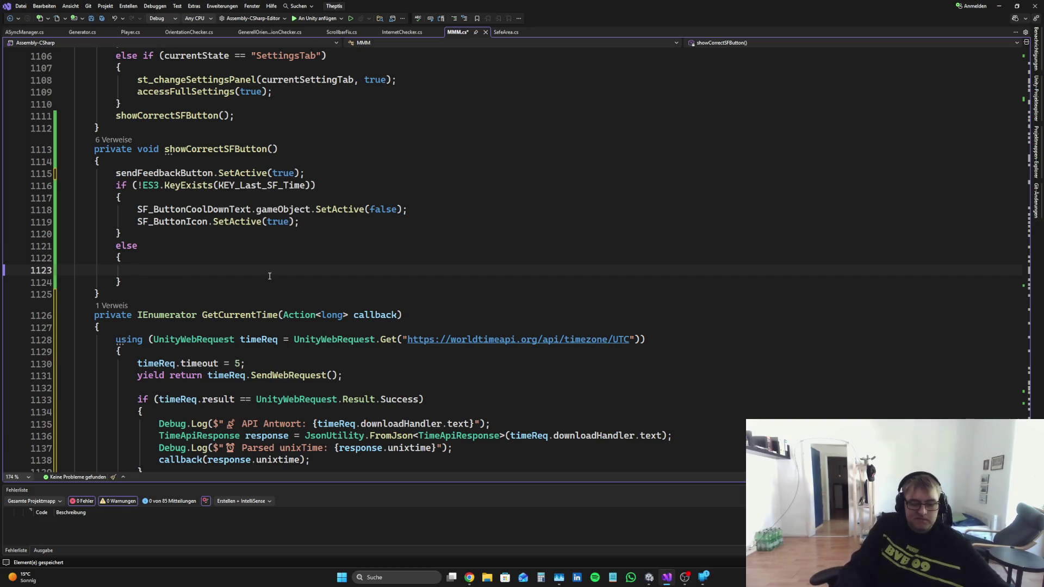
{"action": "type", "text": "S"}
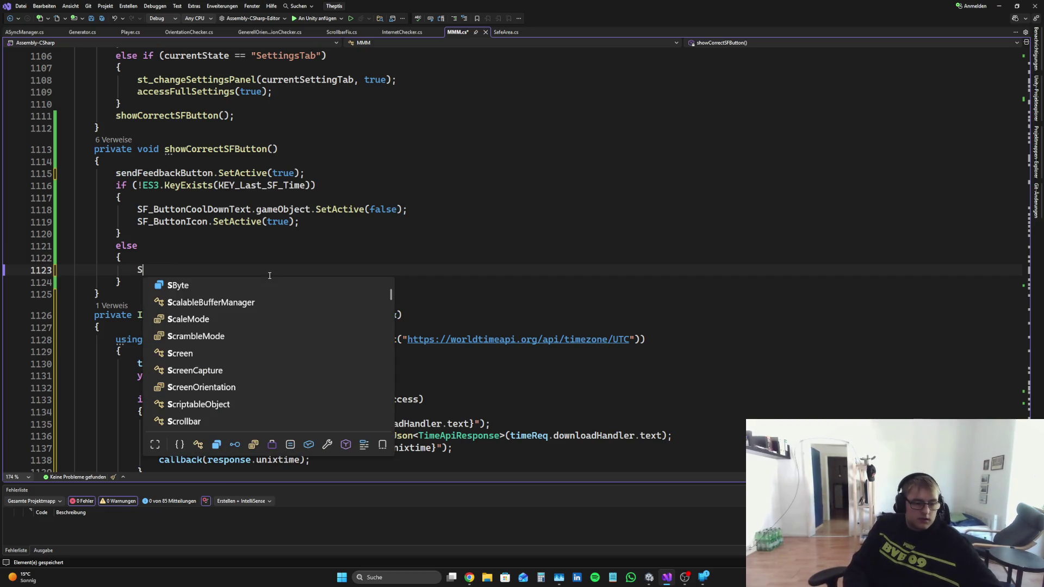
{"action": "type", "text": "tart"}
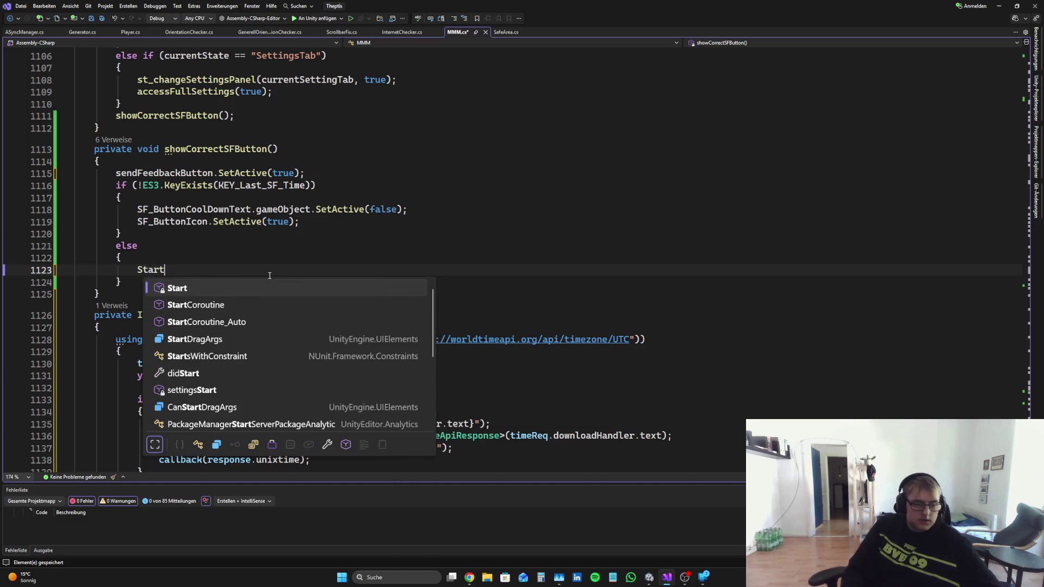
{"action": "key", "text": "Down"}
{"action": "key", "text": "Tab"}
{"action": "type", "text": "("}
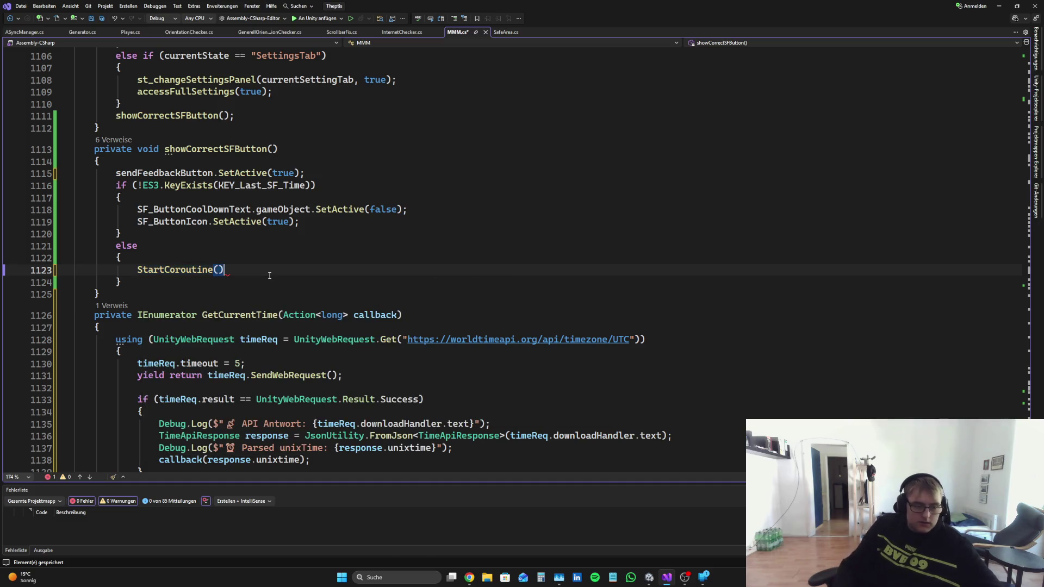
{"action": "type", "text": "Get"}
{"action": "key", "text": "Tab"}
{"action": "type", "text": "("}
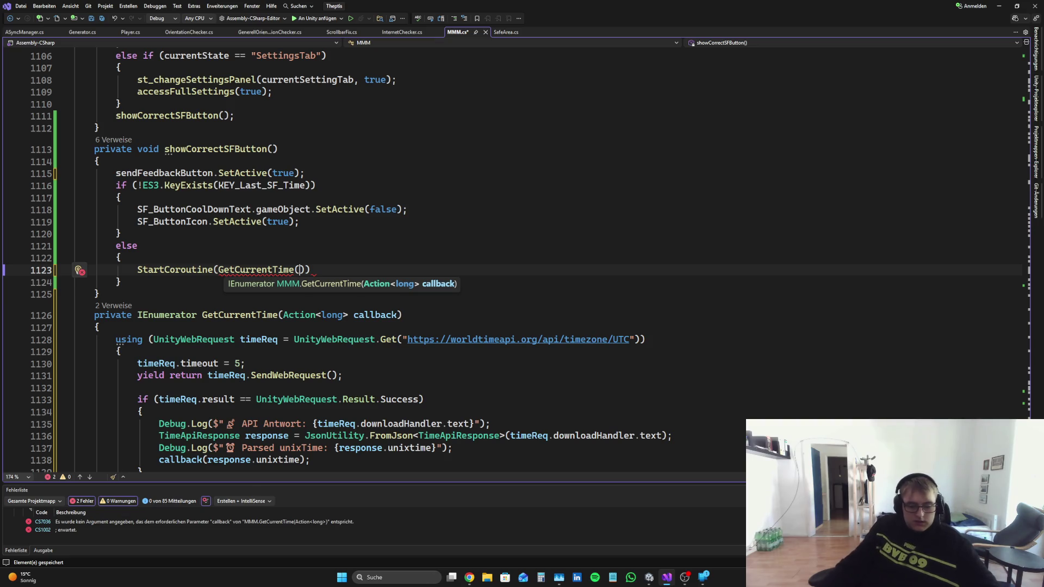
Step: Replace that line with the pasted GetCurrentTime callback that saves unixTime
{"action": "left_click", "coordinate": [470, 578]}
{"action": "scroll", "coordinate": [706, 383], "scroll_direction": "down", "scroll_amount": 3}
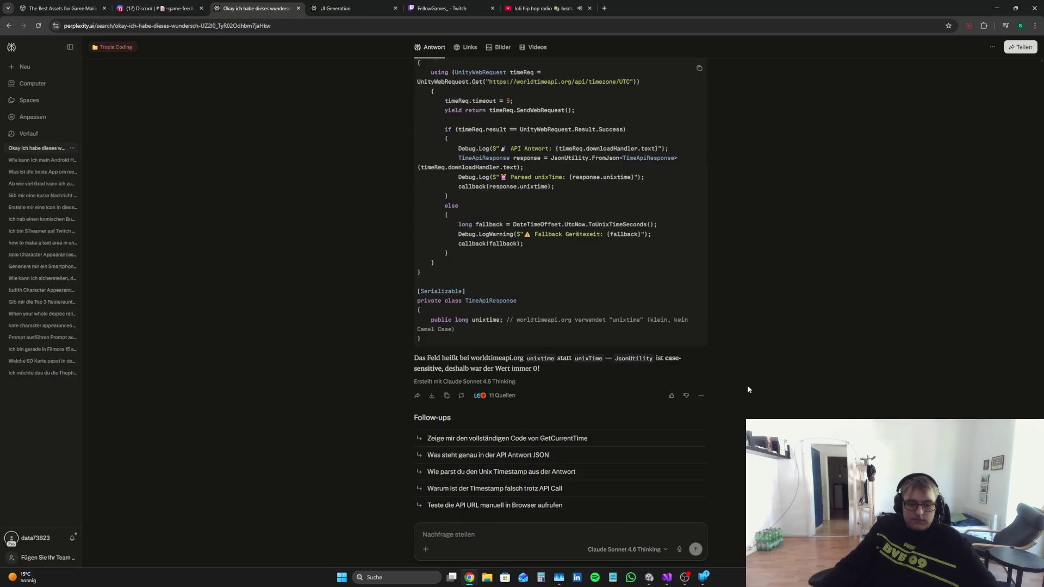
{"action": "left_click", "coordinate": [669, 584]}
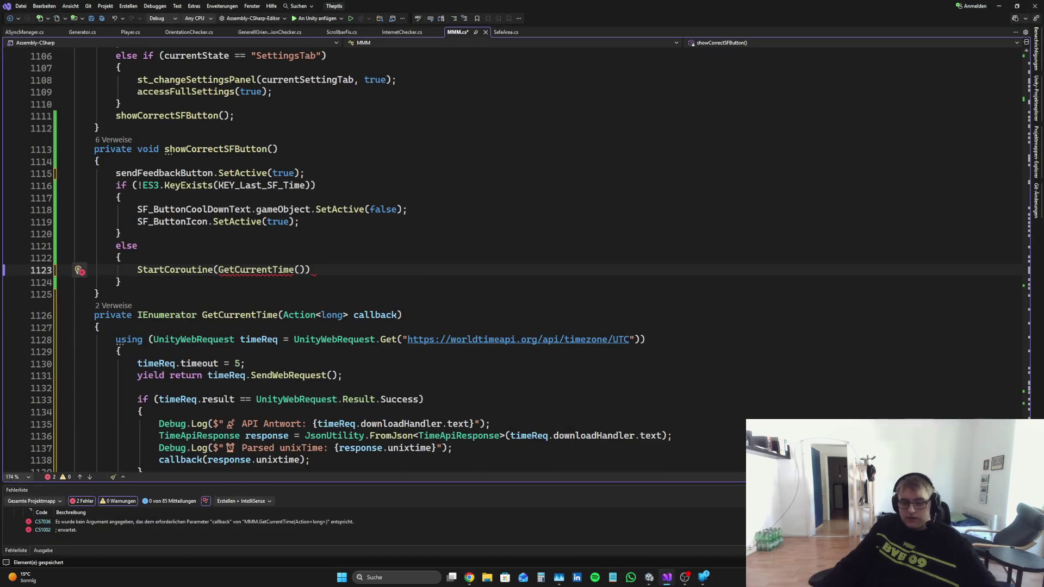
{"action": "mouse_move", "coordinate": [1024, 417]}
{"action": "left_mouse_down"}
{"action": "mouse_move", "coordinate": [1024, 205]}
{"action": "mouse_move", "coordinate": [1025, 422]}
{"action": "left_mouse_up"}
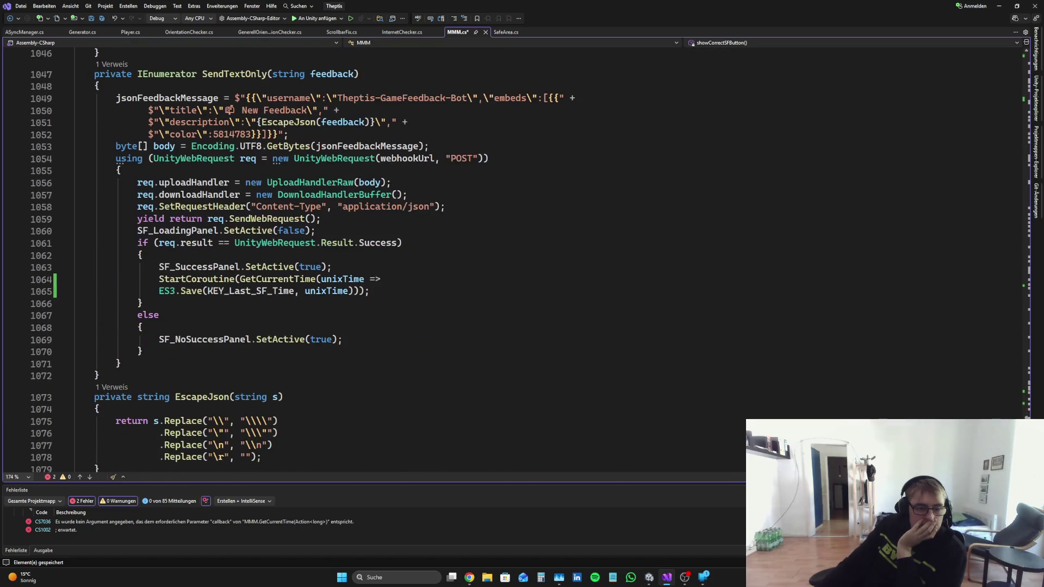
{"action": "scroll", "coordinate": [362, 292], "scroll_direction": "down", "scroll_amount": 4}
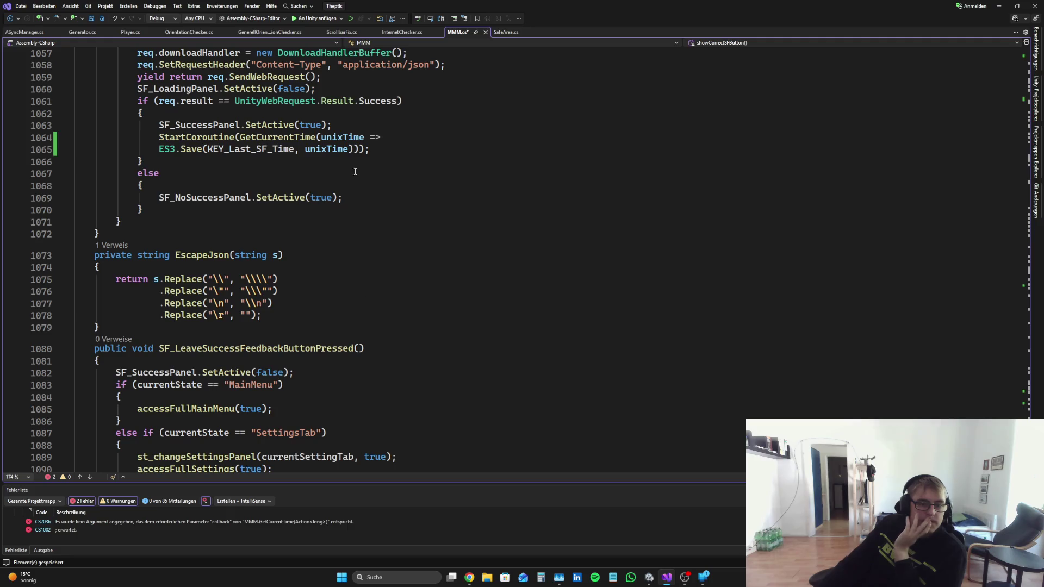
{"action": "left_click_drag", "start_coordinate": [370, 149], "coordinate": [73, 137]}
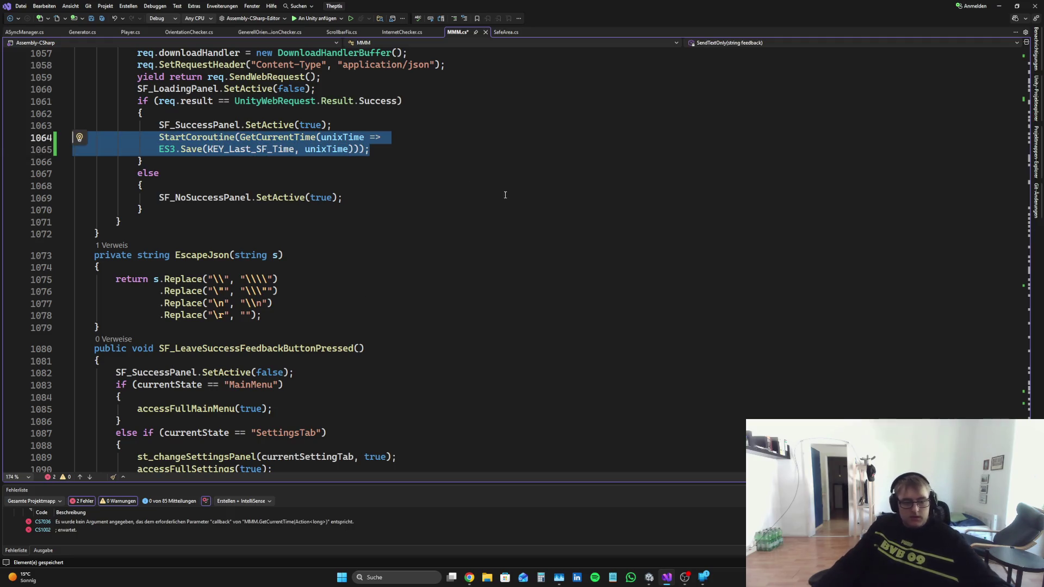
{"action": "scroll", "coordinate": [505, 195], "scroll_direction": "down", "scroll_amount": 18}
{"action": "left_click_drag", "start_coordinate": [310, 207], "coordinate": [1, 202]}
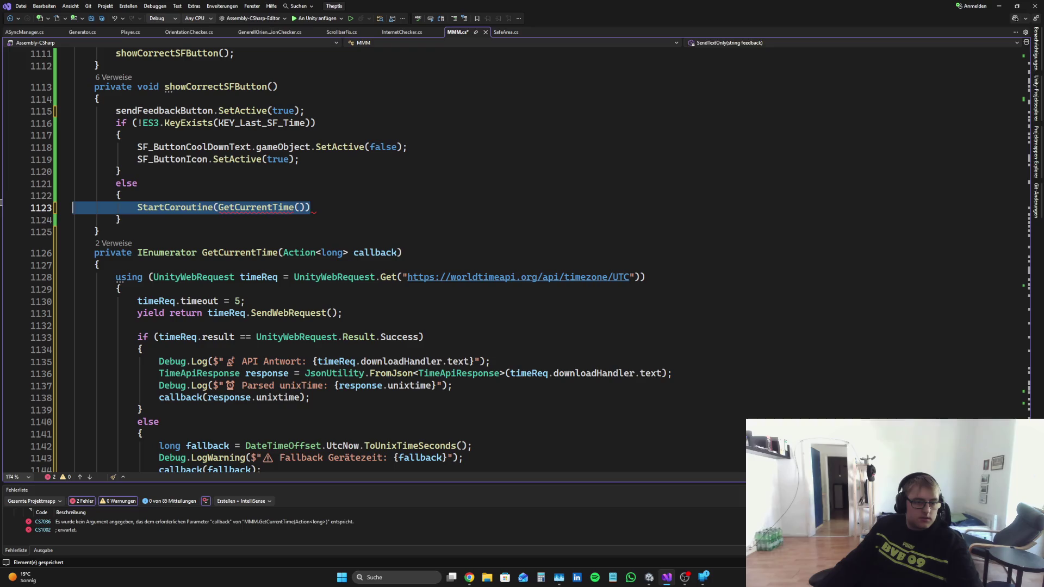
{"action": "key", "text": "Delete"}
{"action": "key", "text": "ctrl+v"}
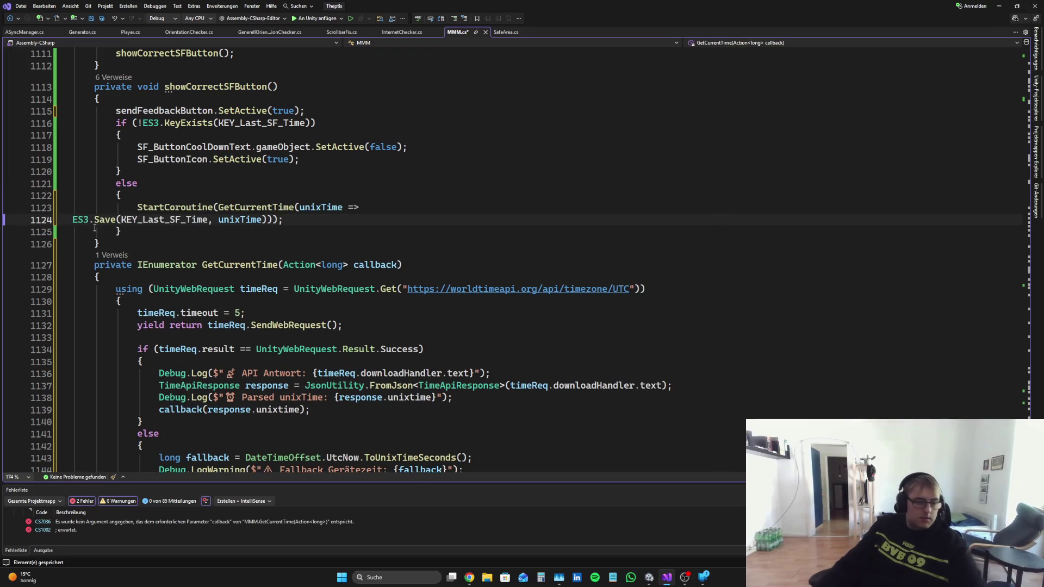
{"action": "key", "text": "BackSpace"}
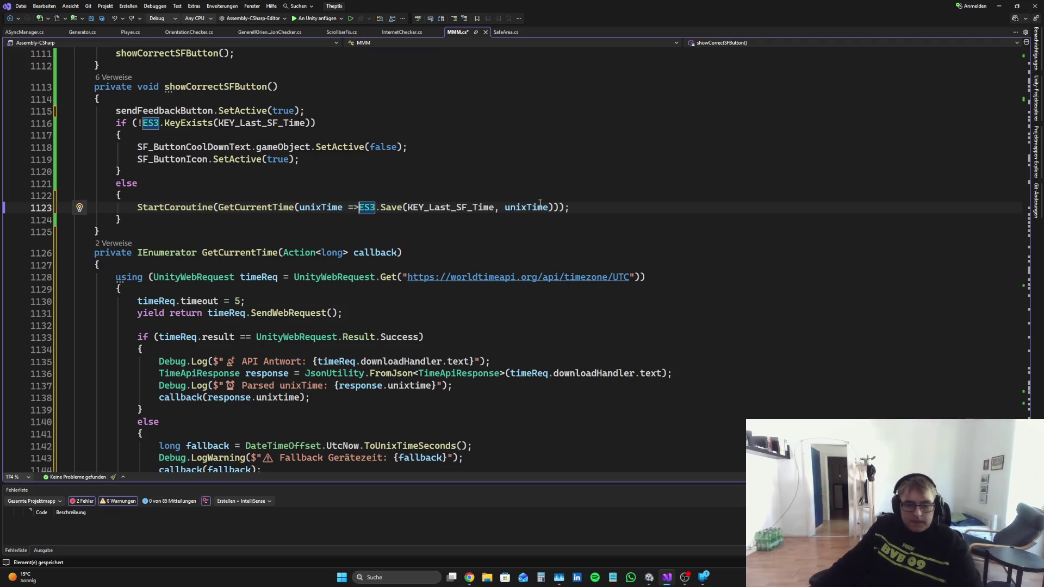
Step: Change the callback's ES3.Save call to Debug.Log(unixTime) and save
{"action": "left_click_drag", "start_coordinate": [553, 207], "coordinate": [368, 207]}
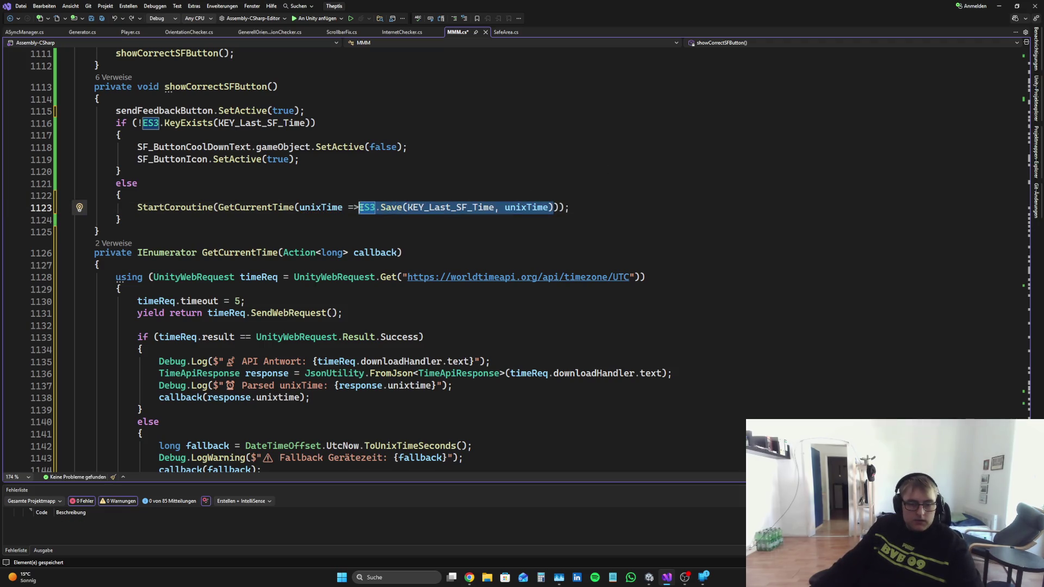
{"action": "key", "text": "ctrl+x"}
{"action": "type", "text": "Debug.lo"}
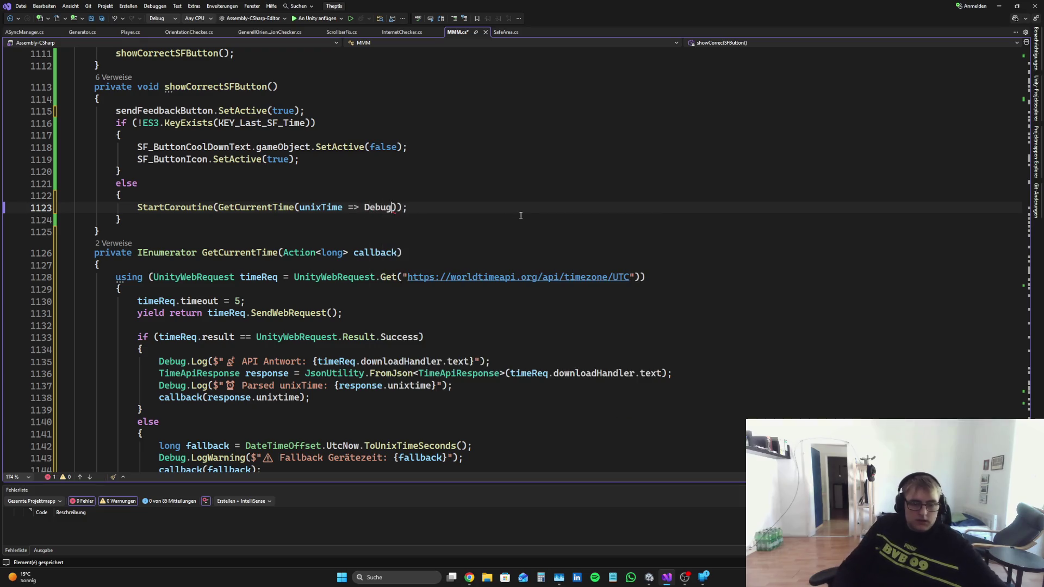
{"action": "type", "text": "("}
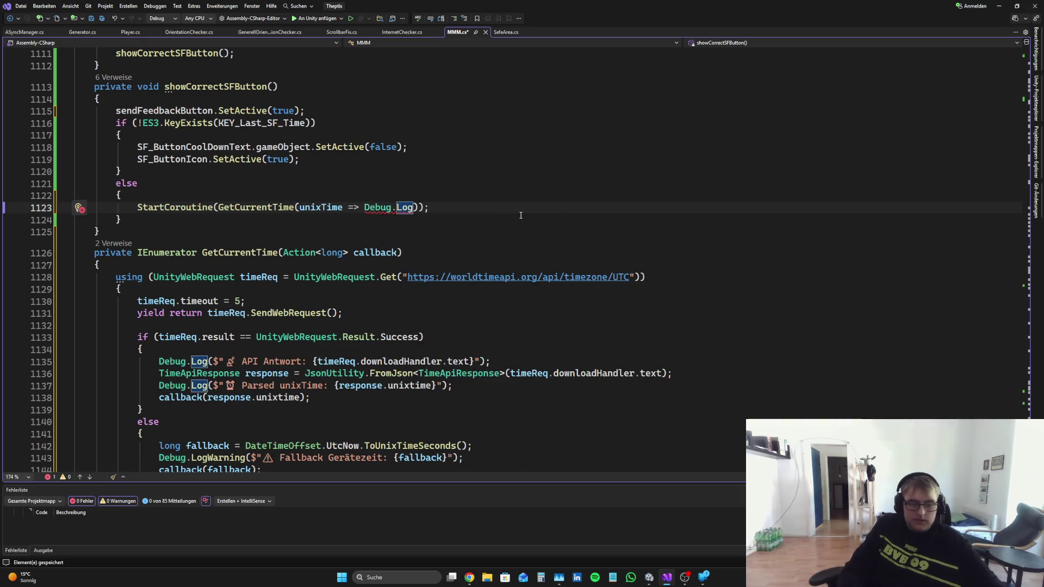
{"action": "type", "text": "un"}
{"action": "key", "text": "Tab"}
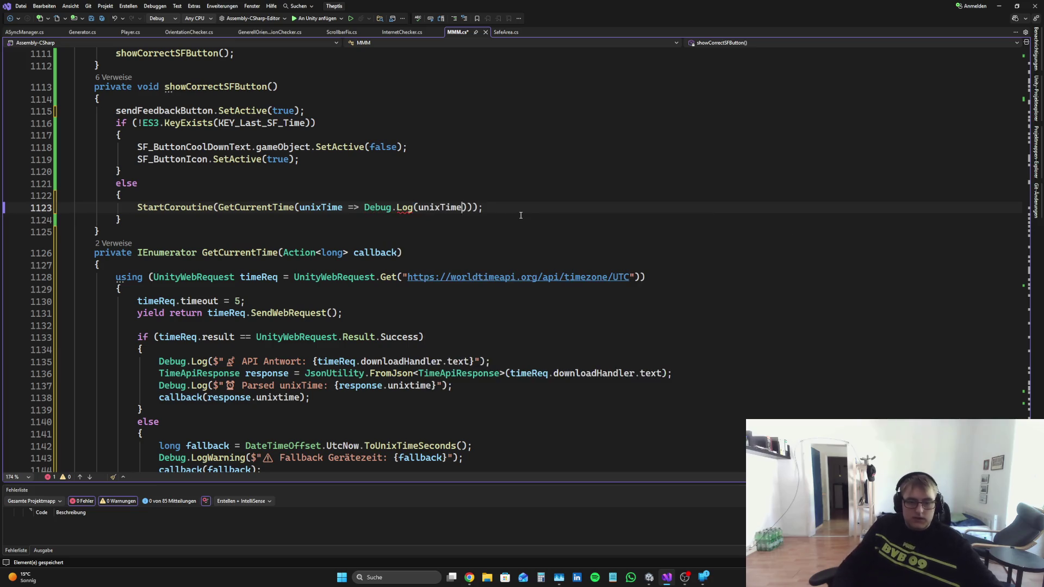
{"action": "type", "text": ")"}
{"action": "key", "text": "ctrl+s"}
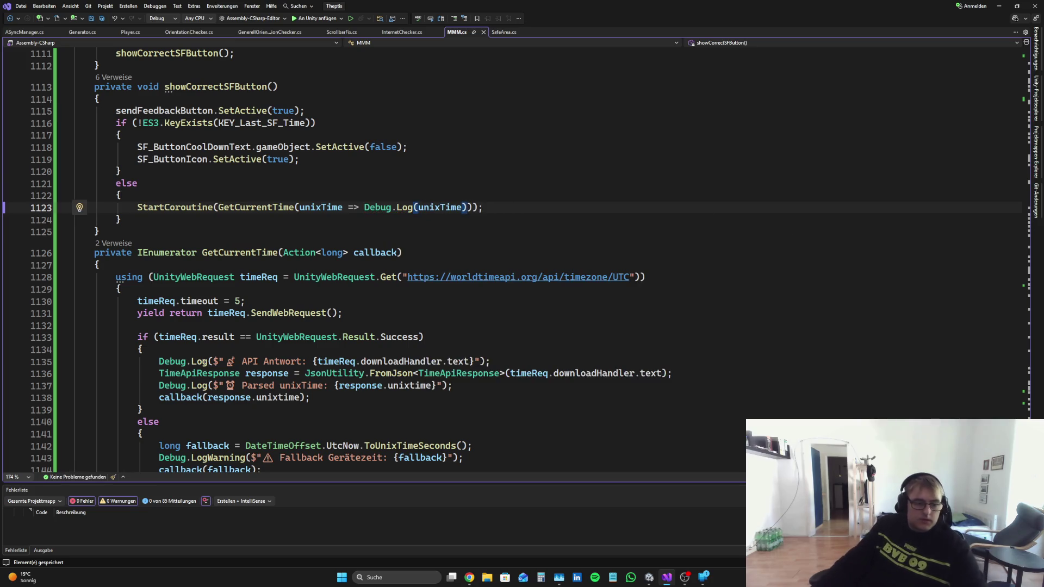
Step: Delete the worldtimeapi comment on the unixtime field and save MMM.cs
{"action": "scroll", "coordinate": [334, 342], "scroll_direction": "down", "scroll_amount": 5}
{"action": "mouse_move", "coordinate": [589, 377]}
{"action": "left_mouse_down"}
{"action": "mouse_move", "coordinate": [115, 382]}
{"action": "mouse_move", "coordinate": [241, 384]}
{"action": "mouse_move", "coordinate": [231, 386]}
{"action": "left_mouse_up"}
{"action": "key", "text": "BackSpace"}
{"action": "scroll", "coordinate": [456, 295], "scroll_direction": "up", "scroll_amount": 5}
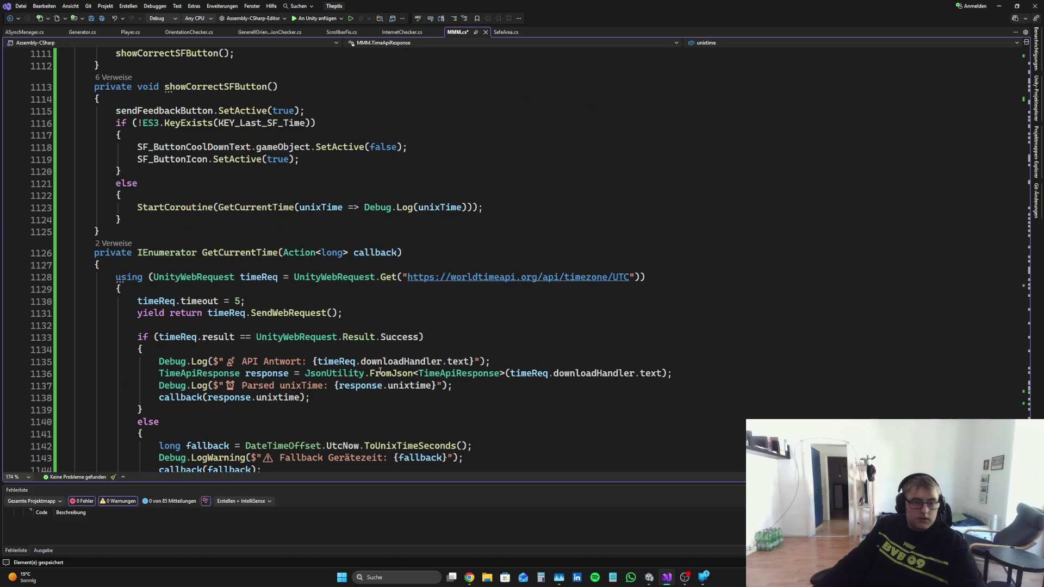
{"action": "scroll", "coordinate": [456, 295], "scroll_direction": "down", "scroll_amount": 5}
{"action": "key", "text": "ctrl+s"}
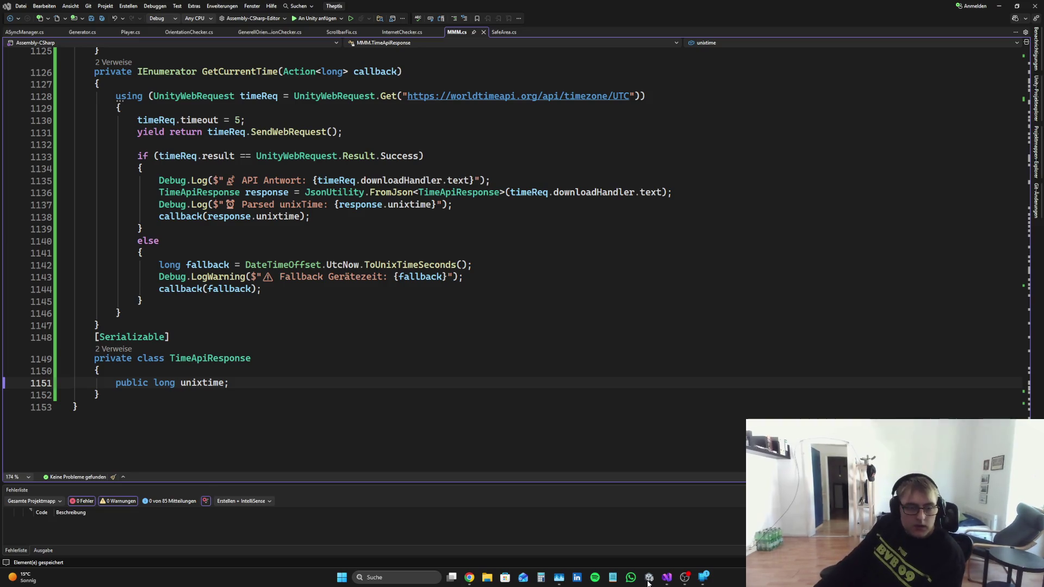
Step: Clear the Unity Console and play the game, inspecting the unixTime log and the fallback warning
{"action": "left_click", "coordinate": [649, 581]}
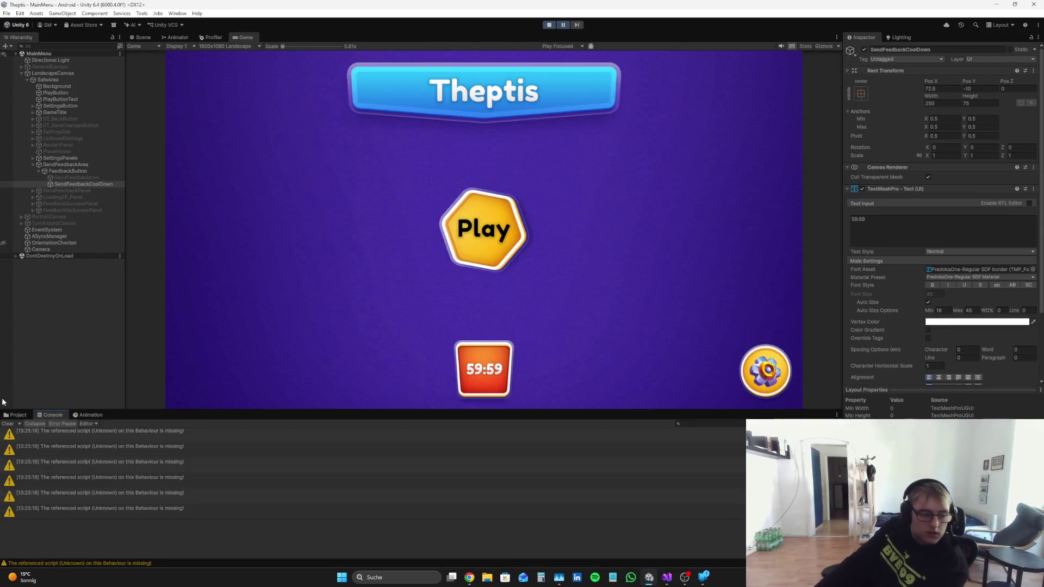
{"action": "left_click", "coordinate": [6, 424]}
{"action": "left_click", "coordinate": [15, 415]}
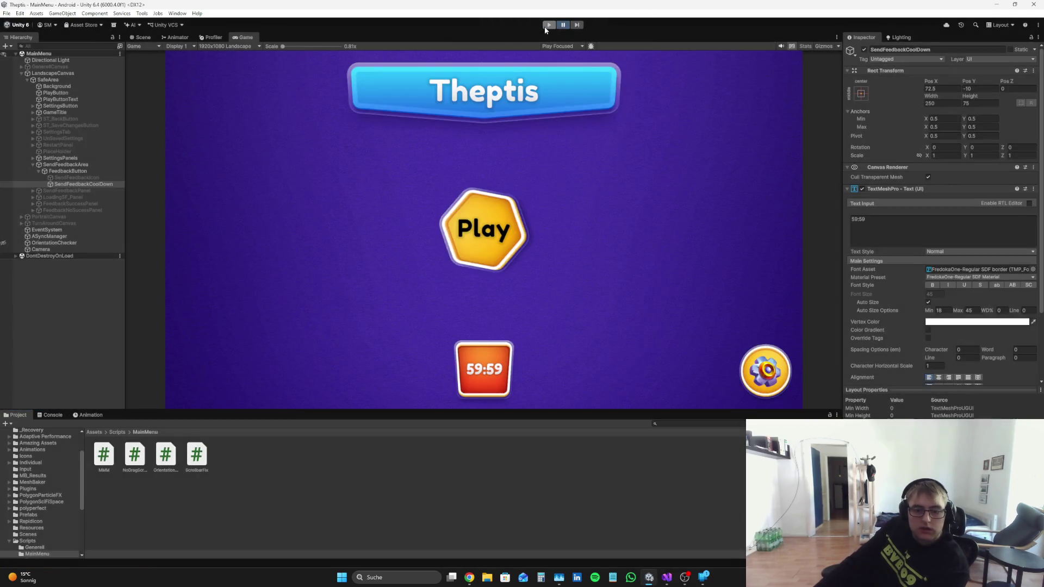
{"action": "left_click", "coordinate": [548, 25]}
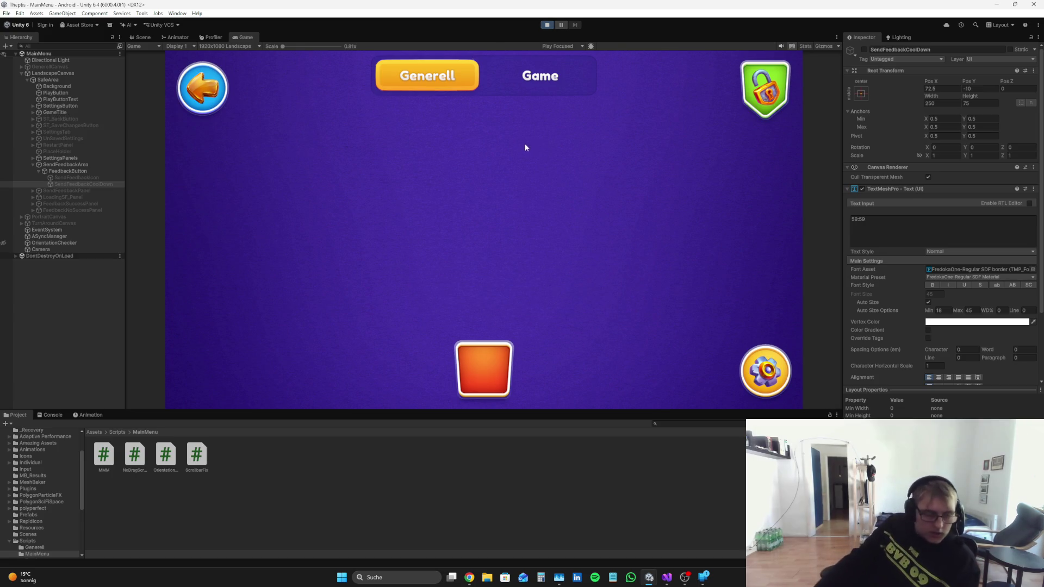
{"action": "left_click", "coordinate": [55, 414]}
{"action": "left_click", "coordinate": [116, 447]}
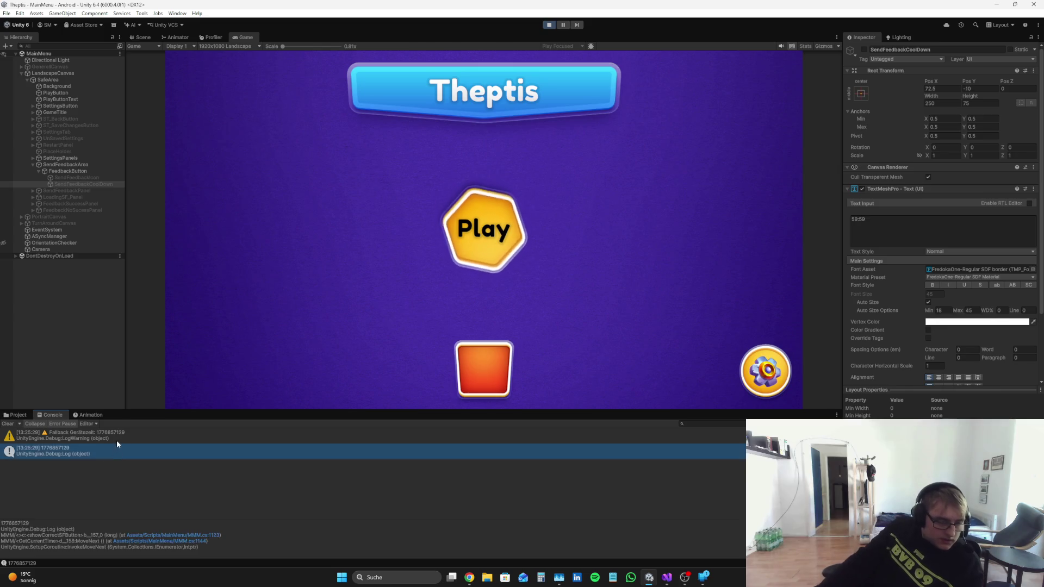
{"action": "left_click", "coordinate": [133, 433]}
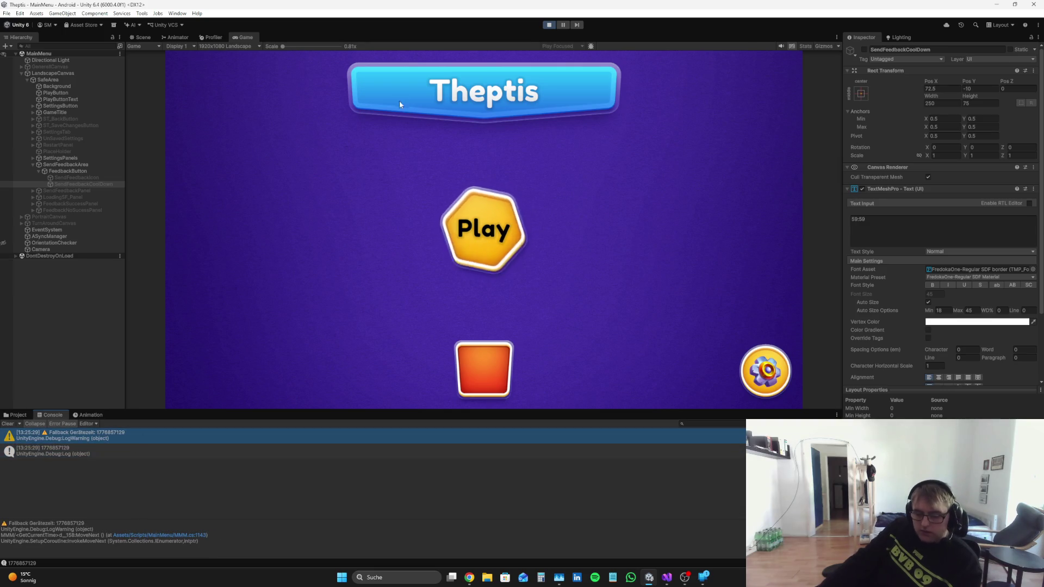
{"action": "left_click", "coordinate": [549, 25]}
{"action": "left_click", "coordinate": [667, 577]}
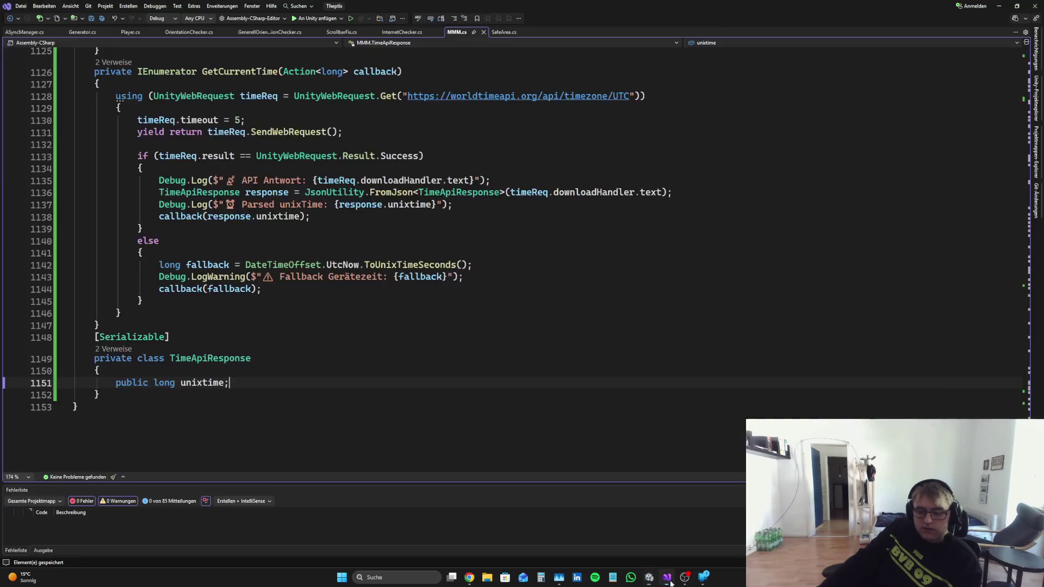
{"action": "scroll", "coordinate": [347, 404], "scroll_direction": "up", "scroll_amount": 2}
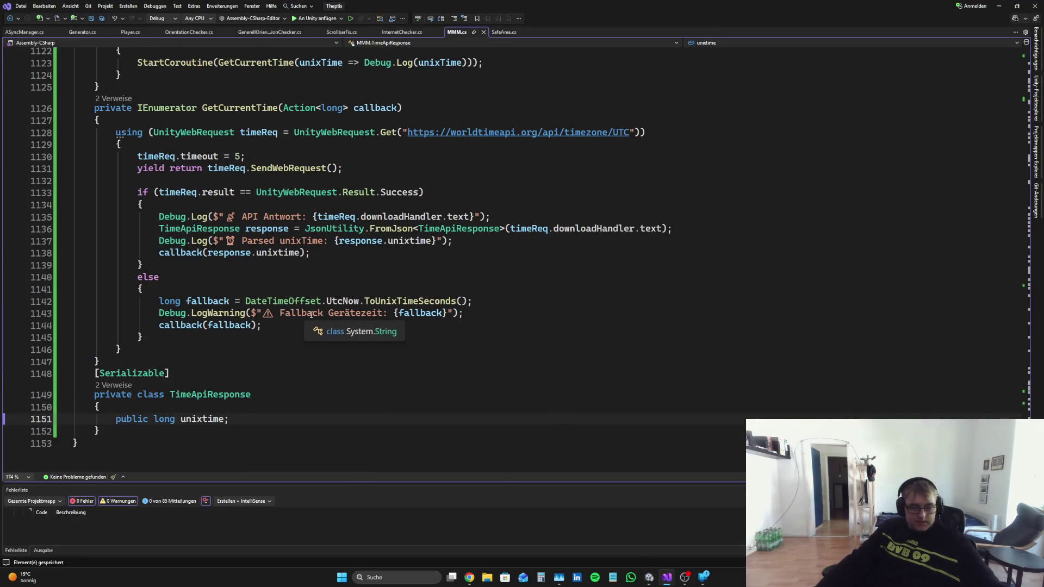
{"action": "left_click", "coordinate": [469, 577]}
{"action": "left_click", "coordinate": [649, 577]}
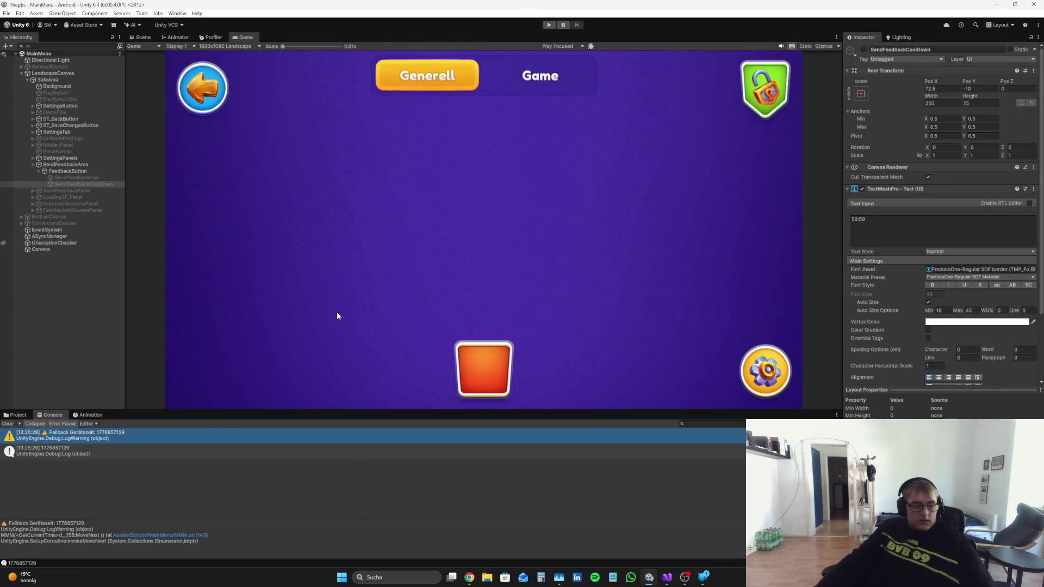
{"action": "left_click", "coordinate": [207, 452]}
{"action": "left_click", "coordinate": [206, 435]}
{"action": "left_click", "coordinate": [204, 452]}
{"action": "left_click", "coordinate": [203, 433]}
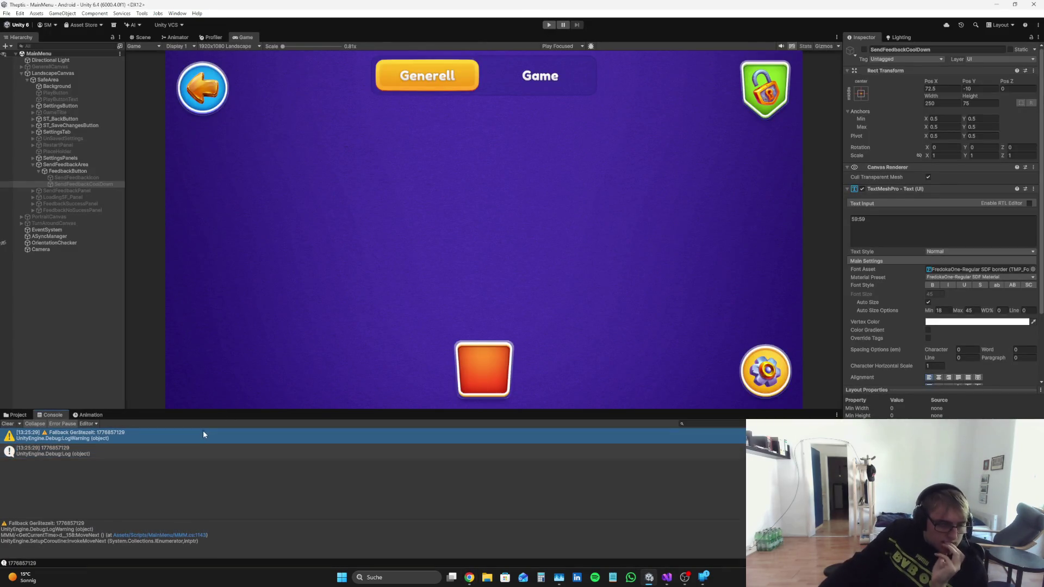
{"action": "key", "text": "ctrl+a"}
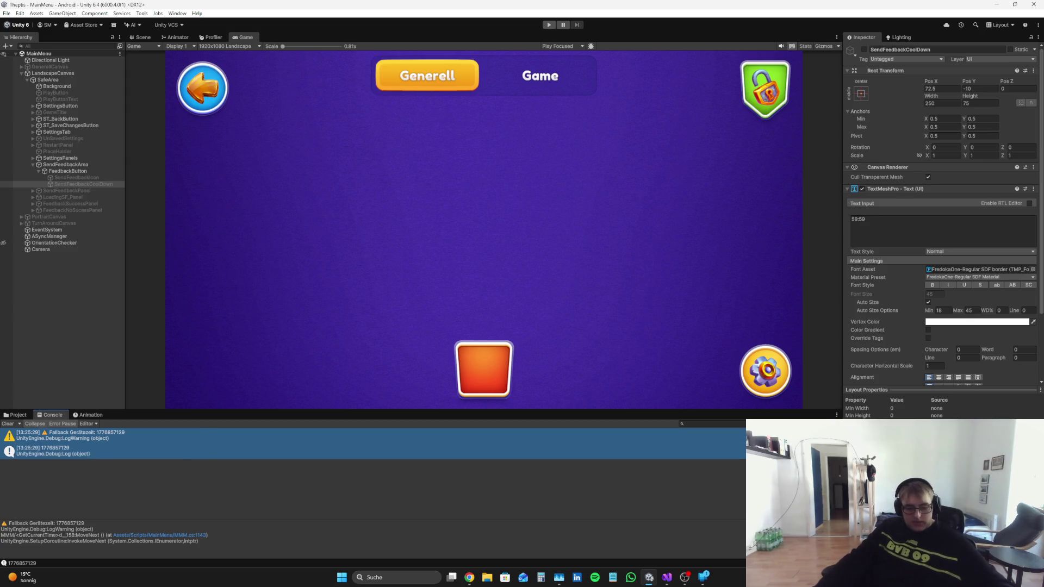
Step: Draft a Perplexity follow-up saying the resulting times make no sense at 13:26, with the console log pasted
{"action": "left_click", "coordinate": [469, 577]}
{"action": "type", "text": "Okay 2 Feh"}
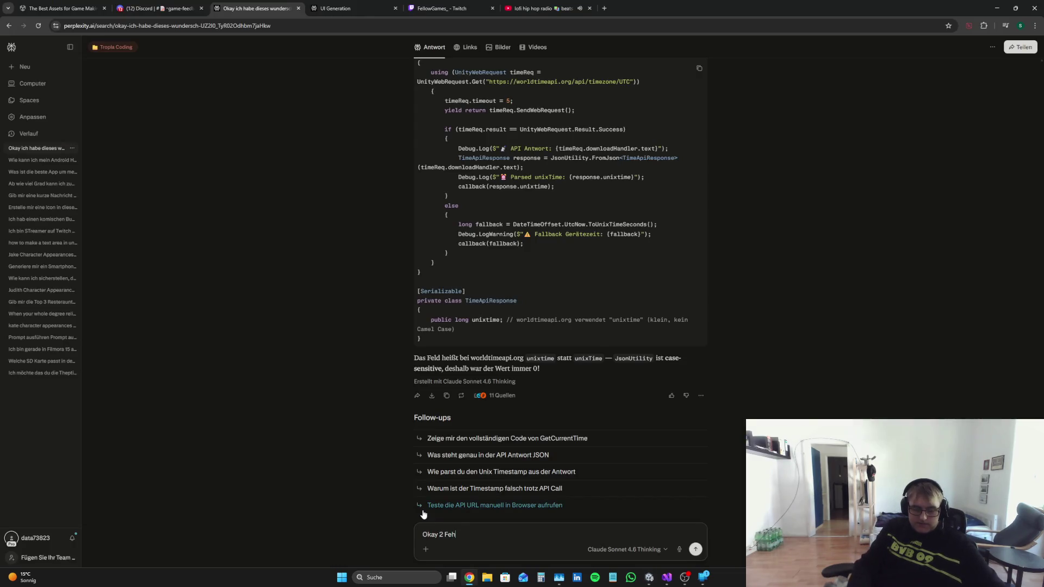
{"action": "type", "text": "ler 1."}
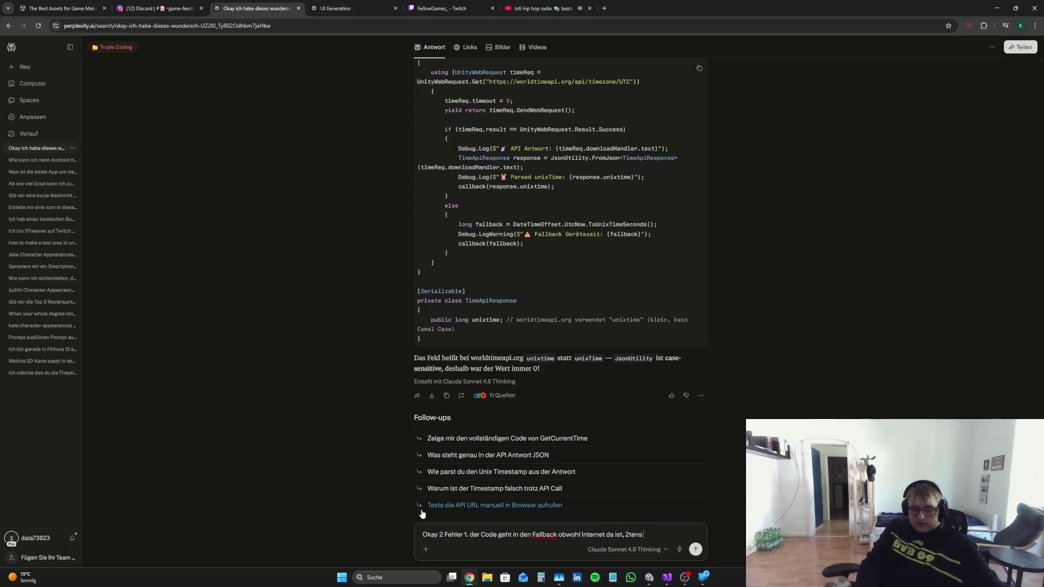
{"action": "type", "text": "di"}
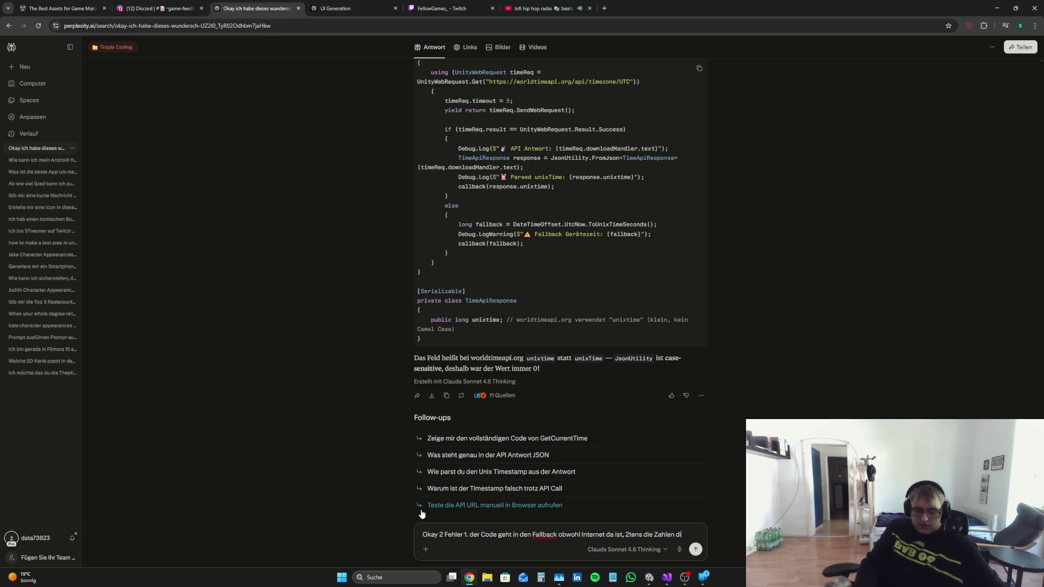
{"action": "type", "text": "e da rauskommen"}
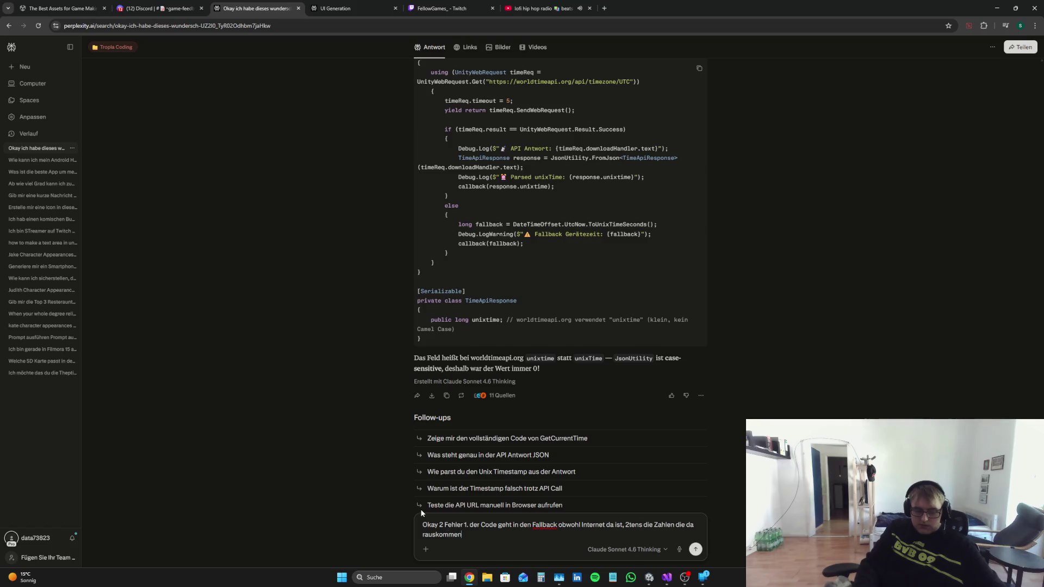
{"action": "type", "text": " machen"}
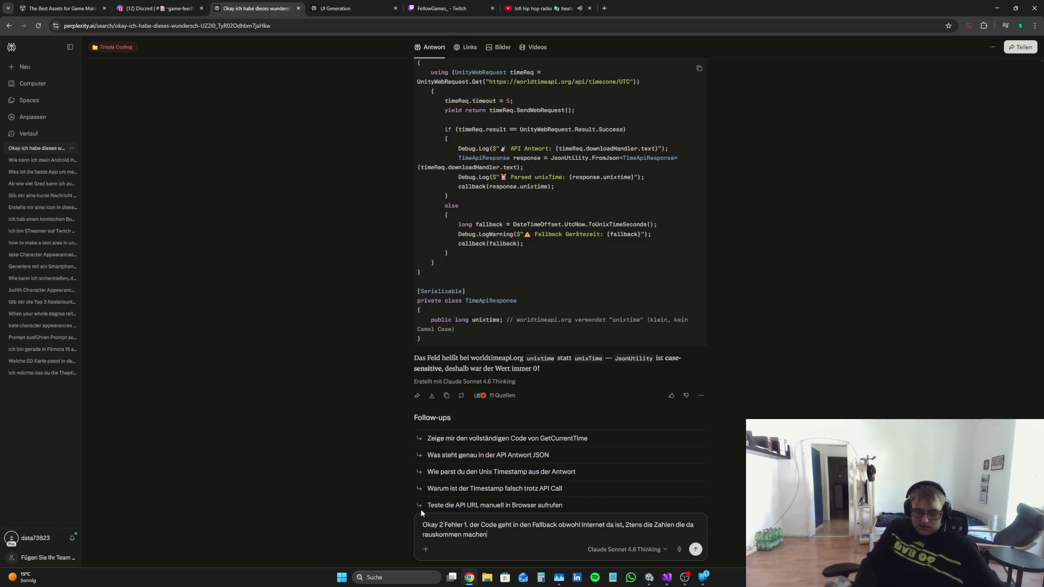
{"action": "type", "text": " keinen Sinn "}
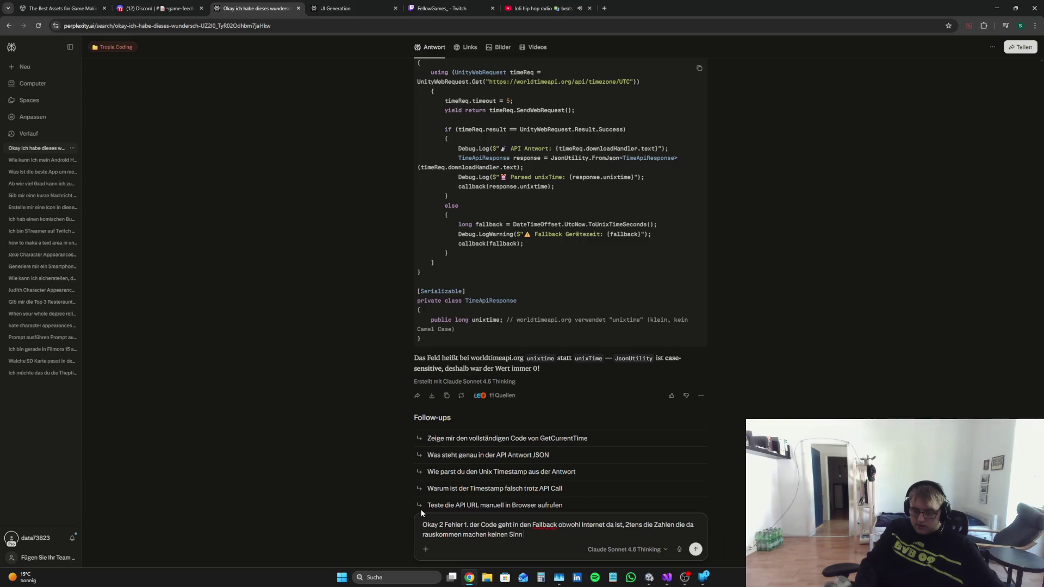
{"action": "type", "text": "es isz"}
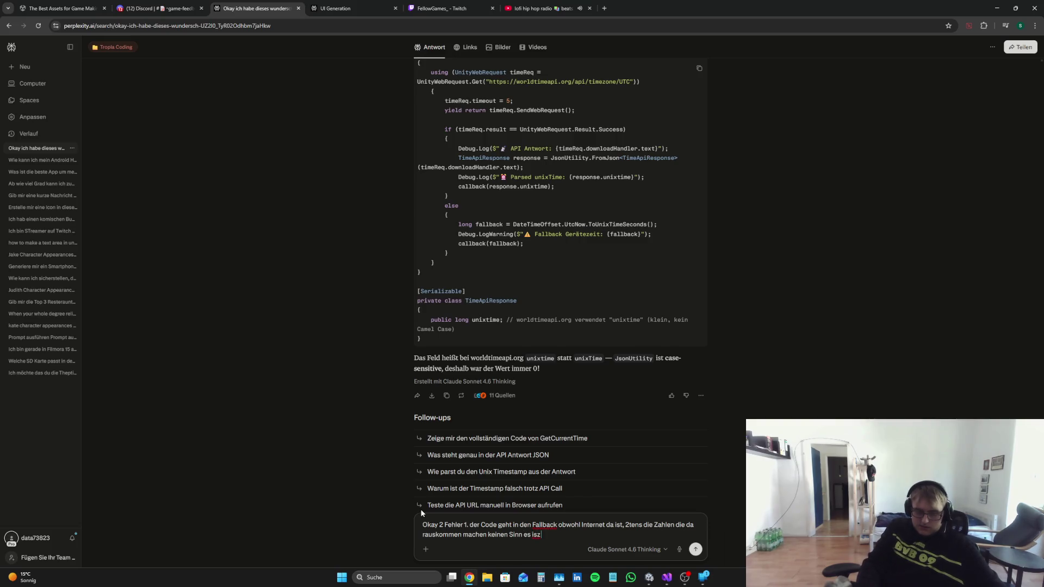
{"action": "key", "text": "BackSpace"}
{"action": "type", "text": "t gerade "}
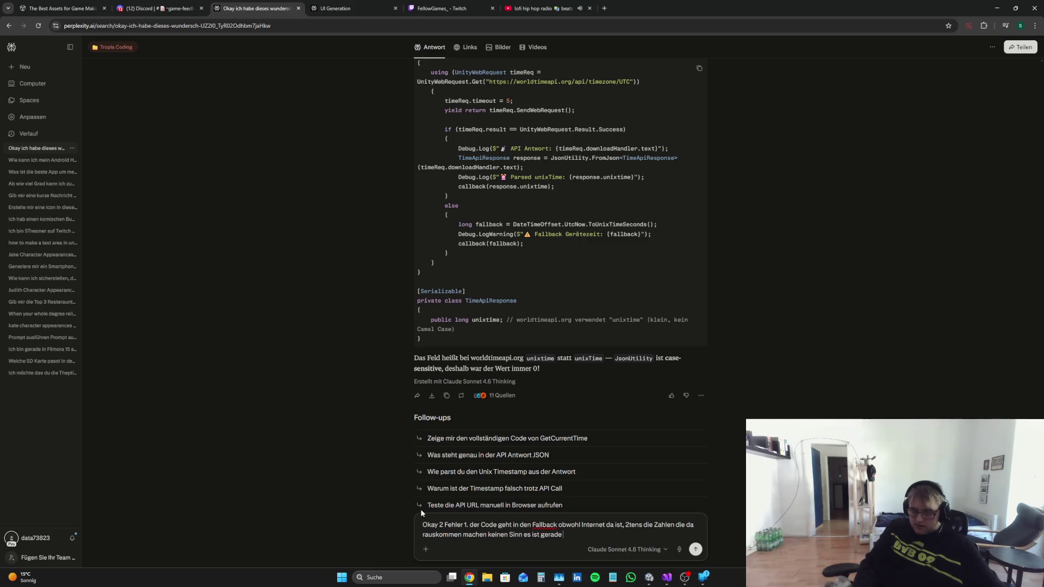
{"action": "type", "text": "13:26"}
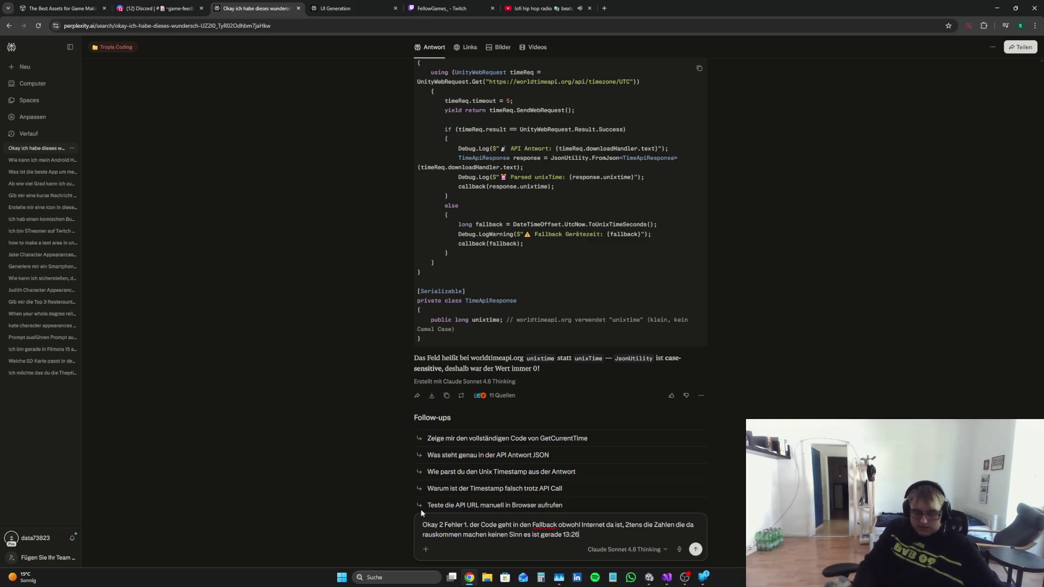
{"action": "type", "text": ":"}
{"action": "key", "text": "ctrl+v"}
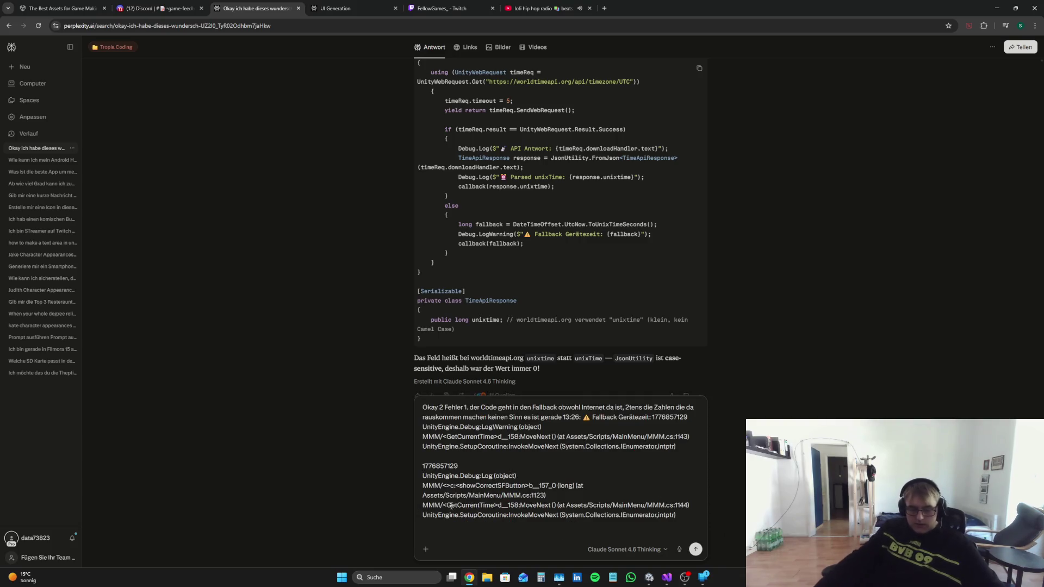
{"action": "key", "text": "alt+Tab"}
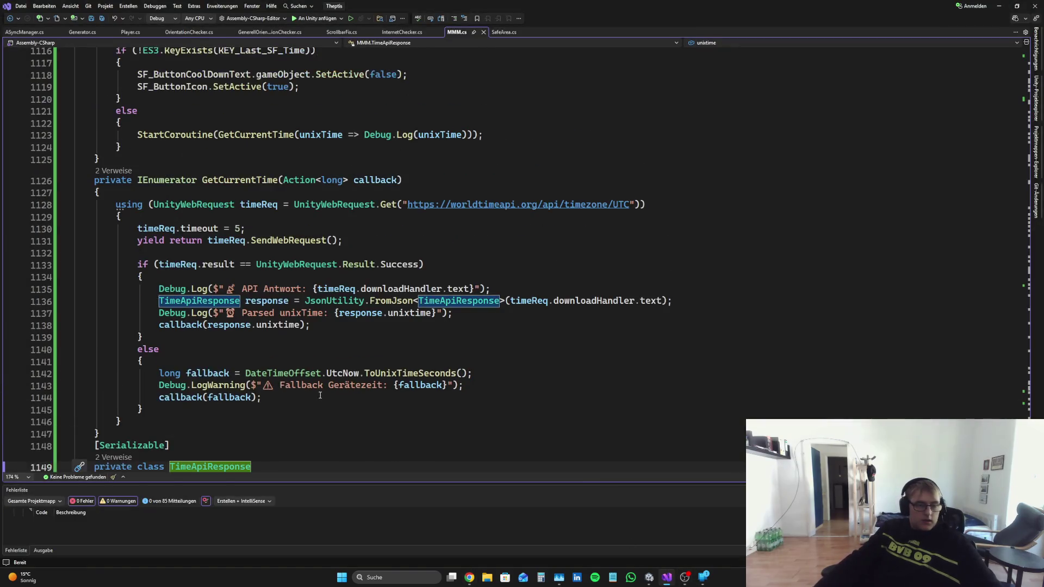
Step: Send the time-fetching code to Perplexity and select its suggested fallback else block for copying
{"action": "scroll", "coordinate": [320, 395], "scroll_direction": "down", "scroll_amount": 4}
{"action": "scroll", "coordinate": [320, 395], "scroll_direction": "up", "scroll_amount": 1}
{"action": "mouse_move", "coordinate": [321, 402]}
{"action": "left_mouse_down"}
{"action": "mouse_move", "coordinate": [36, 3]}
{"action": "mouse_move", "coordinate": [38, 158]}
{"action": "left_mouse_up"}
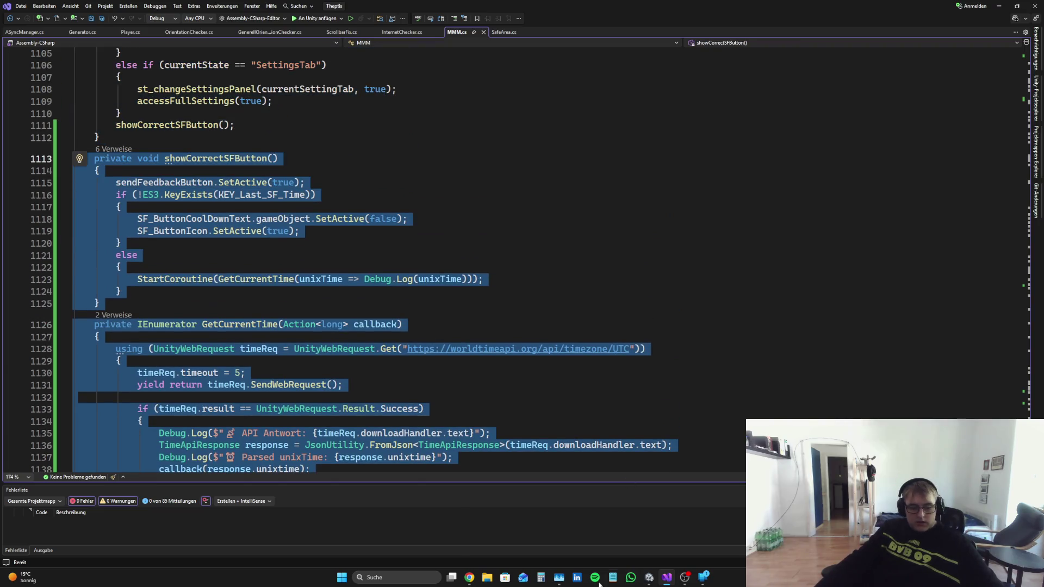
{"action": "left_click", "coordinate": [469, 577]}
{"action": "key", "text": "ctrl+v"}
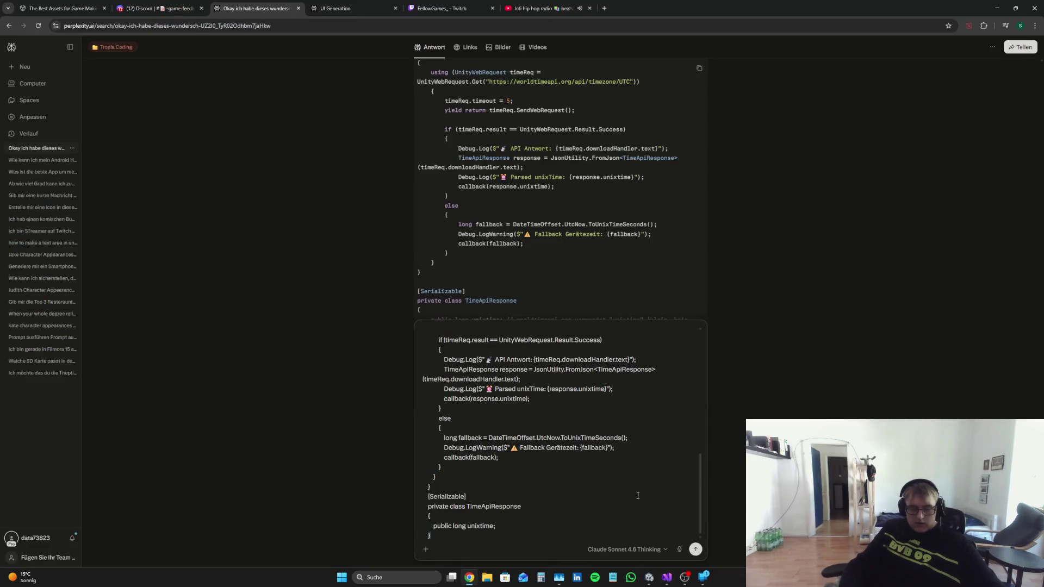
{"action": "key", "text": "Return"}
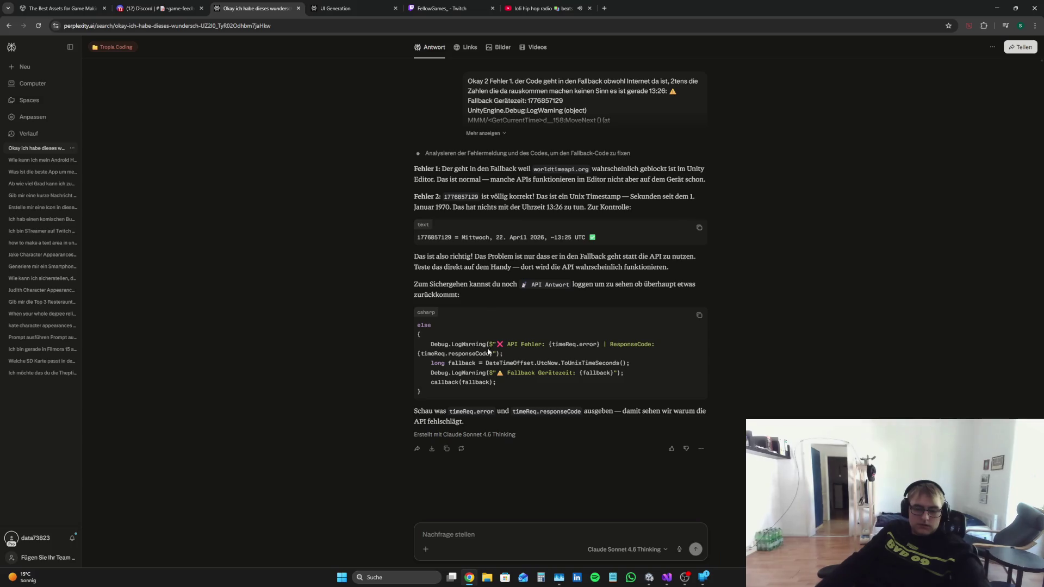
{"action": "mouse_move", "coordinate": [500, 382]}
{"action": "left_mouse_down"}
{"action": "mouse_move", "coordinate": [397, 342]}
{"action": "mouse_move", "coordinate": [407, 345]}
{"action": "left_mouse_up"}
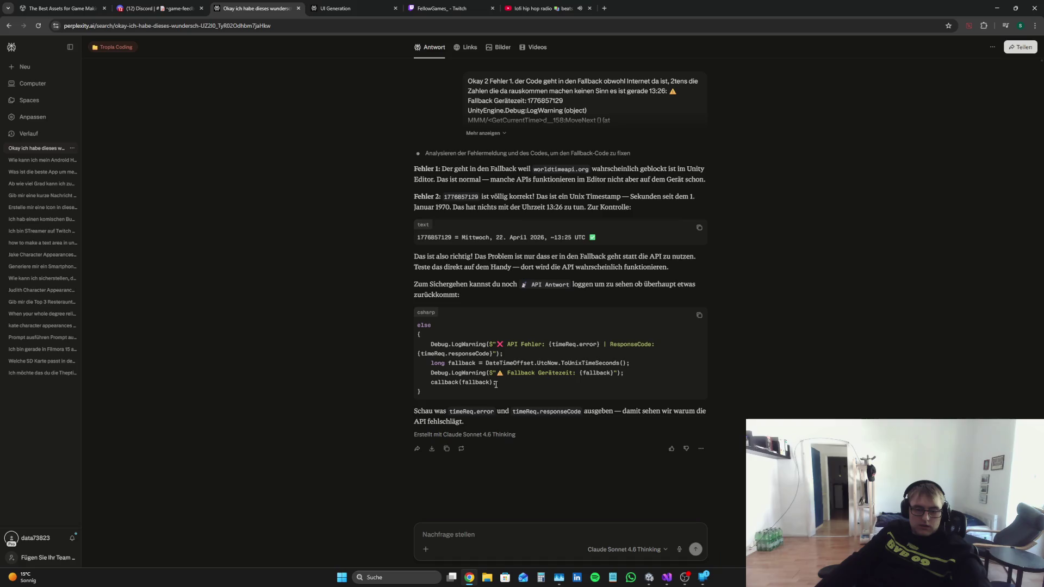
{"action": "right_click", "coordinate": [443, 354]}
Step: Swap the old fallback lines in MMM.cs for the block logging API error and response code, then save
{"action": "left_click", "coordinate": [479, 364]}
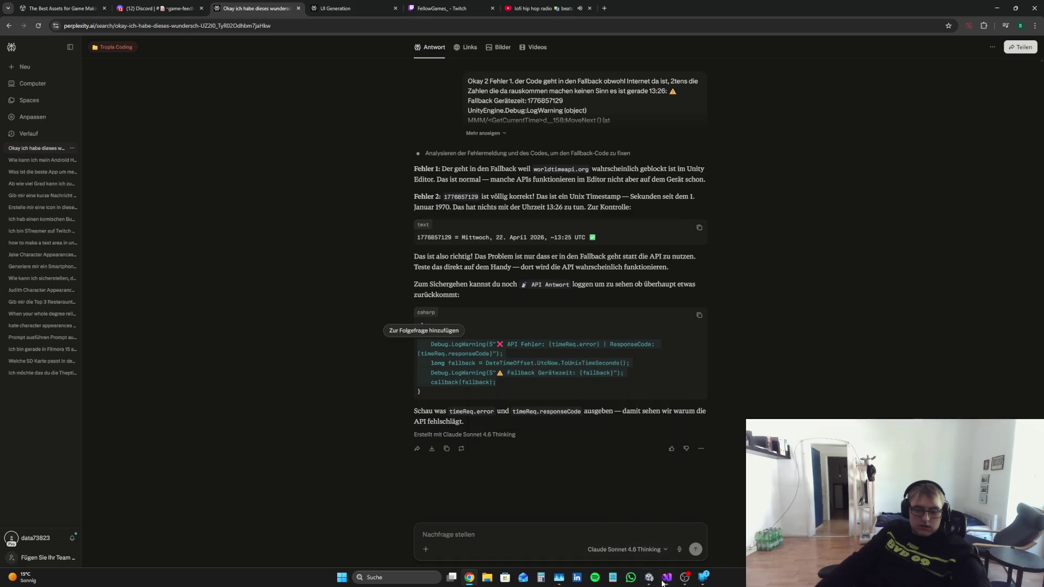
{"action": "left_click", "coordinate": [661, 578]}
{"action": "scroll", "coordinate": [435, 353], "scroll_direction": "down", "scroll_amount": 5}
{"action": "left_click", "coordinate": [262, 360]}
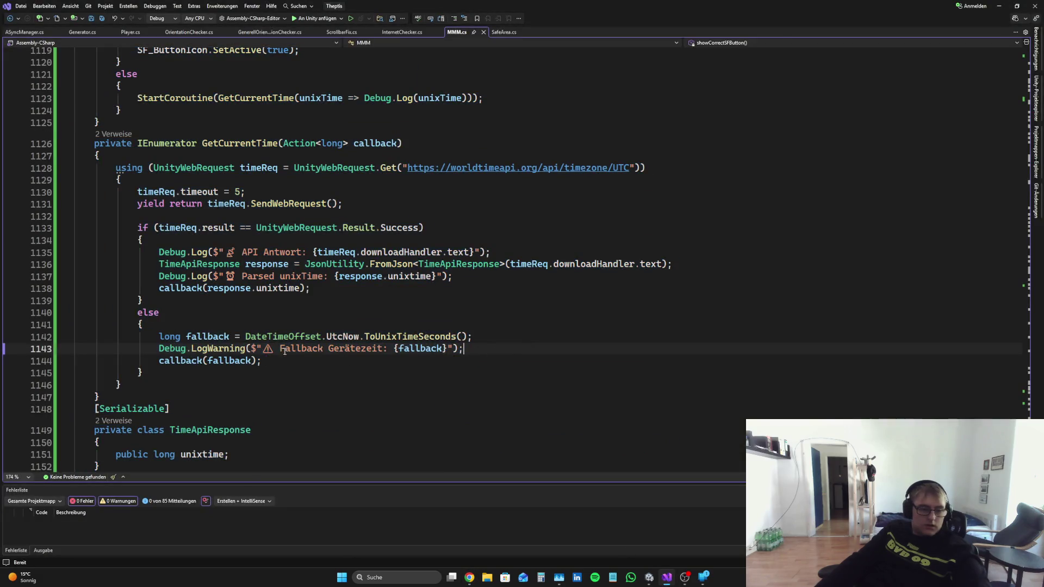
{"action": "left_click_drag", "start_coordinate": [261, 360], "coordinate": [44, 338]}
{"action": "key", "text": "Delete"}
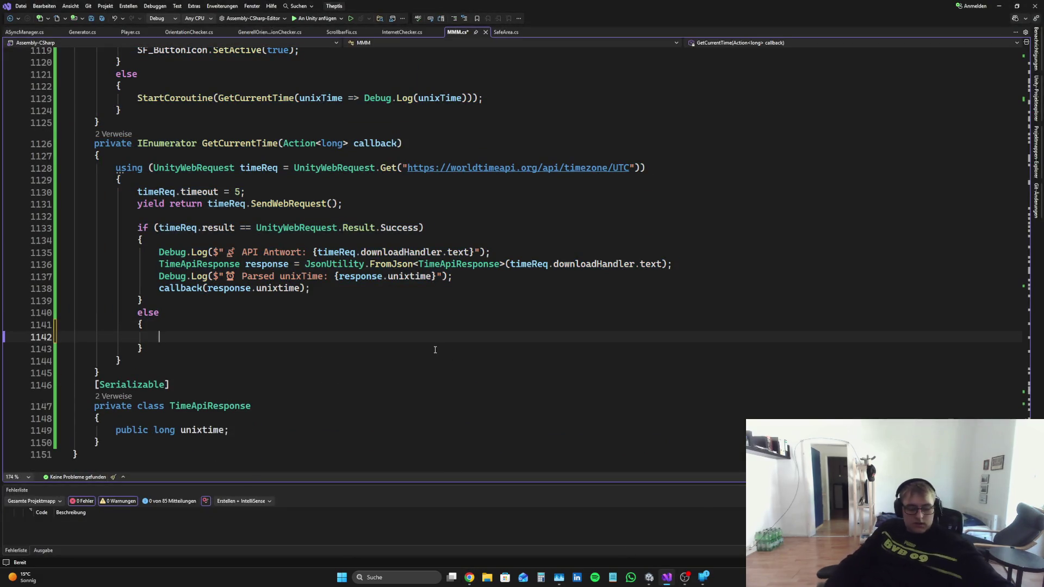
{"action": "key", "text": "ctrl+v"}
{"action": "key", "text": "ctrl+s"}
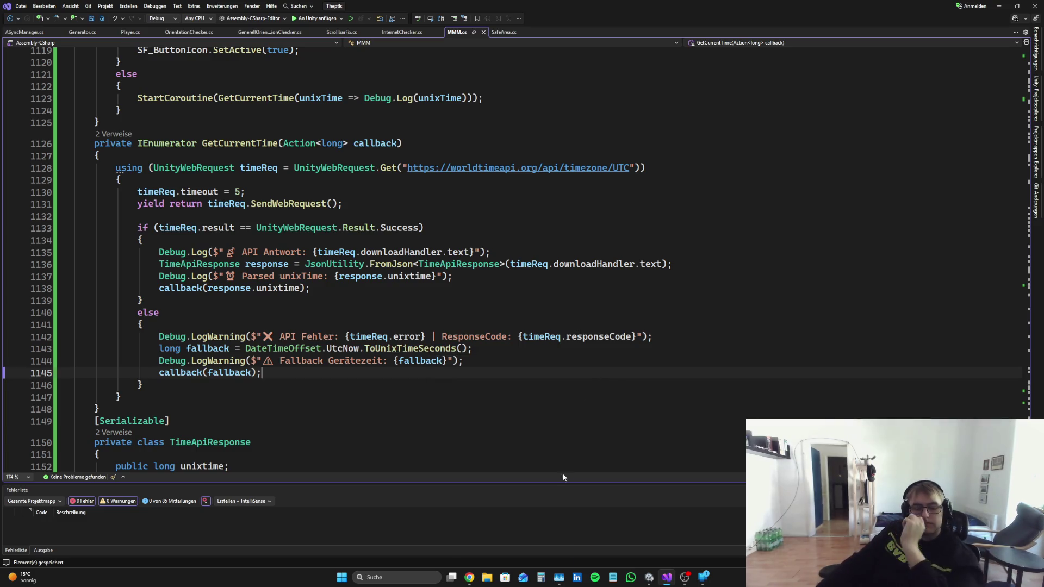
{"action": "left_click", "coordinate": [469, 579]}
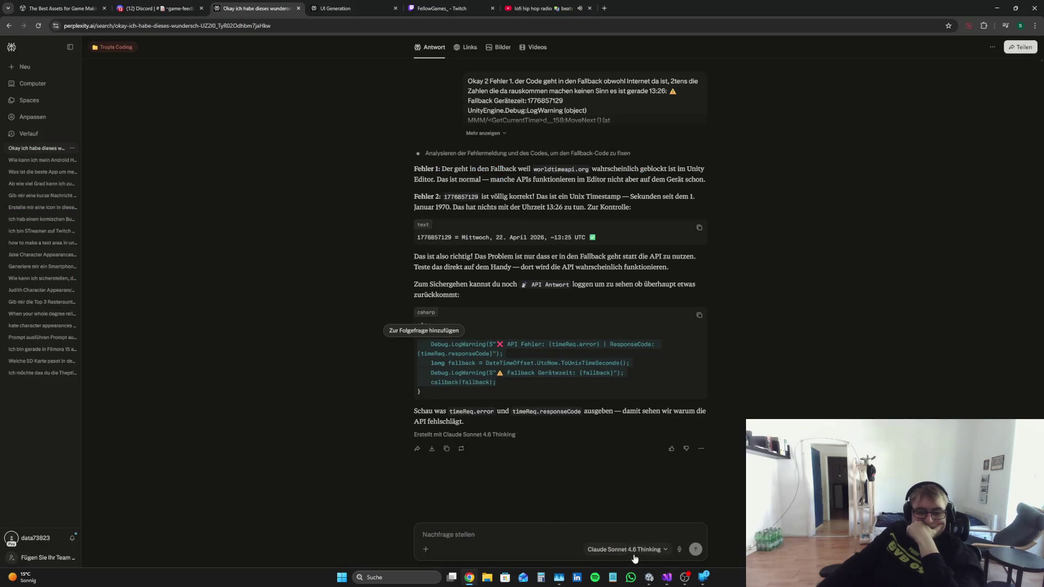
{"action": "left_click", "coordinate": [649, 578]}
Step: Clear the Console, play the game, and inspect the API Fehler warning: SSL connection failed, ResponseCode 0
{"action": "left_click", "coordinate": [8, 424]}
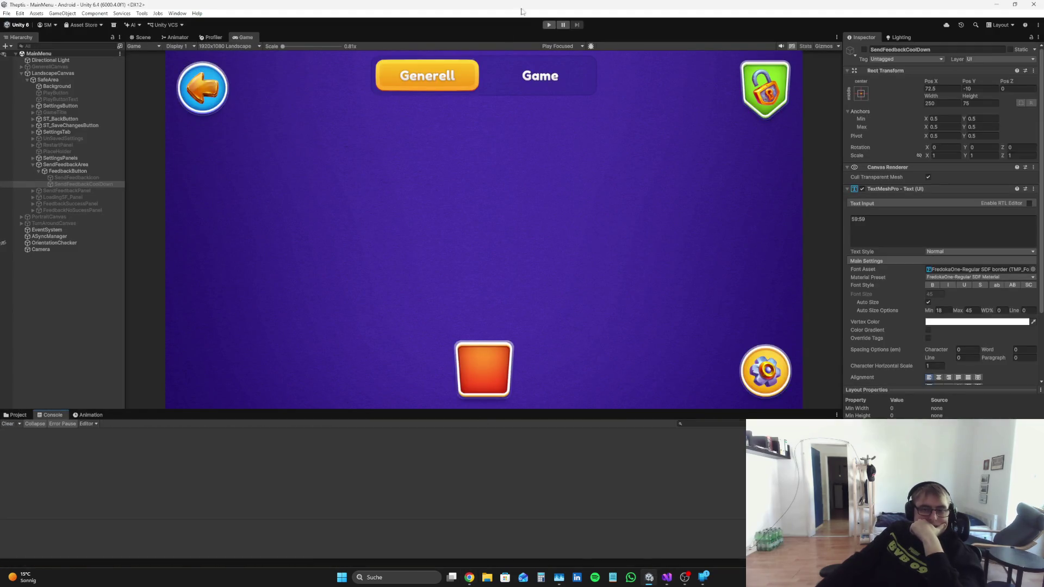
{"action": "left_click", "coordinate": [549, 25]}
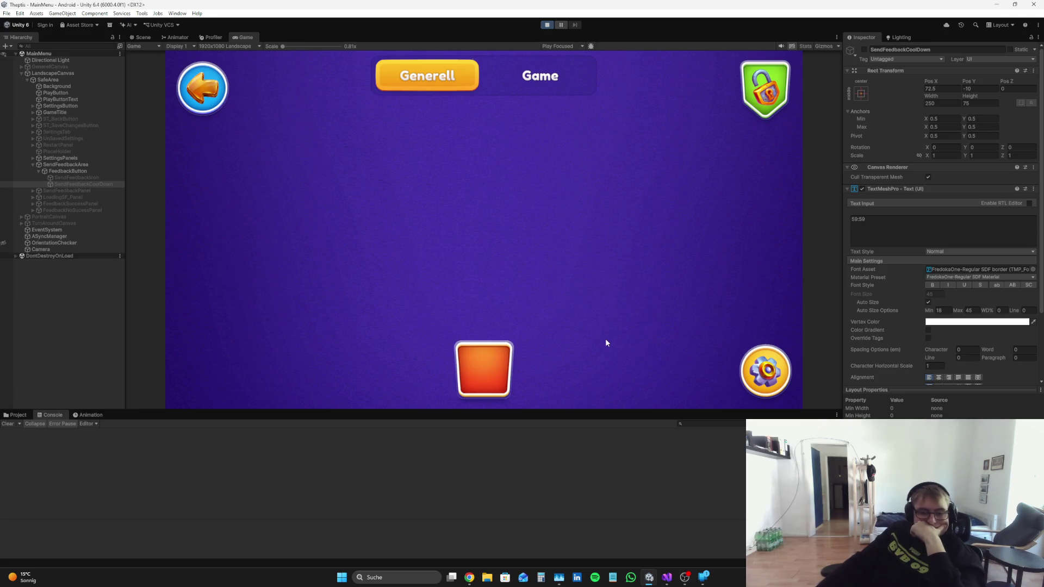
{"action": "left_click", "coordinate": [196, 439]}
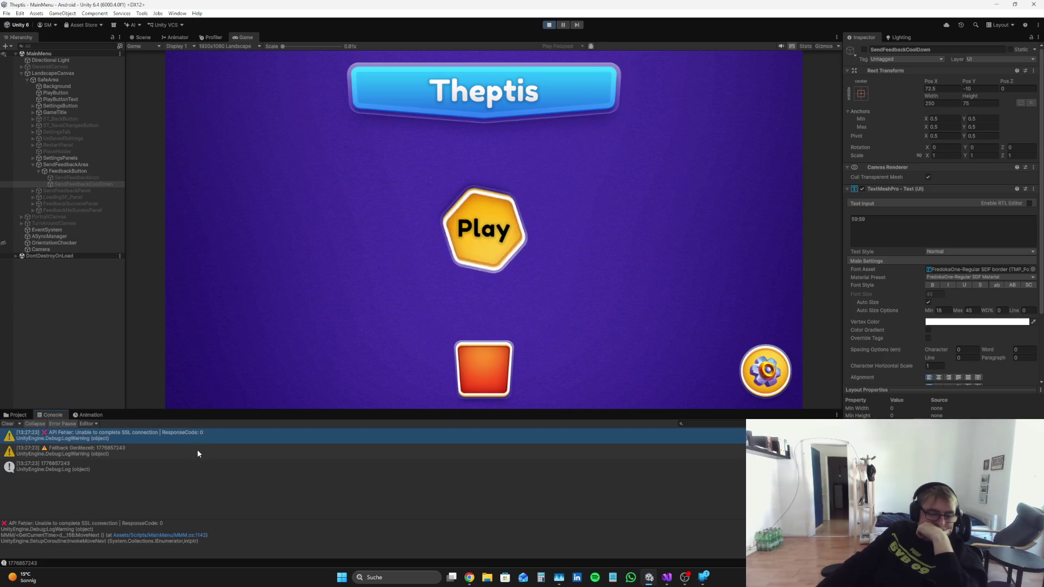
{"action": "left_click", "coordinate": [187, 465]}
{"action": "left_click", "coordinate": [197, 441]}
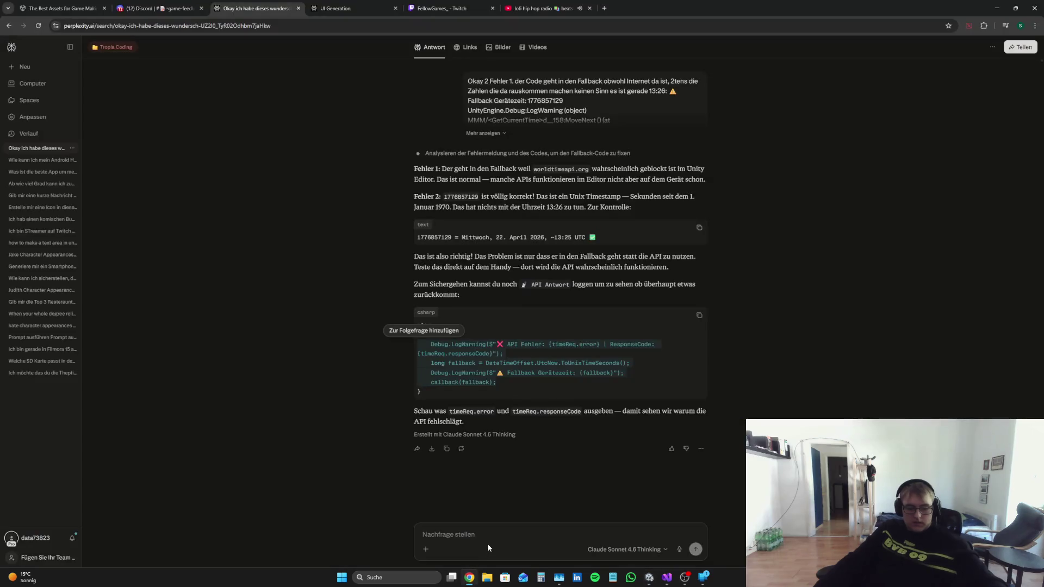
Step: Ask Perplexity why the time can't be fetched off the device, pasting the SSL error log
{"action": "left_click", "coordinate": [469, 577]}
{"action": "type", "text": "Ich kriege diese F"}
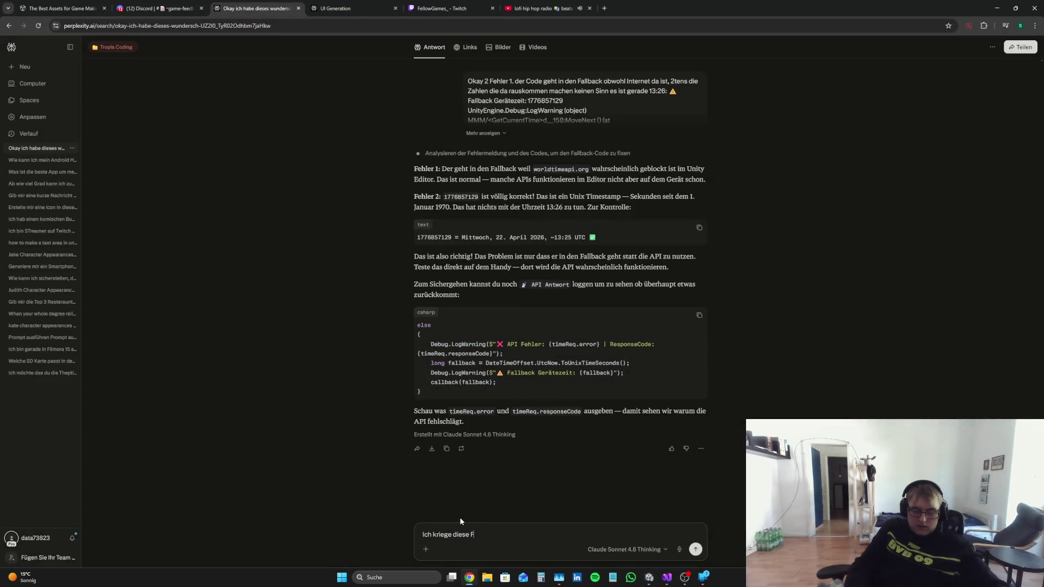
{"action": "type", "text": "ehler,"}
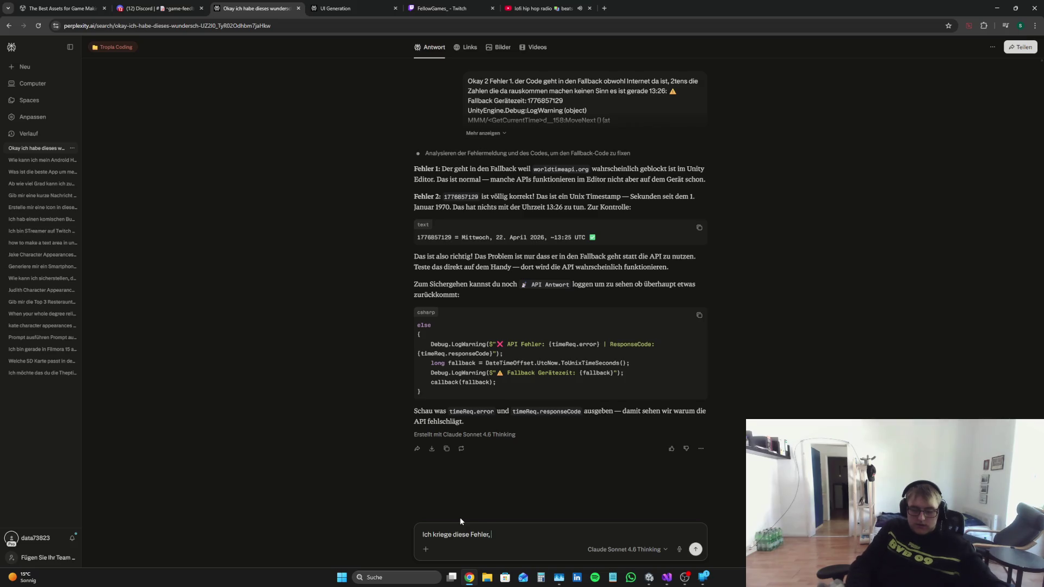
{"action": "type", "text": " verdammt wir"}
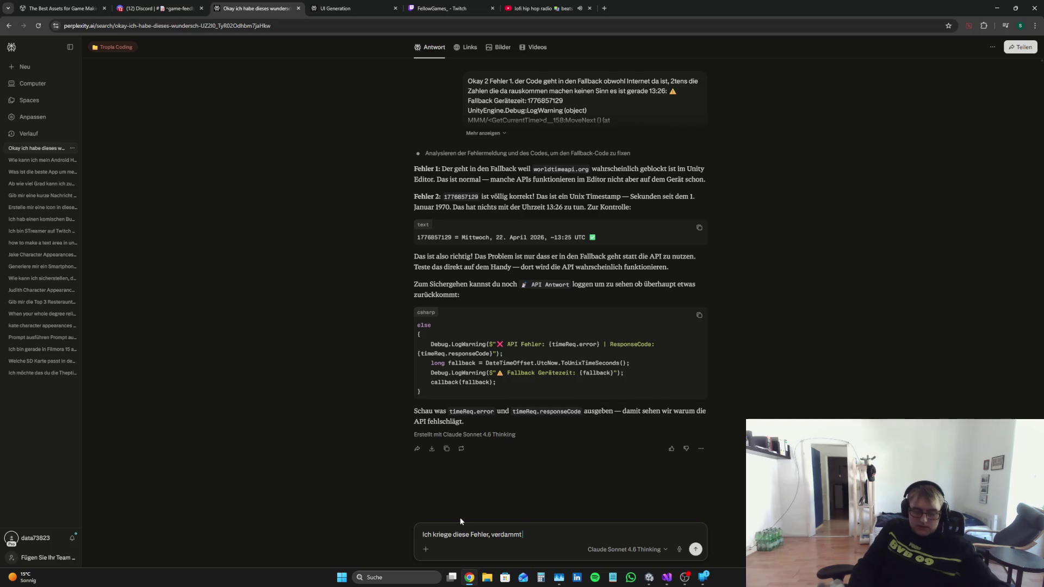
{"action": "type", "text": "e k"}
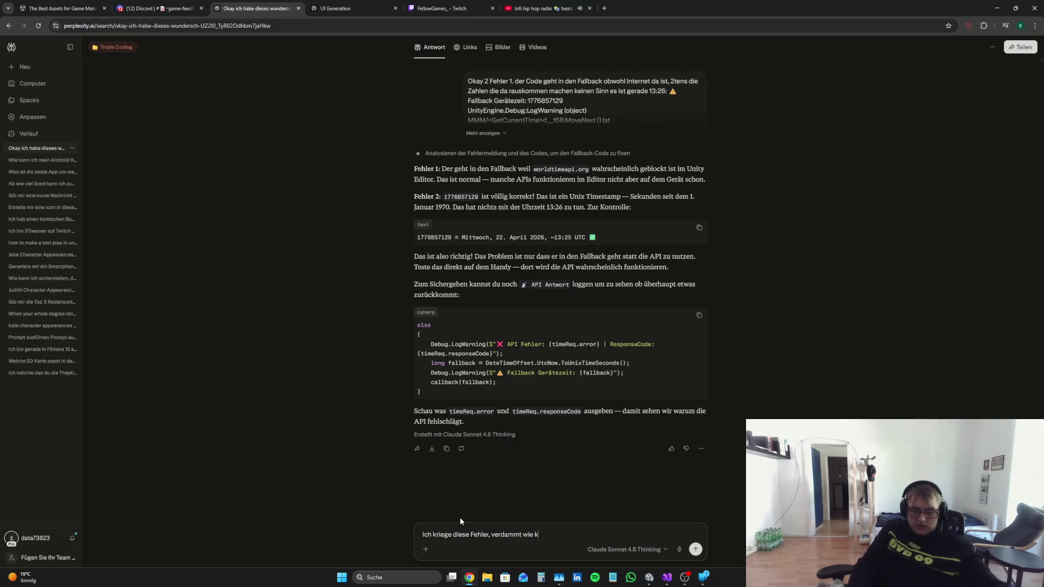
{"action": "type", "text": "riegenn"}
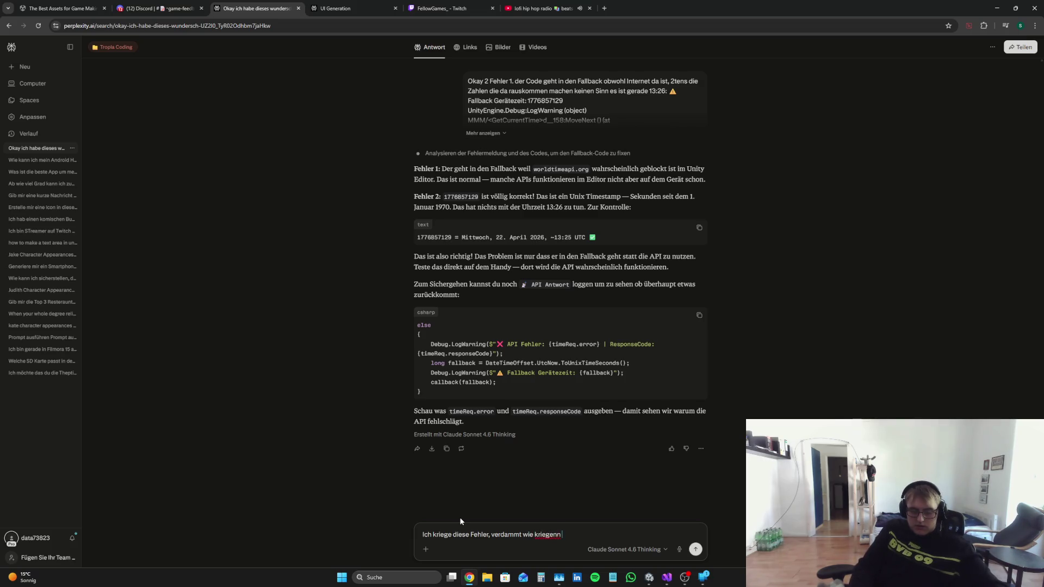
{"action": "key", "text": "BackSpace"}
{"action": "type", "text": " wir die"}
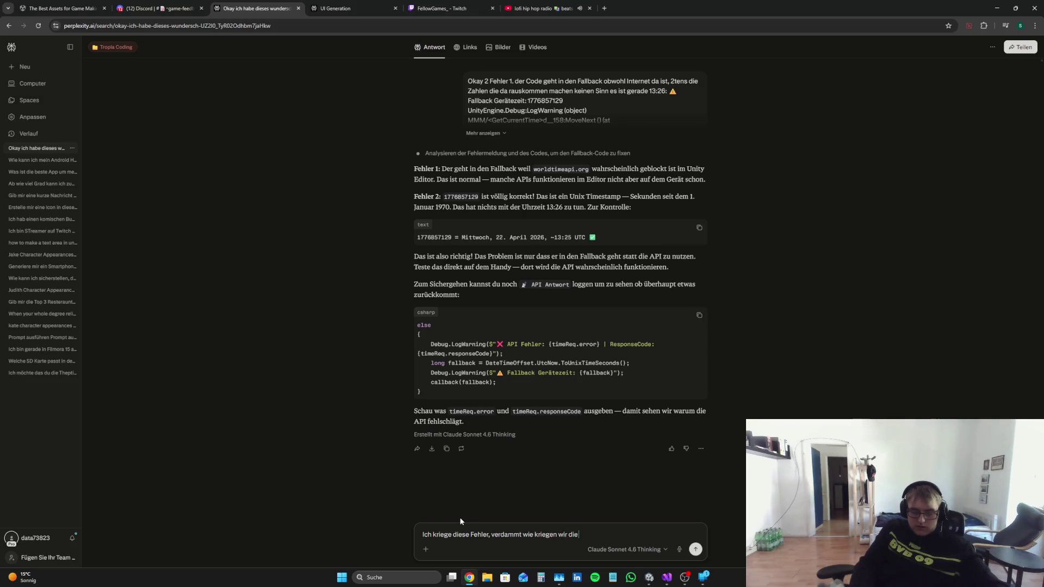
{"action": "type", "text": " Zeit"}
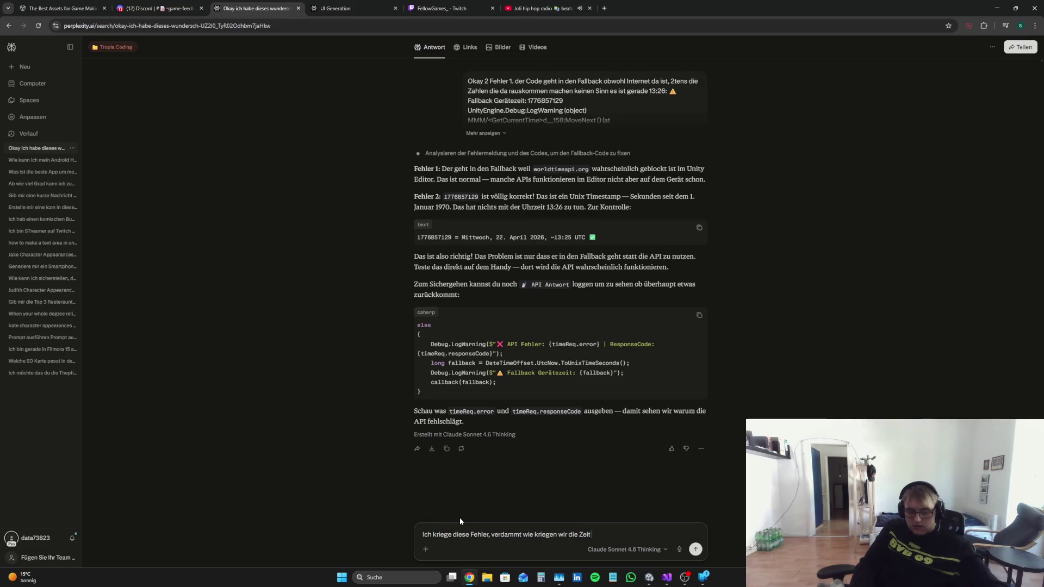
{"action": "type", "text": "nicht vom Ger"}
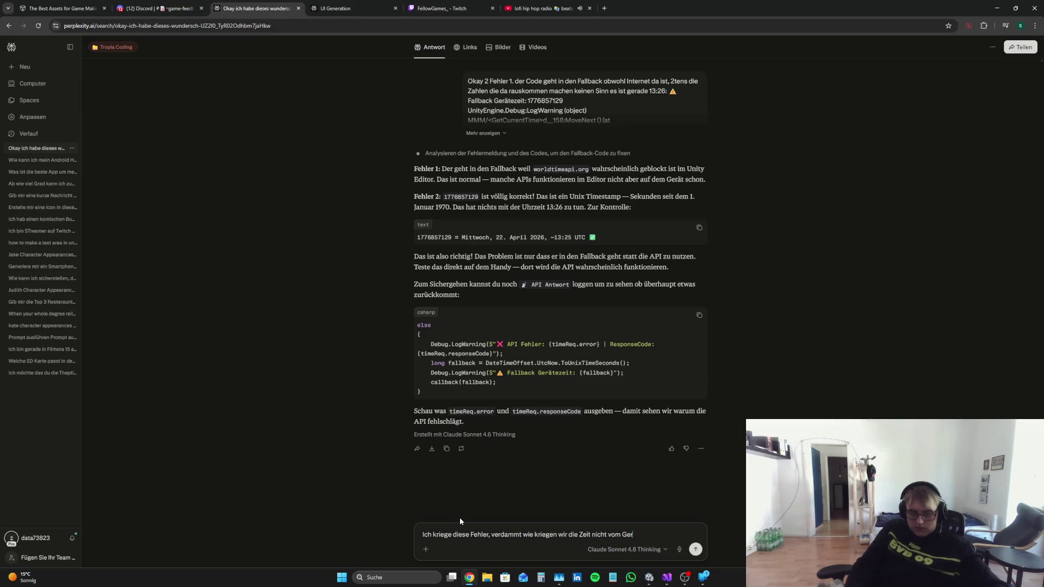
{"action": "type", "text": "ät???"}
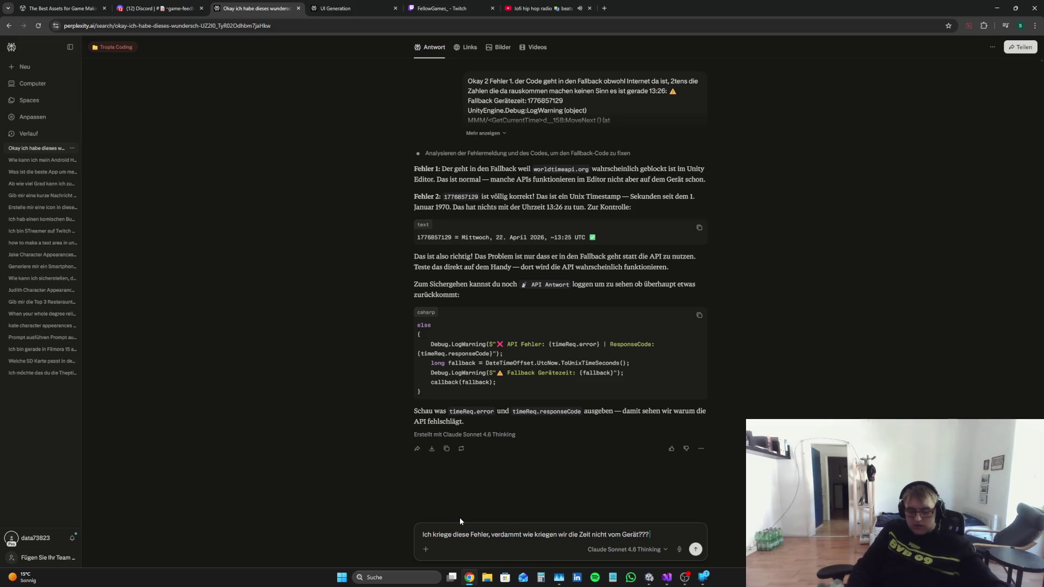
{"action": "key", "text": "ctrl+v"}
Step: Copy the time-fetching code from MMM.cs into the prompt and send the question
{"action": "left_click", "coordinate": [667, 577]}
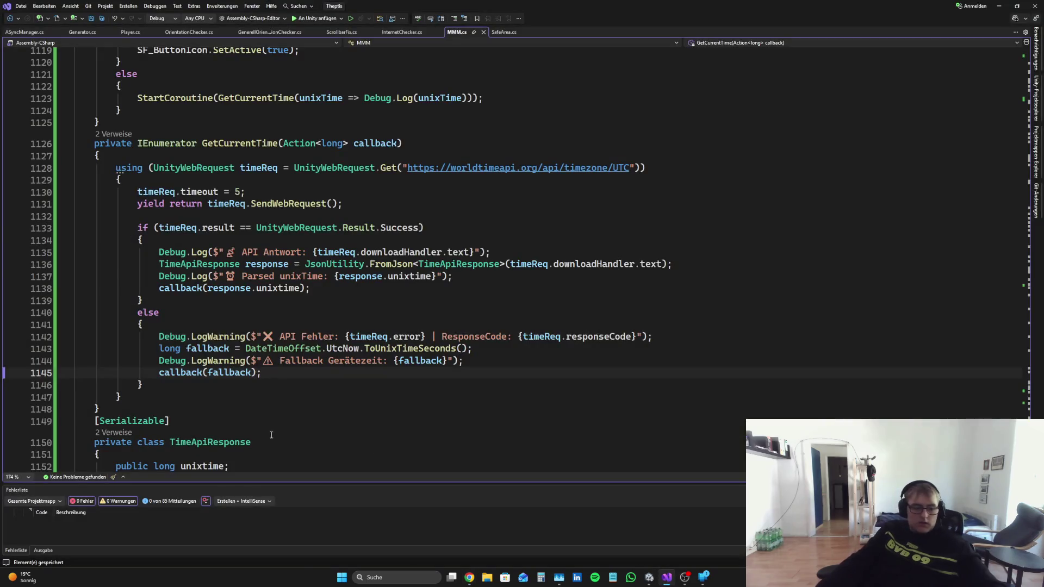
{"action": "scroll", "coordinate": [271, 435], "scroll_direction": "down", "scroll_amount": 4}
{"action": "mouse_move", "coordinate": [272, 434]}
{"action": "left_mouse_down"}
{"action": "mouse_move", "coordinate": [76, 274]}
{"action": "mouse_move", "coordinate": [54, 33]}
{"action": "mouse_move", "coordinate": [41, 2]}
{"action": "mouse_move", "coordinate": [82, 54]}
{"action": "mouse_move", "coordinate": [97, 173]}
{"action": "mouse_move", "coordinate": [163, 470]}
{"action": "mouse_move", "coordinate": [137, 312]}
{"action": "left_mouse_up"}
{"action": "left_click", "coordinate": [96, 173]}
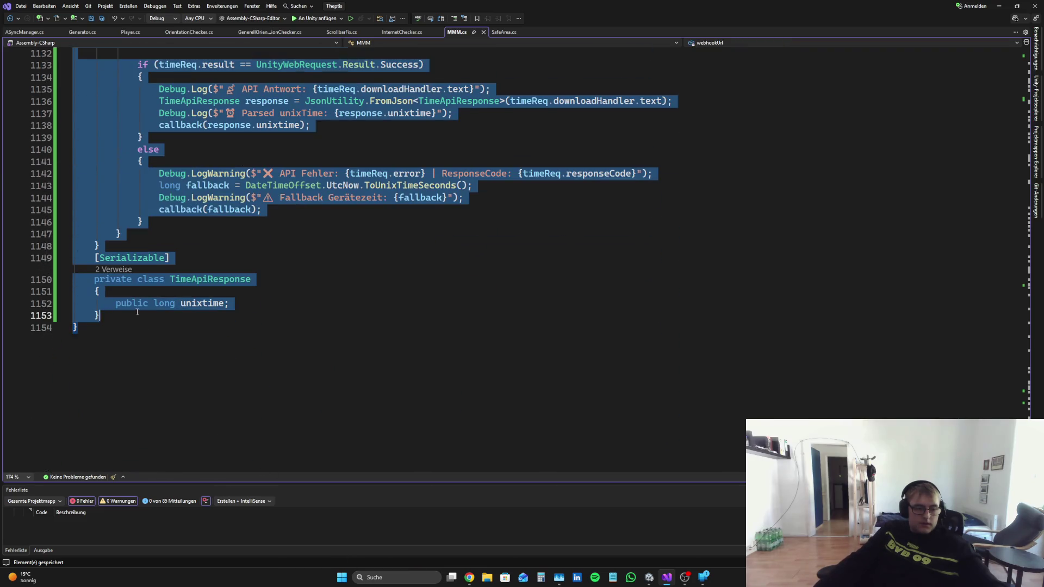
{"action": "key", "text": "alt+Tab"}
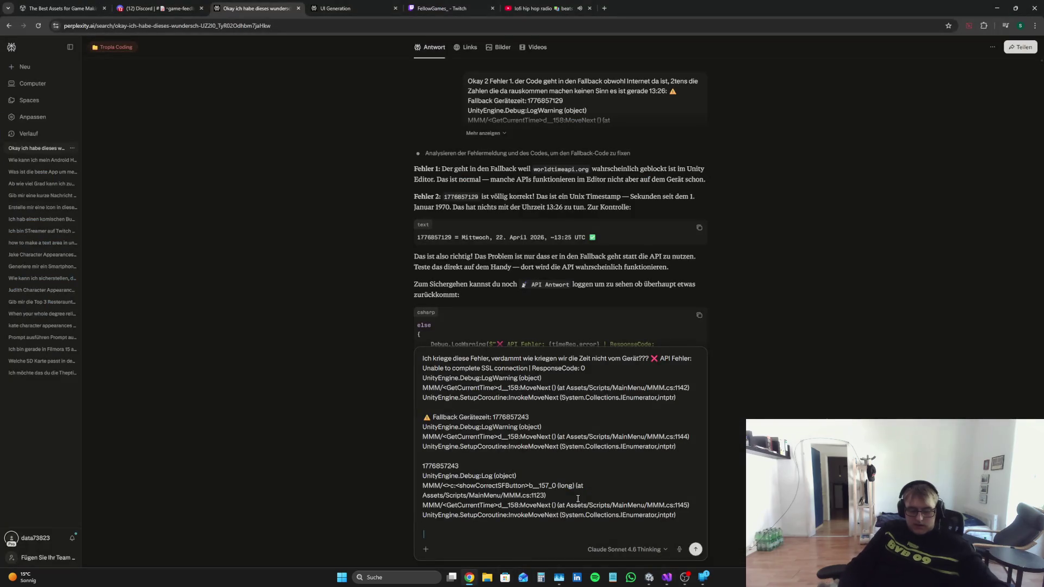
{"action": "key", "text": "ctrl+v"}
{"action": "key", "text": "Return"}
Step: Search Google for 'How to get Time from Internet Unity' in a new tab
{"action": "key", "text": "ctrl+t"}
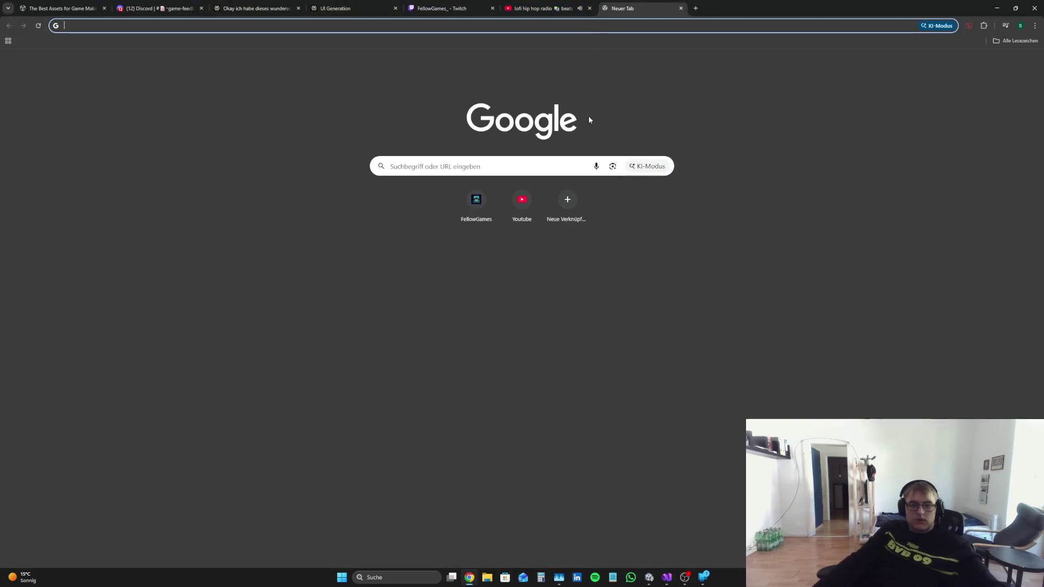
{"action": "type", "text": "How to"}
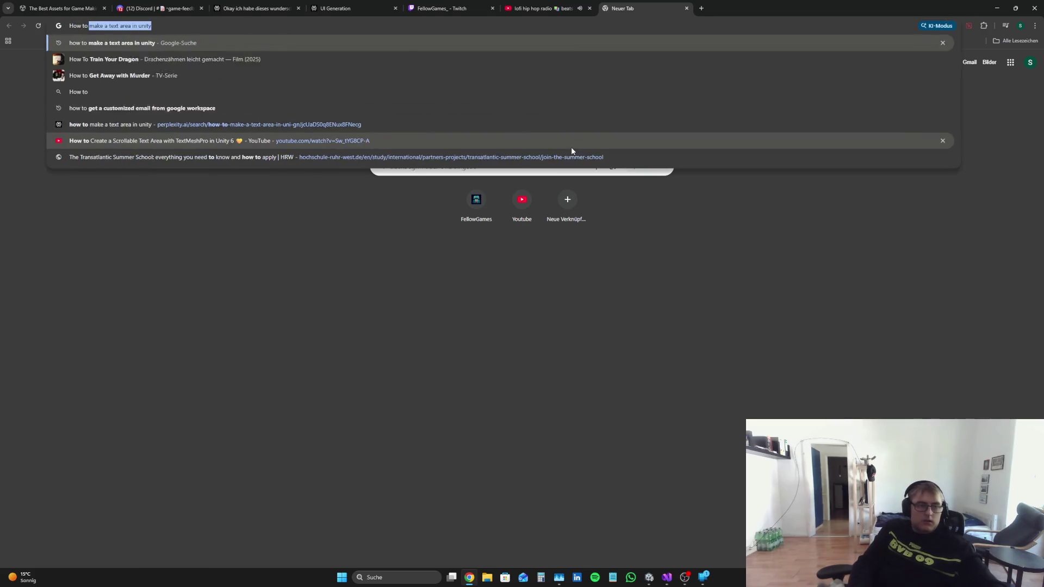
{"action": "type", "text": " get Time fr"}
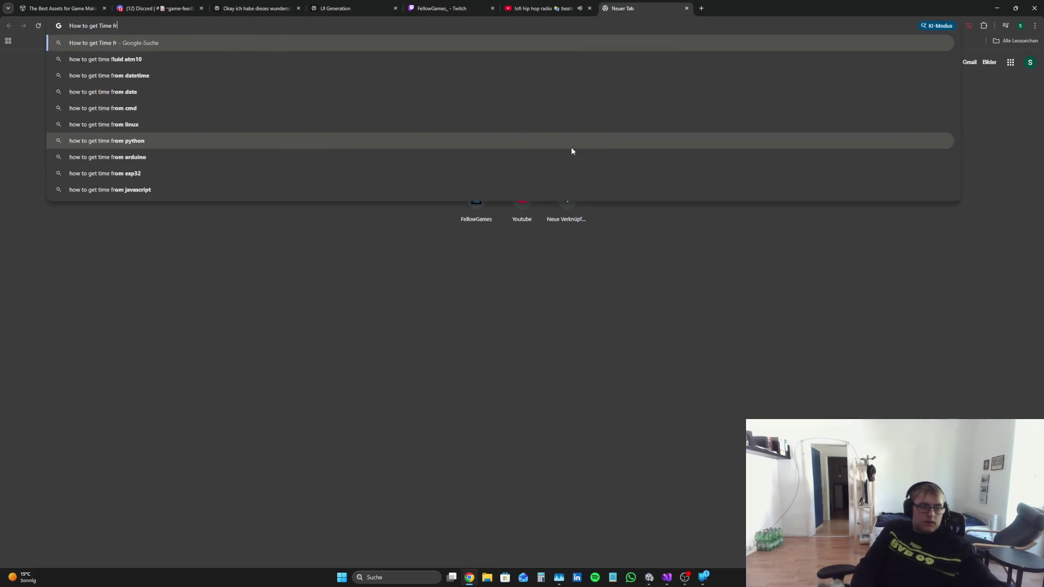
{"action": "type", "text": "om Internet "}
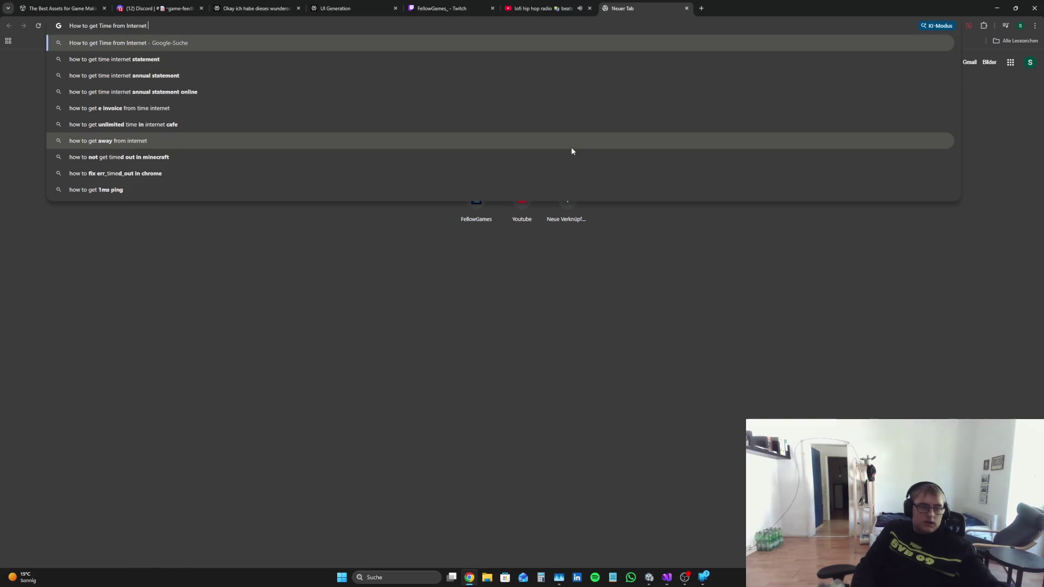
{"action": "type", "text": "Unity"}
{"action": "key", "text": "Return"}
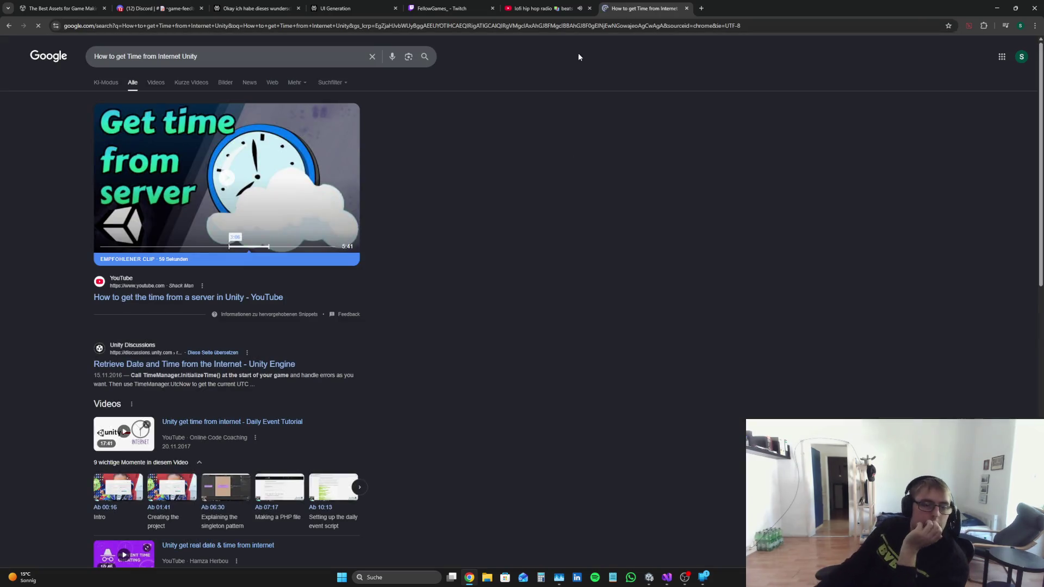
Step: Open the server-time and Get Real World Current Time In Unity videos in new tabs, viewing the server-time one
{"action": "right_click", "coordinate": [236, 302]}
{"action": "left_click", "coordinate": [261, 310]}
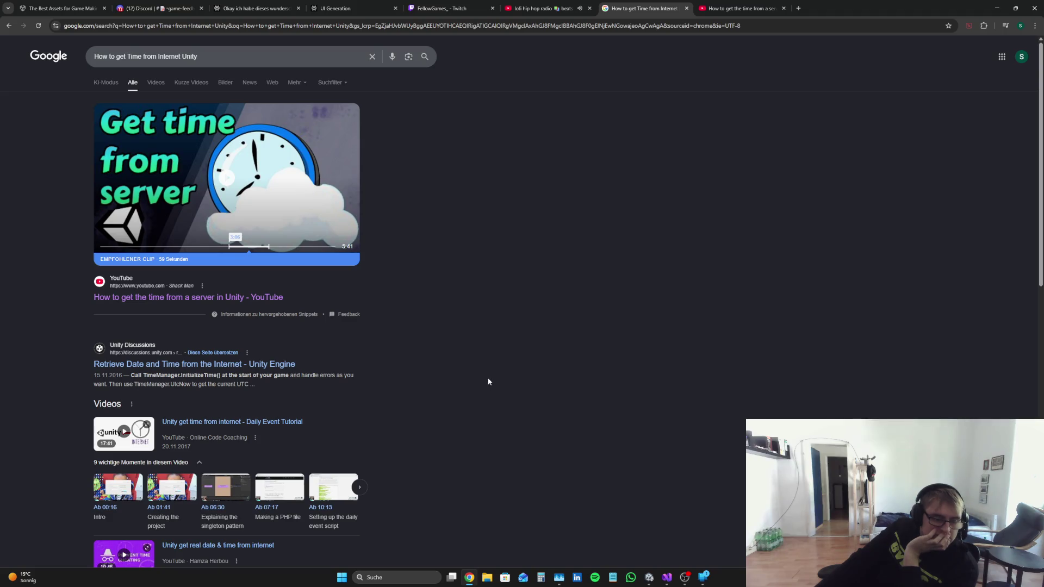
{"action": "scroll", "coordinate": [487, 381], "scroll_direction": "down", "scroll_amount": 2}
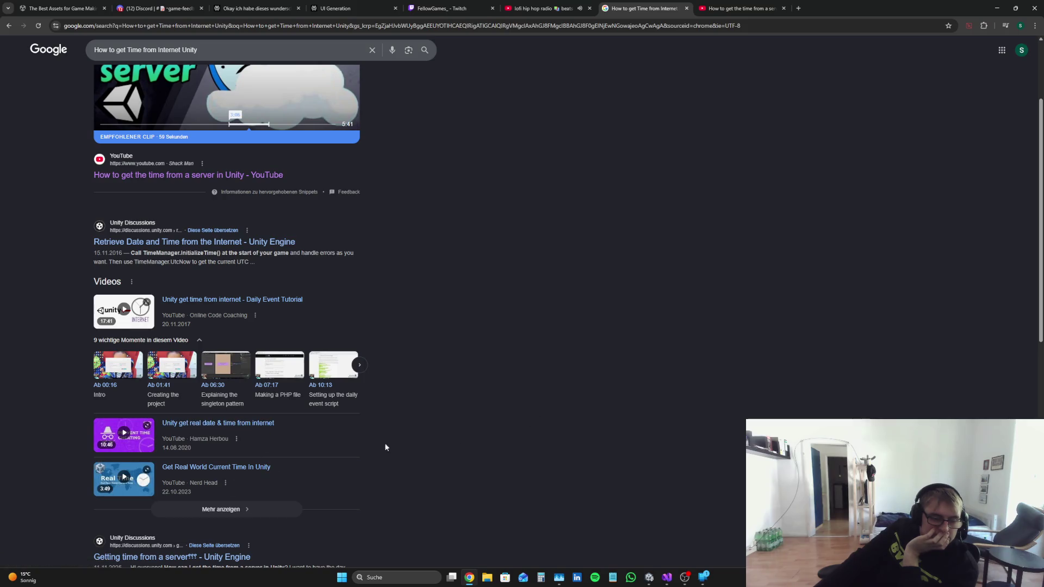
{"action": "right_click", "coordinate": [259, 475]}
{"action": "left_click", "coordinate": [304, 382]}
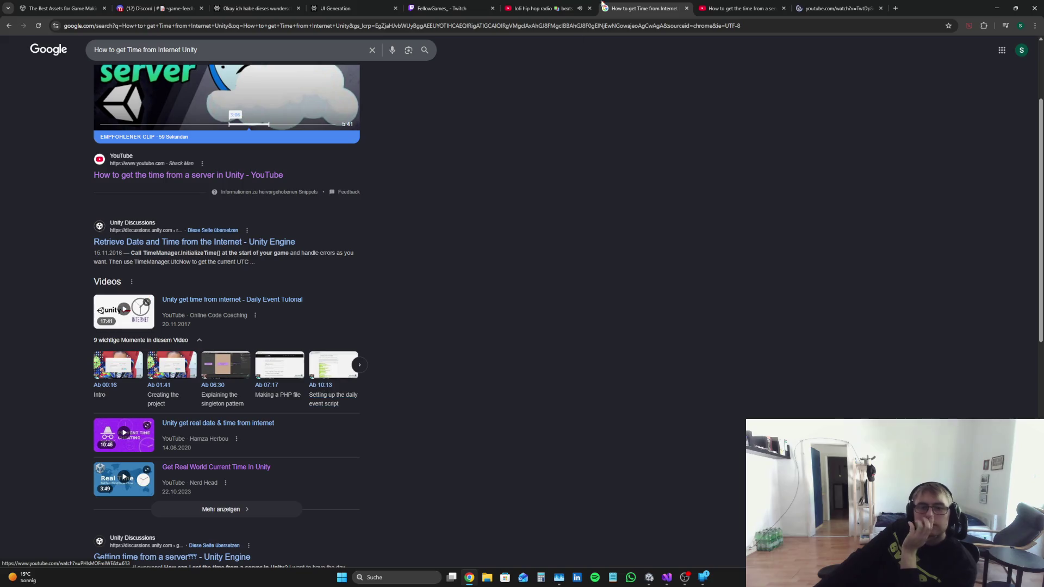
{"action": "left_click", "coordinate": [775, 4]}
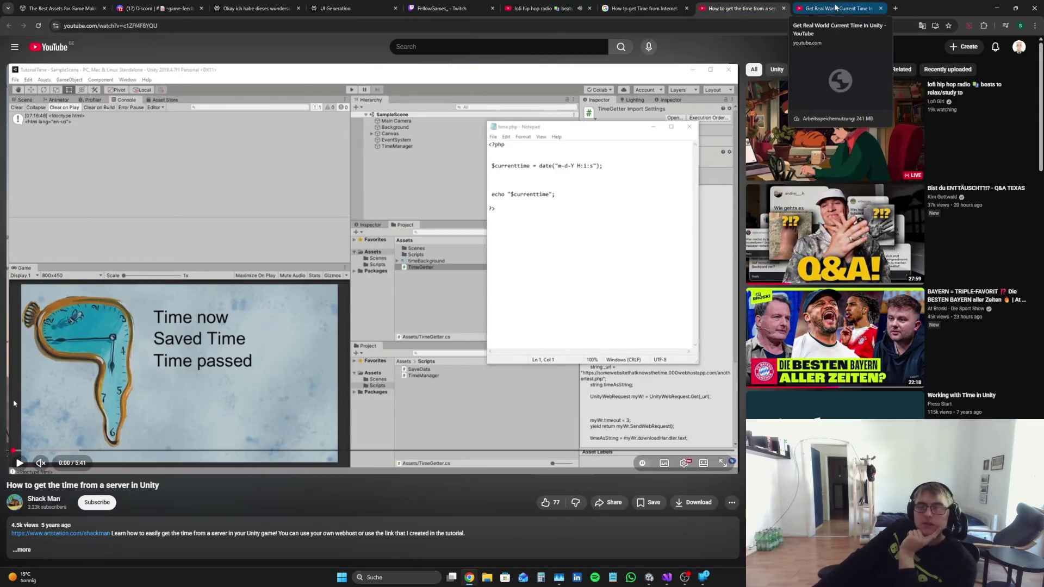
Step: Close the server-time video and play the Get Real World Current Time tutorial, pausing on its code at 0:32
{"action": "left_click", "coordinate": [783, 9]}
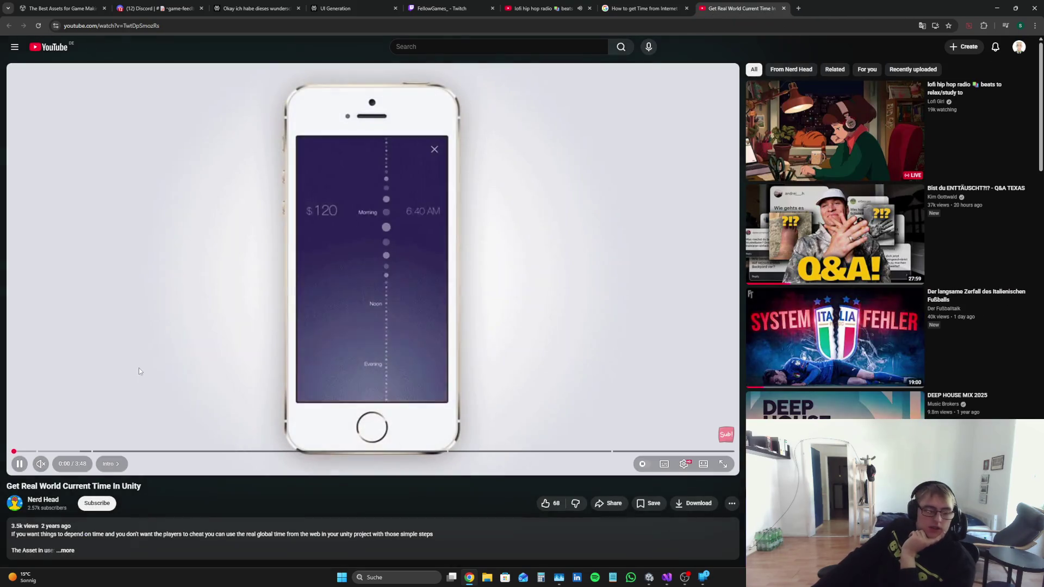
{"action": "key", "text": "ctrl+6"}
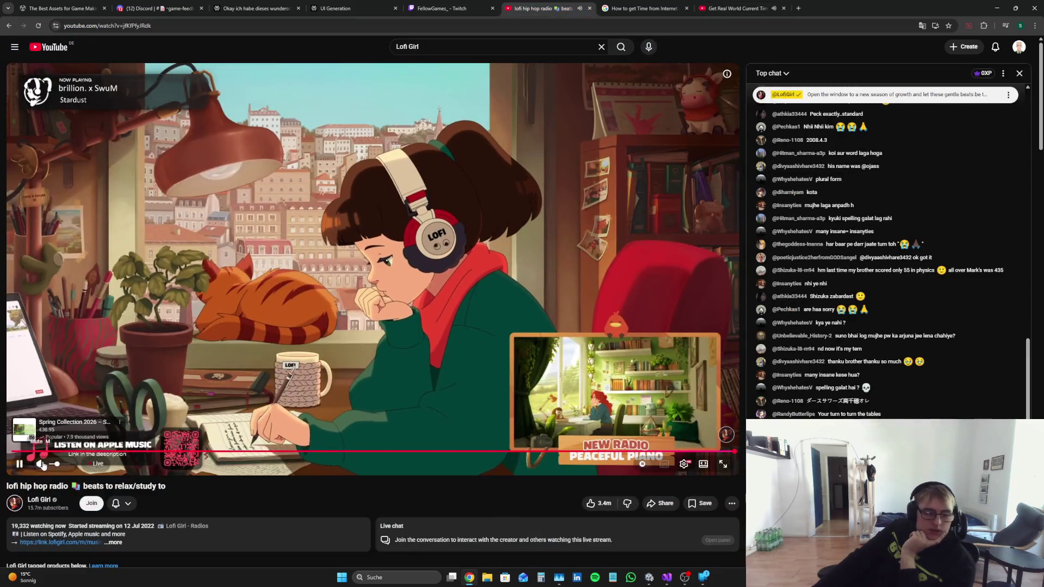
{"action": "key", "text": "ctrl+8"}
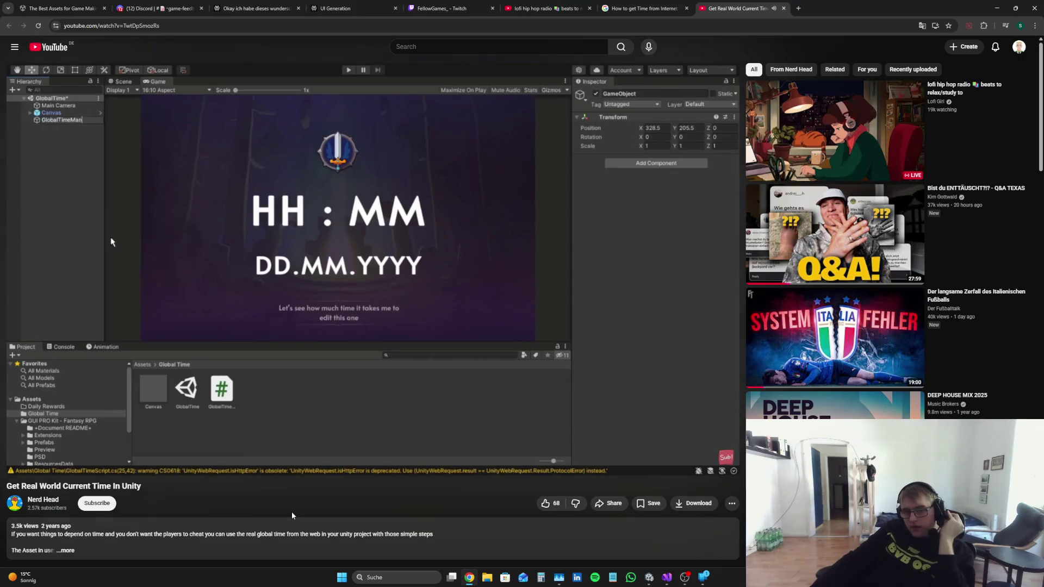
{"action": "key", "text": "XF86AudioLowerVolume"}
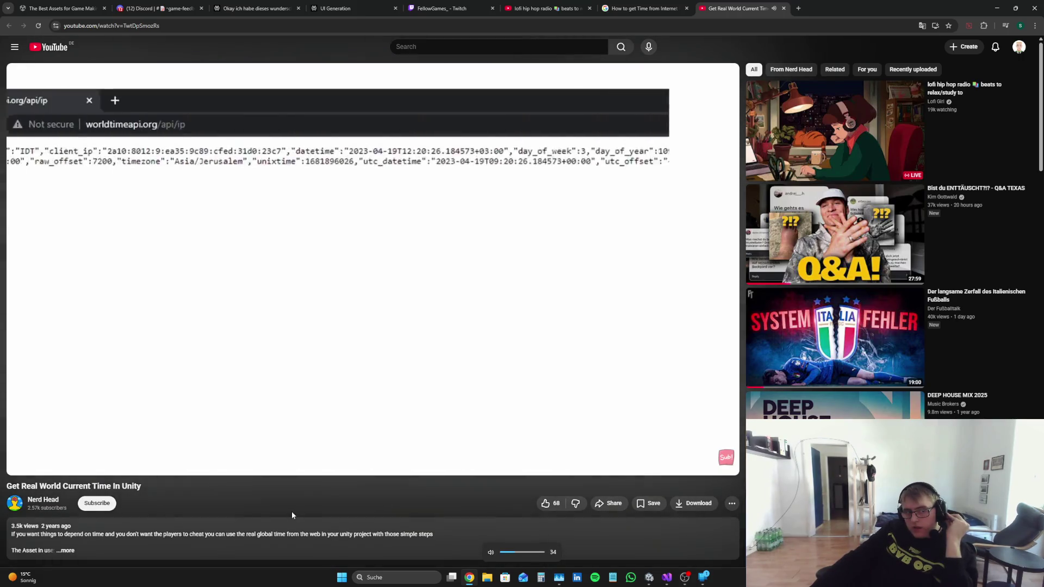
{"action": "key", "text": "XF86AudioRaiseVolume"}
{"action": "key", "text": "XF86AudioRaiseVolume"}
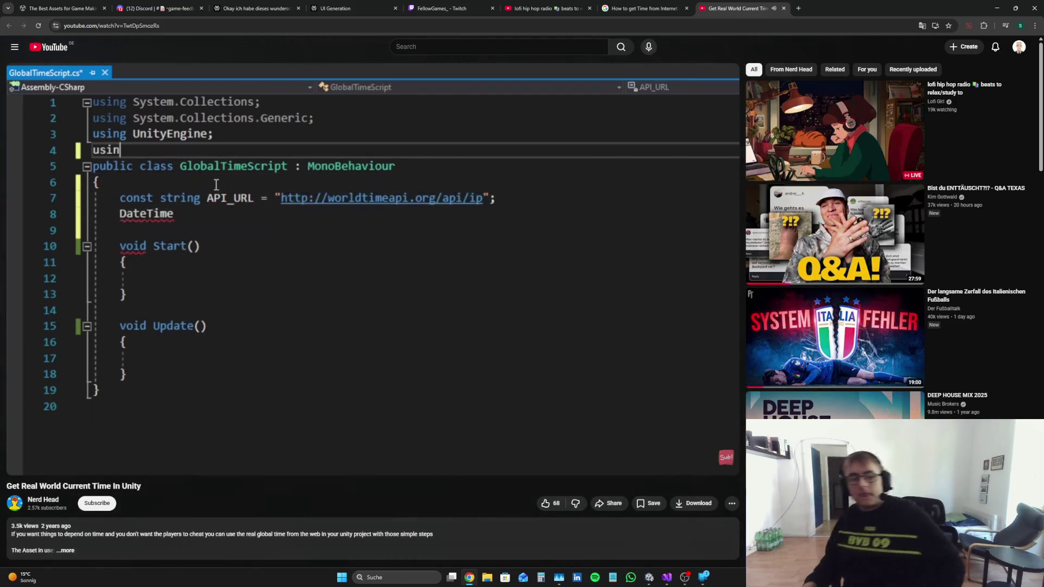
{"action": "mouse_move", "coordinate": [358, 388]}
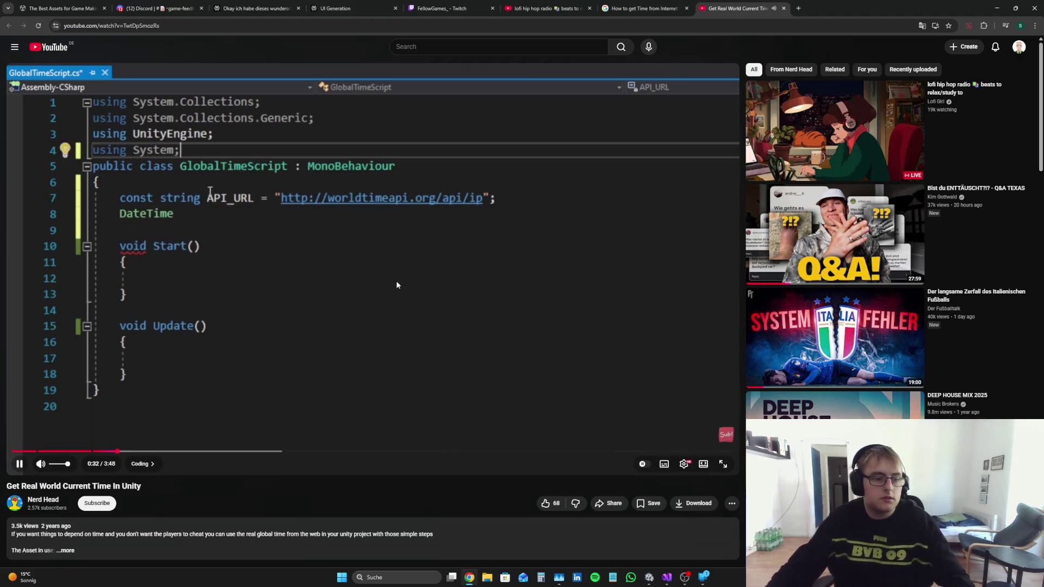
{"action": "left_click", "coordinate": [417, 286]}
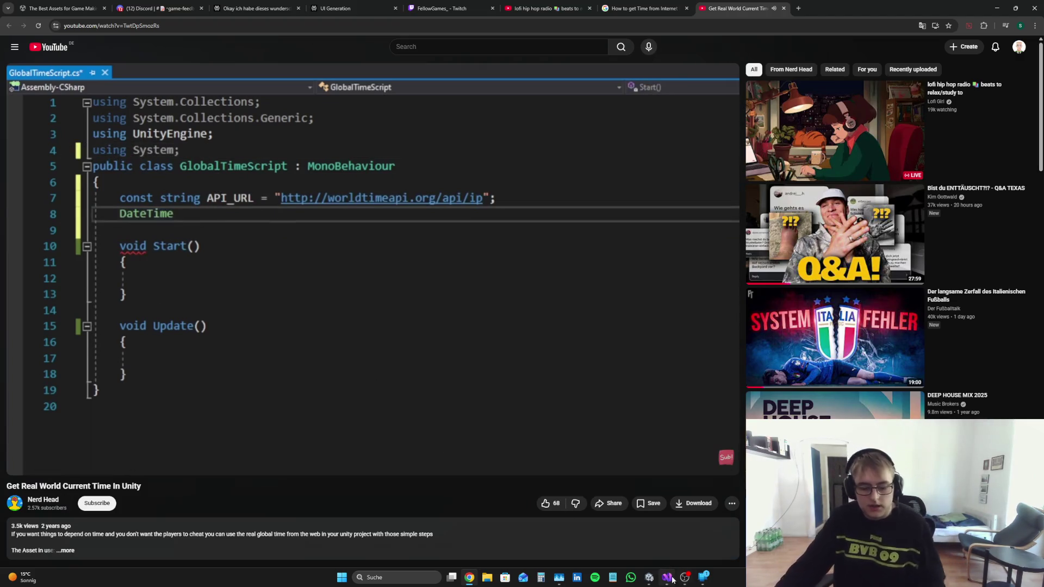
Step: Delete the GetCurrentTime coroutine and TimeApiResponse class from MMM.cs
{"action": "left_click", "coordinate": [672, 580]}
{"action": "left_click", "coordinate": [414, 313]}
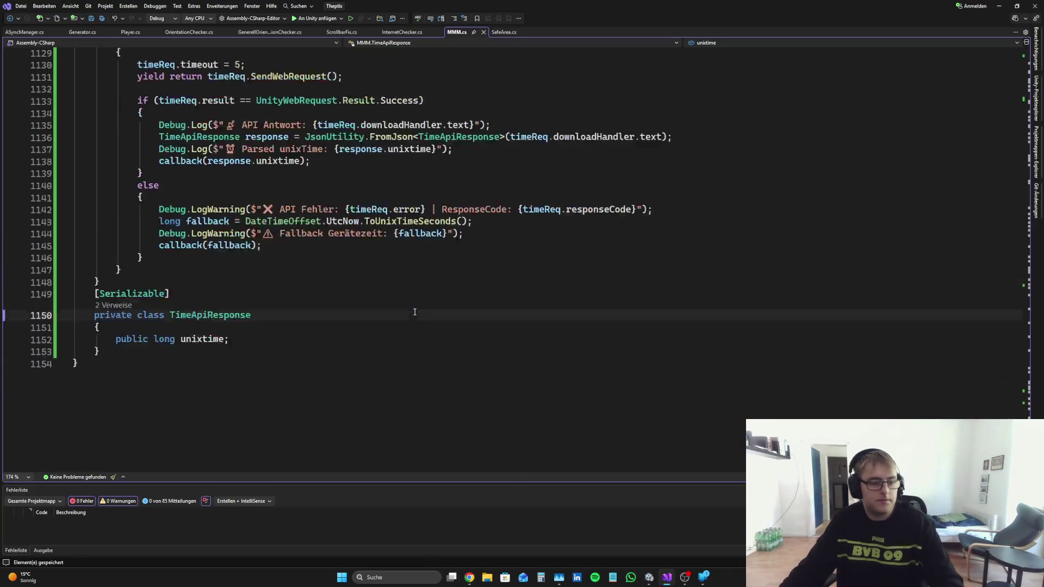
{"action": "double_click", "coordinate": [209, 315]}
{"action": "scroll", "coordinate": [210, 315], "scroll_direction": "up", "scroll_amount": 3}
{"action": "scroll", "coordinate": [163, 380], "scroll_direction": "up", "scroll_amount": 6}
{"action": "scroll", "coordinate": [128, 447], "scroll_direction": "down", "scroll_amount": 6}
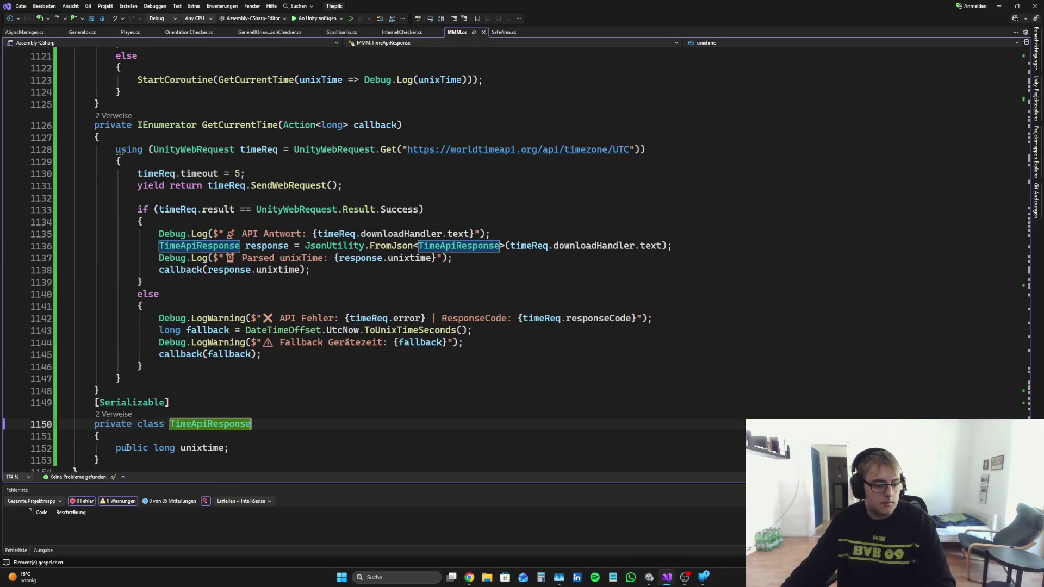
{"action": "left_click_drag", "start_coordinate": [101, 460], "coordinate": [61, 127]}
{"action": "key", "text": "Delete"}
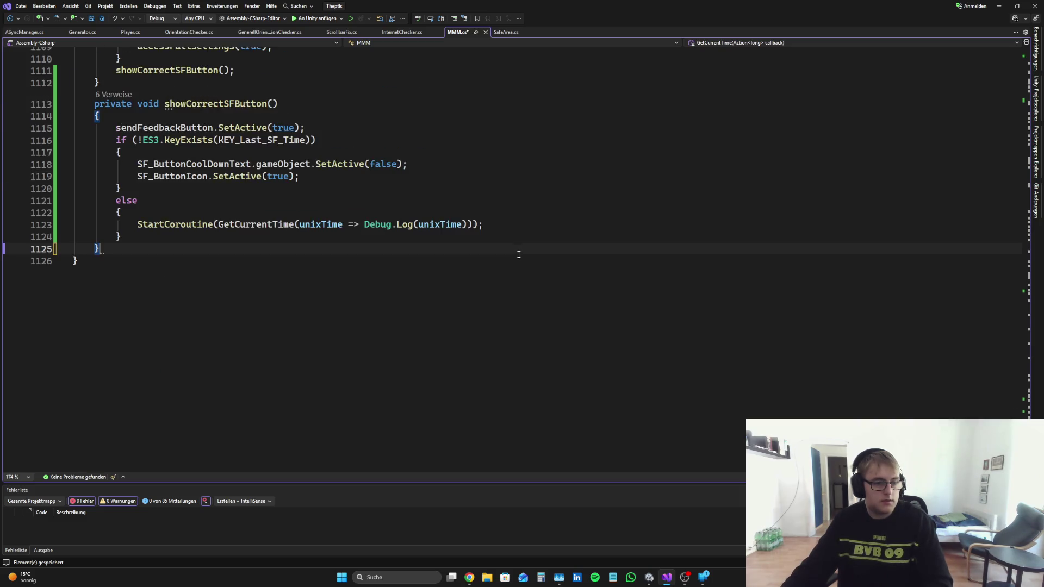
Step: Remove the StartCoroutine call on line 1123 and the StartCoroutine/ES3.Save statement at lines 1064–1065
{"action": "left_click", "coordinate": [20, 227]}
{"action": "key", "text": "Delete"}
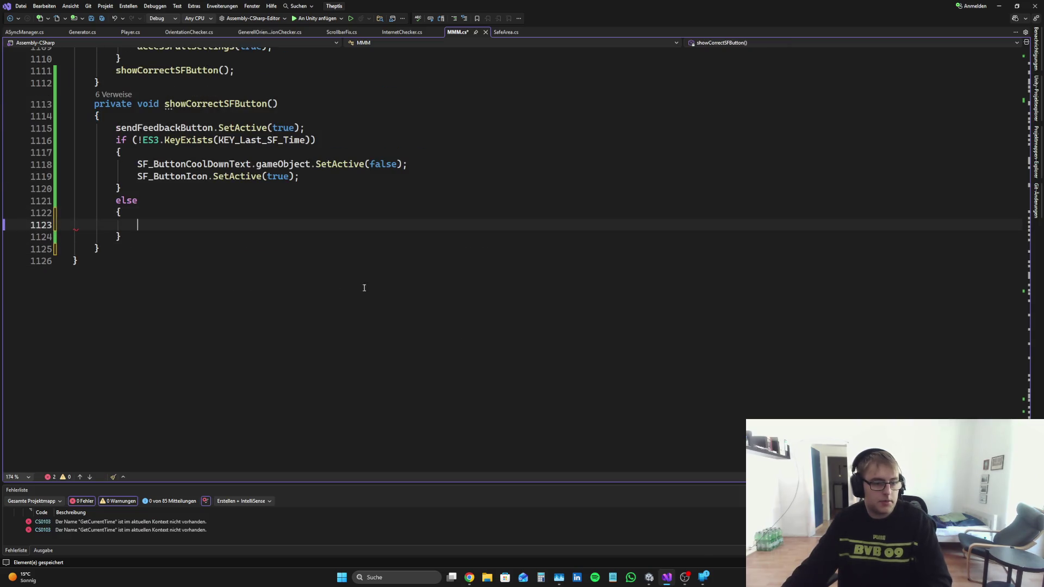
{"action": "scroll", "coordinate": [451, 290], "scroll_direction": "up", "scroll_amount": 20}
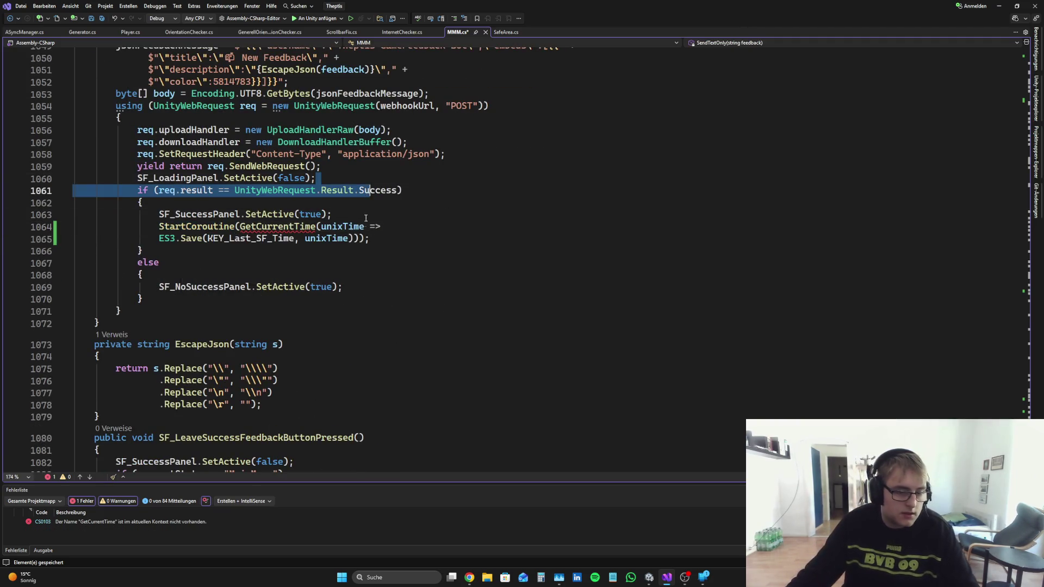
{"action": "mouse_move", "coordinate": [369, 239]}
{"action": "left_mouse_down"}
{"action": "mouse_move", "coordinate": [178, 240]}
{"action": "mouse_move", "coordinate": [64, 224]}
{"action": "left_mouse_up"}
{"action": "key", "text": "Delete"}
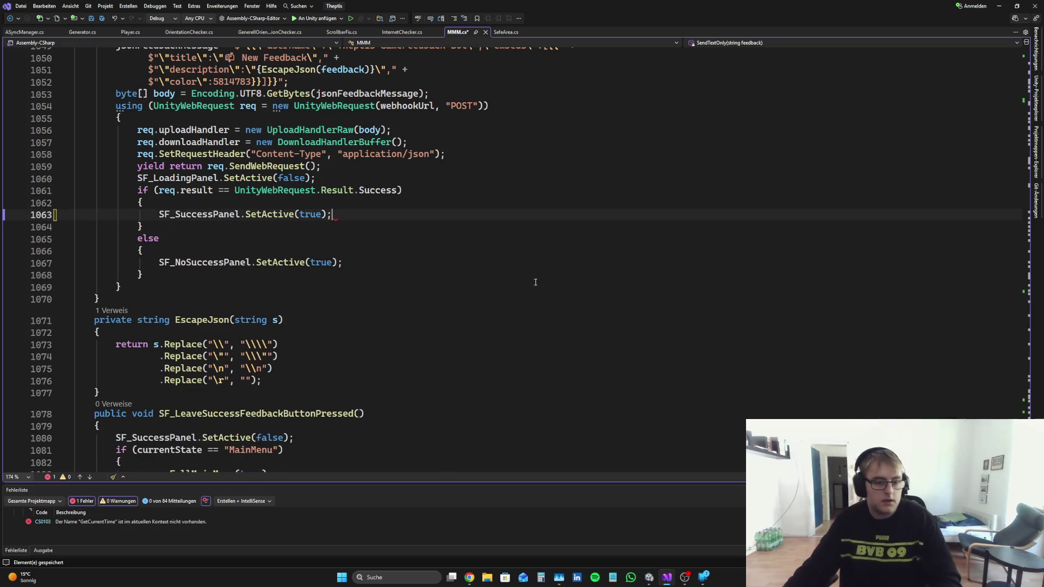
{"action": "left_click", "coordinate": [471, 581]}
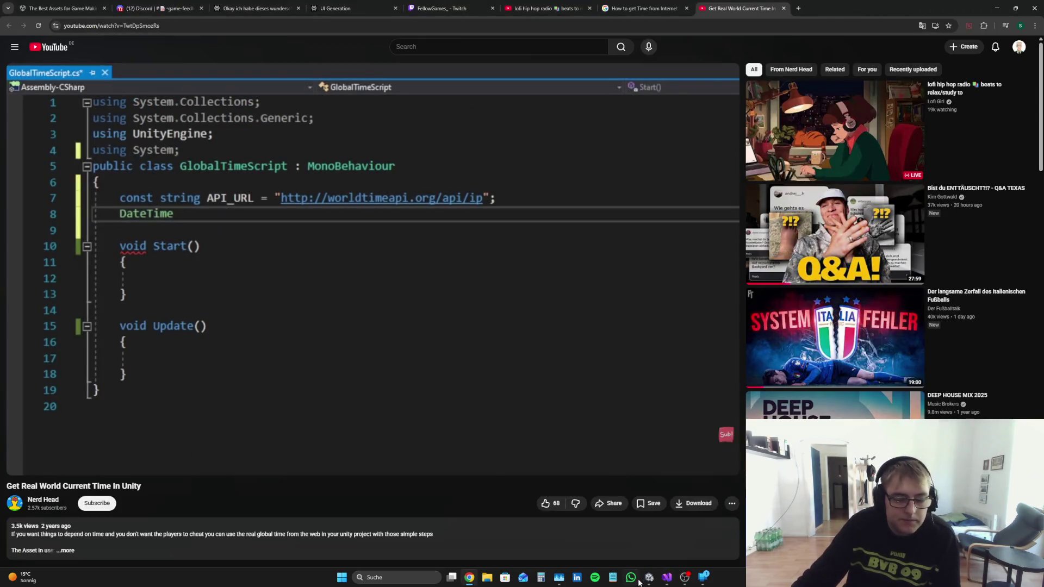
Step: Delete the sf_Cooldown field declaration from MMM.cs
{"action": "left_click", "coordinate": [664, 576]}
{"action": "left_click_drag", "start_coordinate": [1024, 403], "coordinate": [1024, 104]}
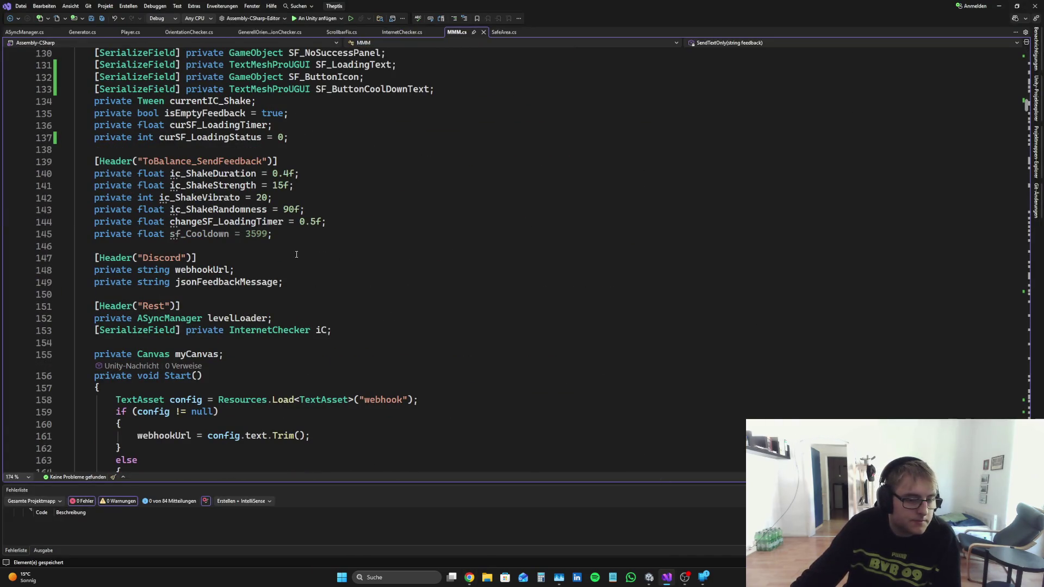
{"action": "left_click_drag", "start_coordinate": [271, 234], "coordinate": [2, 234]}
{"action": "key", "text": "BackSpace"}
{"action": "key", "text": "BackSpace"}
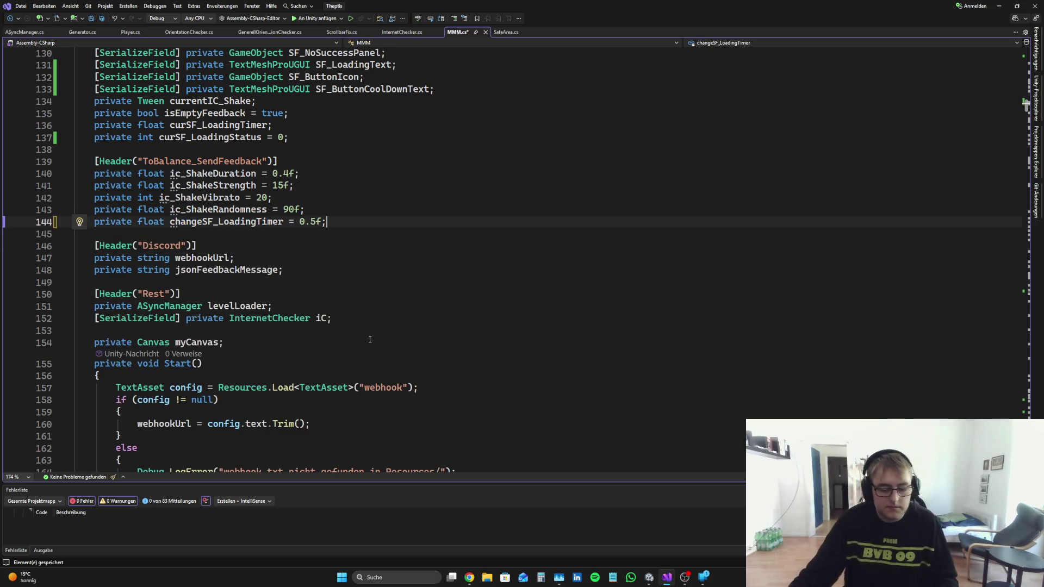
Step: Start a new TimeScraper Header attribute below jsonFeedbackMessage
{"action": "scroll", "coordinate": [391, 230], "scroll_direction": "down", "scroll_amount": 2}
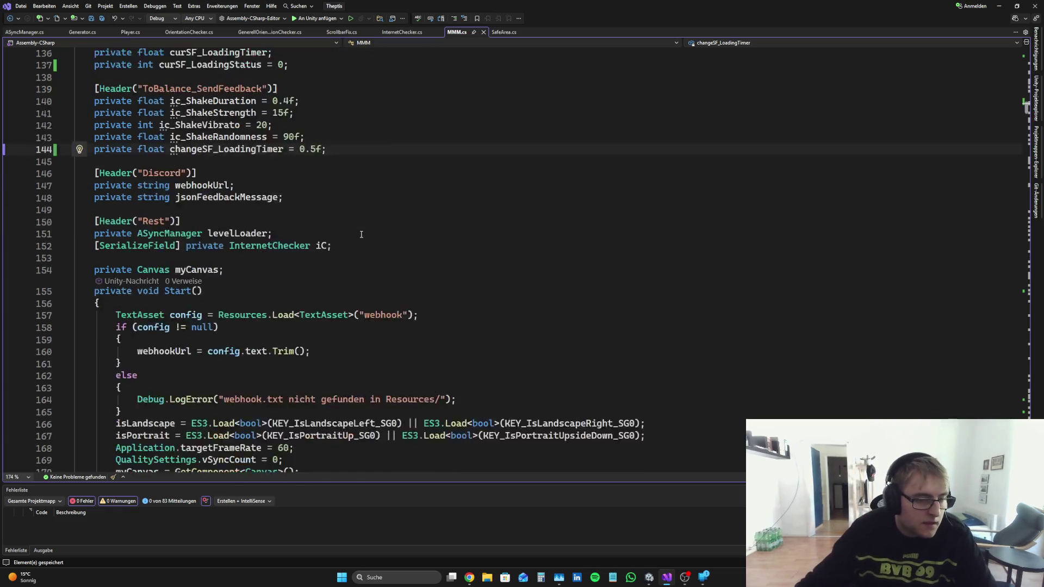
{"action": "scroll", "coordinate": [356, 256], "scroll_direction": "up", "scroll_amount": 3}
{"action": "key", "text": "Down"}
{"action": "key", "text": "Down"}
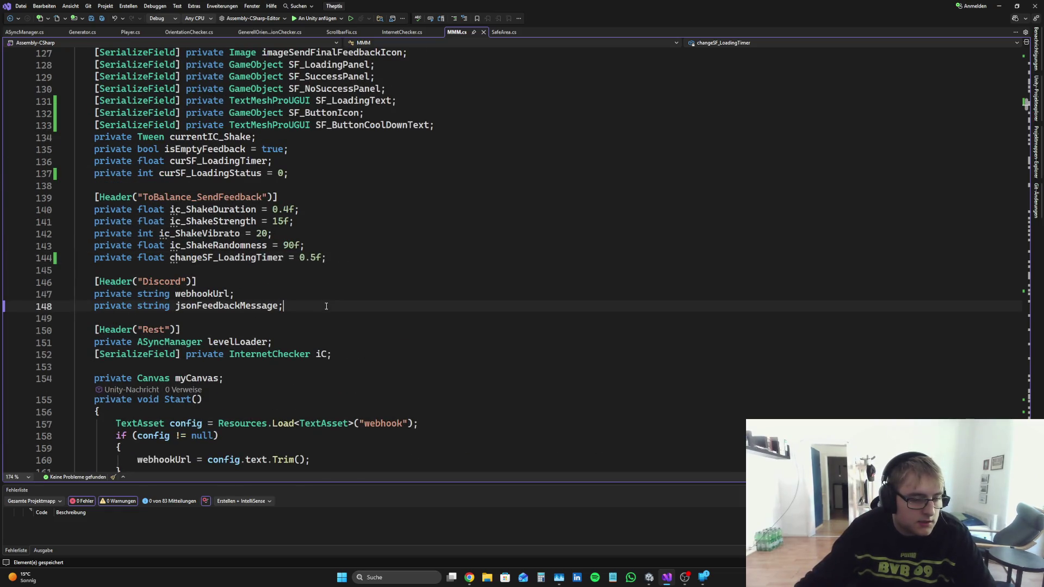
{"action": "left_click_drag", "start_coordinate": [185, 282], "coordinate": [138, 282]}
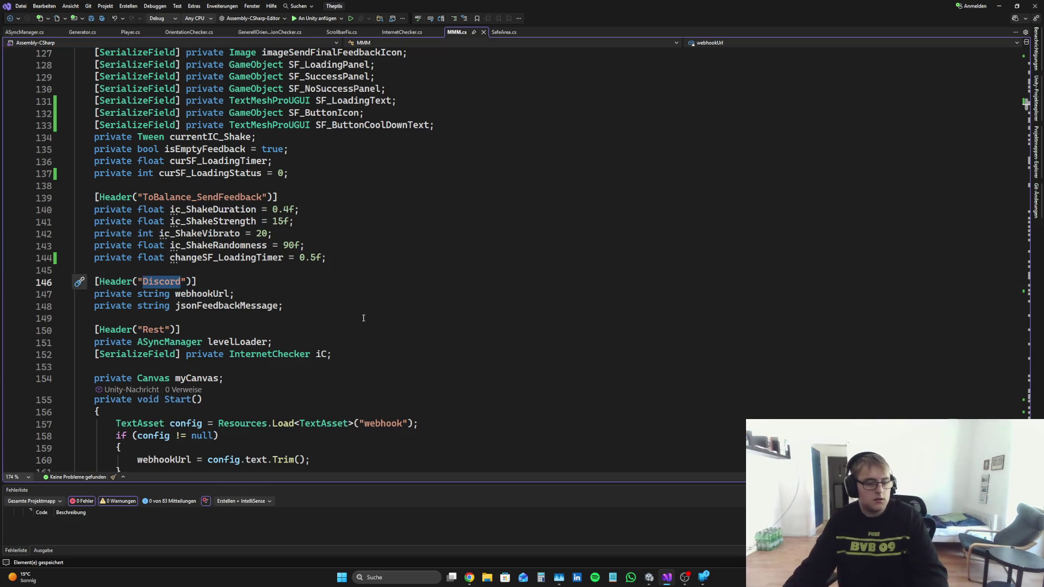
{"action": "left_click", "coordinate": [321, 305]}
{"action": "key", "text": "Return"}
{"action": "key", "text": "Return"}
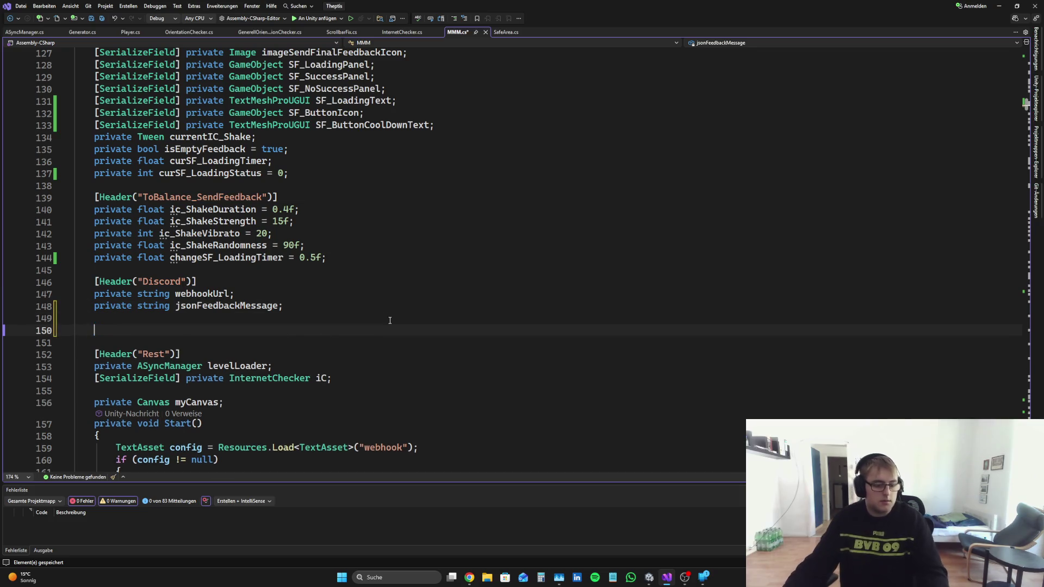
{"action": "type", "text": "[Header(\""}
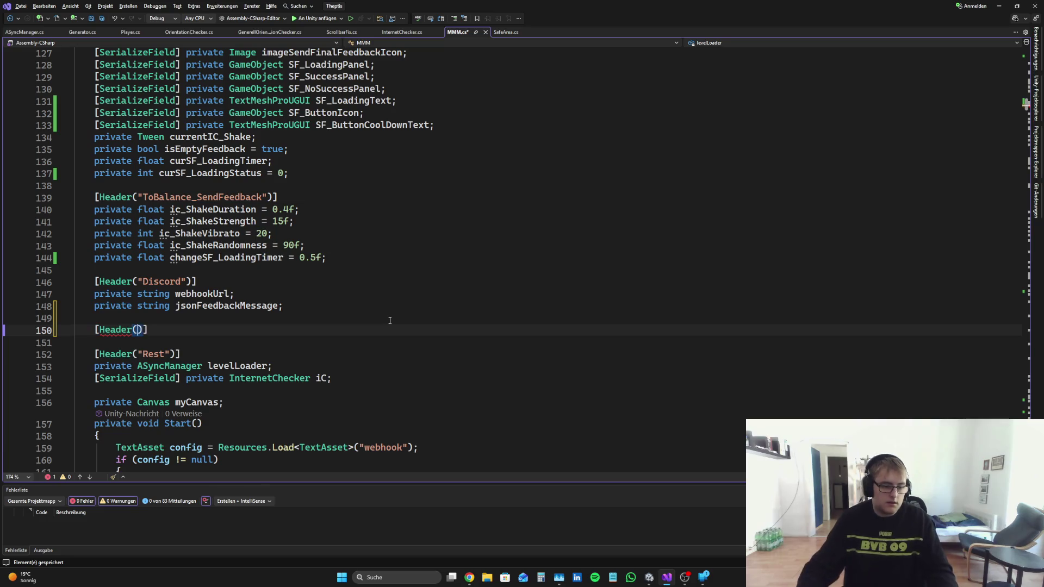
{"action": "type", "text": "TimeScraper"}
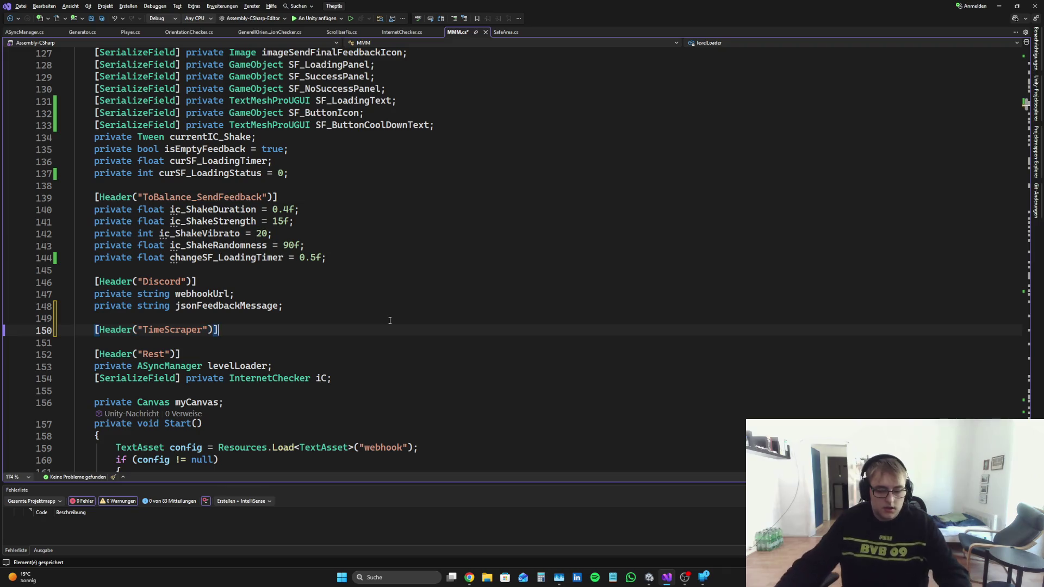
Step: Begin a private const string field under the TimeScraper header
{"action": "key", "text": "alt+Tab"}
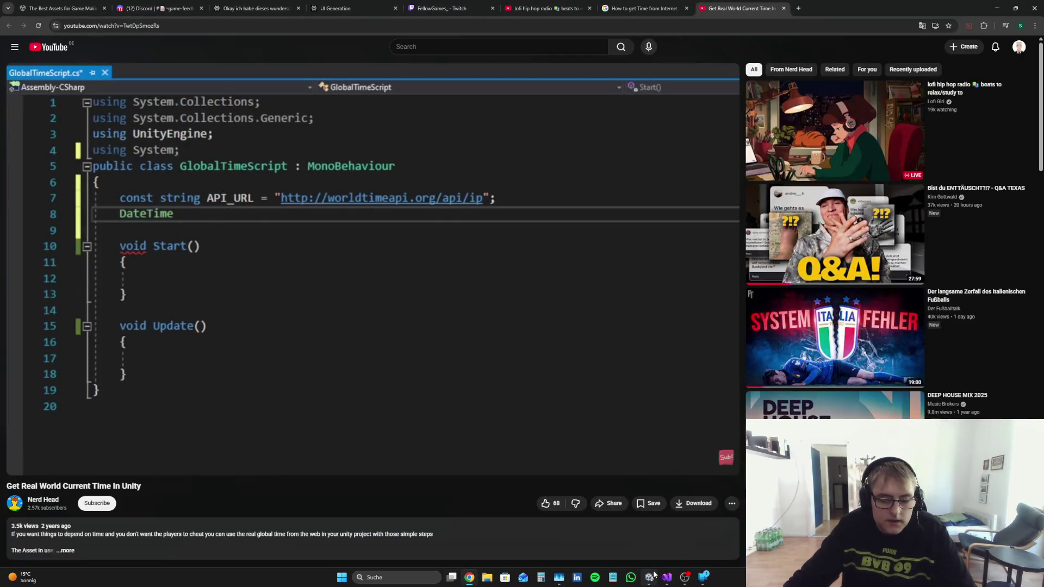
{"action": "left_click", "coordinate": [668, 578]}
{"action": "key", "text": "Return"}
{"action": "type", "text": "const stri"}
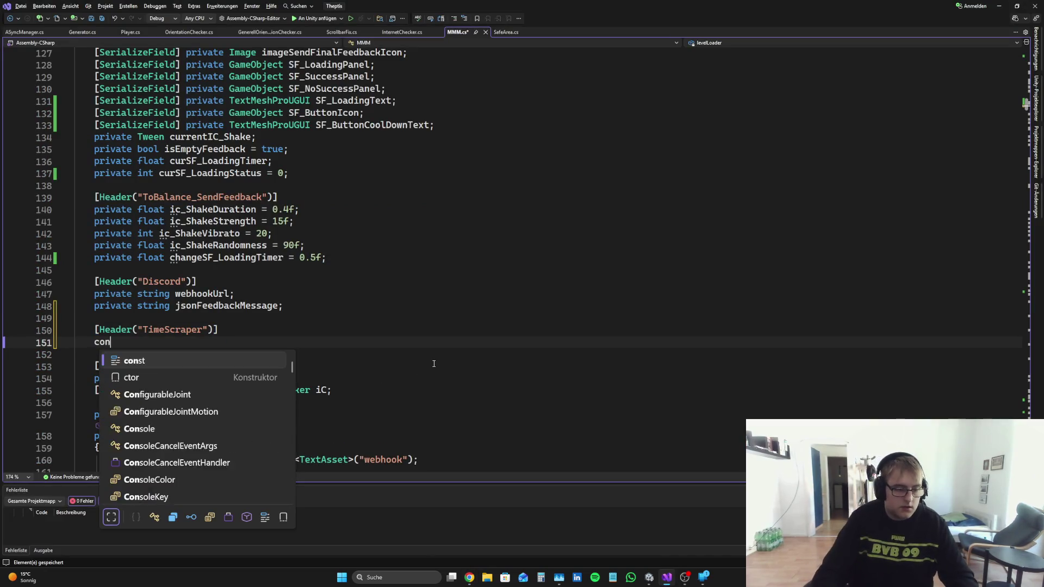
{"action": "key", "text": "Tab"}
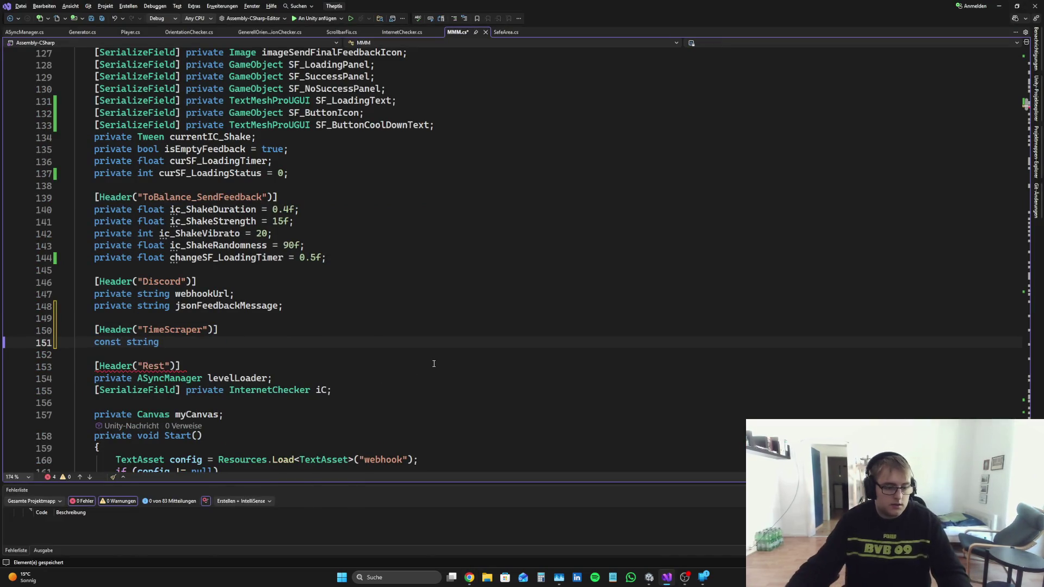
{"action": "type", "text": "private"}
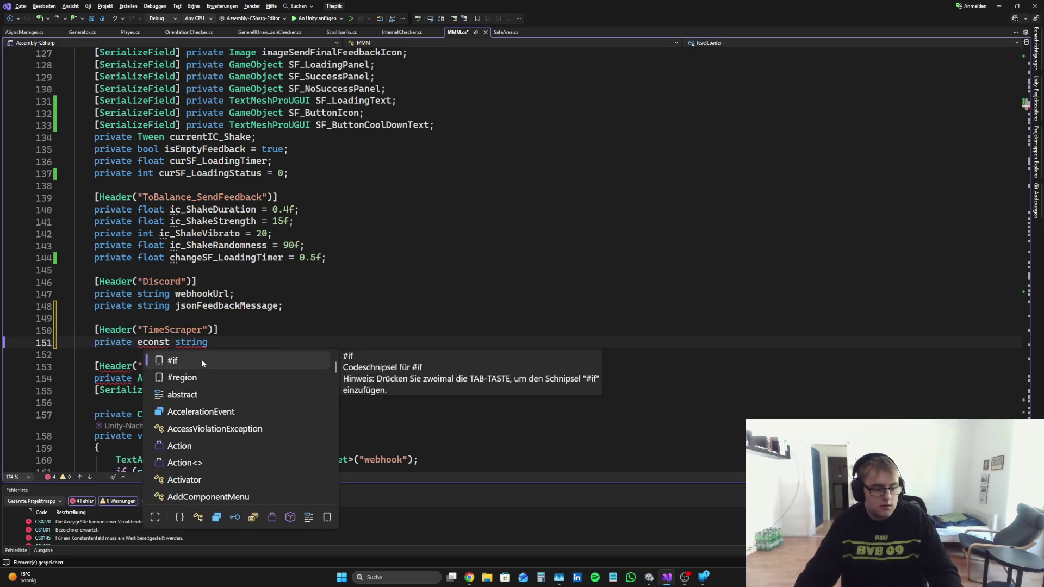
{"action": "type", "text": "= \"\""}
{"action": "left_click", "coordinate": [225, 343]}
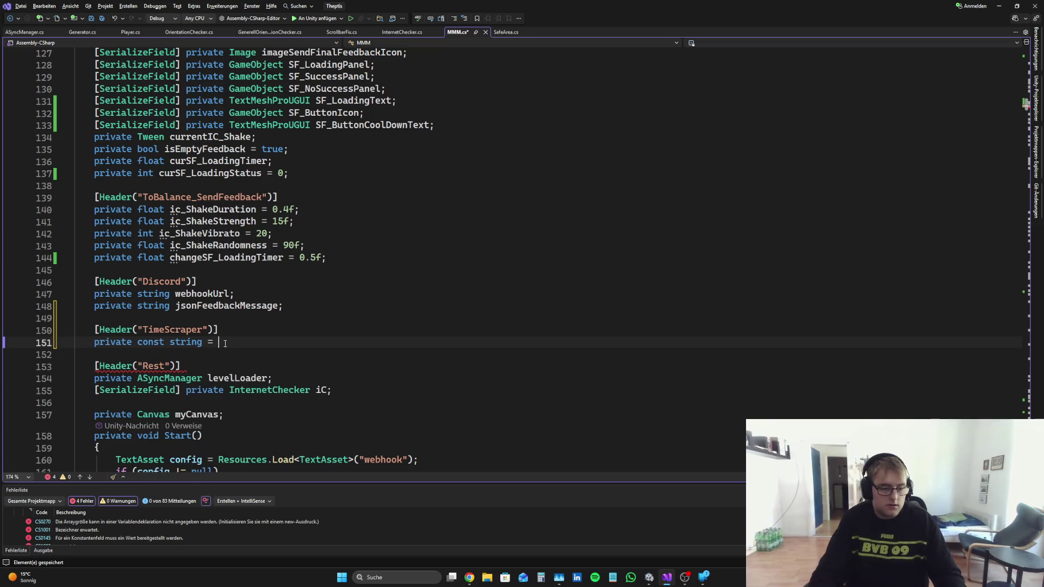
Step: Check the tutorial's API_URL line and expand the video description showing the API URL
{"action": "left_click", "coordinate": [470, 580]}
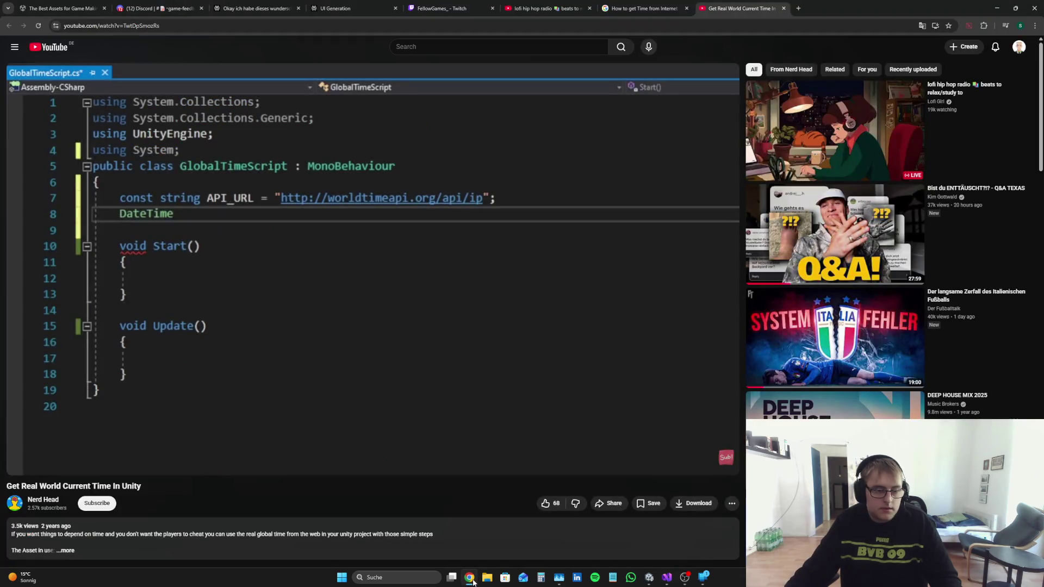
{"action": "left_click", "coordinate": [666, 578]}
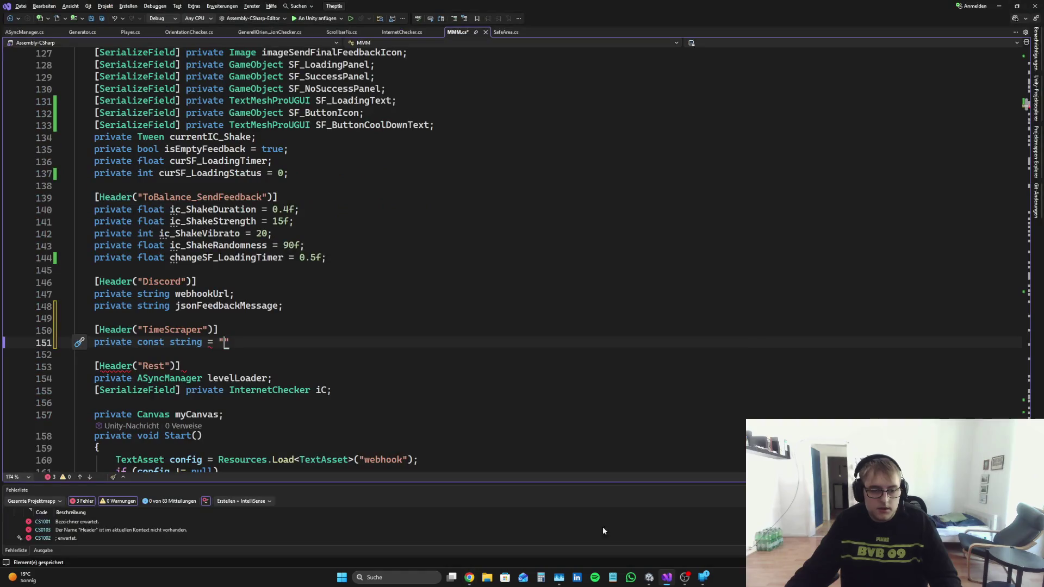
{"action": "left_click", "coordinate": [469, 577]}
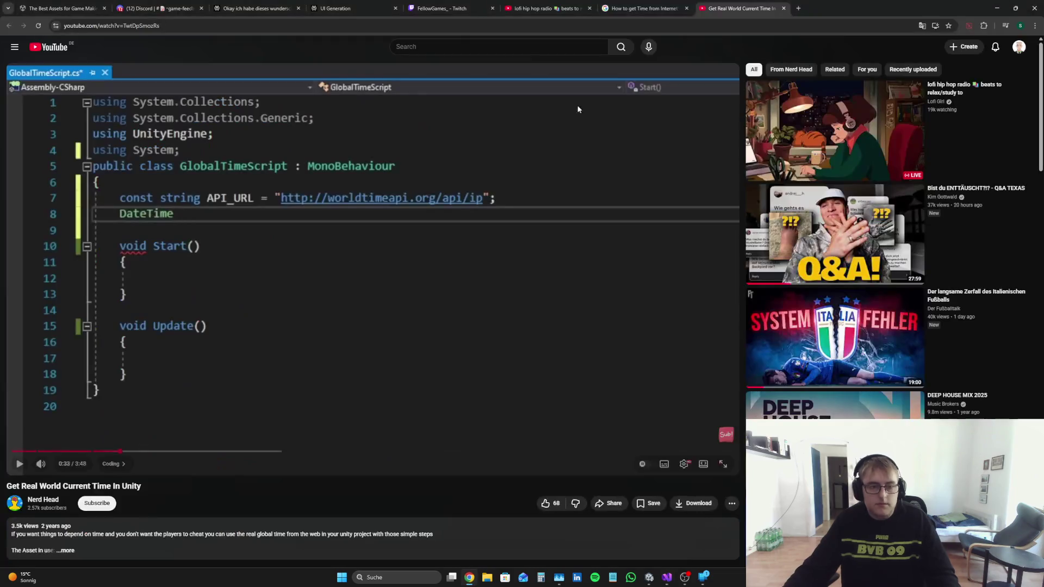
{"action": "scroll", "coordinate": [543, 208], "scroll_direction": "down", "scroll_amount": 2}
{"action": "left_click", "coordinate": [275, 409]}
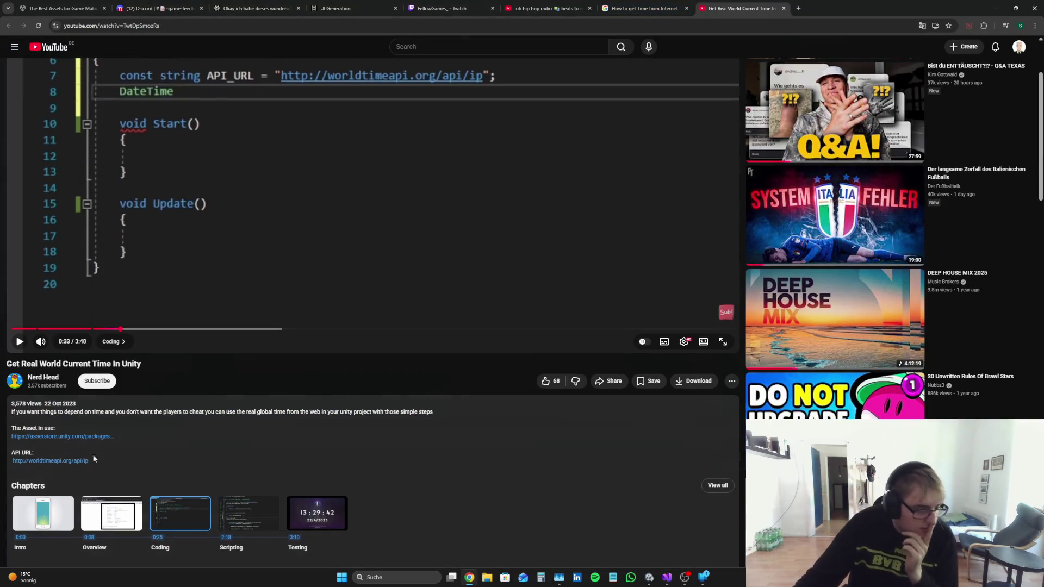
Step: Open the tutorial's worldtimeapi.org/api/ip link in a new tab and proceed past the warning
{"action": "right_click", "coordinate": [54, 461]}
{"action": "left_click", "coordinate": [77, 470]}
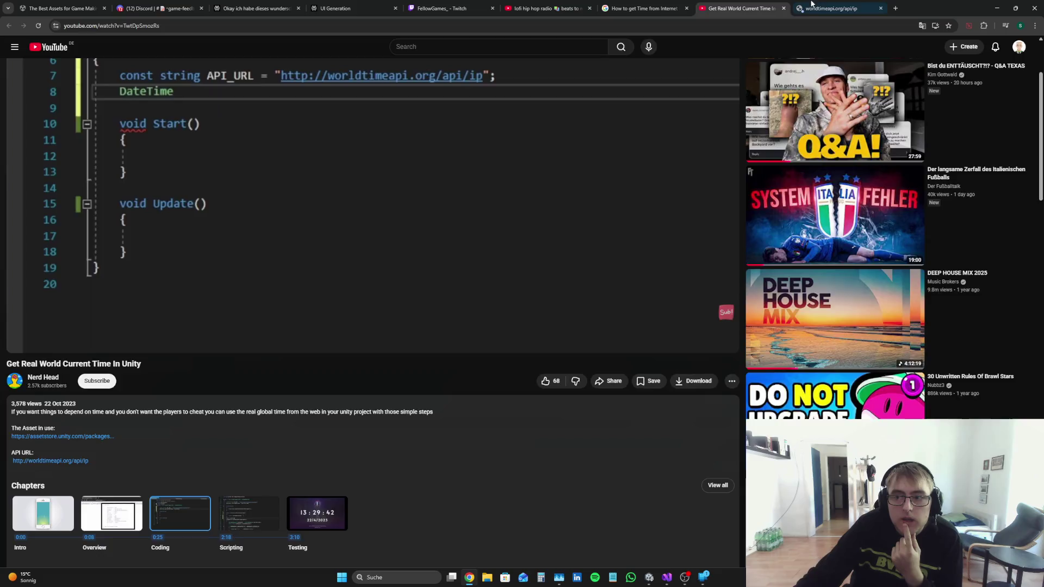
{"action": "left_click", "coordinate": [811, 6]}
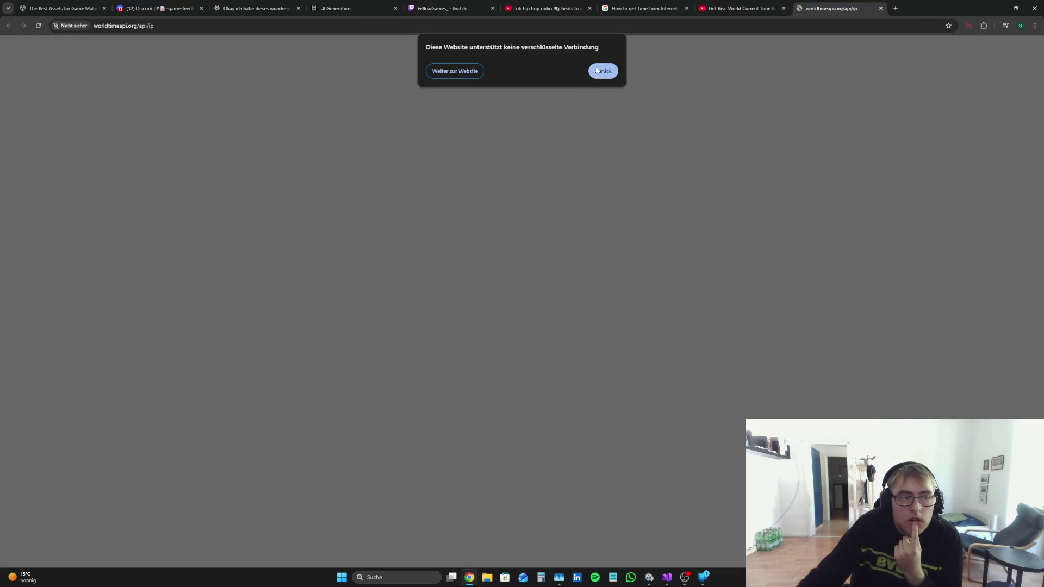
{"action": "left_click", "coordinate": [458, 72]}
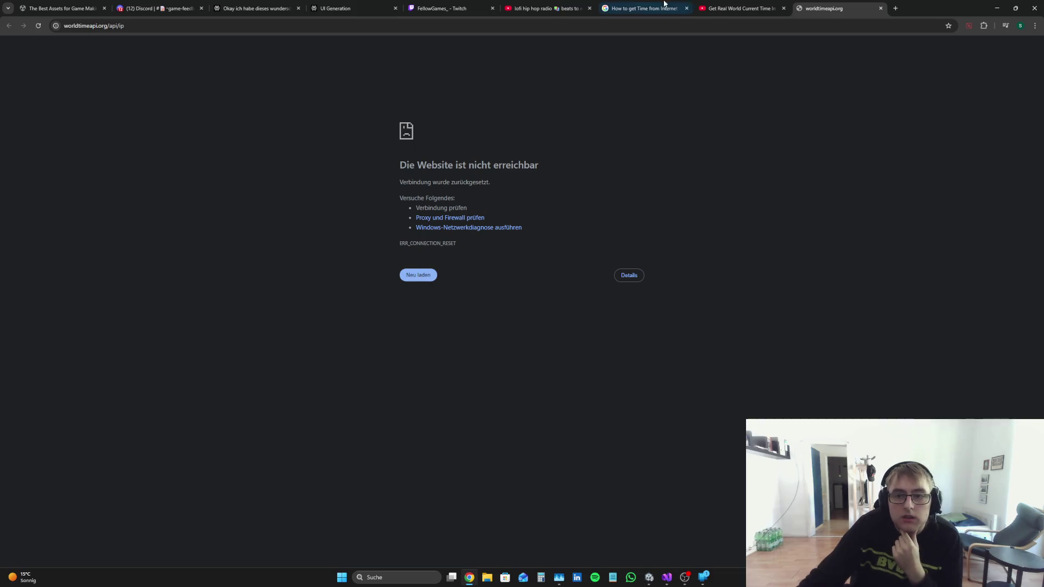
Step: Back on the video, read replies about the failing API and begin a YouTube search 'Get Real World Curr'
{"action": "left_click", "coordinate": [741, 8]}
{"action": "scroll", "coordinate": [442, 398], "scroll_direction": "down", "scroll_amount": 5}
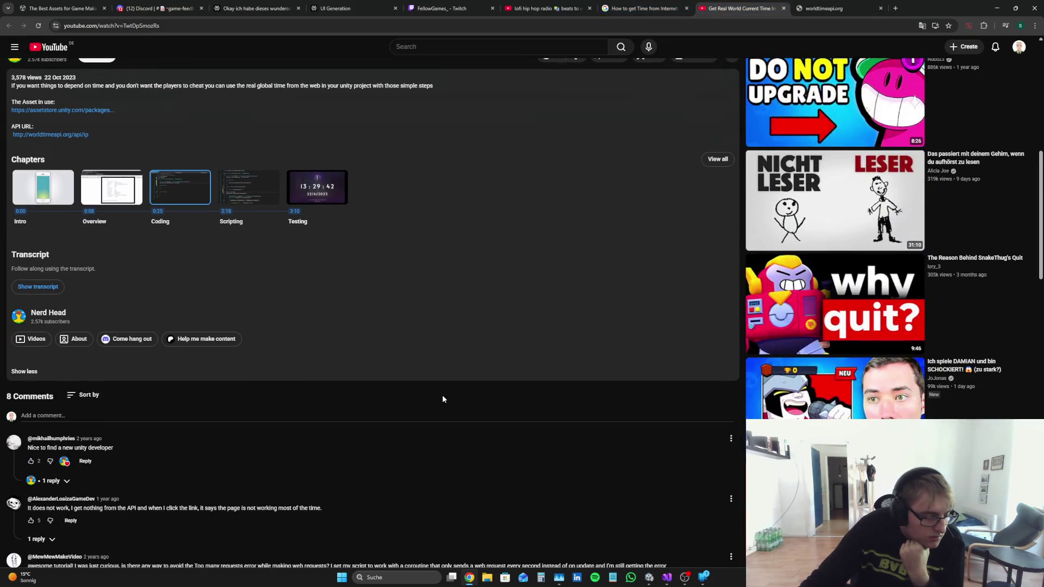
{"action": "scroll", "coordinate": [442, 398], "scroll_direction": "down", "scroll_amount": 4}
{"action": "left_click", "coordinate": [36, 335]}
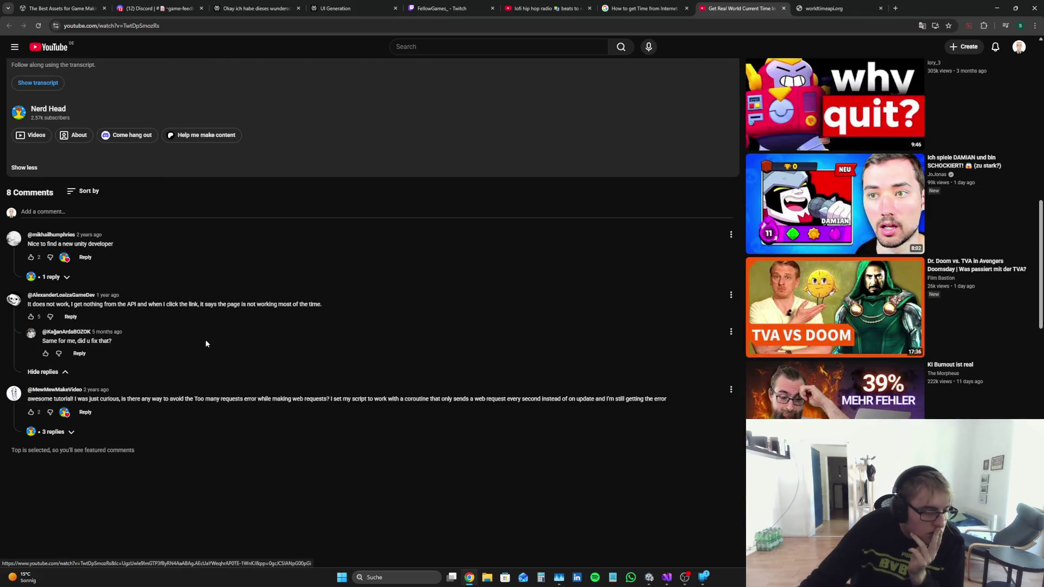
{"action": "scroll", "coordinate": [204, 340], "scroll_direction": "up", "scroll_amount": 10}
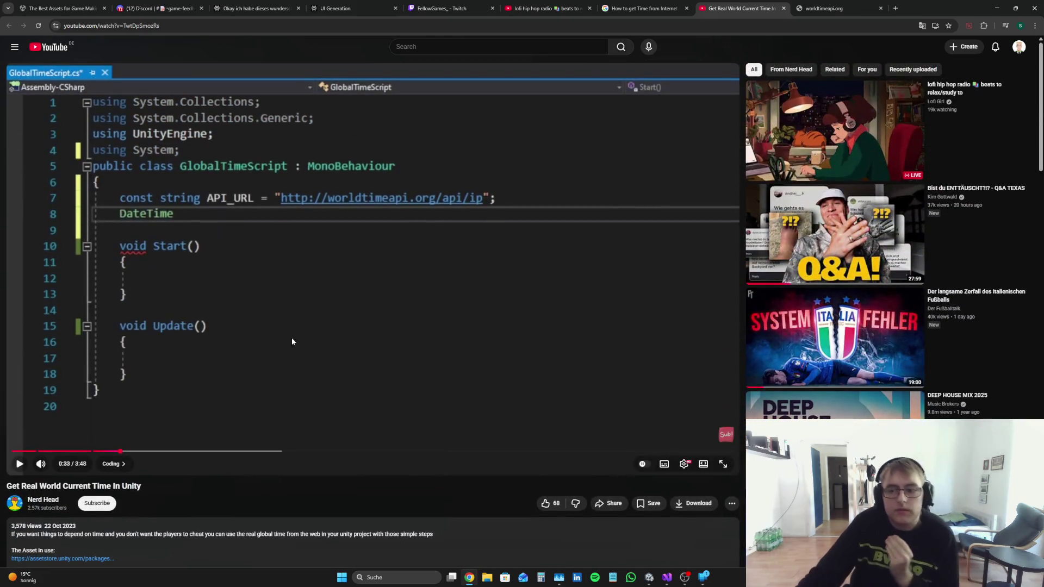
{"action": "left_click", "coordinate": [479, 47]}
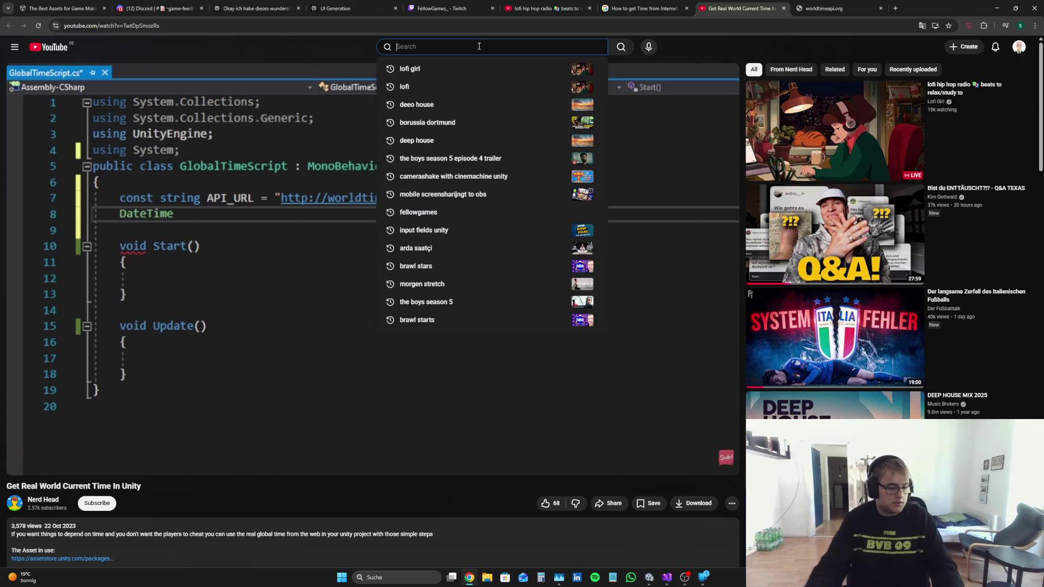
{"action": "type", "text": "get Real World"}
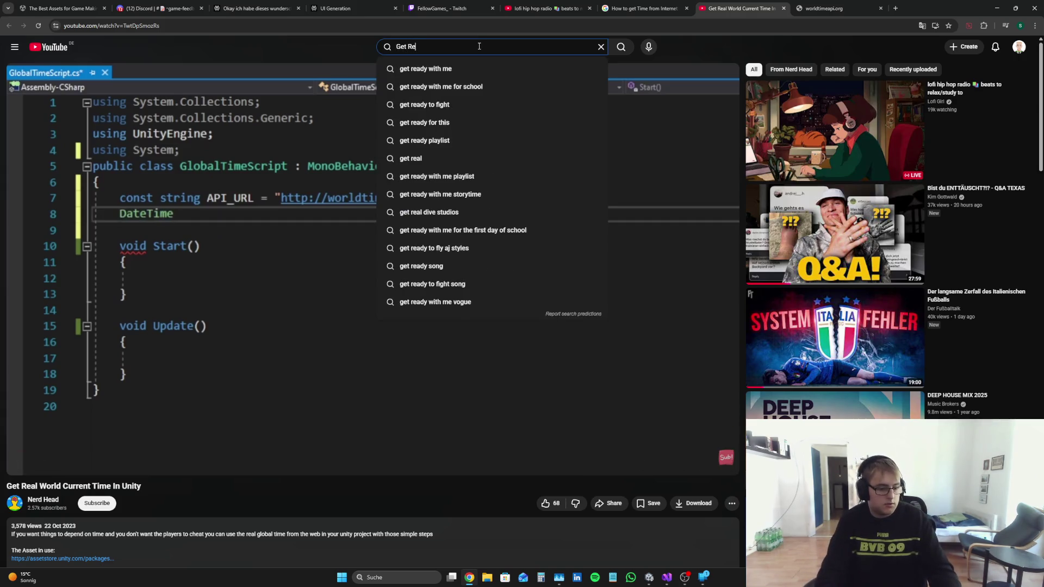
{"action": "type", "text": " Curren"}
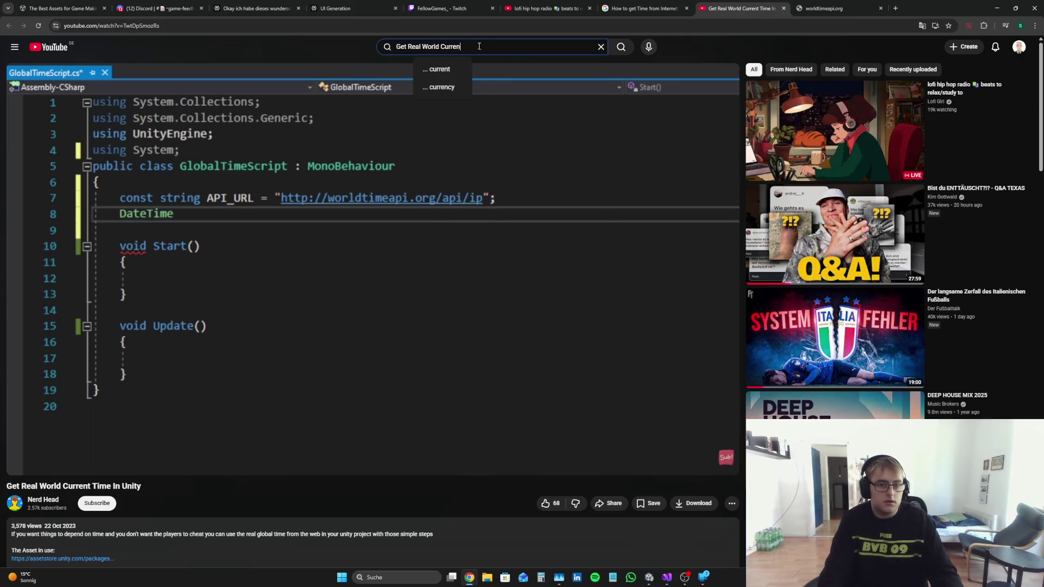
Step: Finish the YouTube query 'Get Real World Current Time In Unity', run it and scroll the results
{"action": "type", "text": "t Tie"}
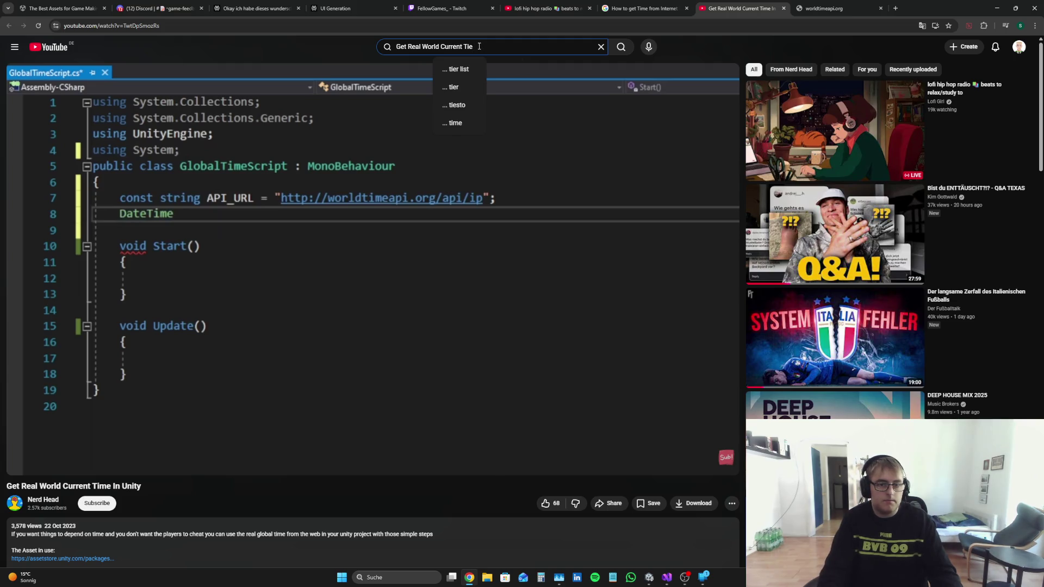
{"action": "key", "text": "BackSpace"}
{"action": "type", "text": "me In Unbi"}
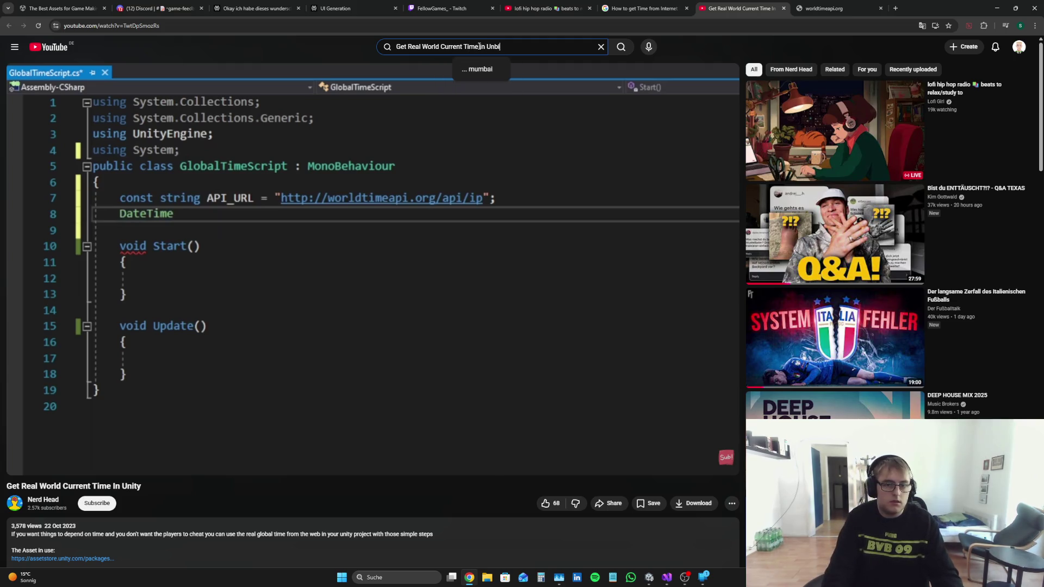
{"action": "key", "text": "BackSpace"}
{"action": "key", "text": "BackSpace"}
{"action": "type", "text": "ity"}
{"action": "key", "text": "Return"}
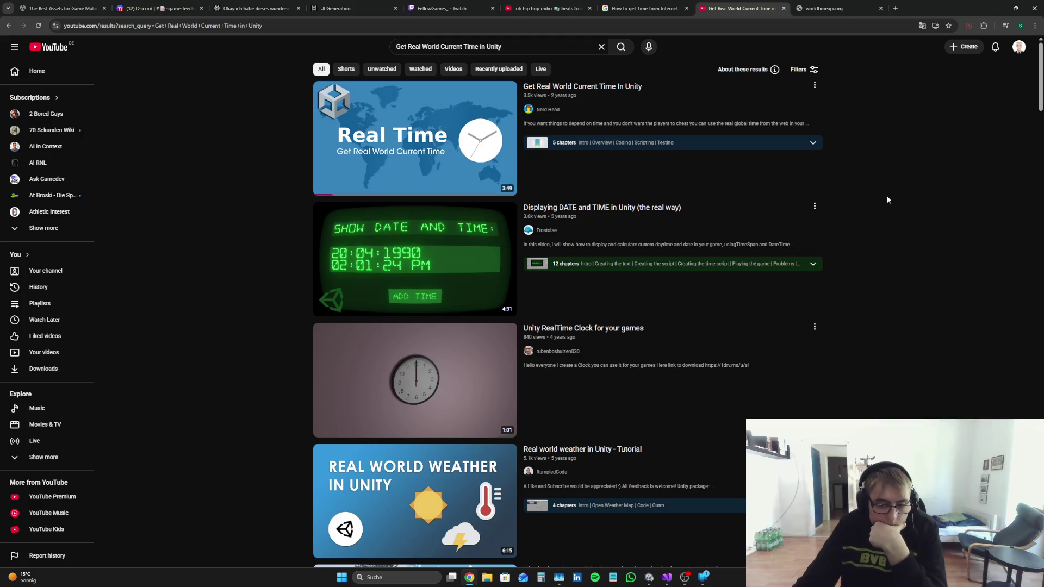
{"action": "scroll", "coordinate": [886, 201], "scroll_direction": "down", "scroll_amount": 4}
{"action": "scroll", "coordinate": [887, 202], "scroll_direction": "down", "scroll_amount": 5}
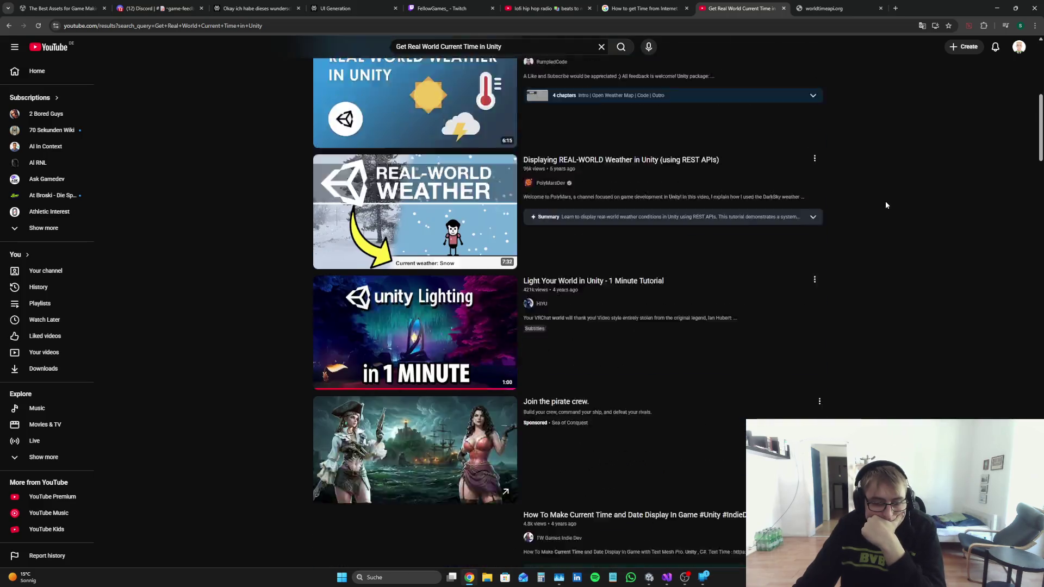
Step: Search the Unity Asset Store for 'Real World Time' and skim the results grid
{"action": "key", "text": "ctrl+shift+Tab"}
{"action": "key", "text": "ctrl+shift+Tab"}
{"action": "key", "text": "ctrl+shift+Tab"}
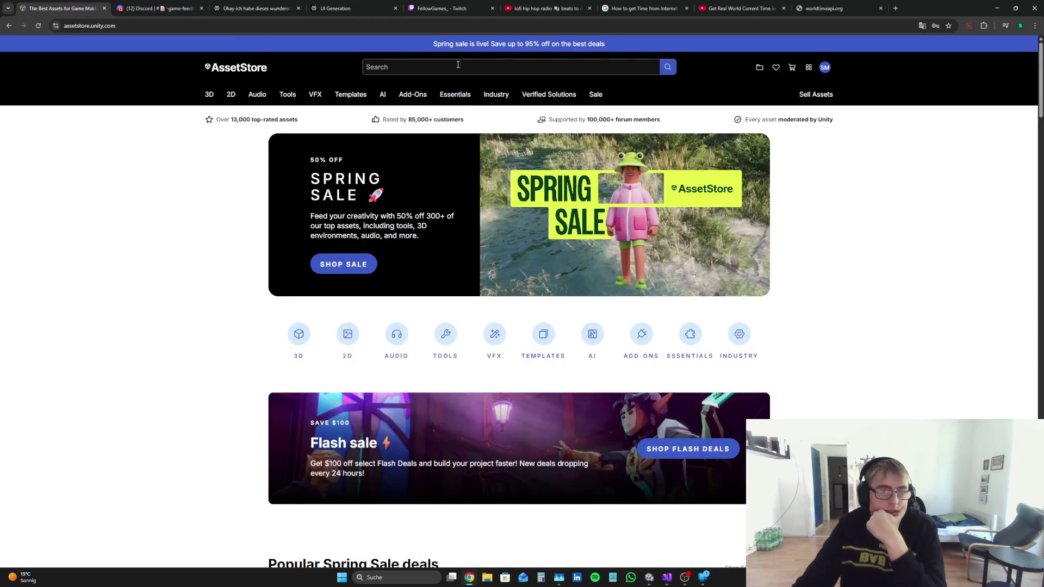
{"action": "left_click", "coordinate": [458, 64]}
{"action": "type", "text": "RT"}
{"action": "key", "text": "BackSpace"}
{"action": "type", "text": "eal World"}
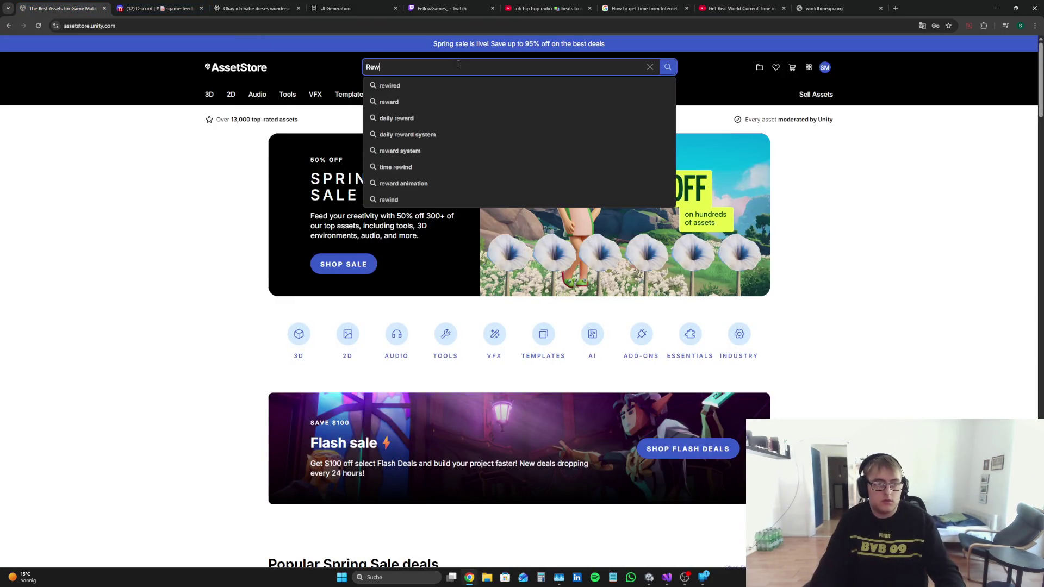
{"action": "type", "text": " Time"}
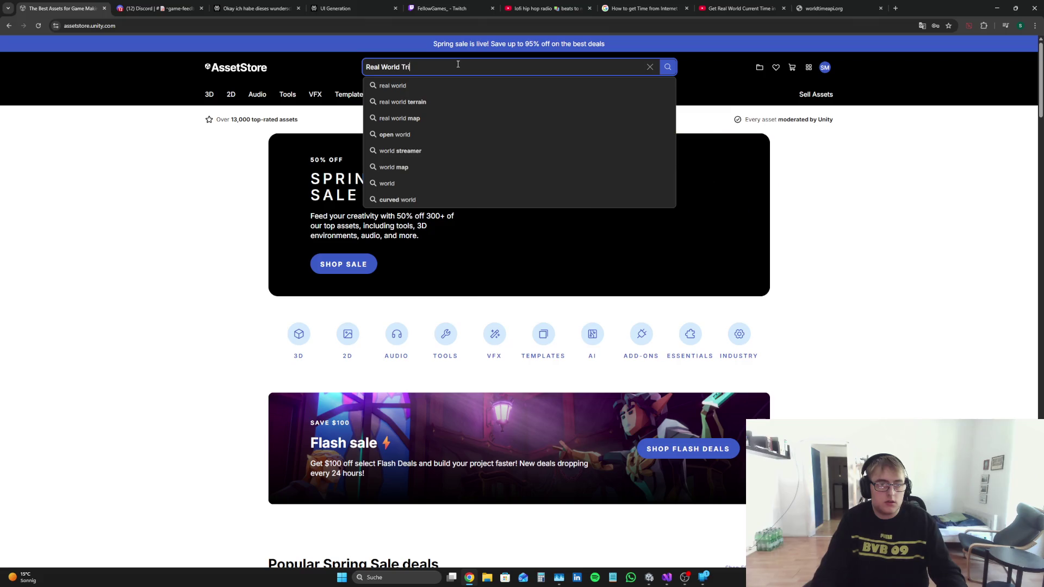
{"action": "key", "text": "Return"}
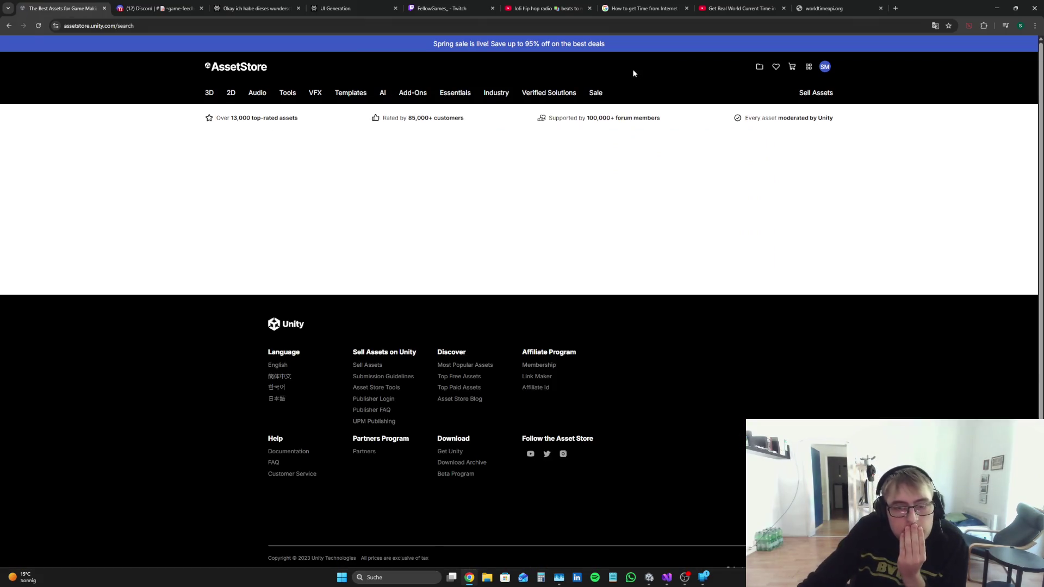
{"action": "scroll", "coordinate": [672, 145], "scroll_direction": "down", "scroll_amount": 4}
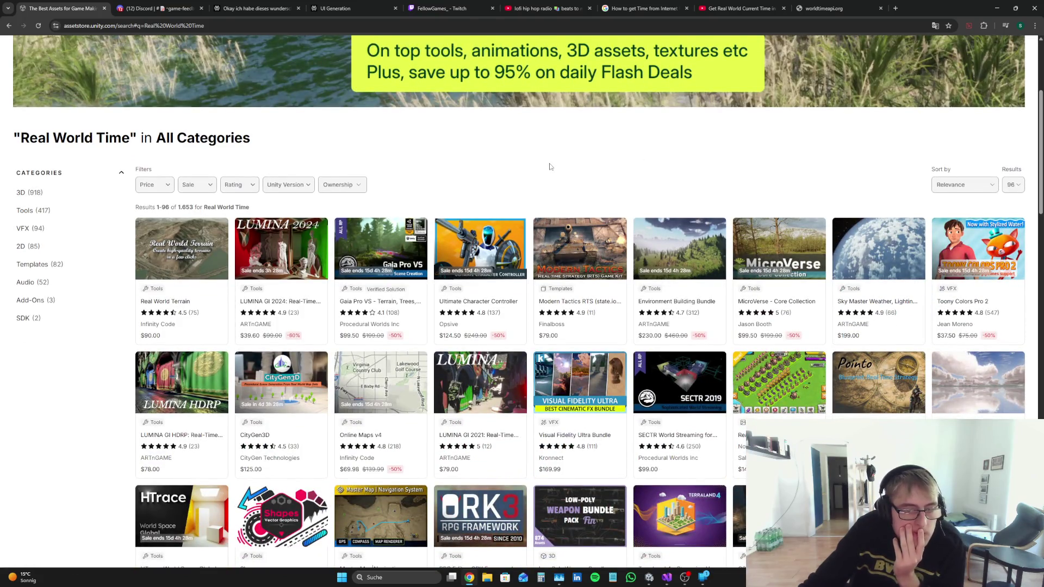
{"action": "scroll", "coordinate": [550, 167], "scroll_direction": "up", "scroll_amount": 4}
{"action": "left_click", "coordinate": [256, 8]}
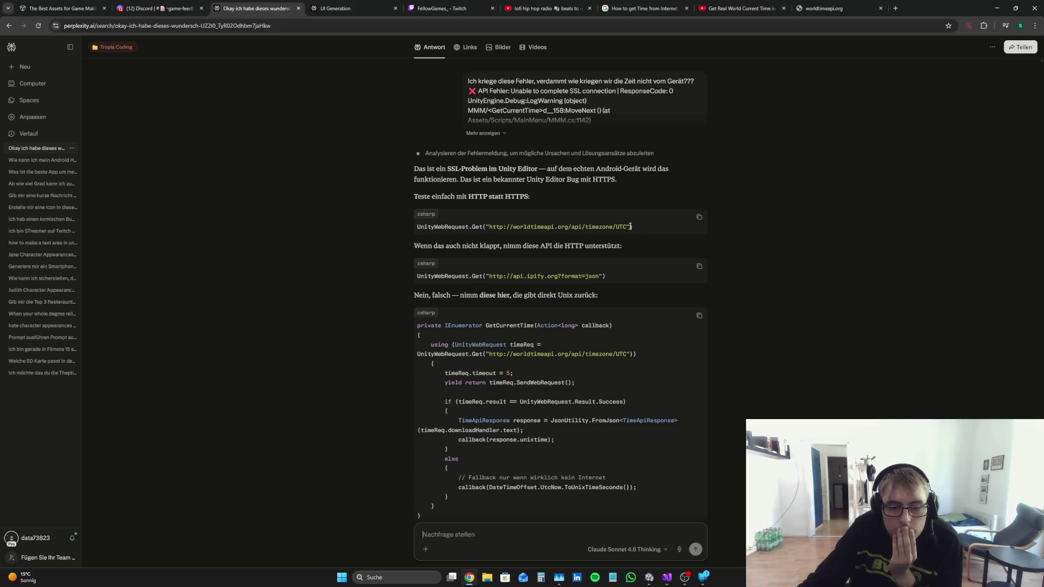
Step: Copy the api.ipify.org URL from Perplexity's answer and paste it into a new tab
{"action": "left_click_drag", "start_coordinate": [628, 228], "coordinate": [490, 227]}
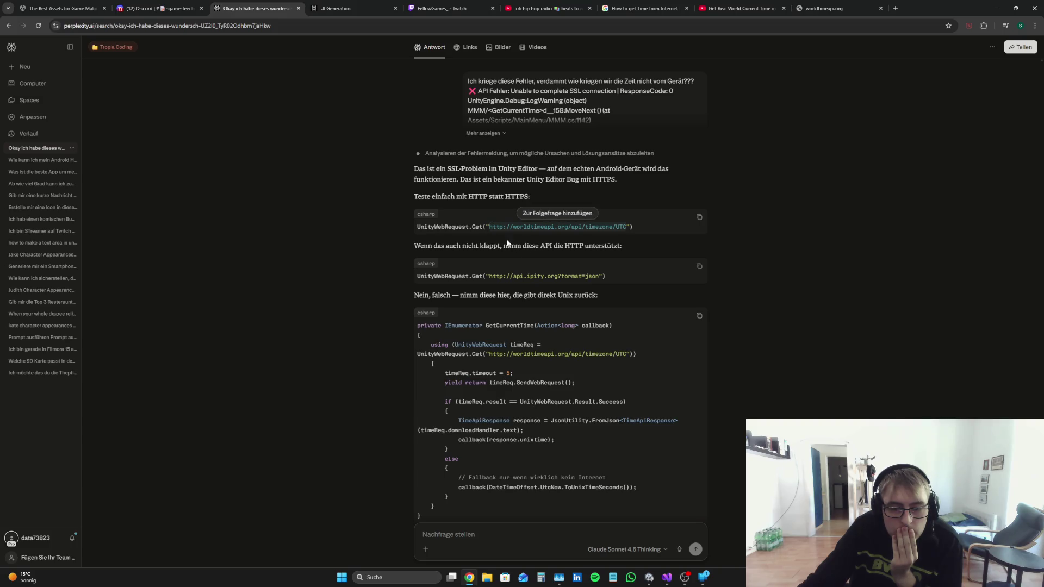
{"action": "left_click", "coordinate": [574, 277]}
{"action": "left_click_drag", "start_coordinate": [582, 276], "coordinate": [488, 278]}
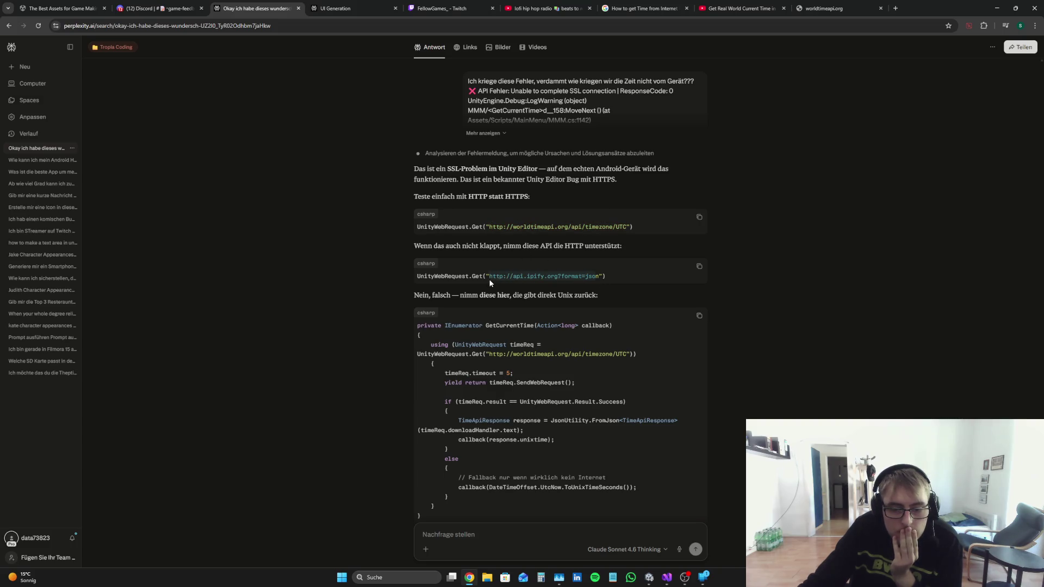
{"action": "right_click", "coordinate": [489, 279]}
{"action": "left_click", "coordinate": [597, 274]}
{"action": "left_click_drag", "start_coordinate": [596, 274], "coordinate": [488, 278]}
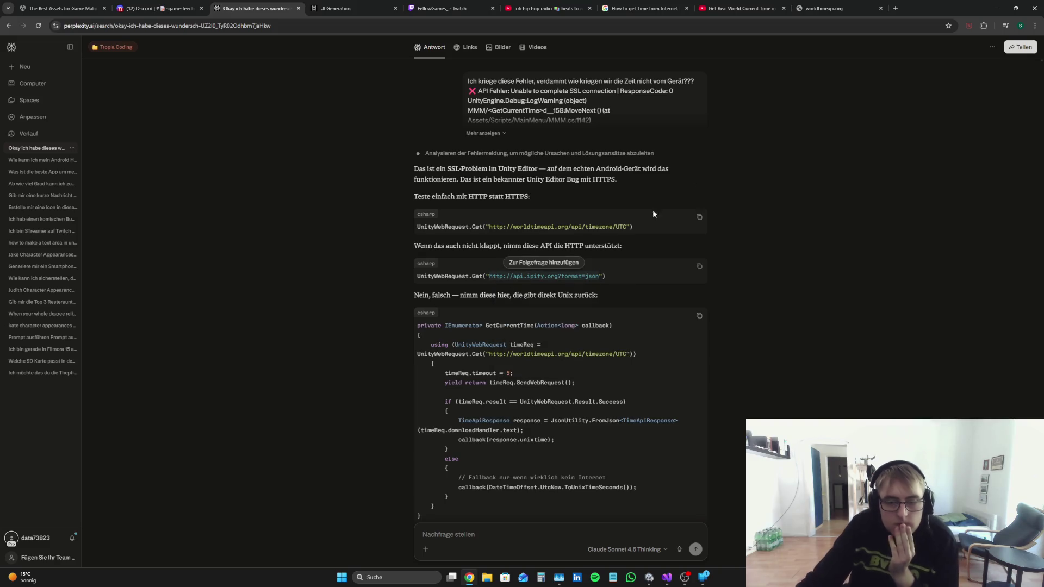
{"action": "left_click", "coordinate": [895, 9]}
{"action": "key", "text": "ctrl+v"}
Step: Load the ipify address to see the IP JSON, then close the old worldtimeapi tab
{"action": "key", "text": "Return"}
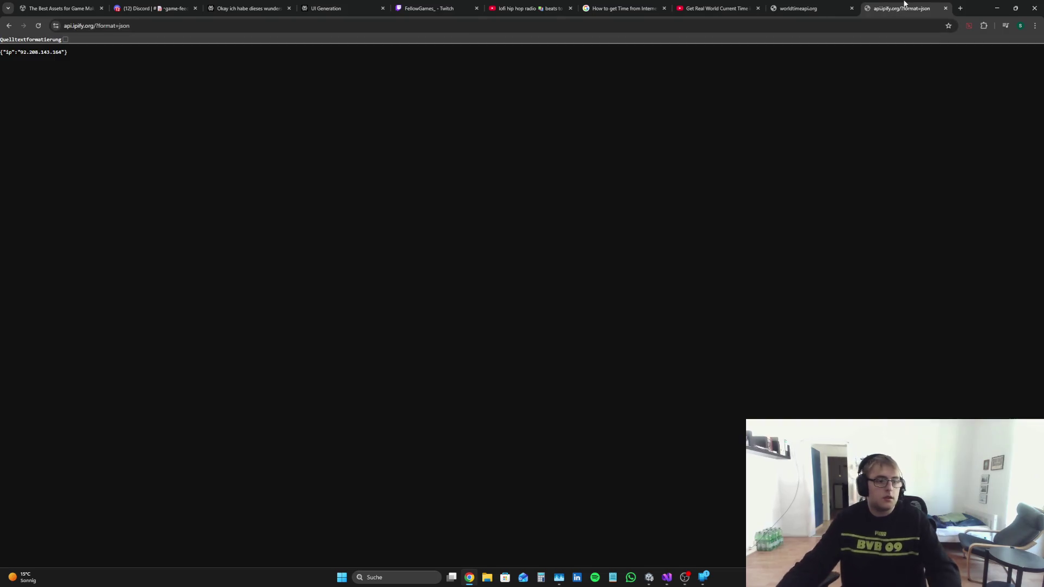
{"action": "left_click_drag", "start_coordinate": [67, 52], "coordinate": [1, 51]}
{"action": "left_click", "coordinate": [144, 53]}
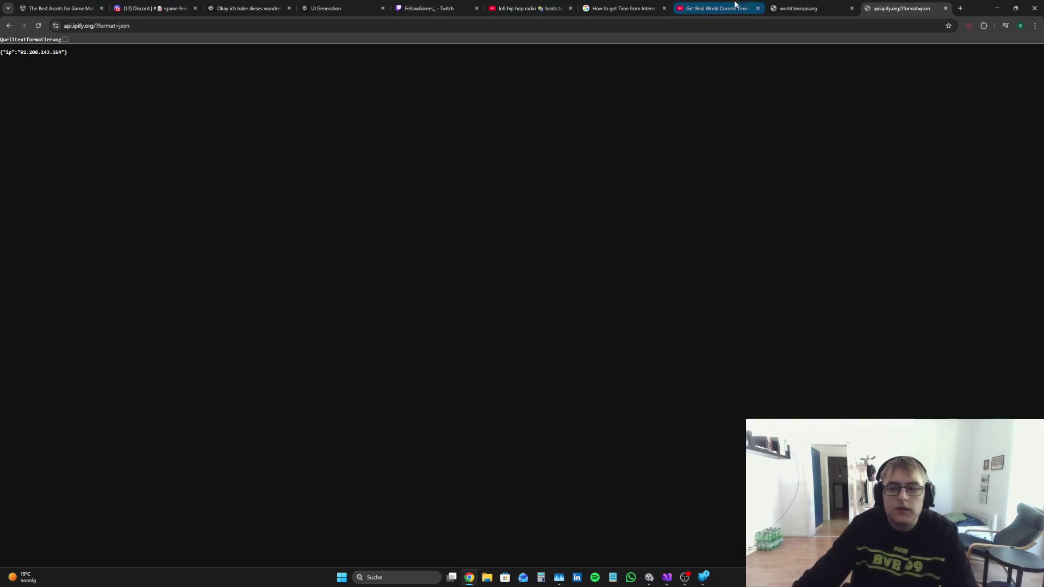
{"action": "left_click", "coordinate": [796, 8]}
{"action": "left_click", "coordinate": [852, 8]}
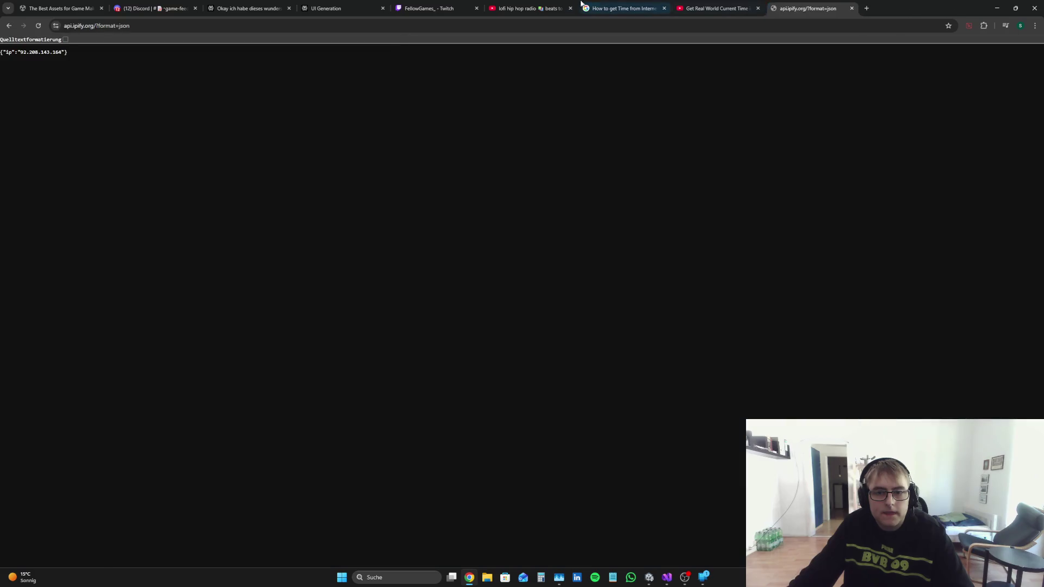
{"action": "left_click", "coordinate": [525, 8]}
{"action": "left_click", "coordinate": [429, 7]}
{"action": "left_click", "coordinate": [247, 5]}
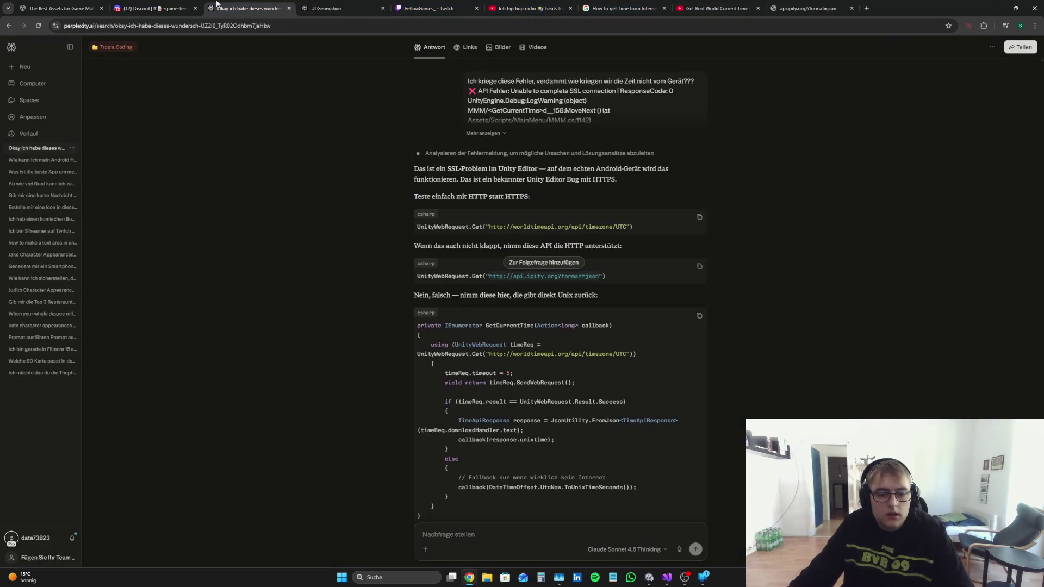
Step: Open worldtimeapi.org/api/timezone/UTC in a new tab and reload; it still fails with ERR_CONNECTION_RESET
{"action": "left_click_drag", "start_coordinate": [625, 227], "coordinate": [488, 227]}
{"action": "left_click", "coordinate": [898, 9]}
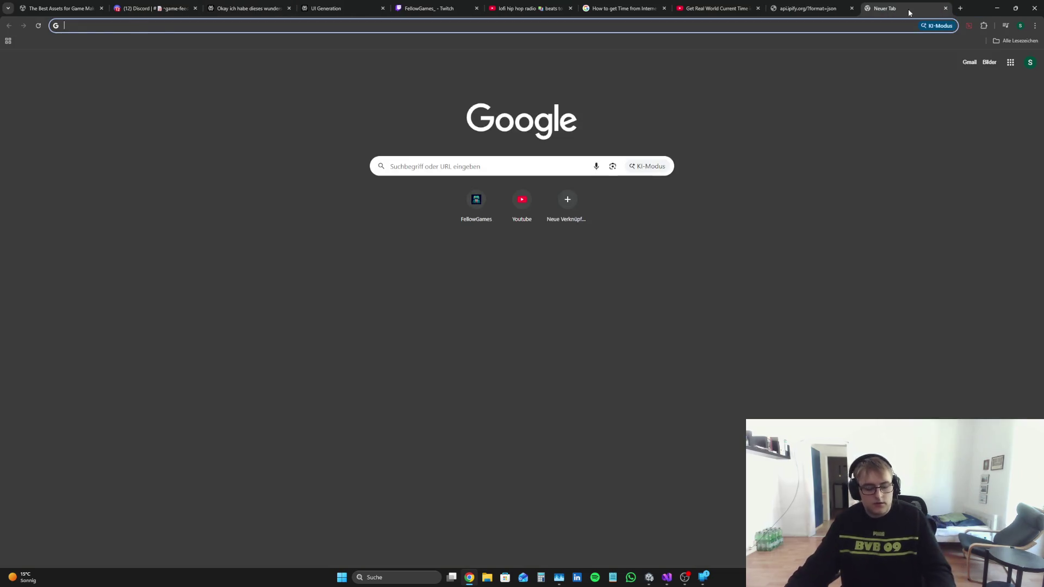
{"action": "key", "text": "ctrl+v"}
{"action": "key", "text": "Return"}
{"action": "left_click", "coordinate": [420, 275]}
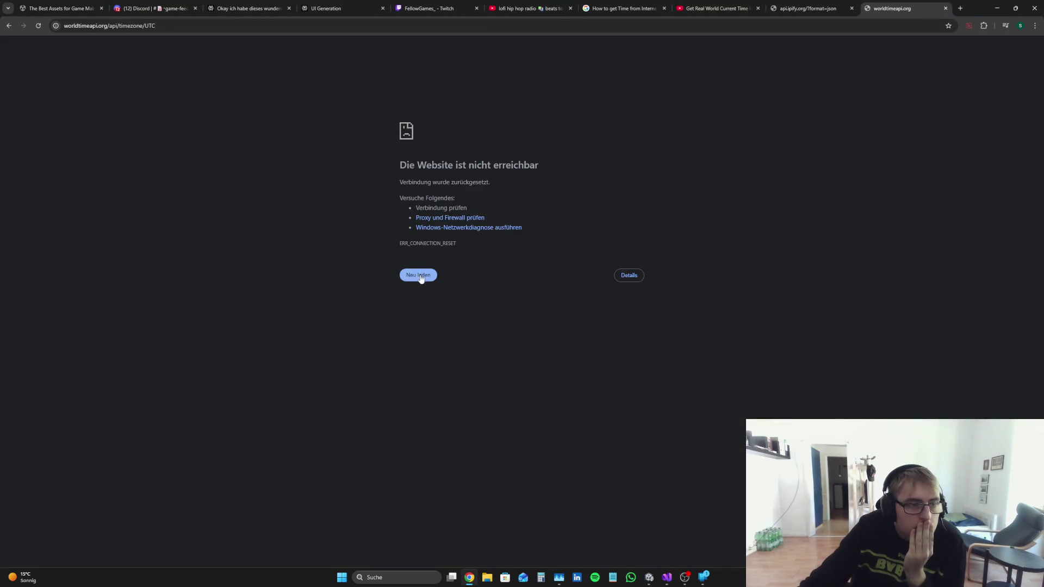
{"action": "left_click", "coordinate": [184, 22]}
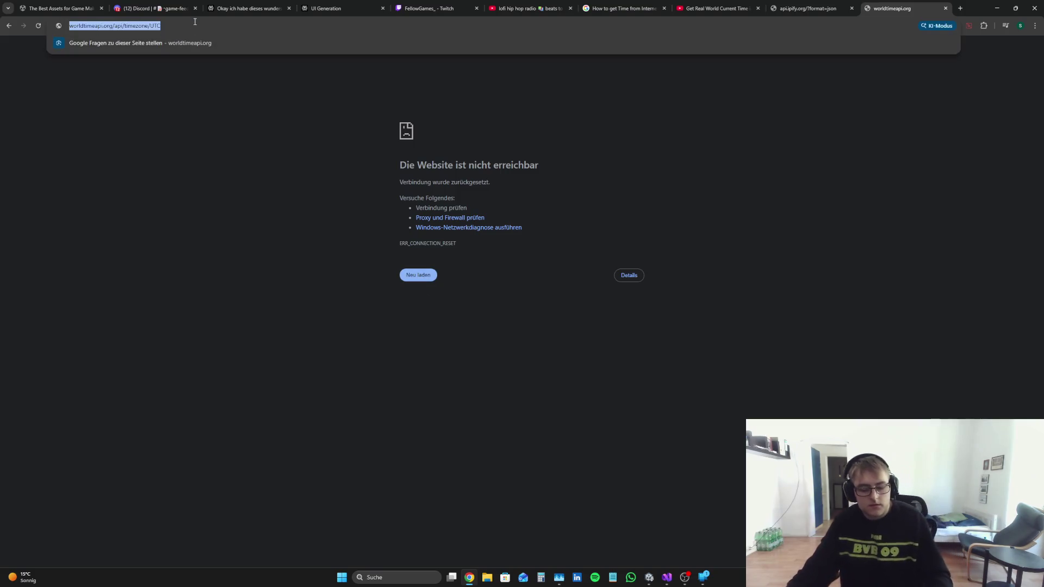
{"action": "left_click", "coordinate": [308, 188]}
Step: Take a screen snip of the connection-reset error page
{"action": "key", "text": "super+period"}
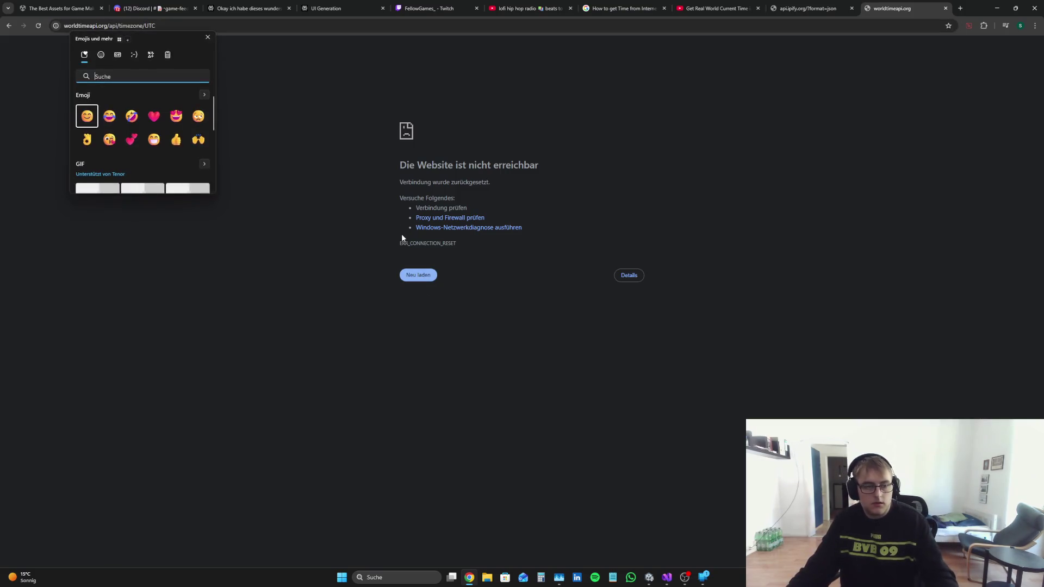
{"action": "left_click", "coordinate": [207, 37]}
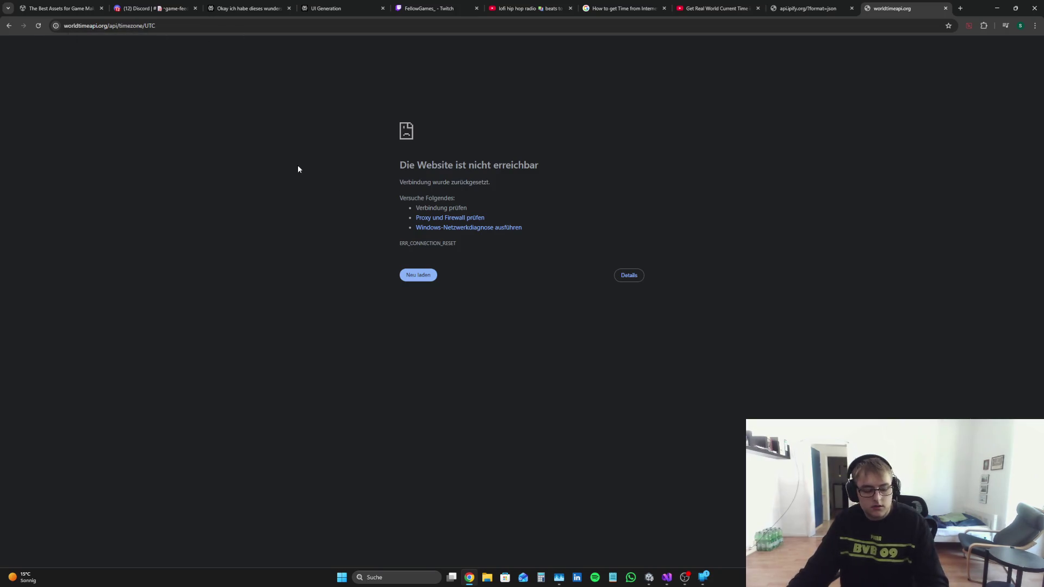
{"action": "key", "text": "super+shift+s"}
{"action": "left_click_drag", "start_coordinate": [267, 62], "coordinate": [713, 372]}
{"action": "left_click", "coordinate": [526, 8]}
Step: Draft a Perplexity follow-up complaining about dumb links and attach the error screenshot
{"action": "left_click", "coordinate": [247, 8]}
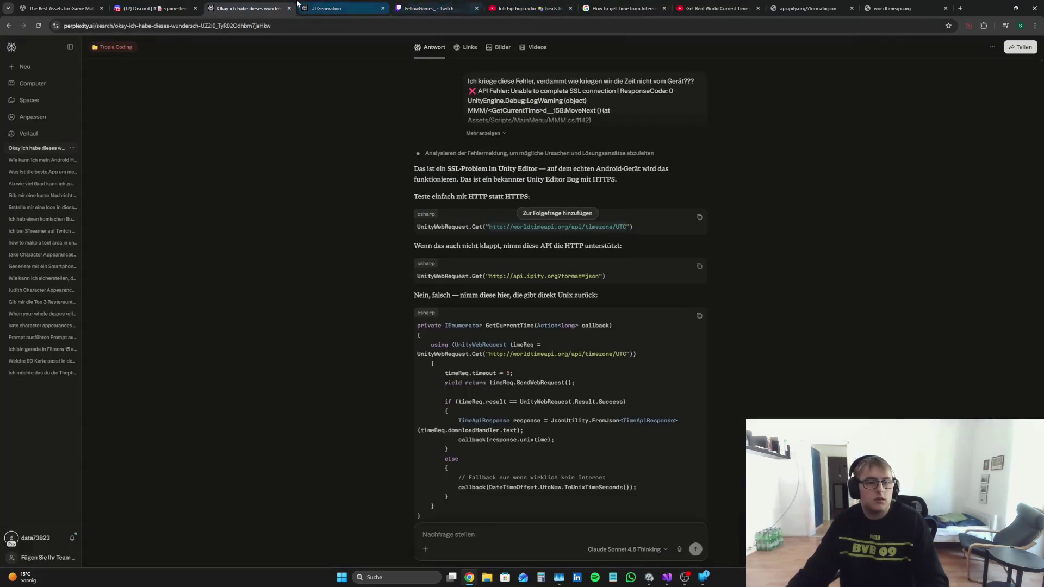
{"action": "scroll", "coordinate": [481, 480], "scroll_direction": "down", "scroll_amount": 2}
{"action": "left_click", "coordinate": [479, 544]}
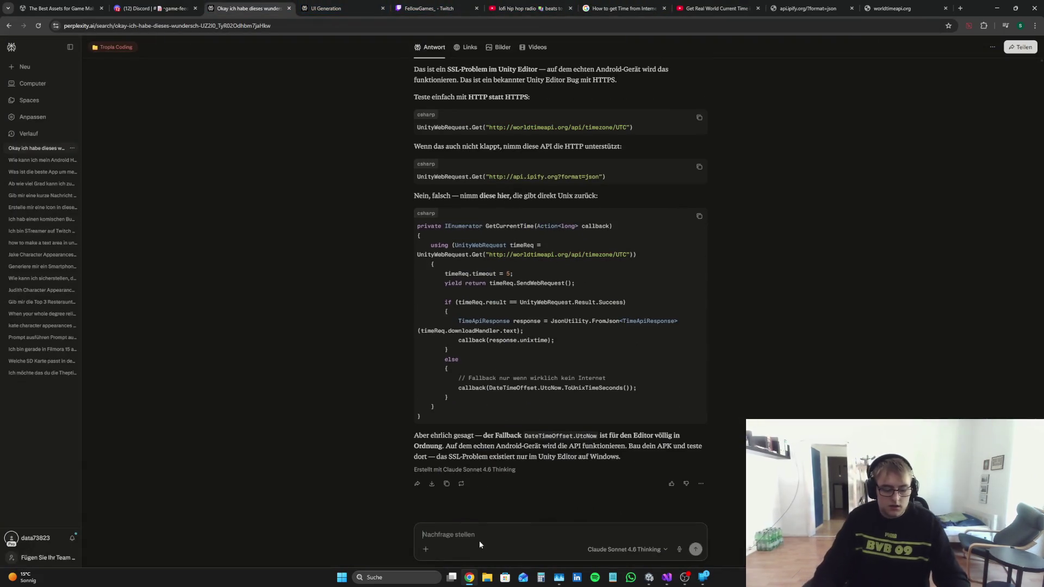
{"action": "type", "text": "Junge"}
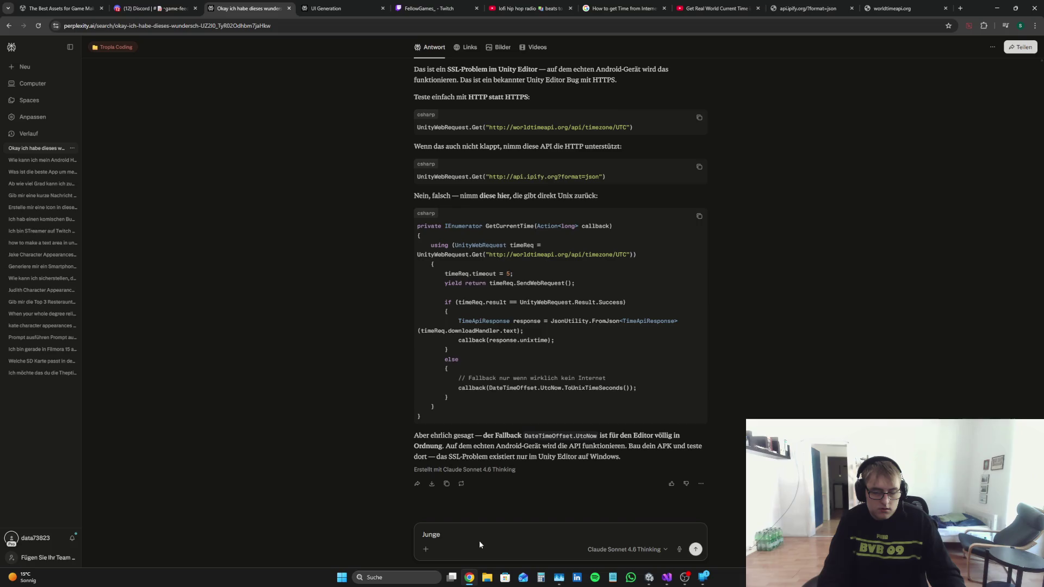
{"action": "type", "text": " du gibst mir"}
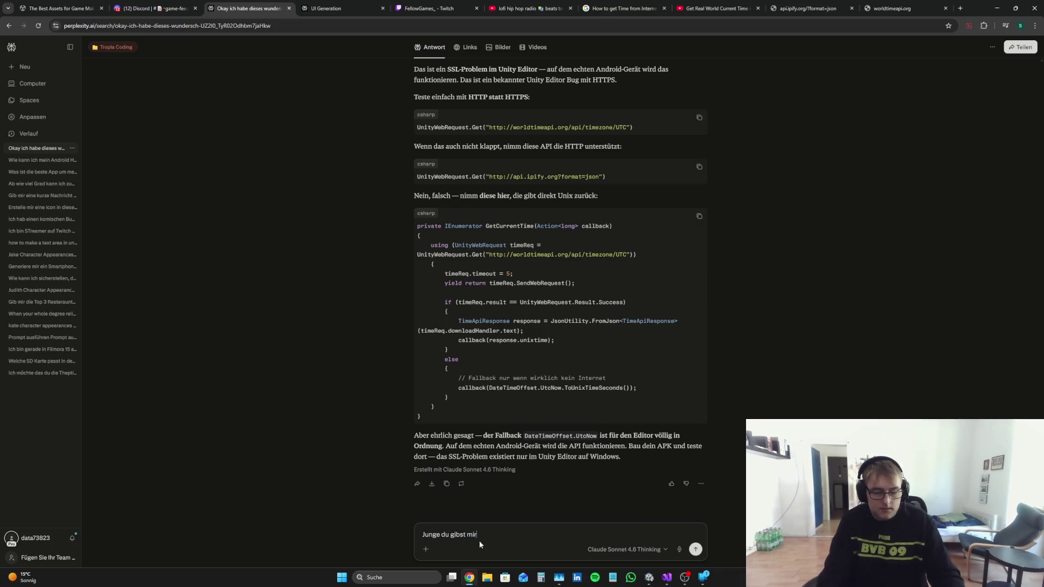
{"action": "type", "text": " komplett du"}
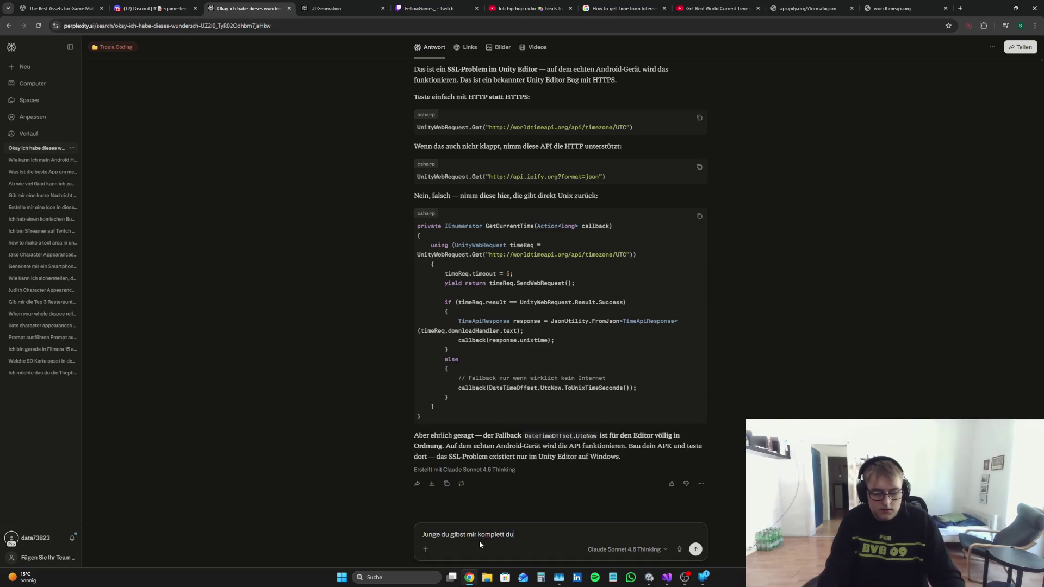
{"action": "type", "text": "mme Links"}
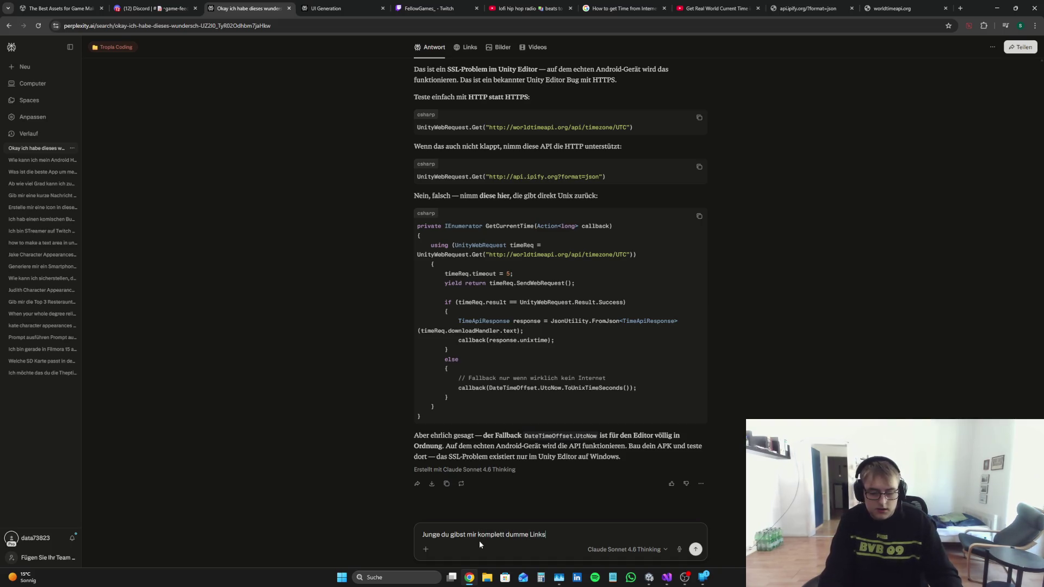
{"action": "key", "text": "ctrl+v"}
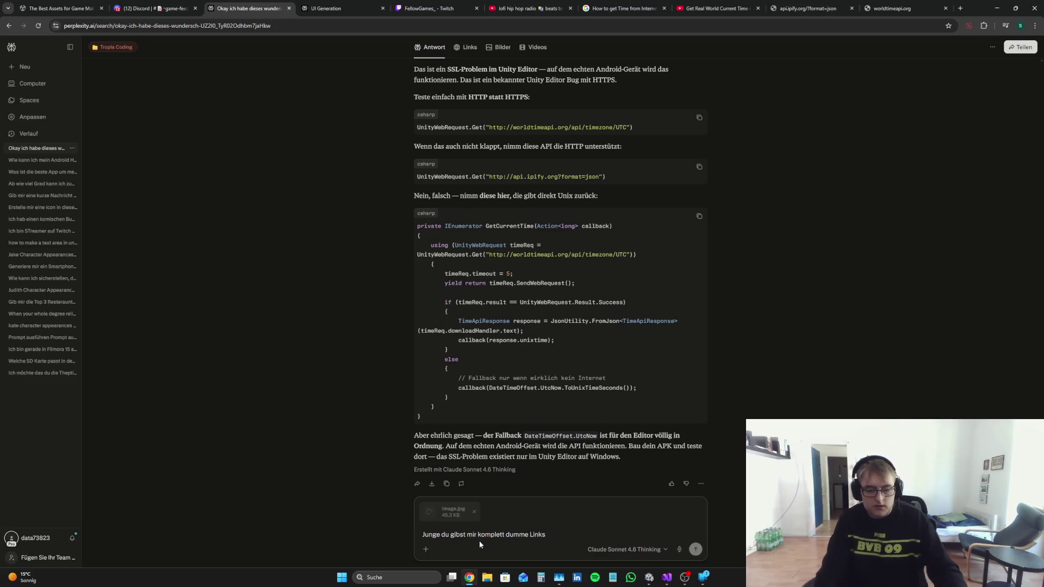
Step: Add the copied worldtimeapi URL to the message and send it
{"action": "mouse_move", "coordinate": [626, 127]}
{"action": "left_mouse_down"}
{"action": "mouse_move", "coordinate": [487, 127]}
{"action": "mouse_move", "coordinate": [630, 126]}
{"action": "left_mouse_up"}
{"action": "right_click", "coordinate": [626, 127]}
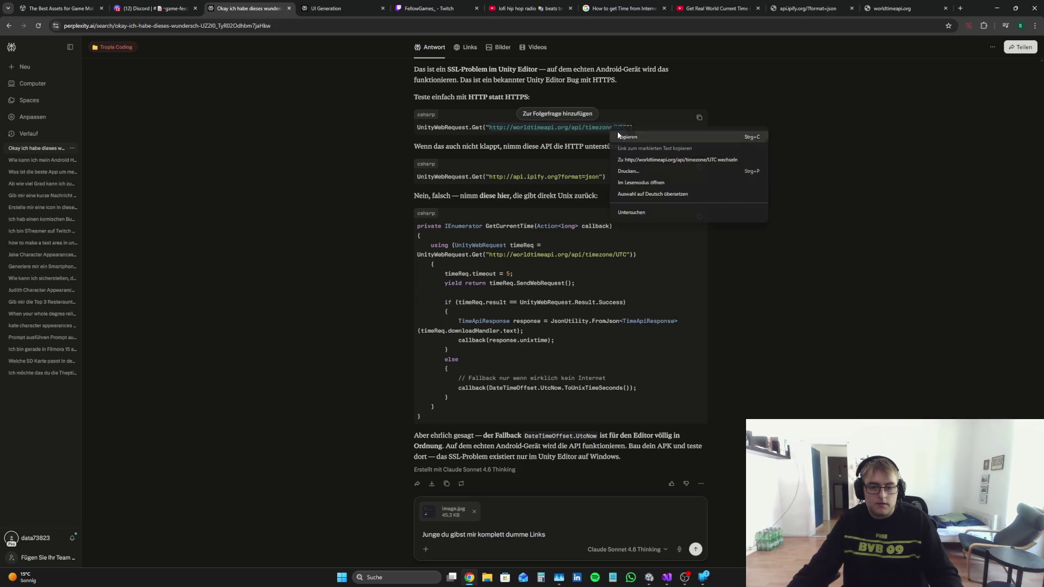
{"action": "left_click", "coordinate": [641, 139]}
{"action": "left_click_drag", "start_coordinate": [486, 535], "coordinate": [545, 535]}
{"action": "left_click", "coordinate": [578, 534]}
{"action": "type", "text": "zum Beispiel wenn ich hier draufgehe"}
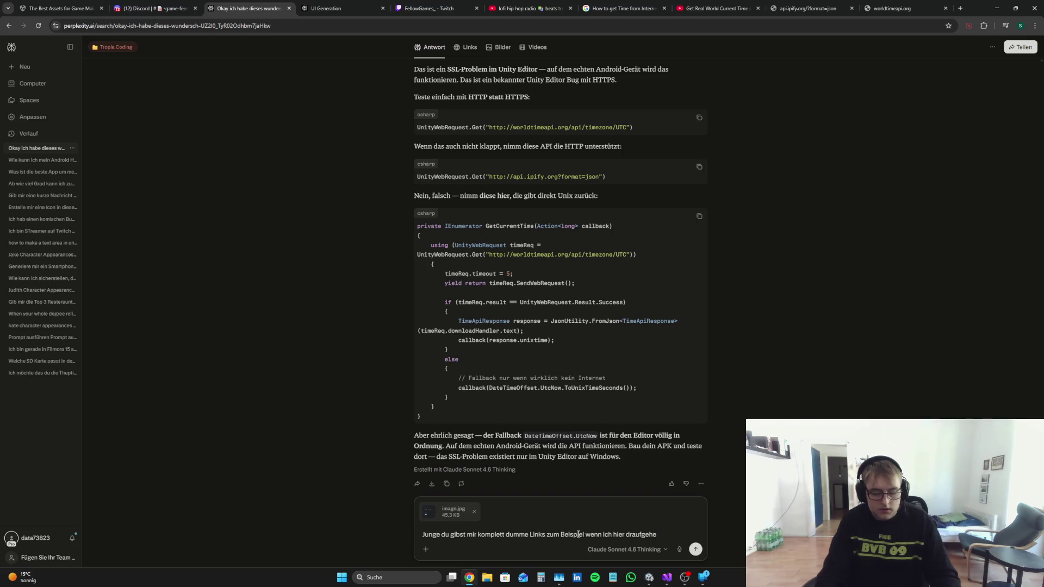
{"action": "key", "text": "ctrl+v"}
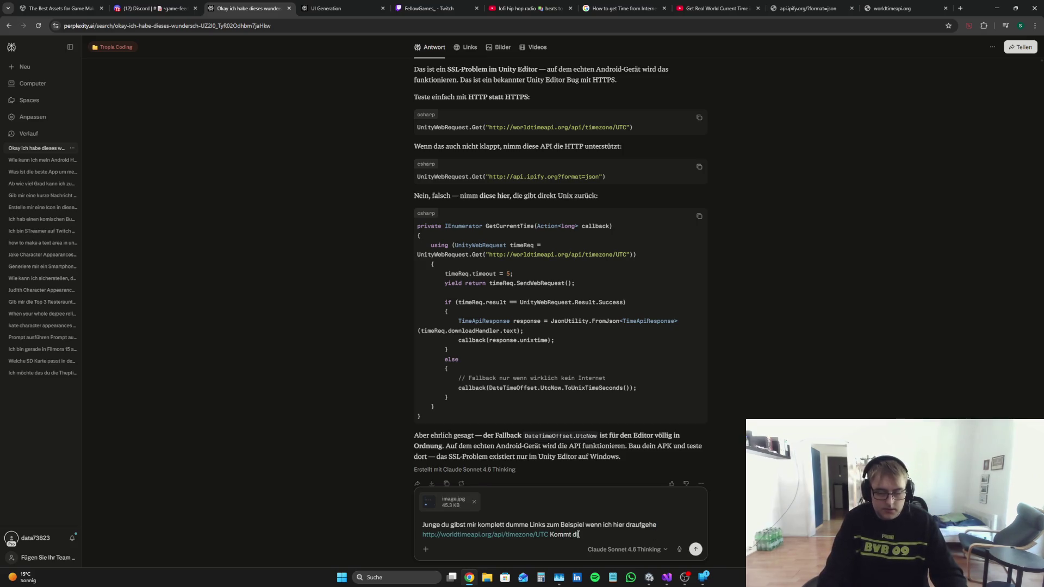
{"action": "type", "text": " Fehlermeldung"}
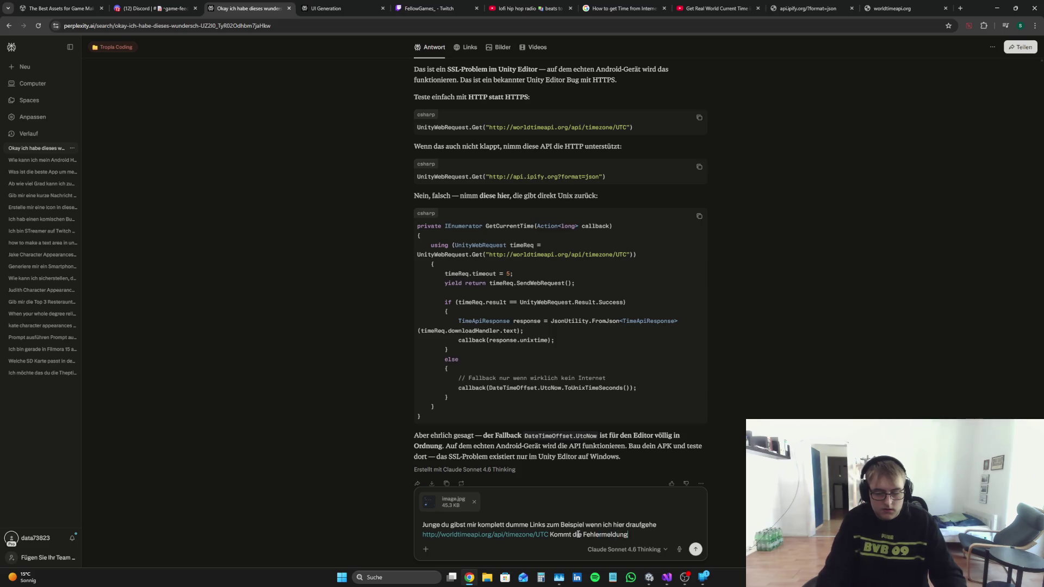
{"action": "key", "text": "Return"}
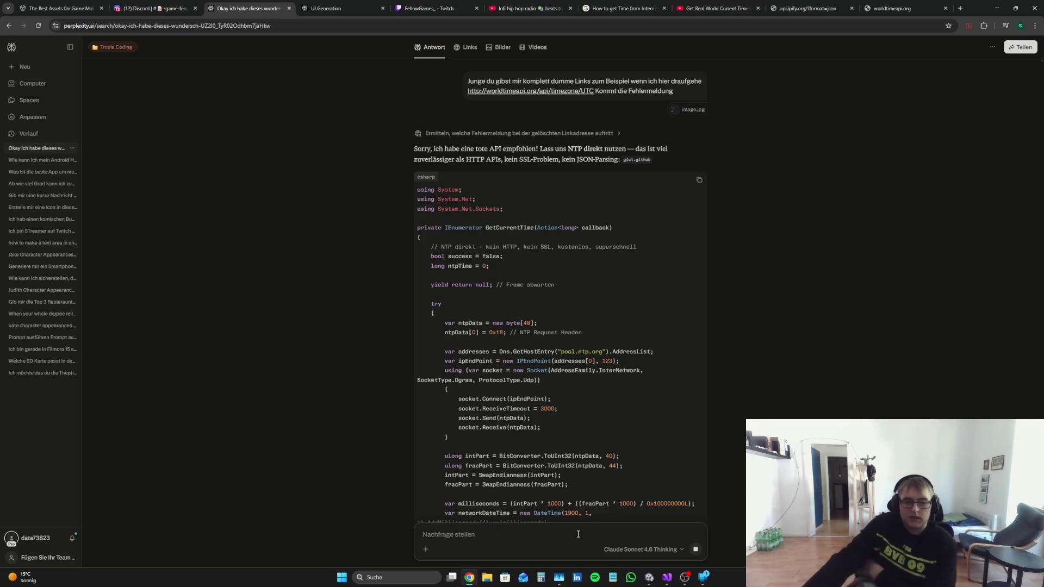
Step: Copy the NTP-based GetCurrentTime C# code block from Perplexity's answer
{"action": "scroll", "coordinate": [720, 223], "scroll_direction": "down", "scroll_amount": 9}
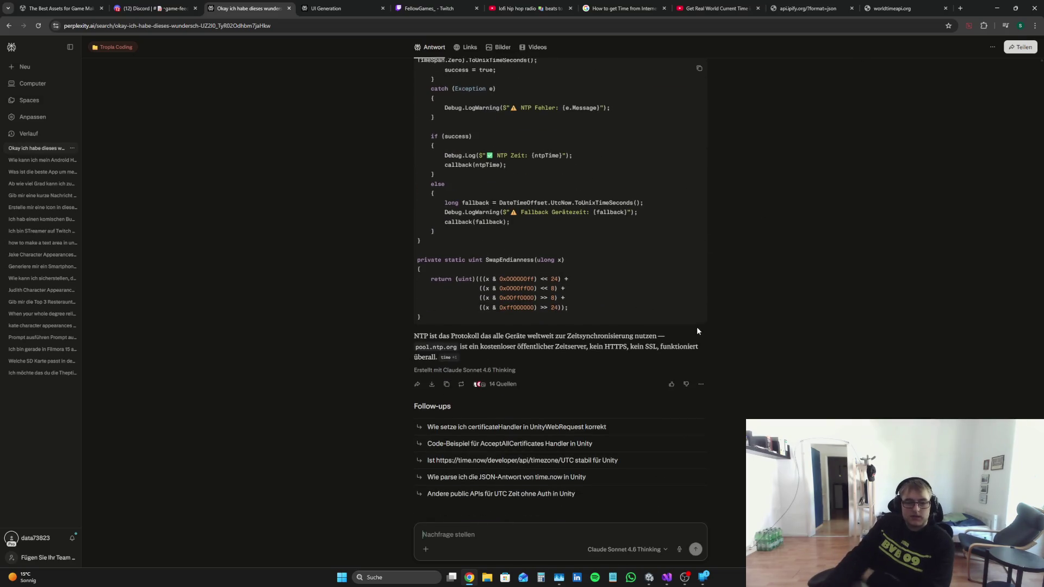
{"action": "scroll", "coordinate": [697, 327], "scroll_direction": "up", "scroll_amount": 7}
{"action": "scroll", "coordinate": [698, 356], "scroll_direction": "up", "scroll_amount": 1}
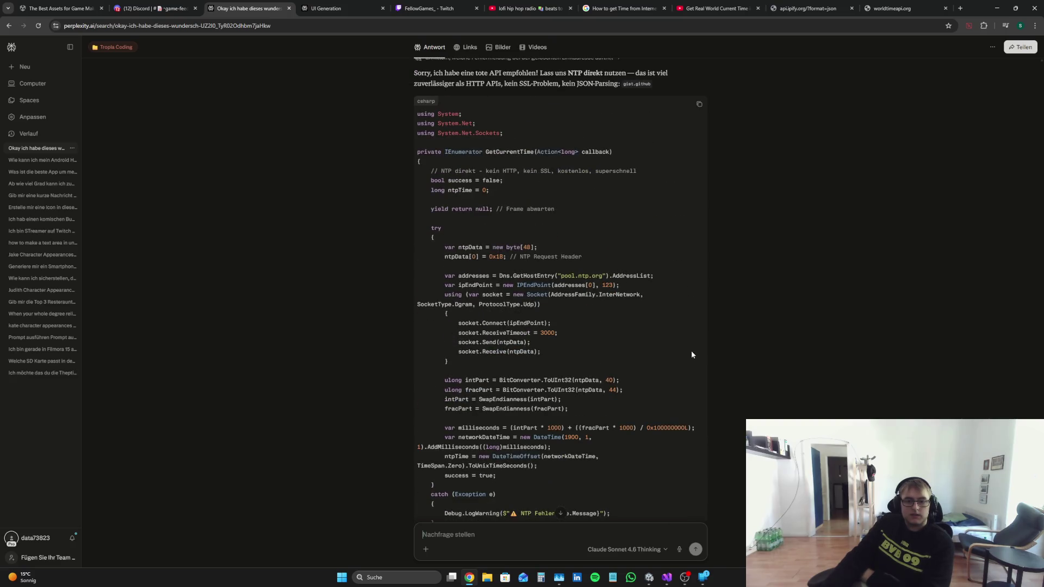
{"action": "scroll", "coordinate": [691, 355], "scroll_direction": "down", "scroll_amount": 4}
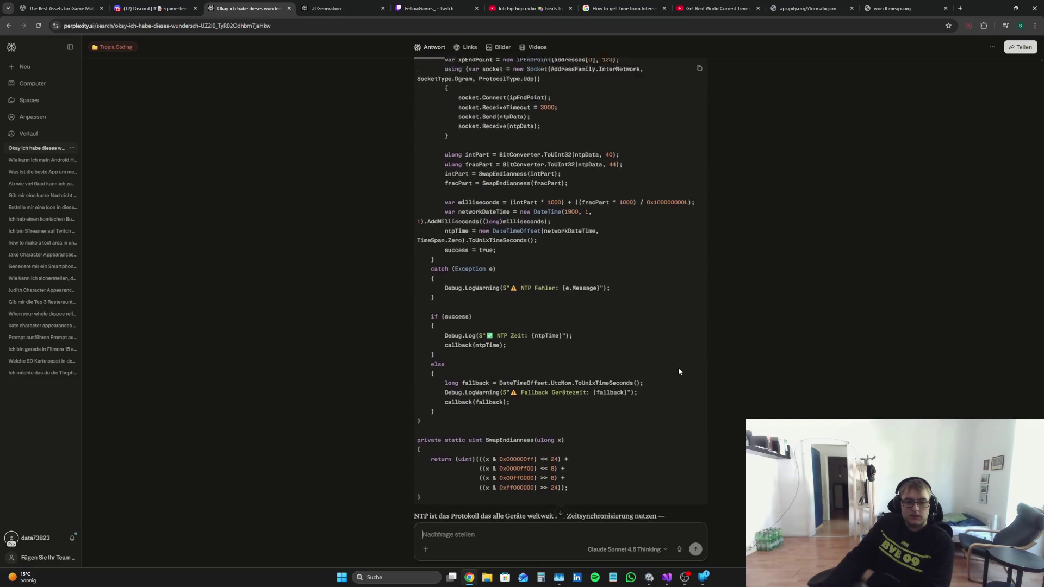
{"action": "scroll", "coordinate": [678, 368], "scroll_direction": "up", "scroll_amount": 3}
{"action": "scroll", "coordinate": [664, 374], "scroll_direction": "down", "scroll_amount": 2}
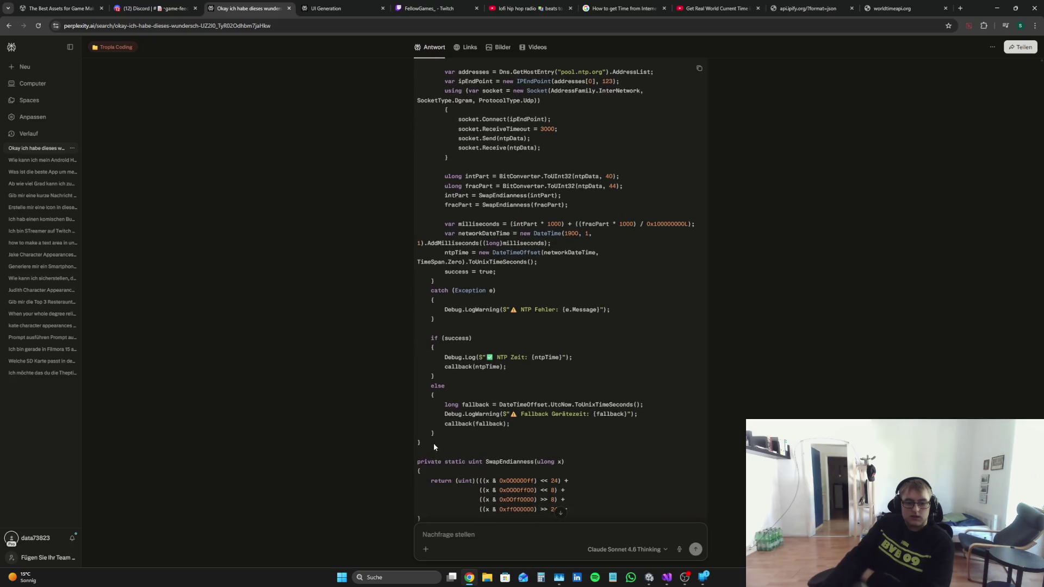
{"action": "scroll", "coordinate": [432, 443], "scroll_direction": "down", "scroll_amount": 2}
{"action": "mouse_move", "coordinate": [427, 434]}
{"action": "left_mouse_down"}
{"action": "mouse_move", "coordinate": [405, 388]}
{"action": "mouse_move", "coordinate": [406, 38]}
{"action": "mouse_move", "coordinate": [413, 101]}
{"action": "mouse_move", "coordinate": [452, 94]}
{"action": "mouse_move", "coordinate": [412, 67]}
{"action": "mouse_move", "coordinate": [413, 209]}
{"action": "left_mouse_up"}
{"action": "right_click", "coordinate": [435, 210]}
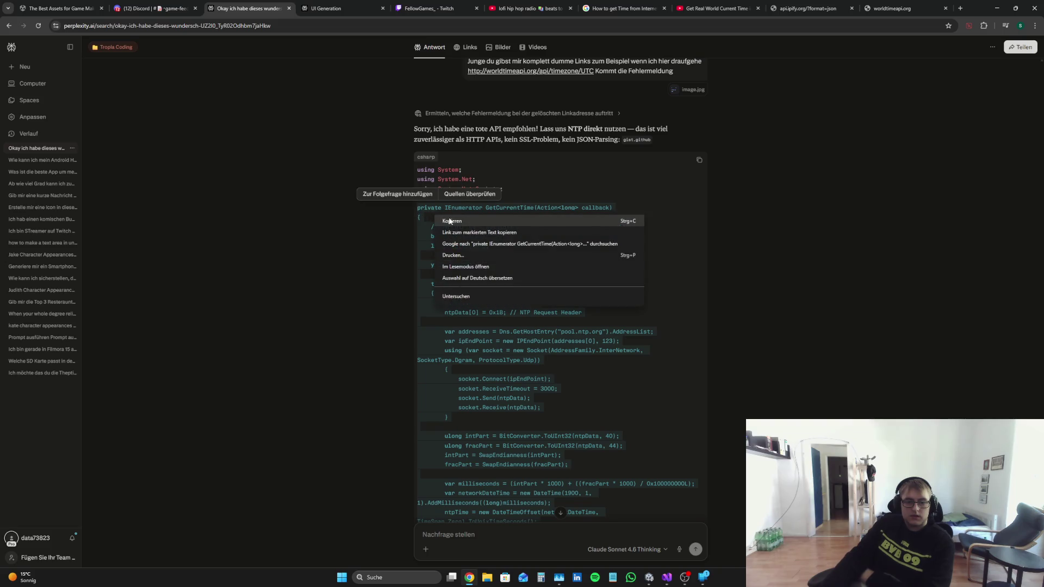
{"action": "left_click", "coordinate": [462, 218]}
Step: Delete the TimeScraper header and its unfinished const string line from MMM.cs, then save
{"action": "left_click", "coordinate": [667, 578]}
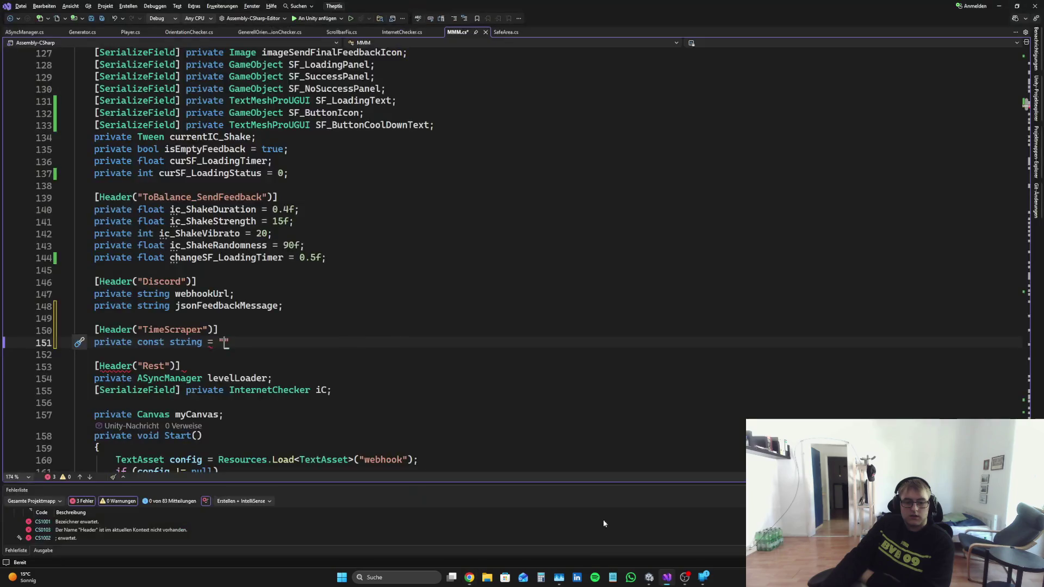
{"action": "scroll", "coordinate": [371, 328], "scroll_direction": "down", "scroll_amount": 9}
{"action": "scroll", "coordinate": [372, 328], "scroll_direction": "up", "scroll_amount": 5}
{"action": "mouse_move", "coordinate": [239, 197]}
{"action": "left_mouse_down"}
{"action": "mouse_move", "coordinate": [98, 185]}
{"action": "mouse_move", "coordinate": [220, 185]}
{"action": "left_mouse_up"}
{"action": "key", "text": "BackSpace"}
{"action": "left_click_drag", "start_coordinate": [72, 185], "coordinate": [222, 185]}
{"action": "key", "text": "BackSpace"}
{"action": "key", "text": "BackSpace"}
{"action": "key", "text": "BackSpace"}
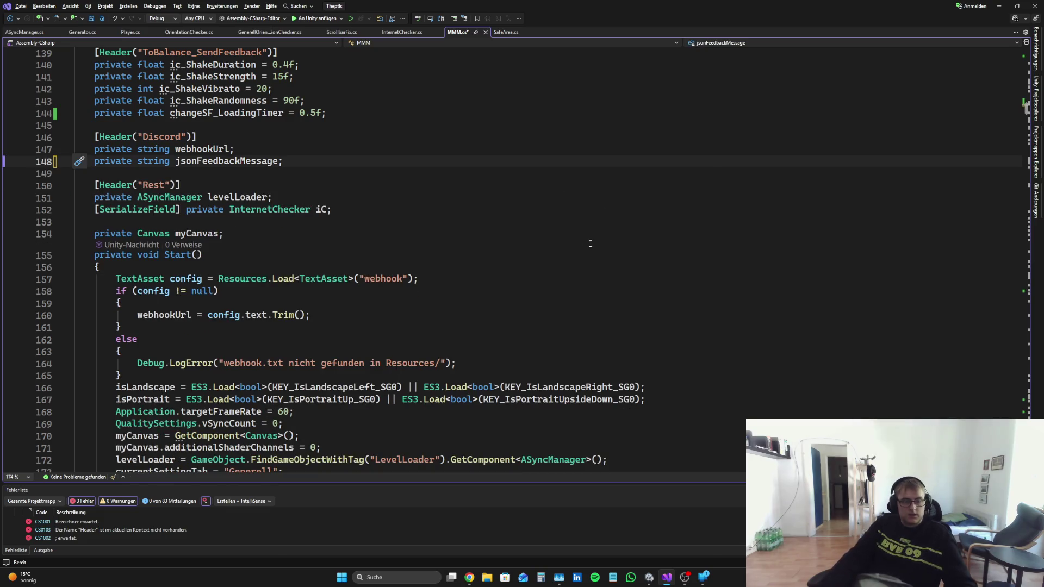
{"action": "key", "text": "ctrl+s"}
{"action": "scroll", "coordinate": [1029, 107], "scroll_direction": "down", "scroll_amount": 20}
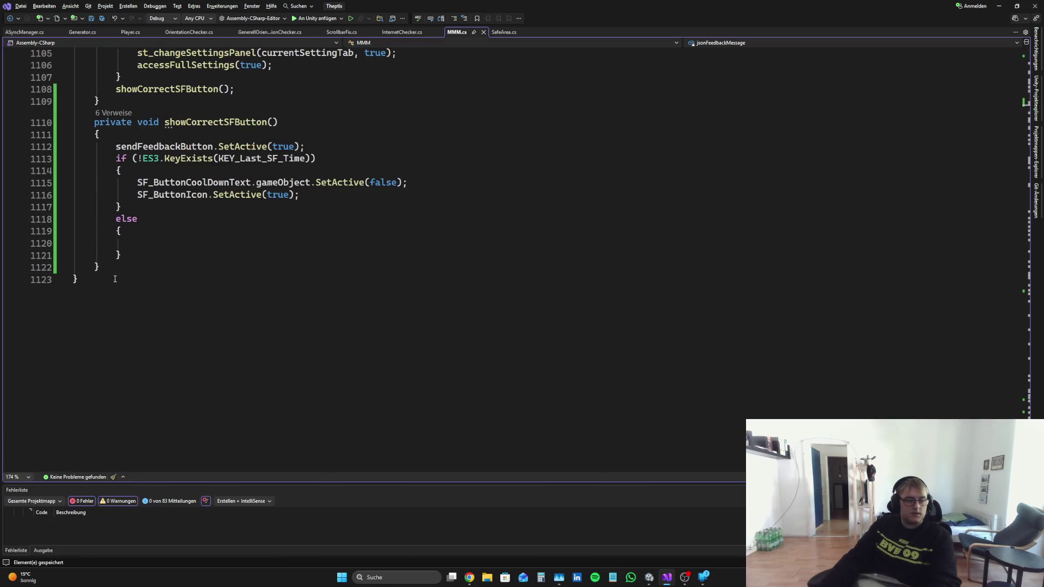
Step: Paste the NTP GetCurrentTime code after showCorrectSFButton and save the script
{"action": "left_click", "coordinate": [117, 268]}
{"action": "key", "text": "Return"}
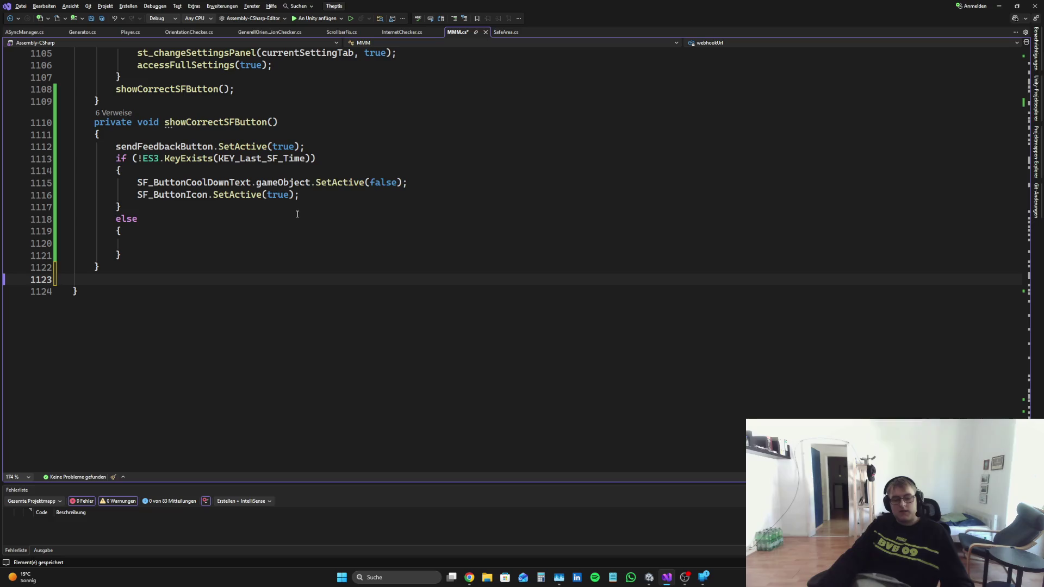
{"action": "key", "text": "ctrl+v"}
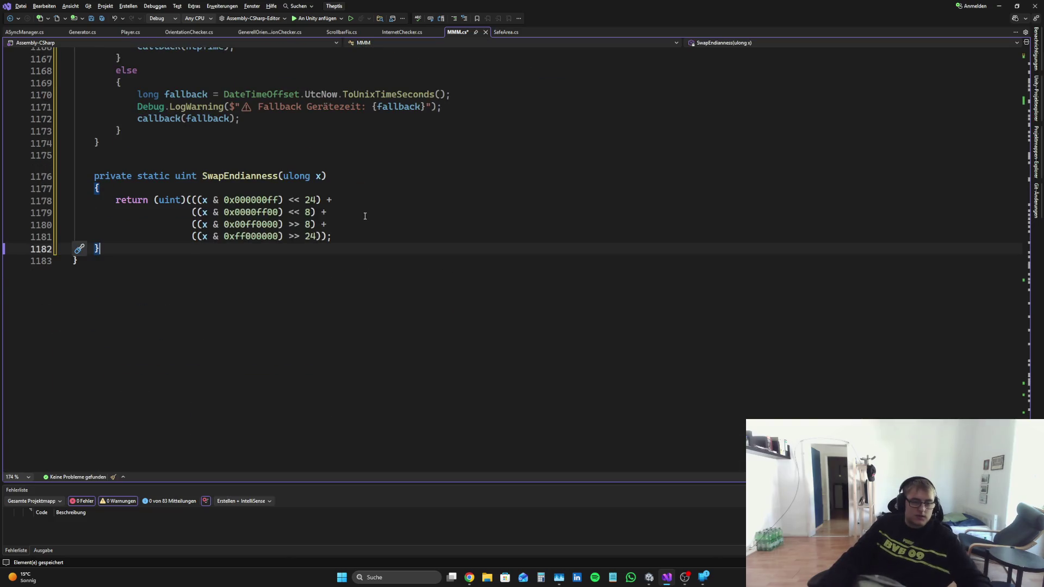
{"action": "key", "text": "ctrl+s"}
Step: Write StartCoroutine(GetCurrentTime()); inside the else block and save
{"action": "scroll", "coordinate": [364, 216], "scroll_direction": "up", "scroll_amount": 18}
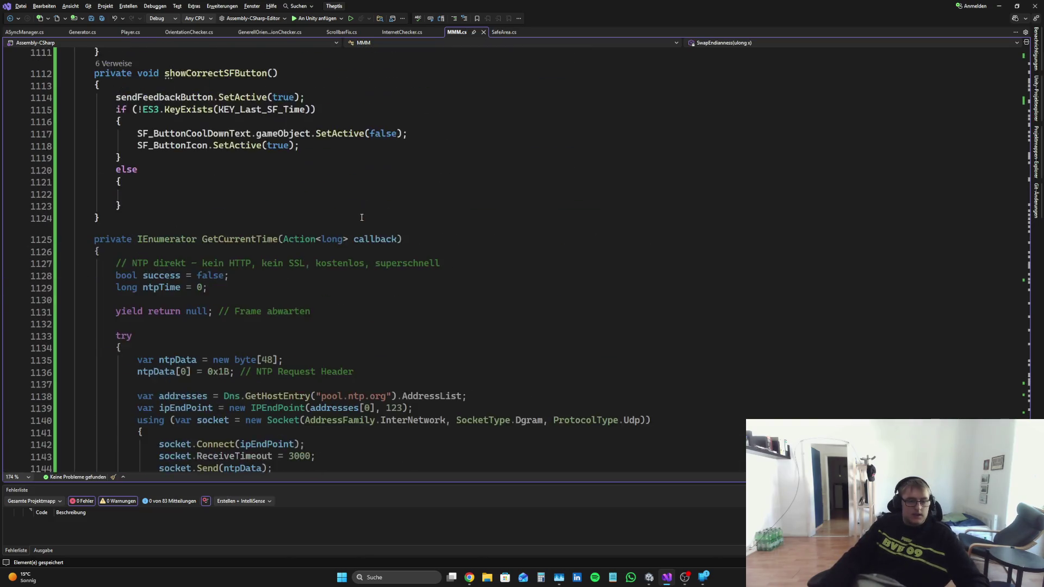
{"action": "scroll", "coordinate": [362, 217], "scroll_direction": "up", "scroll_amount": 2}
{"action": "left_click", "coordinate": [242, 229]}
{"action": "type", "text": "St"}
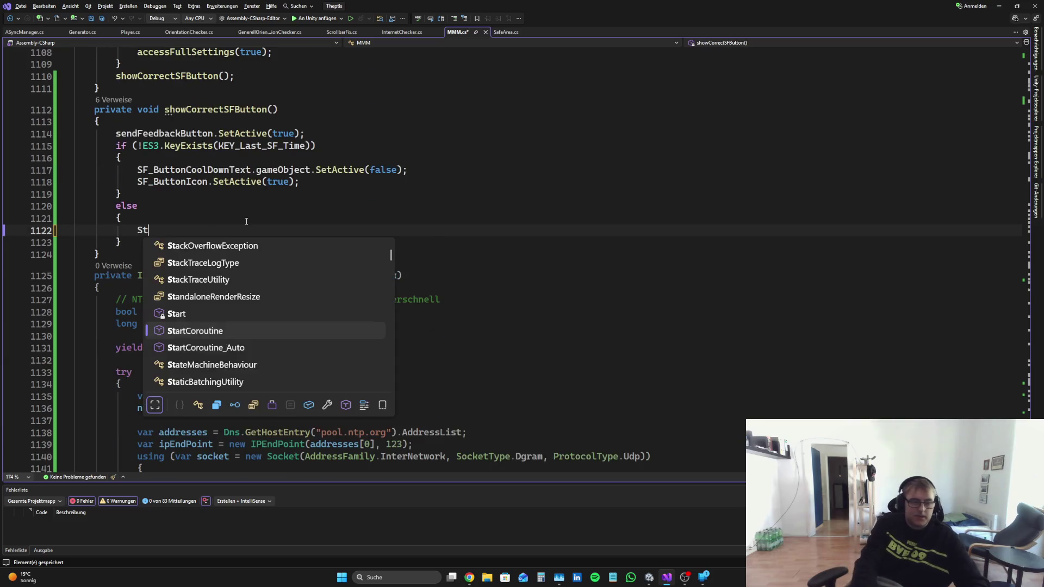
{"action": "type", "text": "art"}
{"action": "key", "text": "Down"}
{"action": "key", "text": "Tab"}
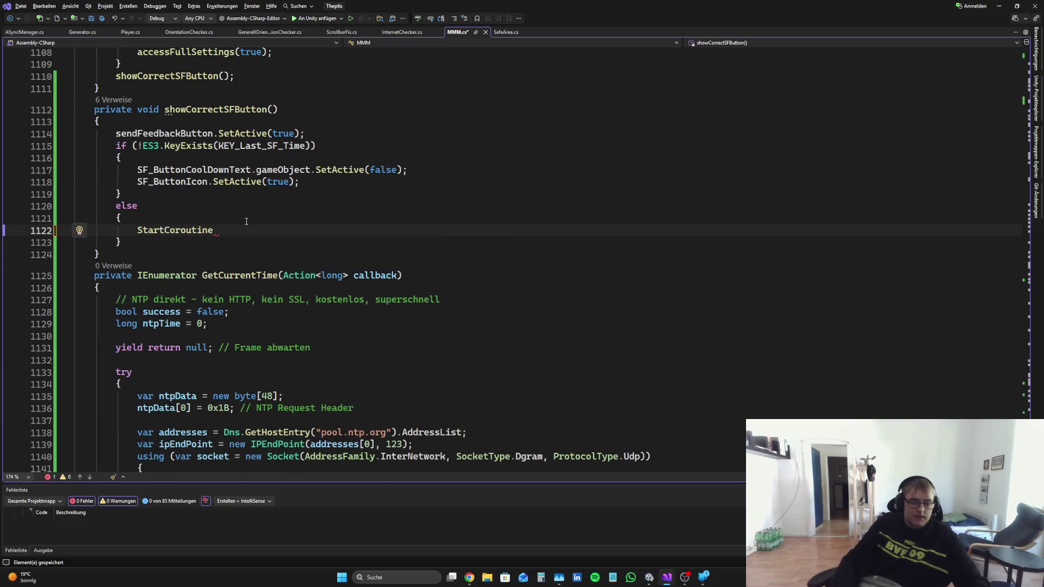
{"action": "type", "text": "(get"}
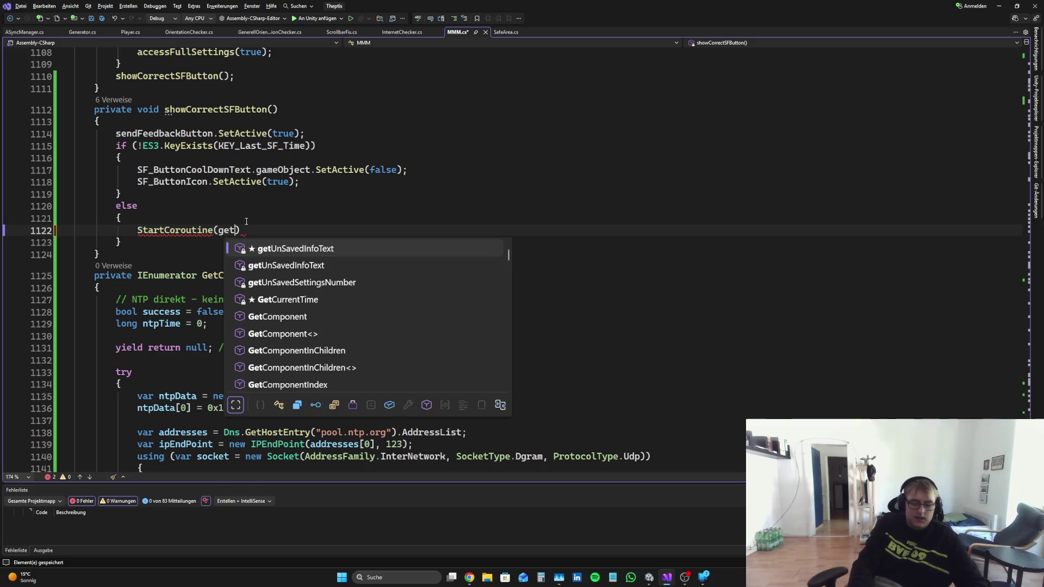
{"action": "type", "text": "Cur"}
{"action": "key", "text": "Tab"}
{"action": "type", "text": "("}
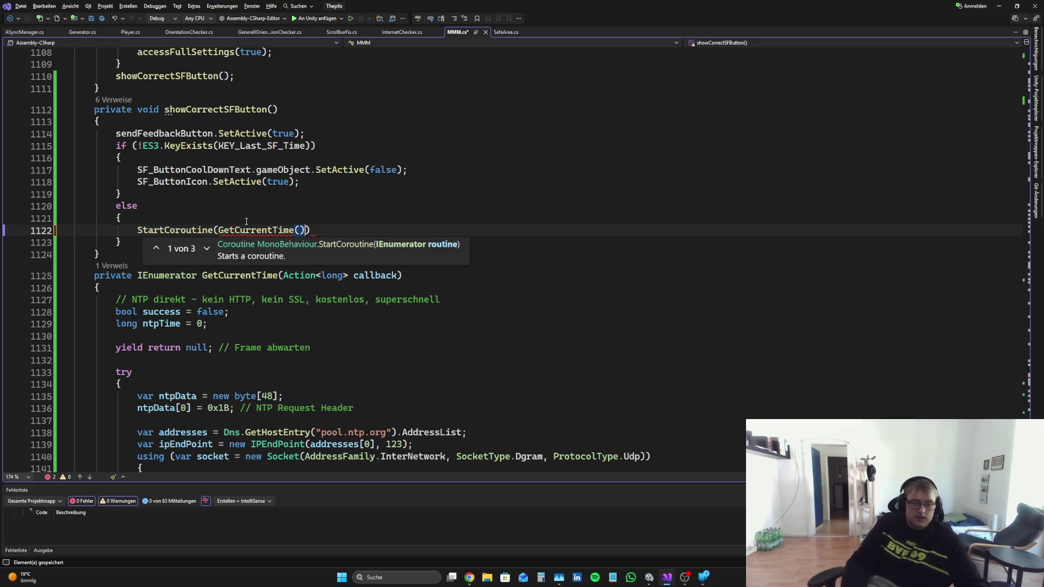
{"action": "type", "text": "));"}
{"action": "key", "text": "ctrl+s"}
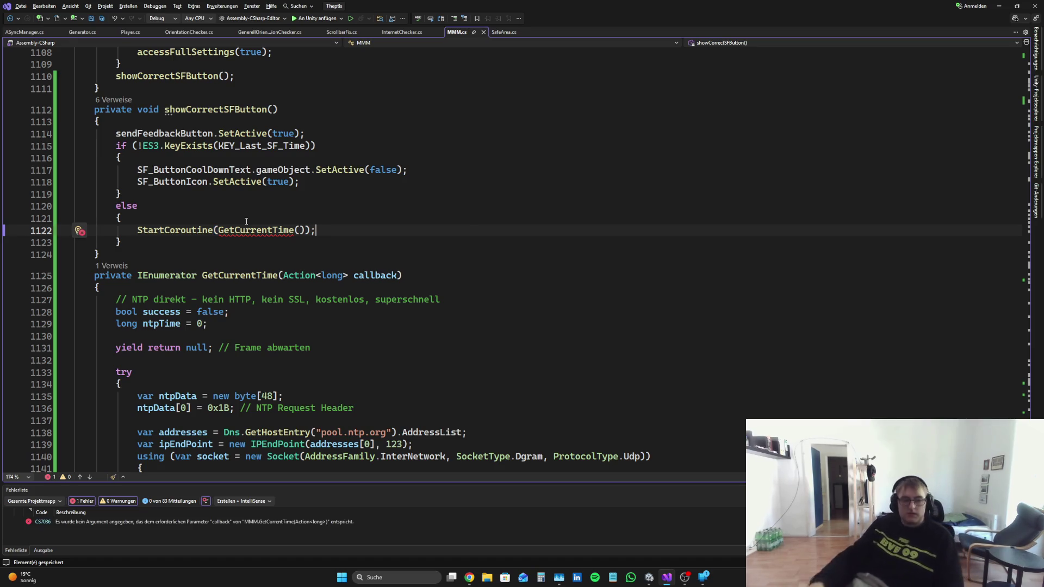
Step: Try adding a callback argument, then delete the StartCoroutine line, leaving an empty indented line
{"action": "left_click", "coordinate": [299, 234]}
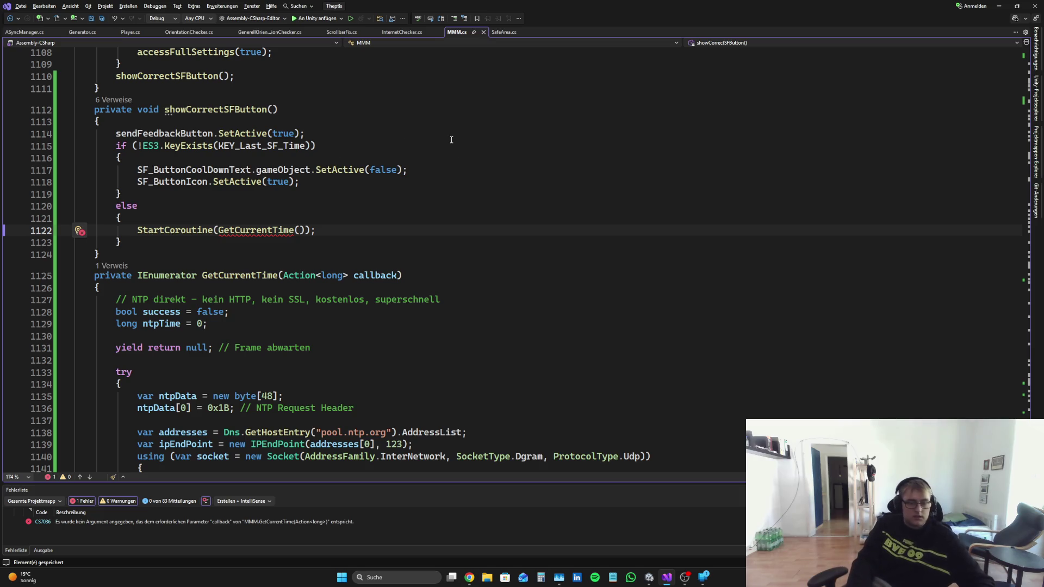
{"action": "type", "text": "call"}
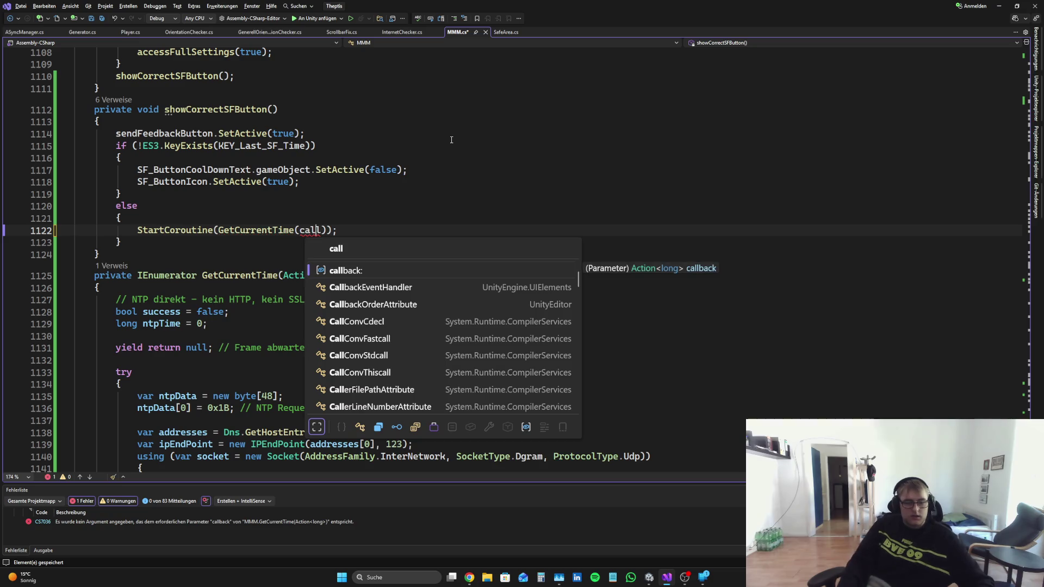
{"action": "left_click", "coordinate": [448, 218]}
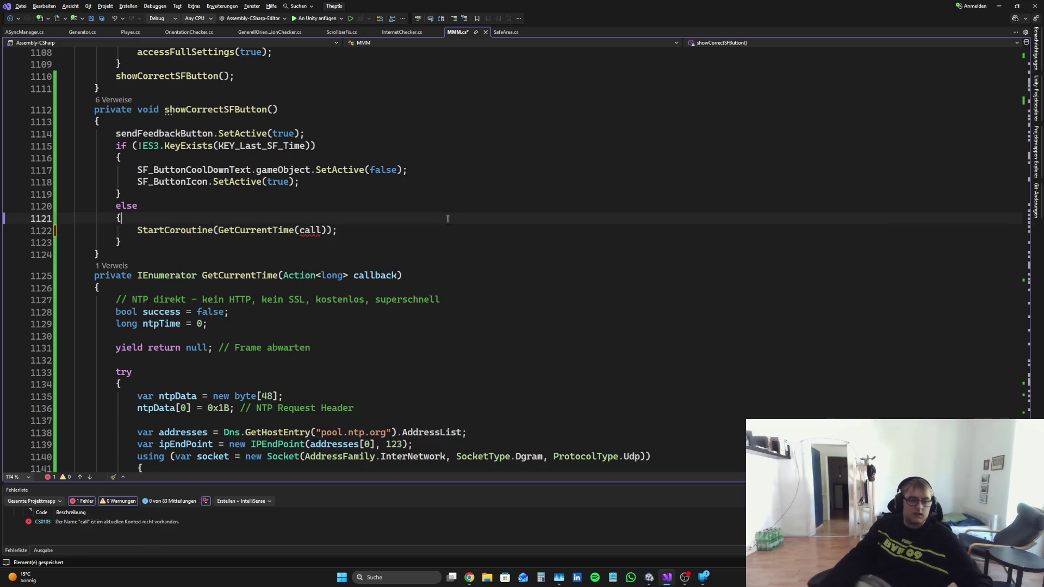
{"action": "scroll", "coordinate": [271, 308], "scroll_direction": "down", "scroll_amount": 2}
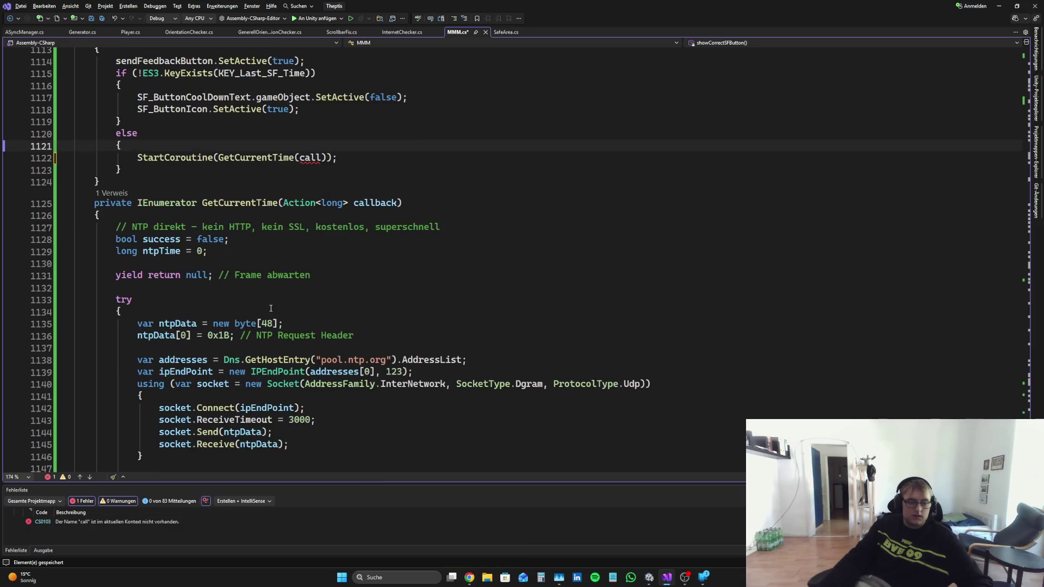
{"action": "triple_click", "coordinate": [351, 158]}
{"action": "key", "text": "BackSpace"}
{"action": "key", "text": "Return"}
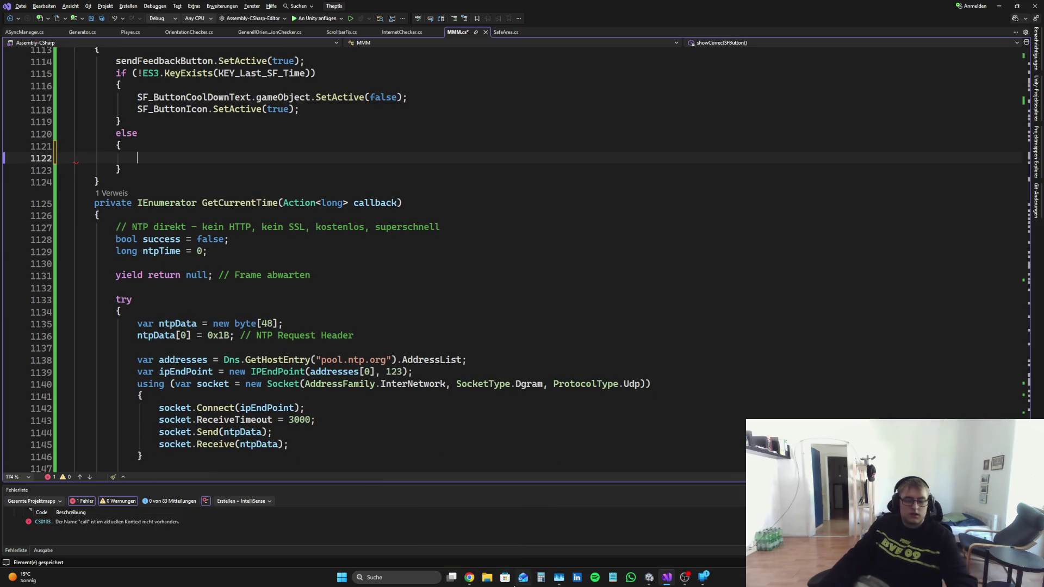
Step: Start an 'Ok' reply in Perplexity and retype StartCoroutine(GetCurrentTime()); in the else branch
{"action": "left_click", "coordinate": [471, 581]}
{"action": "type", "text": "Ok"}
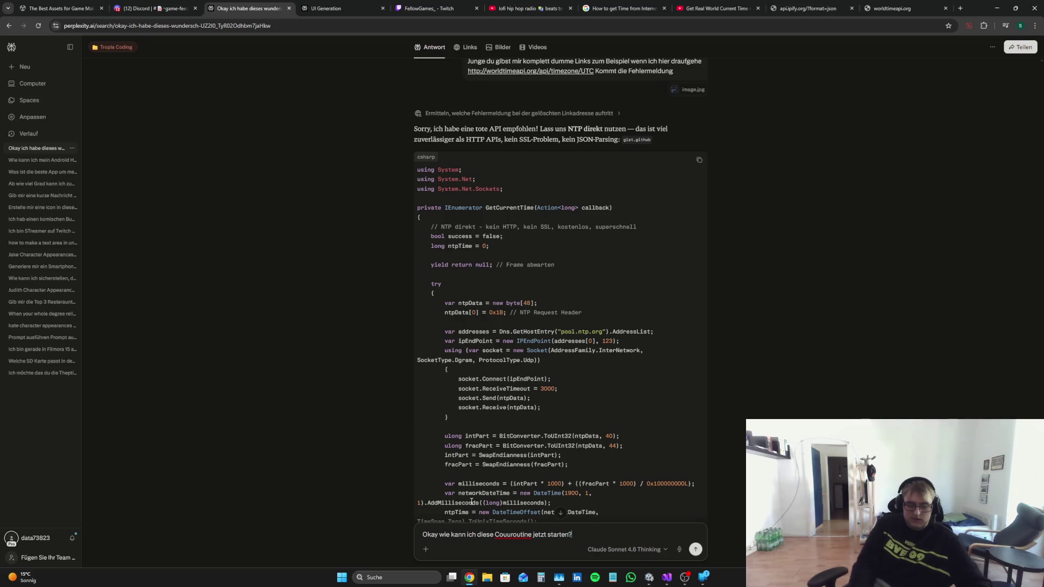
{"action": "left_click", "coordinate": [667, 578]}
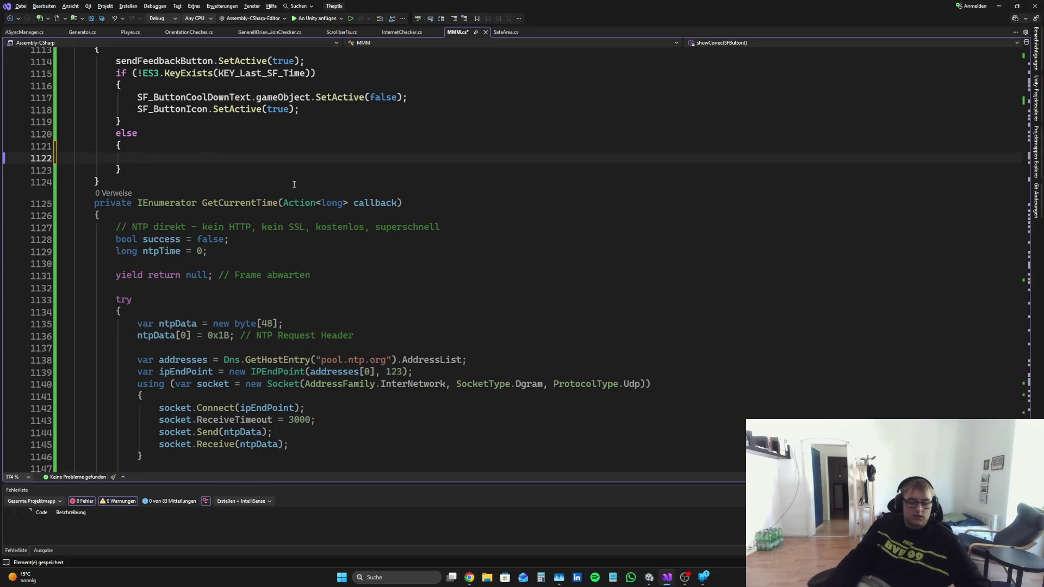
{"action": "type", "text": "Sta"}
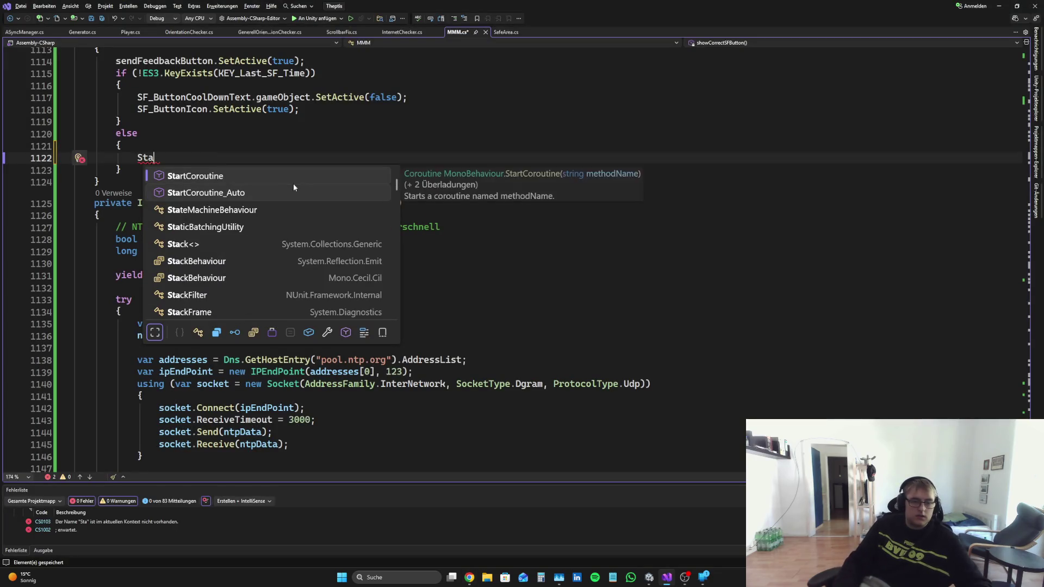
{"action": "type", "text": "(ge"}
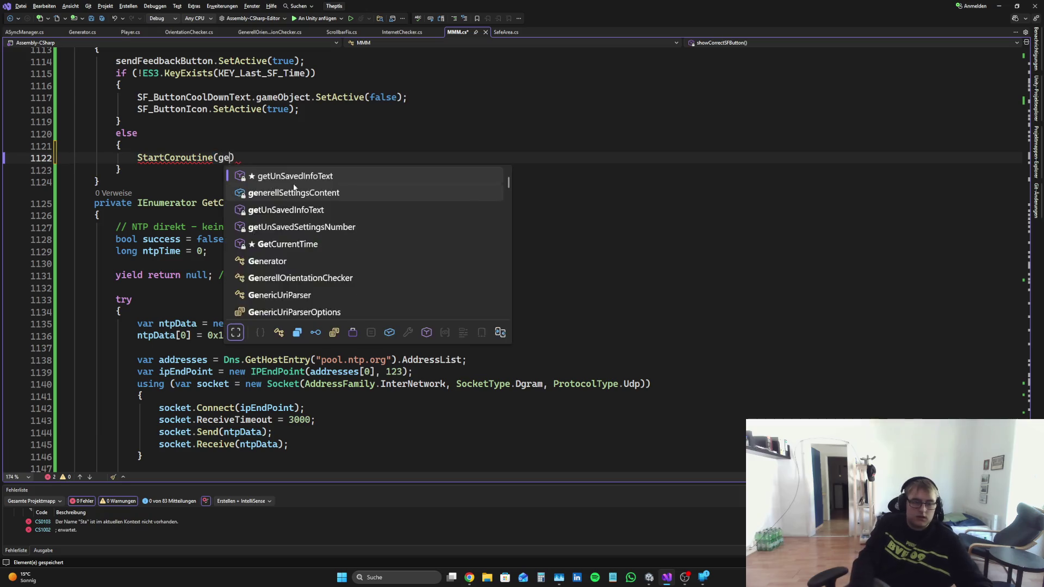
{"action": "type", "text": "tC"}
{"action": "key", "text": "Tab"}
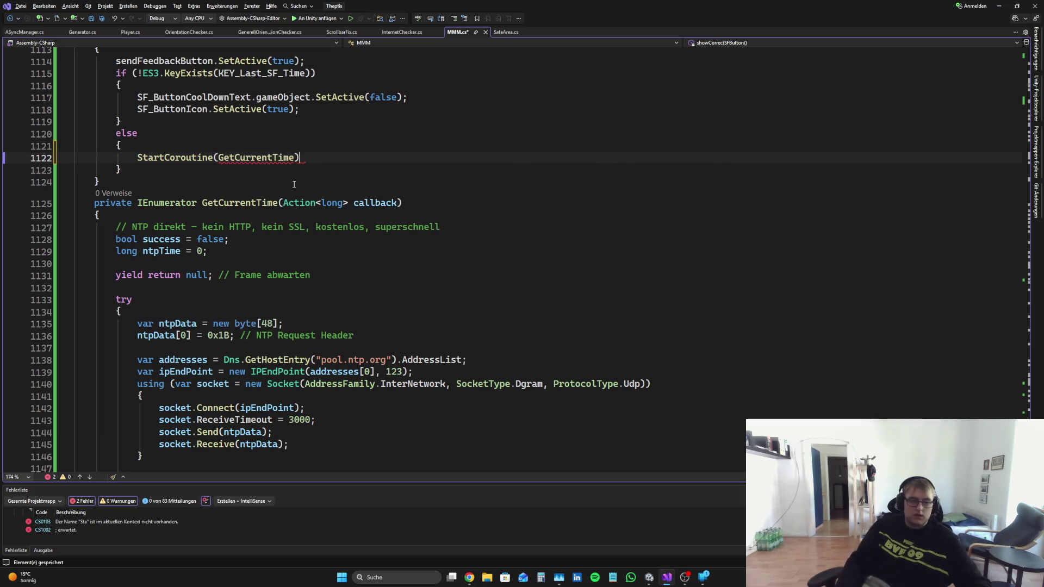
{"action": "type", "text": "());"}
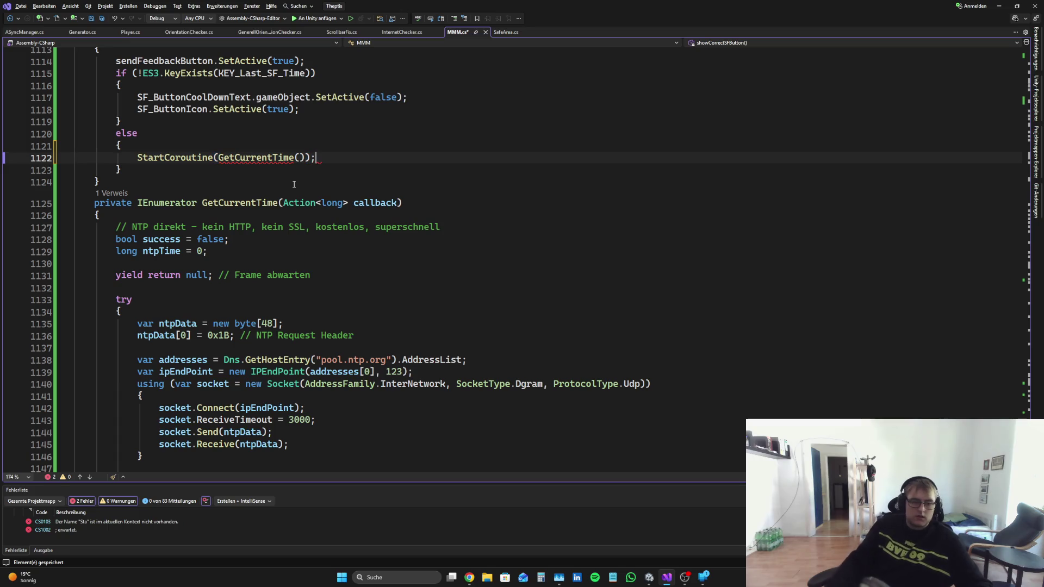
{"action": "mouse_move", "coordinate": [321, 160]}
{"action": "left_mouse_down"}
{"action": "mouse_move", "coordinate": [11, 136]}
{"action": "mouse_move", "coordinate": [8, 154]}
{"action": "left_mouse_up"}
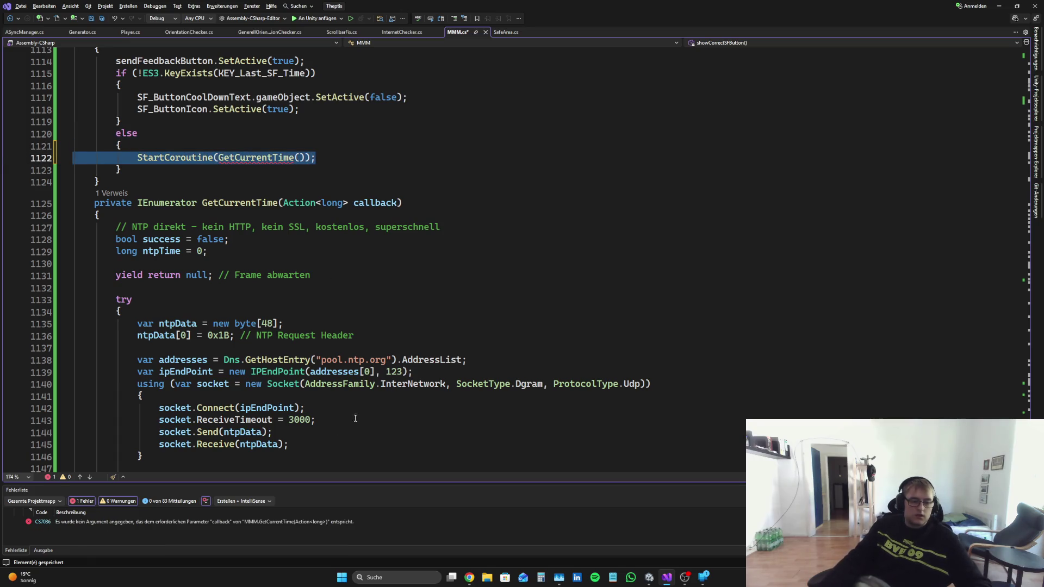
{"action": "left_click", "coordinate": [468, 578]}
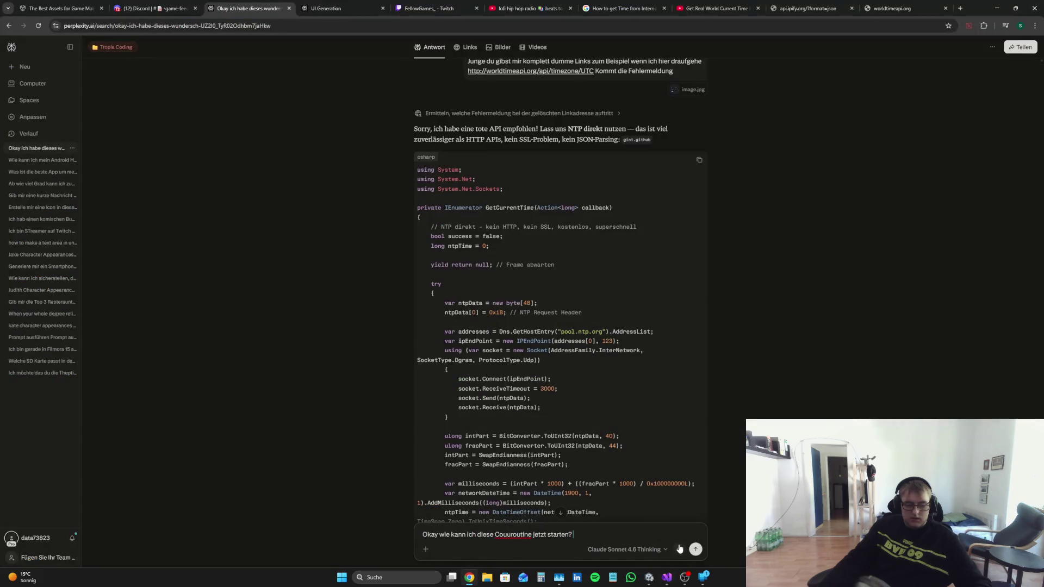
Step: Ask Perplexity how to start the coroutine despite the CS7036 missing-callback error
{"action": "left_click", "coordinate": [666, 577]}
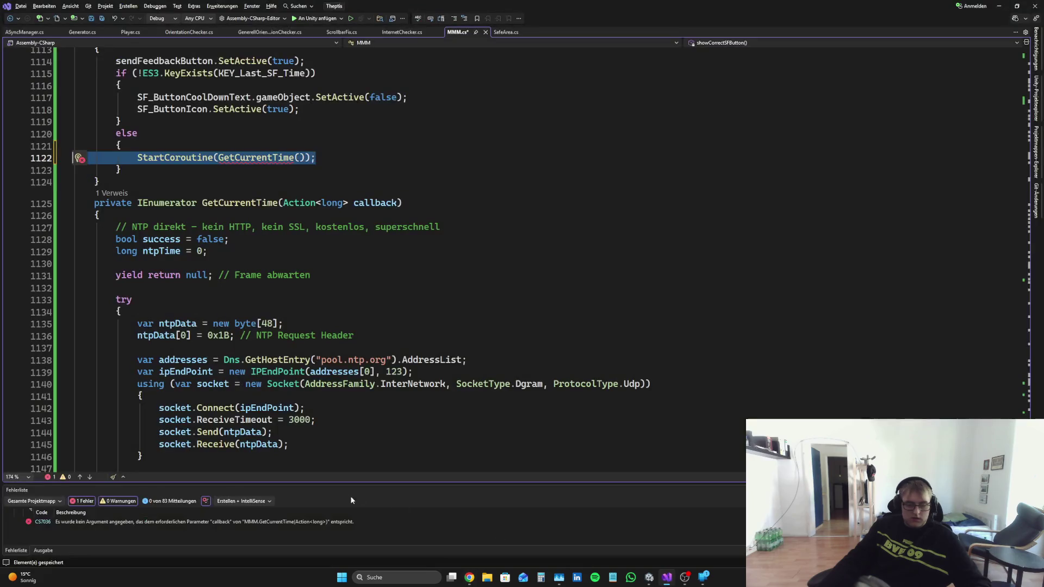
{"action": "left_click", "coordinate": [468, 577]}
{"action": "type", "text": "Es wurde kein Argument angegeben, das dem erforderlichen Parameter \"callback\" von \"MMM.GetCurrentTime(Action<long>)\" entspricht."}
{"action": "key", "text": "Return"}
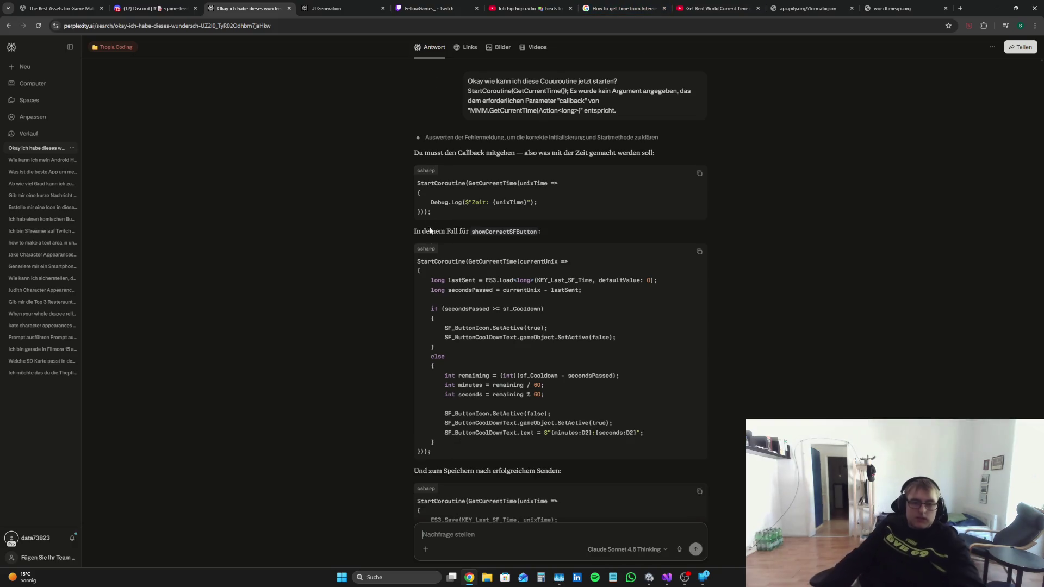
Step: Copy the suggested StartCoroutine(GetCurrentTime(...)) callback snippet from Perplexity's answer
{"action": "left_click_drag", "start_coordinate": [440, 219], "coordinate": [409, 185]}
{"action": "right_click", "coordinate": [409, 184]}
{"action": "left_click", "coordinate": [429, 195]}
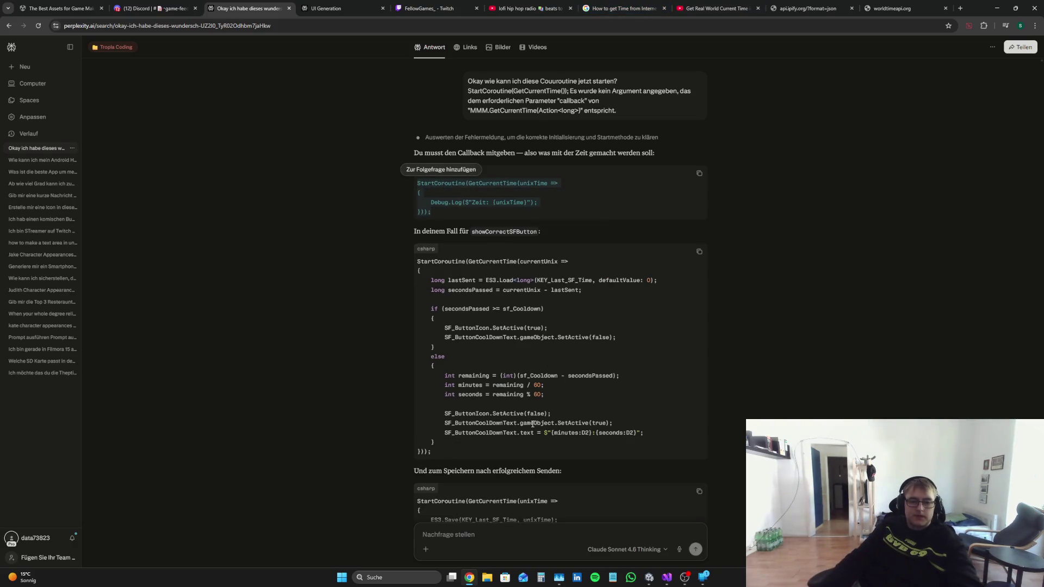
Step: Replace line 1122's StartCoroutine call with the Zeit-logging callback version and save MMM.cs
{"action": "left_click", "coordinate": [667, 577]}
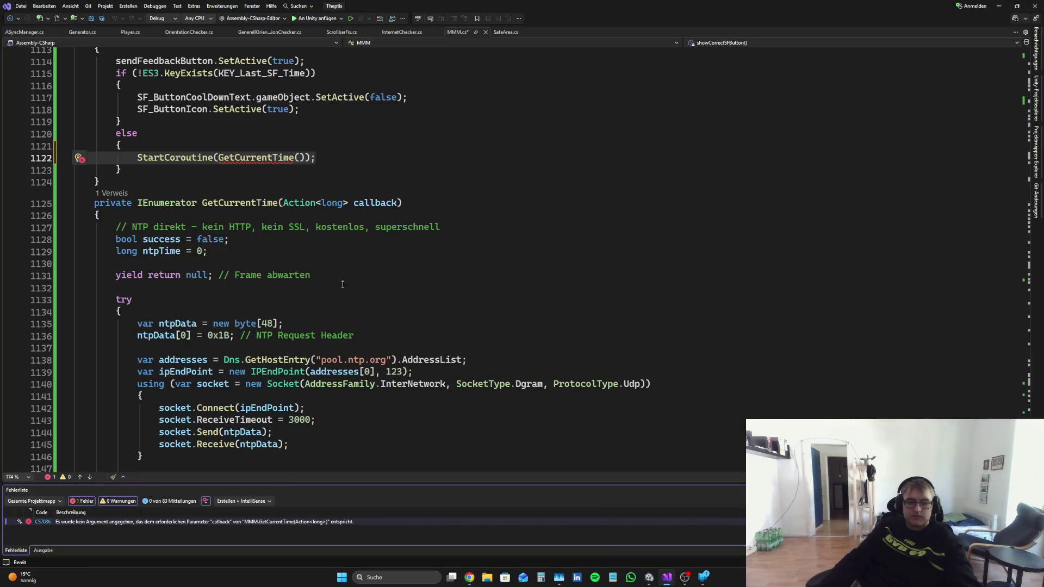
{"action": "key", "text": "shift+Home"}
{"action": "key", "text": "Delete"}
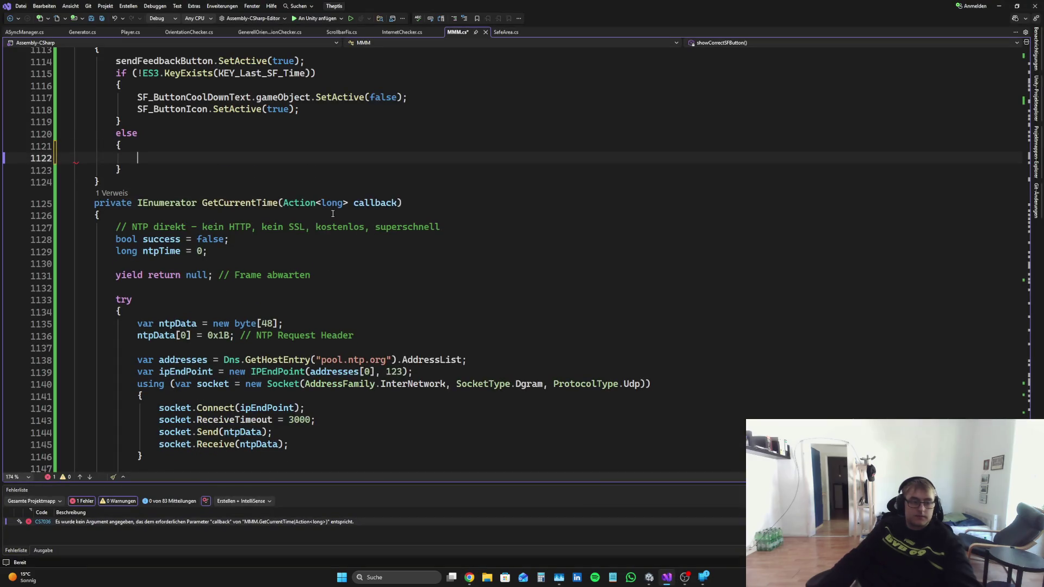
{"action": "key", "text": "ctrl+v"}
{"action": "key", "text": "ctrl+s"}
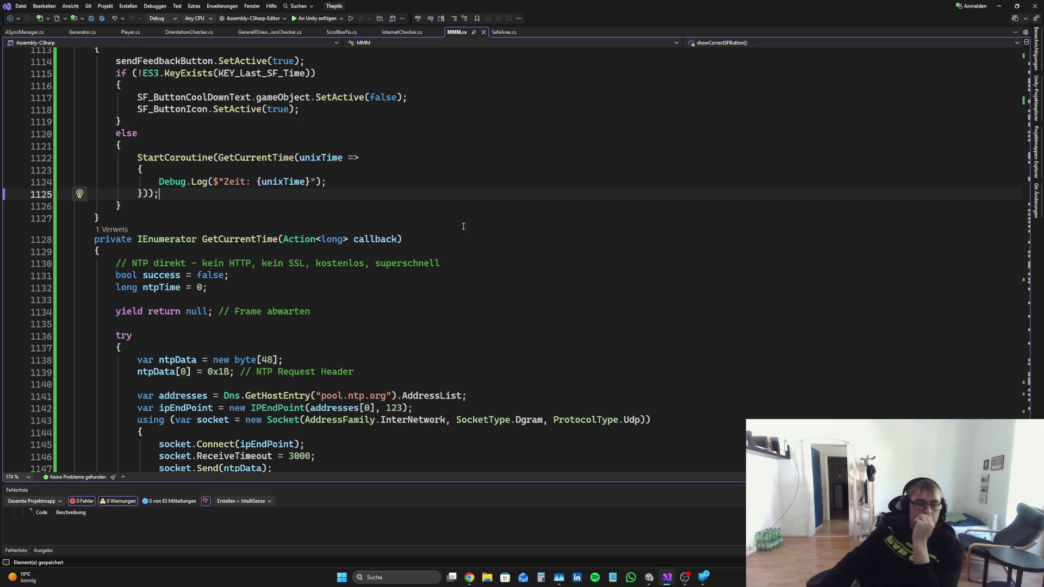
{"action": "scroll", "coordinate": [438, 195], "scroll_direction": "down", "scroll_amount": 5}
{"action": "scroll", "coordinate": [439, 195], "scroll_direction": "up", "scroll_amount": 5}
{"action": "scroll", "coordinate": [439, 194], "scroll_direction": "up", "scroll_amount": 3}
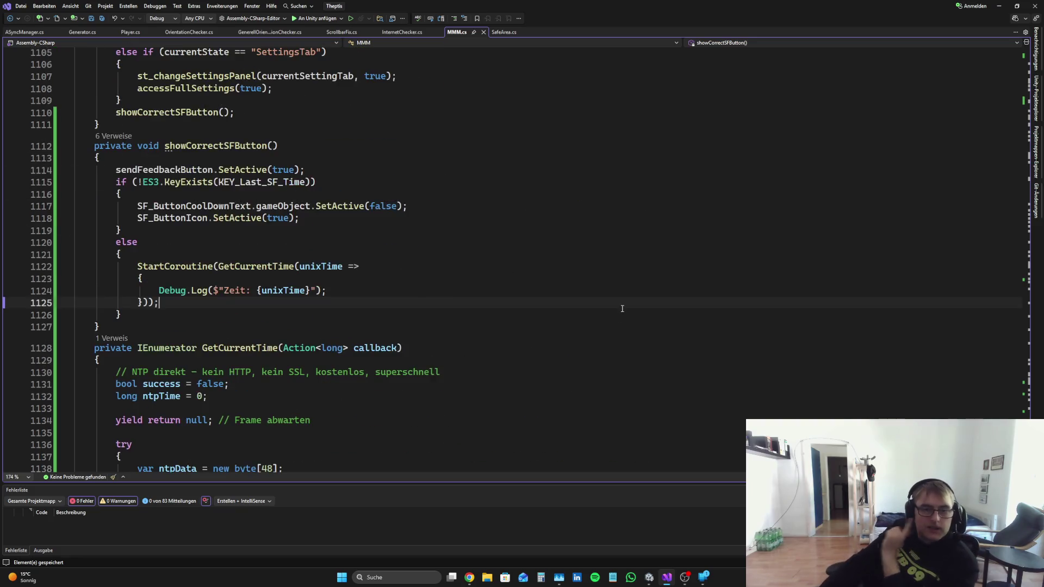
{"action": "scroll", "coordinate": [439, 194], "scroll_direction": "down", "scroll_amount": 7}
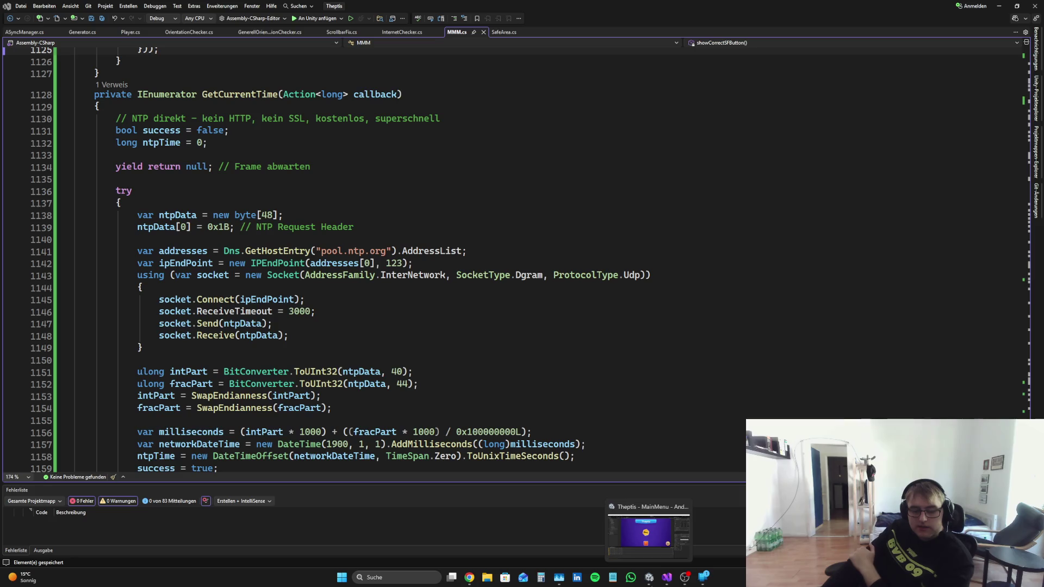
Step: Stop the running game, switch the browser to the Lofi Girl stream, and restart Theptis
{"action": "left_click", "coordinate": [651, 581]}
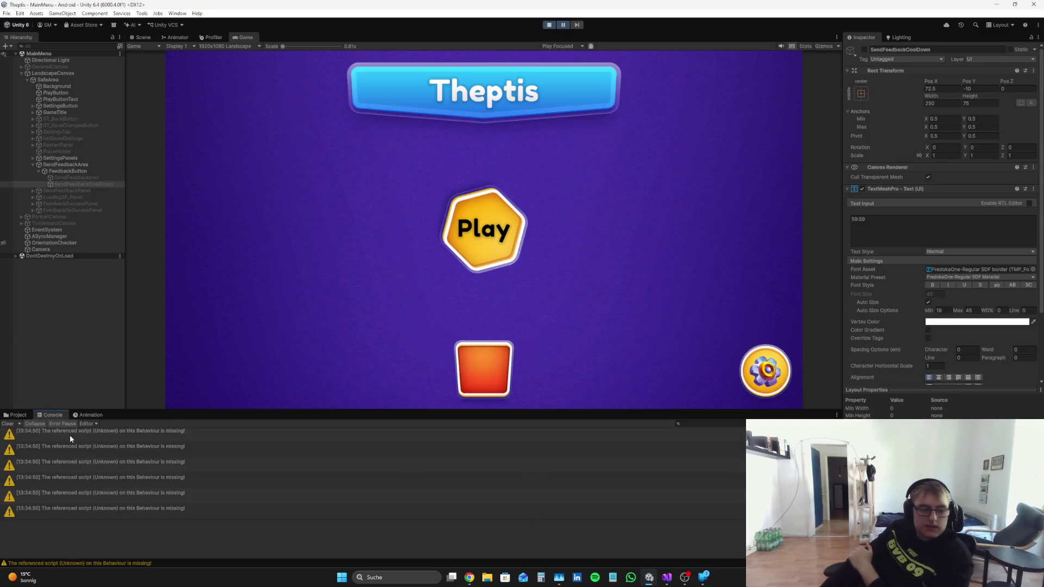
{"action": "left_click", "coordinate": [550, 25]}
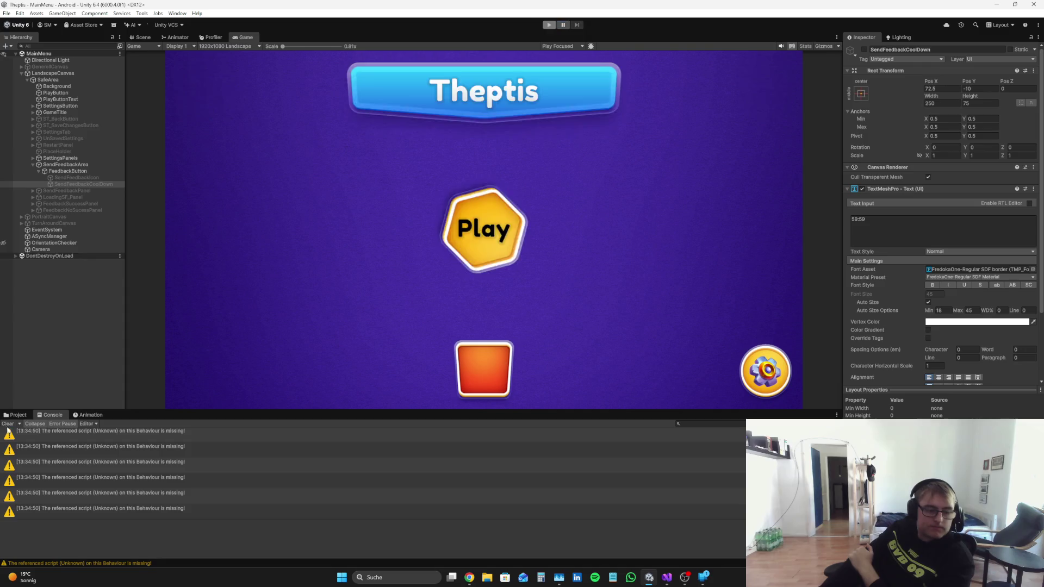
{"action": "left_click", "coordinate": [474, 582]}
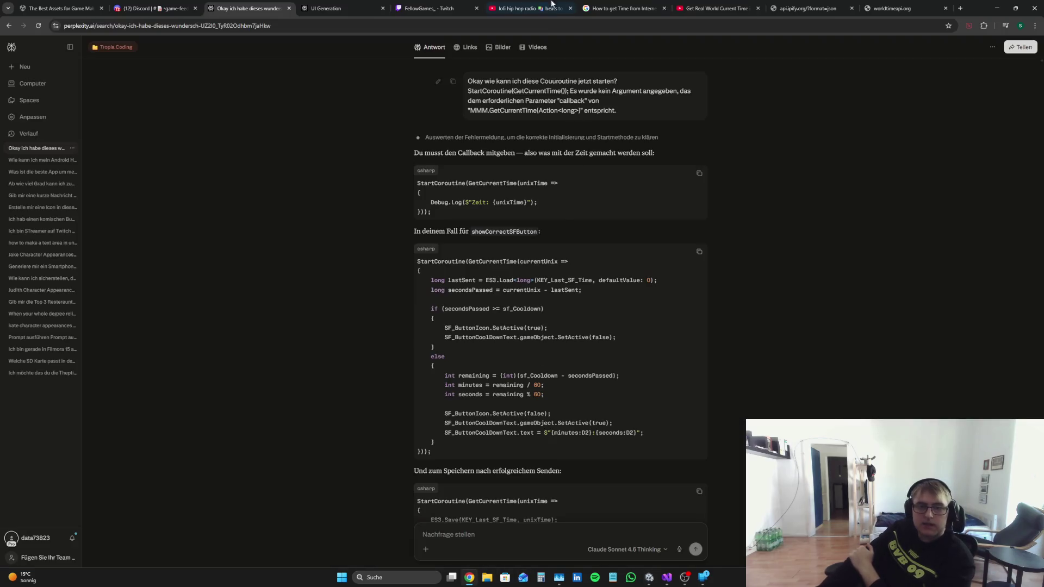
{"action": "left_click", "coordinate": [530, 8]}
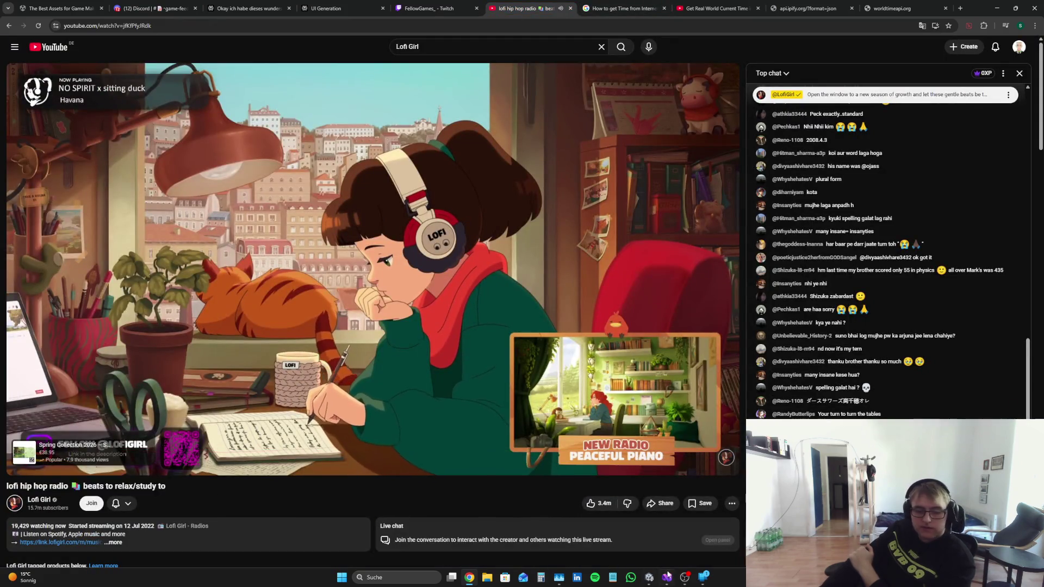
{"action": "left_click", "coordinate": [655, 582]}
{"action": "left_click", "coordinate": [550, 25]}
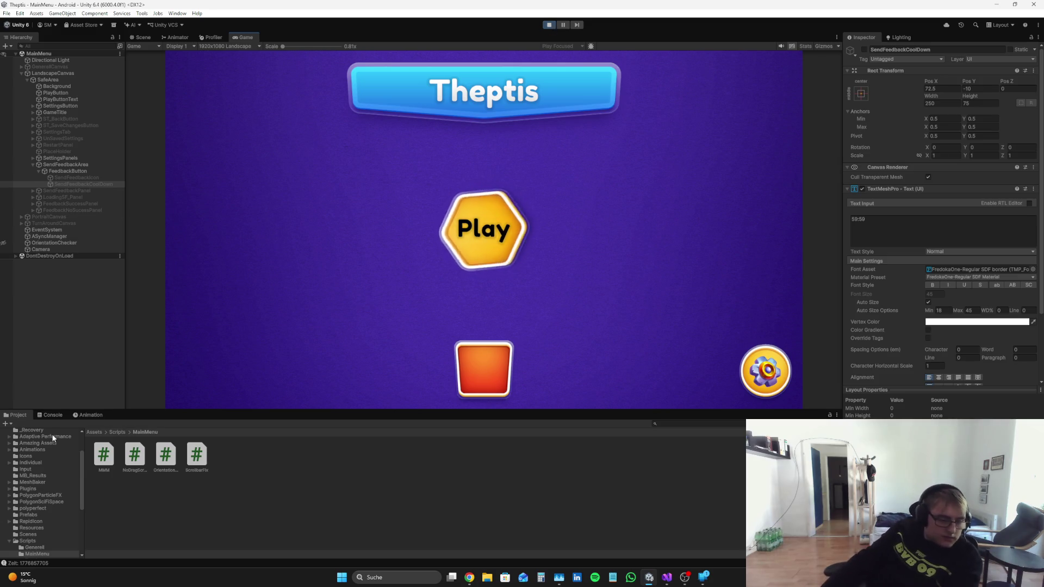
{"action": "left_click", "coordinate": [50, 415]}
{"action": "left_click", "coordinate": [129, 432]}
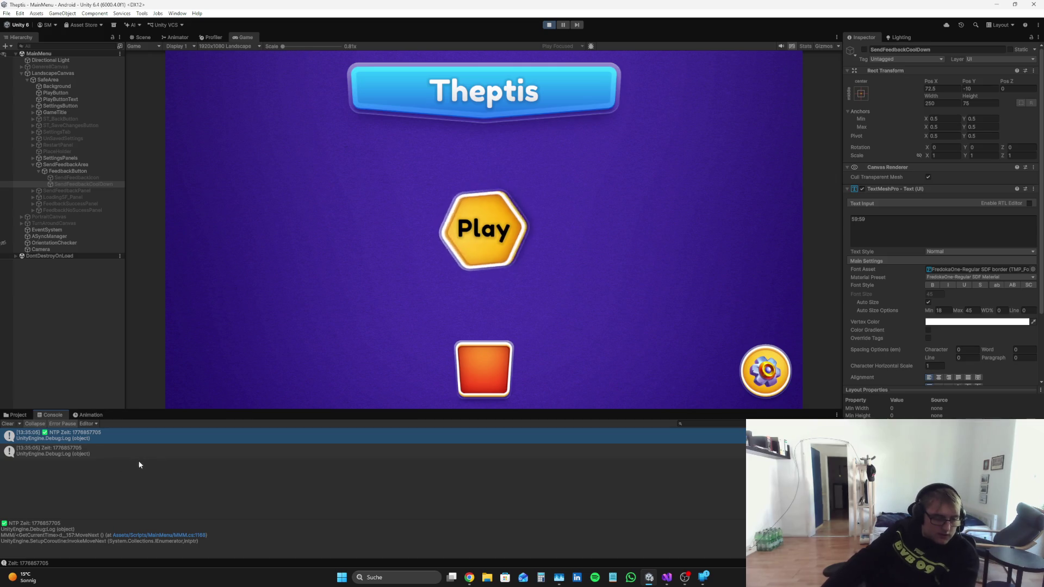
{"action": "triple_click", "coordinate": [21, 522]}
{"action": "right_click", "coordinate": [44, 521]}
{"action": "left_click", "coordinate": [74, 530]}
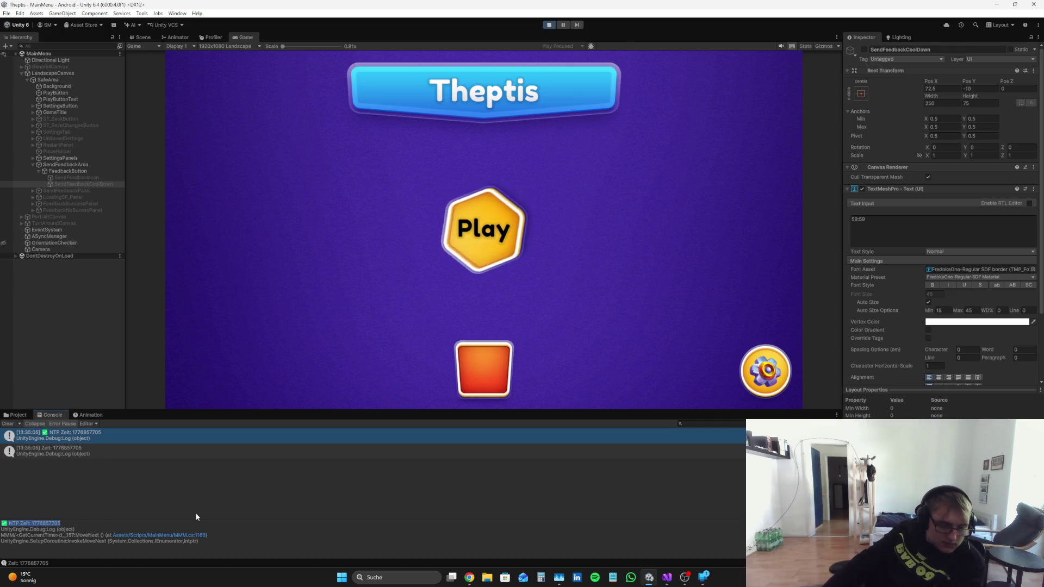
{"action": "left_click", "coordinate": [549, 24]}
{"action": "key", "text": "ctrl+p"}
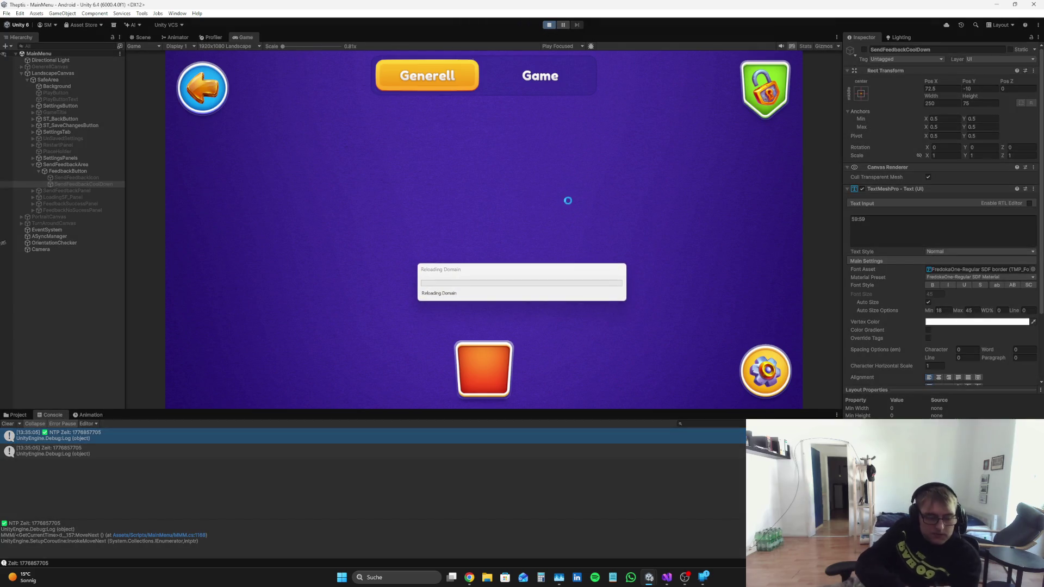
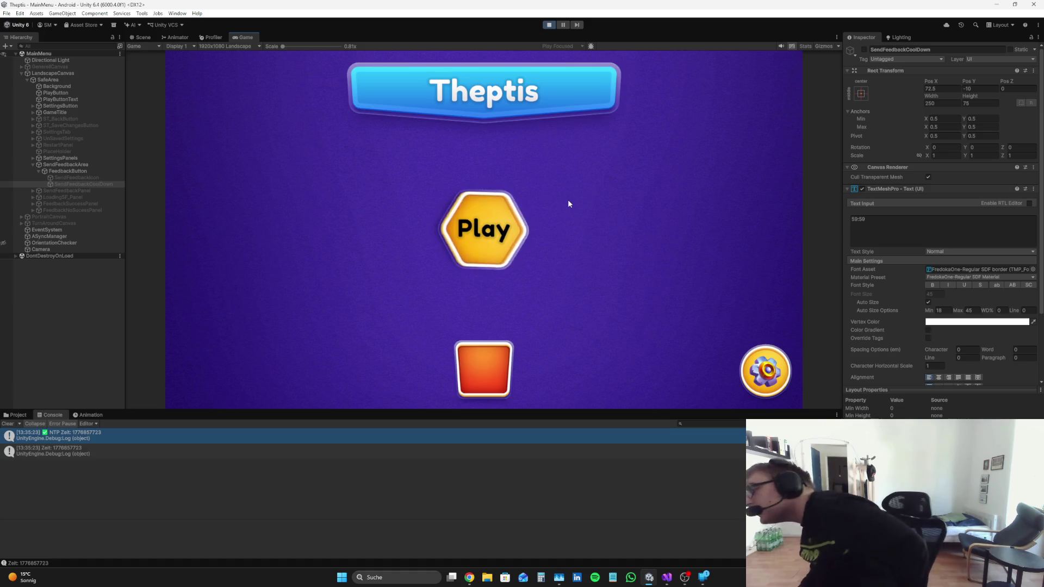
Step: Exit Play mode so Unity returns to the Generell and Game settings screen
{"action": "left_click", "coordinate": [549, 24]}
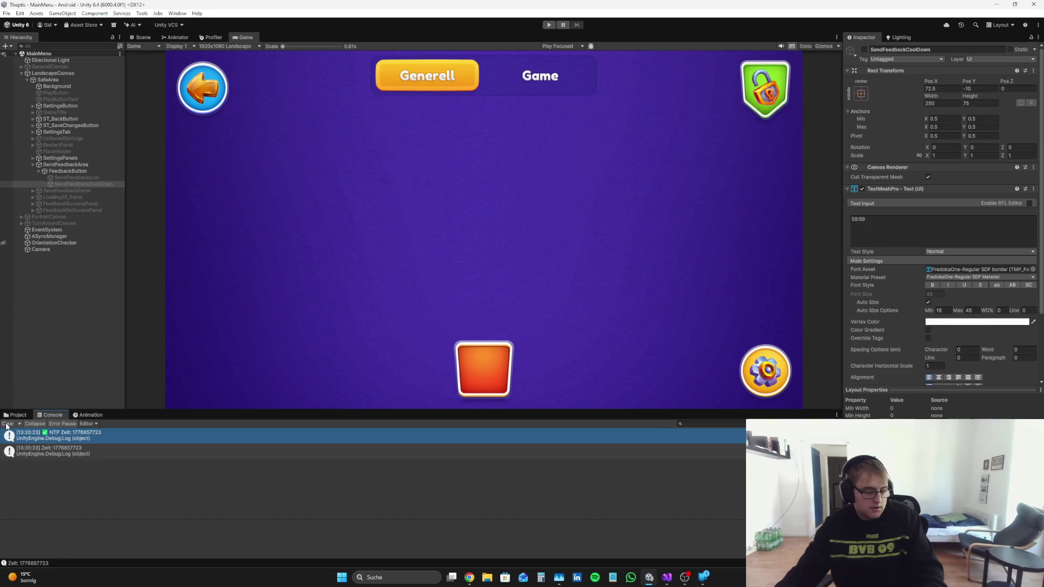
Step: Delete the NTP request header comment and blank lines in the time calculation
{"action": "left_click", "coordinate": [669, 584]}
{"action": "scroll", "coordinate": [327, 272], "scroll_direction": "down", "scroll_amount": 3}
{"action": "scroll", "coordinate": [327, 272], "scroll_direction": "up", "scroll_amount": 6}
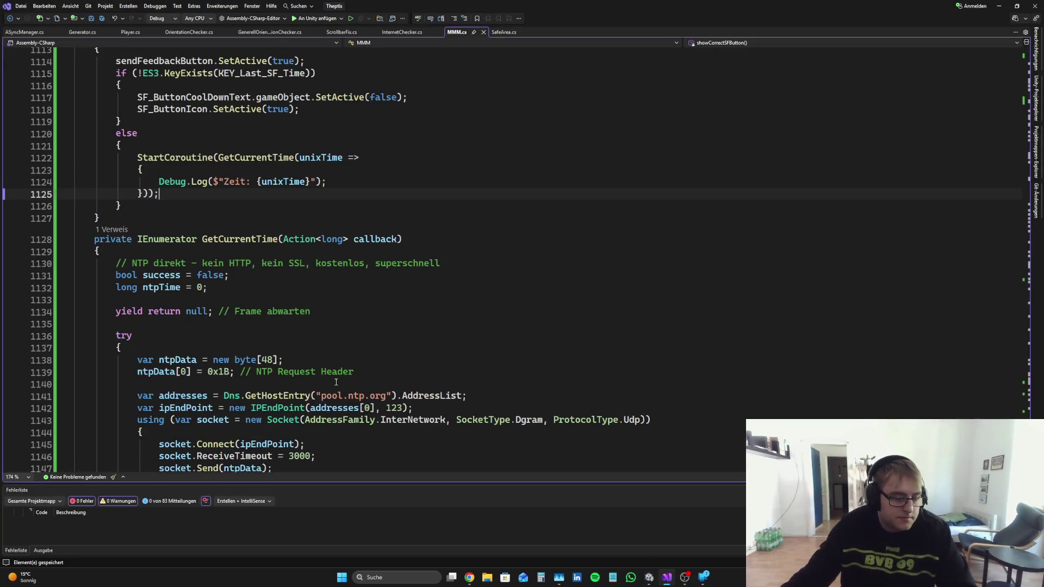
{"action": "left_click_drag", "start_coordinate": [354, 372], "coordinate": [233, 372]}
{"action": "key", "text": "BackSpace"}
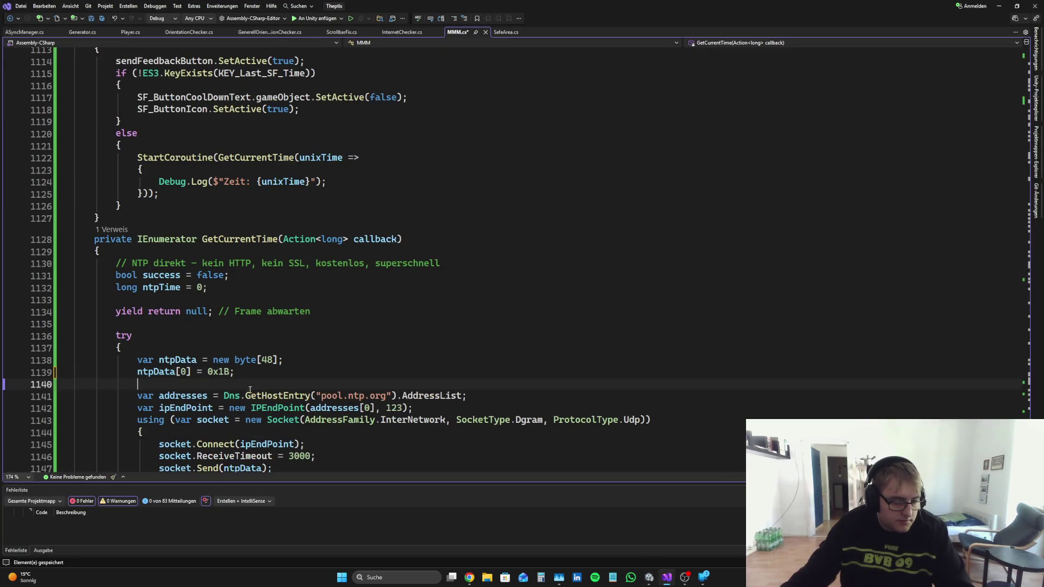
{"action": "key", "text": "Delete"}
{"action": "scroll", "coordinate": [510, 405], "scroll_direction": "down", "scroll_amount": 5}
{"action": "scroll", "coordinate": [298, 348], "scroll_direction": "down", "scroll_amount": 4}
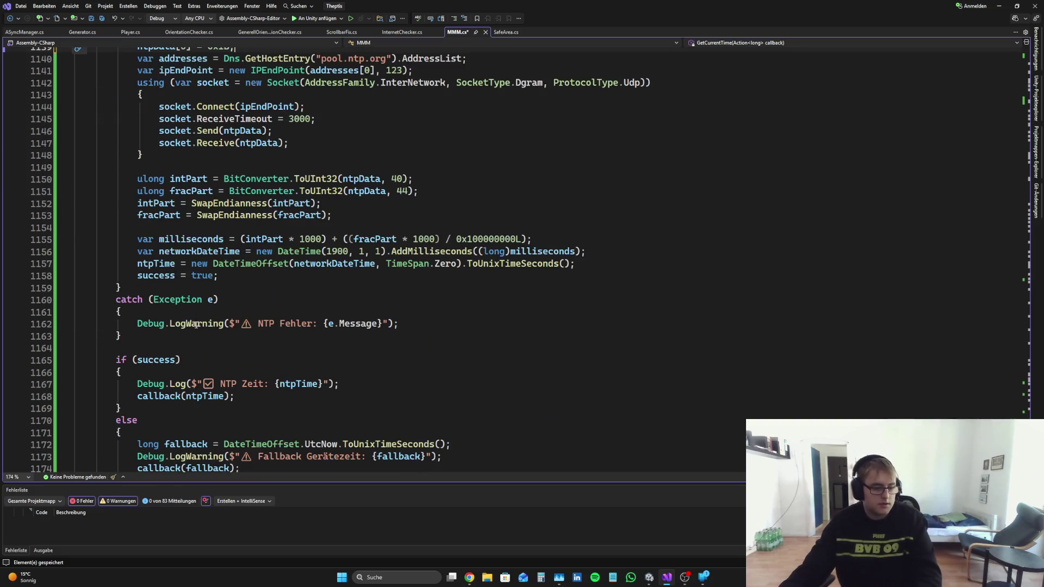
{"action": "left_click_drag", "start_coordinate": [154, 224], "coordinate": [65, 224]}
{"action": "key", "text": "BackSpace"}
{"action": "key", "text": "BackSpace"}
{"action": "scroll", "coordinate": [293, 361], "scroll_direction": "down", "scroll_amount": 3}
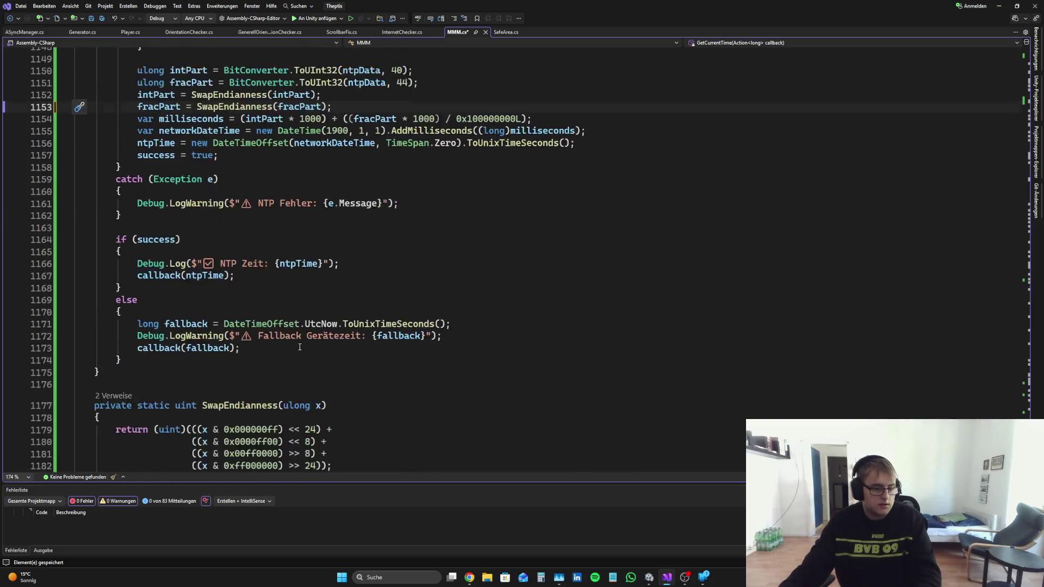
{"action": "scroll", "coordinate": [294, 361], "scroll_direction": "up", "scroll_amount": 2}
Step: Remove the blank line after the catch block and the 'NTP Zeit' Debug.Log, then save
{"action": "left_click_drag", "start_coordinate": [158, 293], "coordinate": [50, 293]}
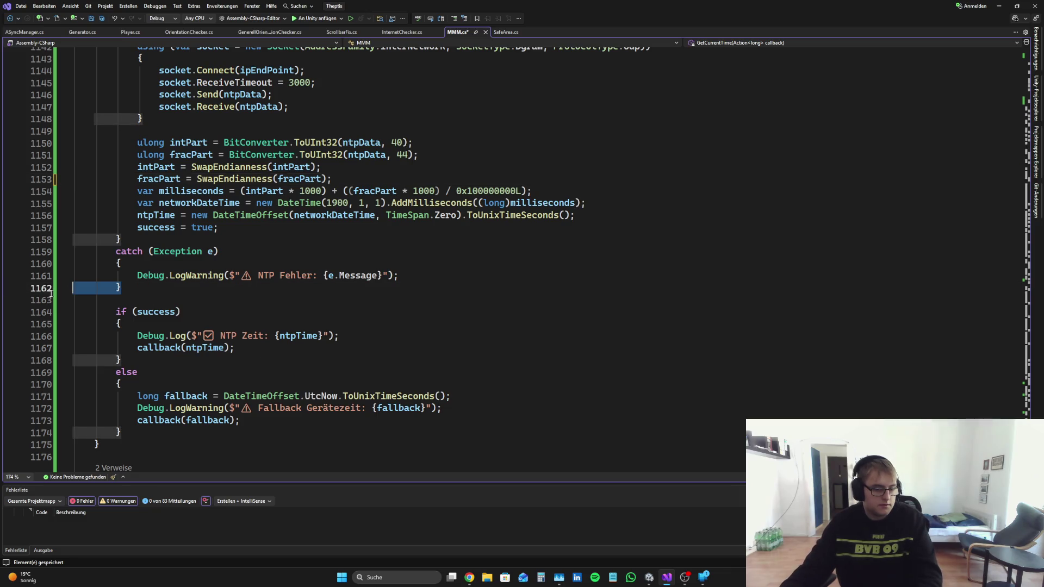
{"action": "left_click", "coordinate": [163, 299]}
{"action": "key", "text": "BackSpace"}
{"action": "key", "text": "BackSpace"}
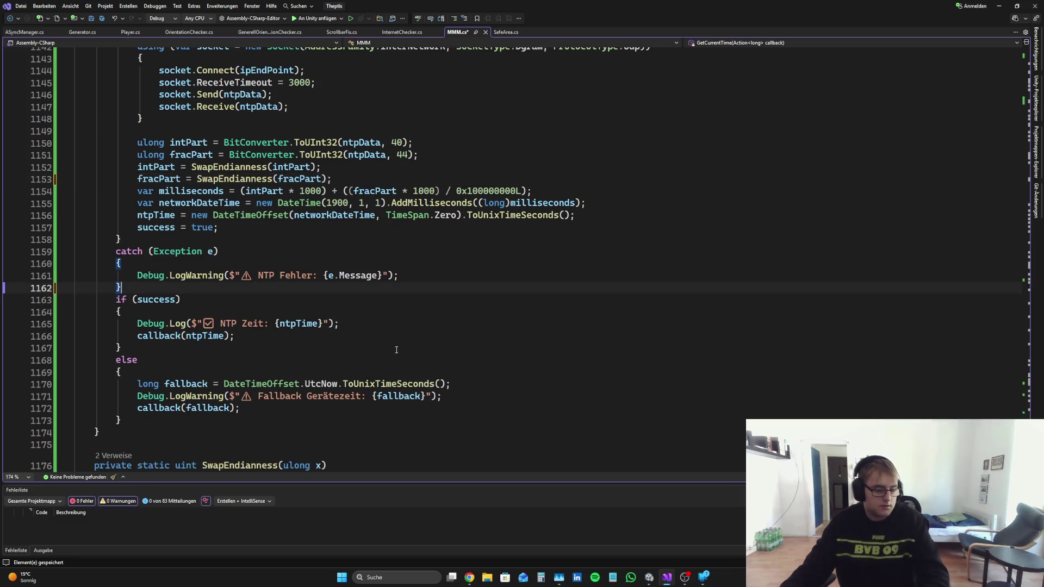
{"action": "left_click_drag", "start_coordinate": [341, 323], "coordinate": [65, 324]}
{"action": "key", "text": "BackSpace"}
{"action": "key", "text": "BackSpace"}
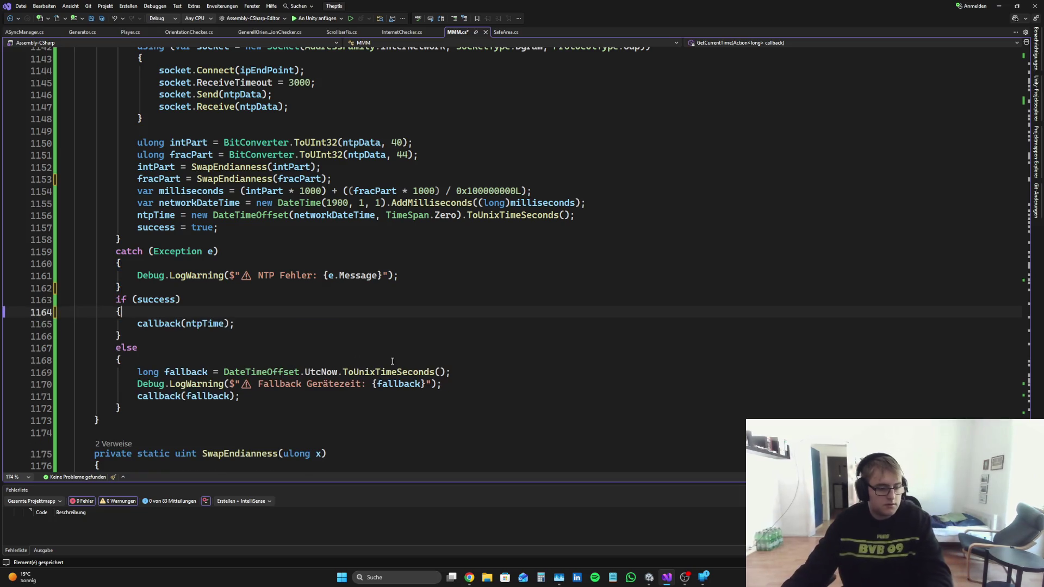
{"action": "key", "text": "ctrl+s"}
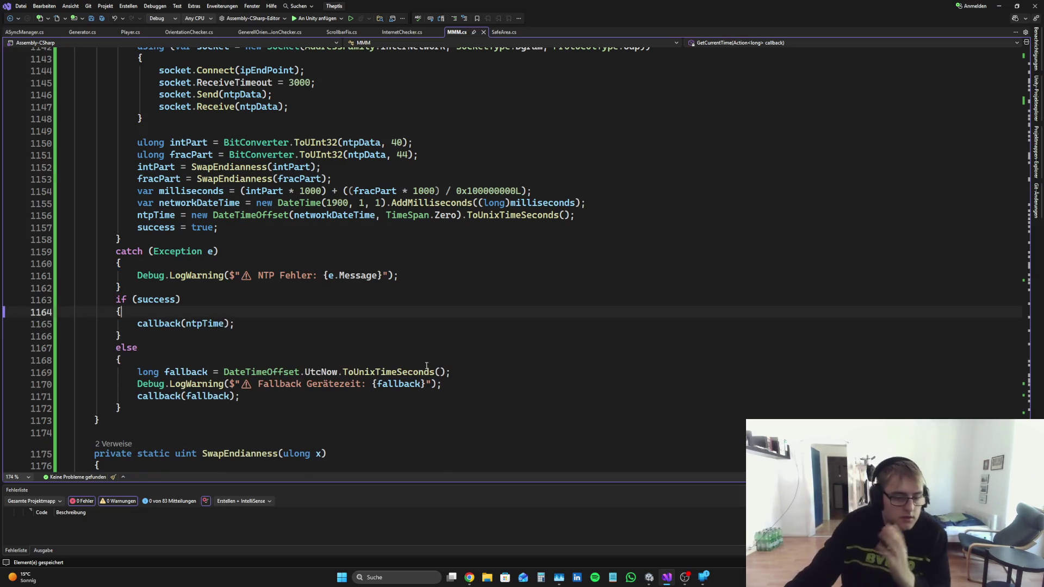
Step: Delete the 'Frame abwarten' and 'NTP direkt' comments, tidy the yield/try spacing, and save
{"action": "scroll", "coordinate": [426, 365], "scroll_direction": "down", "scroll_amount": 2}
{"action": "scroll", "coordinate": [428, 364], "scroll_direction": "down", "scroll_amount": 2}
{"action": "scroll", "coordinate": [432, 365], "scroll_direction": "up", "scroll_amount": 4}
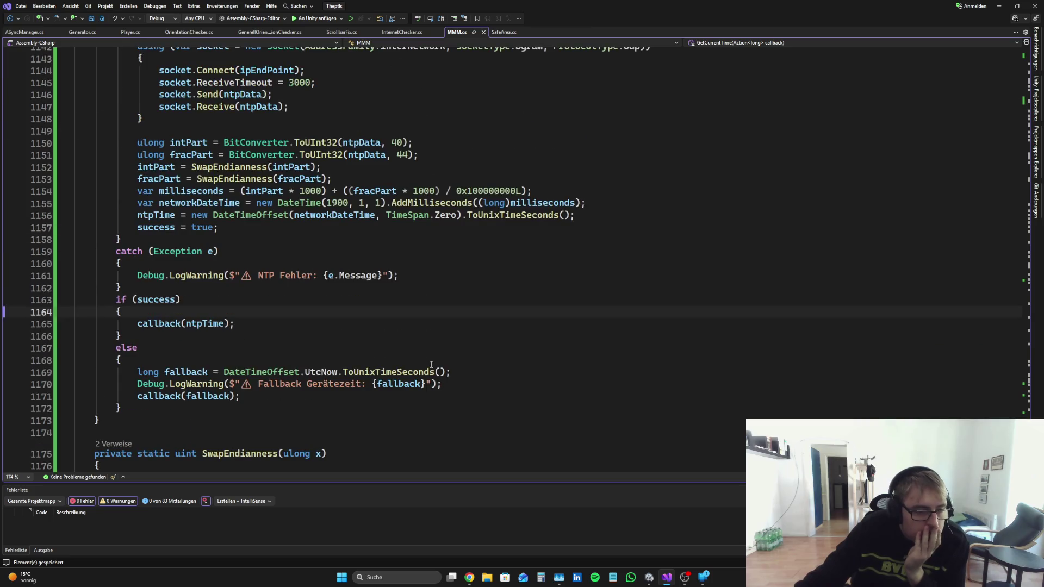
{"action": "scroll", "coordinate": [431, 364], "scroll_direction": "down", "scroll_amount": 5}
{"action": "scroll", "coordinate": [335, 278], "scroll_direction": "up", "scroll_amount": 14}
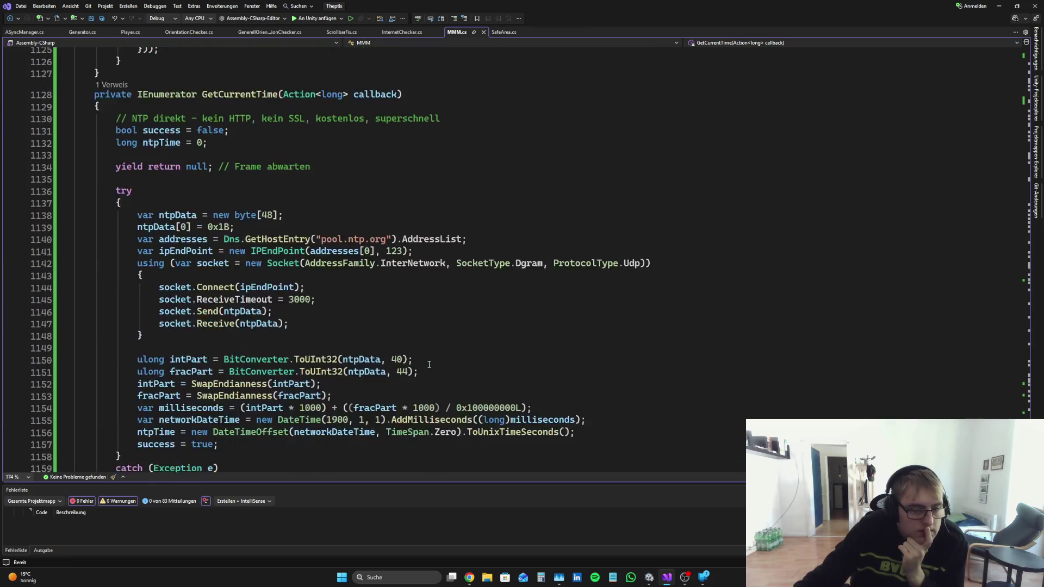
{"action": "left_click_drag", "start_coordinate": [335, 278], "coordinate": [225, 275]}
{"action": "key", "text": "Delete"}
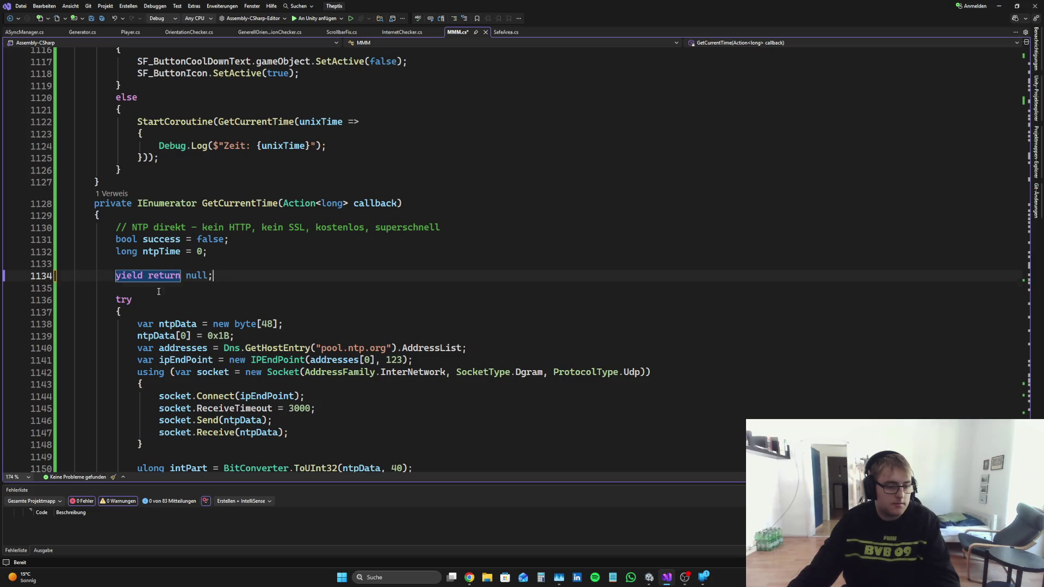
{"action": "key", "text": "Delete"}
{"action": "key", "text": "Delete"}
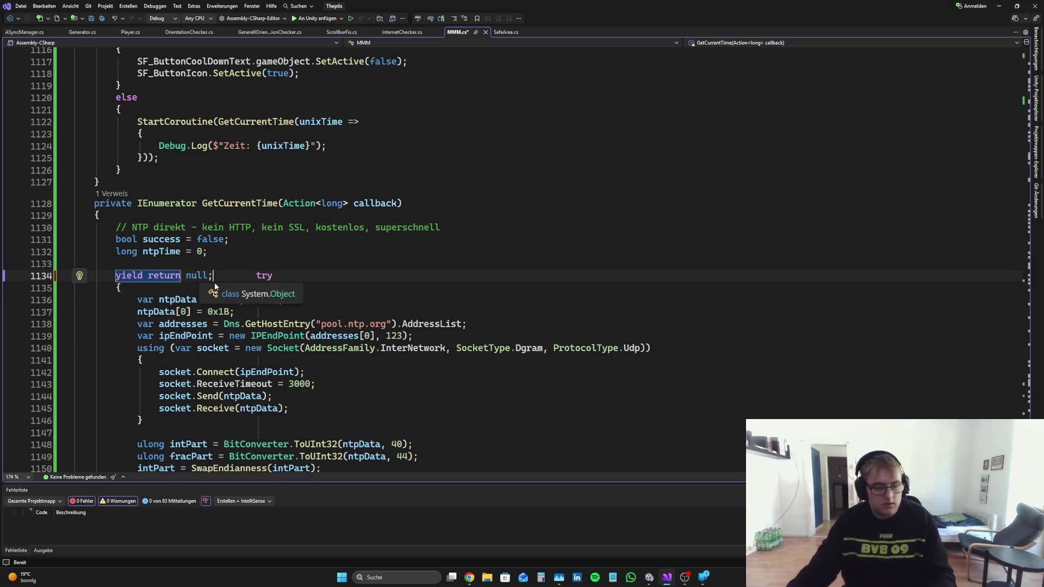
{"action": "key", "text": "Return"}
{"action": "key", "text": "Up"}
{"action": "key", "text": "Up"}
{"action": "key", "text": "BackSpace"}
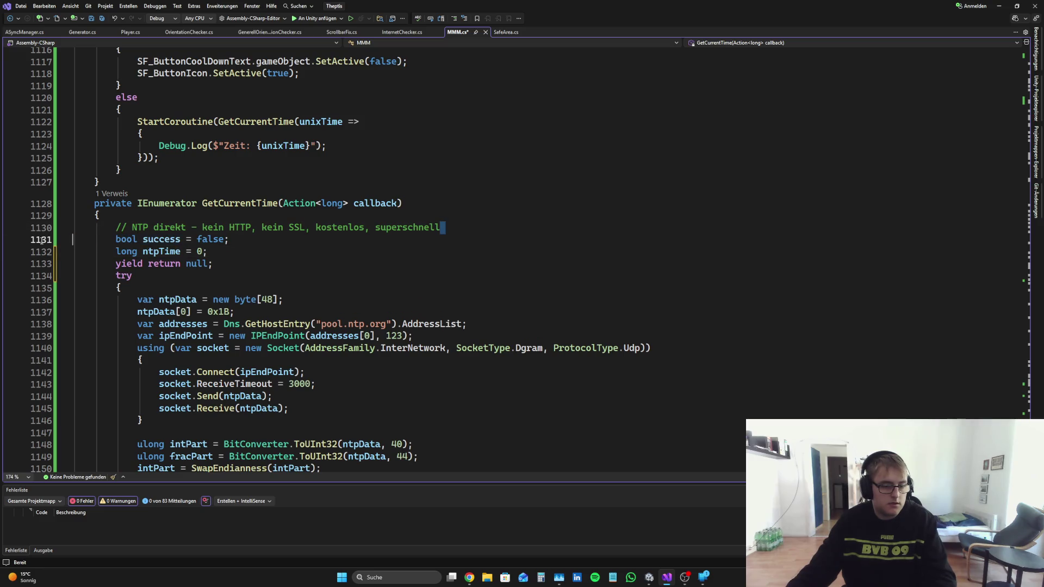
{"action": "left_click_drag", "start_coordinate": [460, 227], "coordinate": [12, 232]}
{"action": "key", "text": "BackSpace"}
{"action": "key", "text": "BackSpace"}
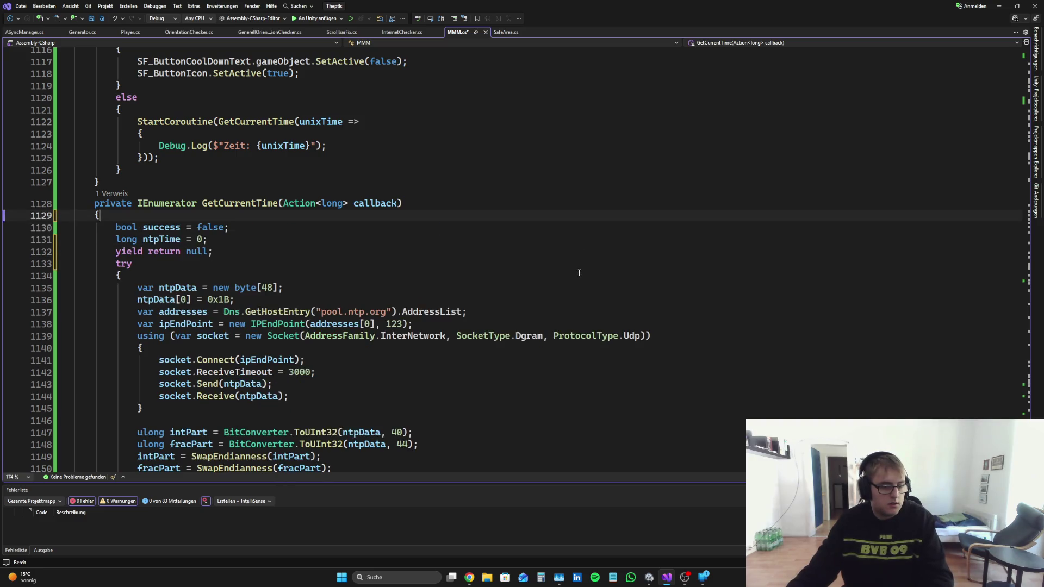
{"action": "key", "text": "ctrl+s"}
Step: Select the whole showCorrectSFButton method
{"action": "scroll", "coordinate": [569, 280], "scroll_direction": "down", "scroll_amount": 6}
{"action": "scroll", "coordinate": [498, 320], "scroll_direction": "up", "scroll_amount": 8}
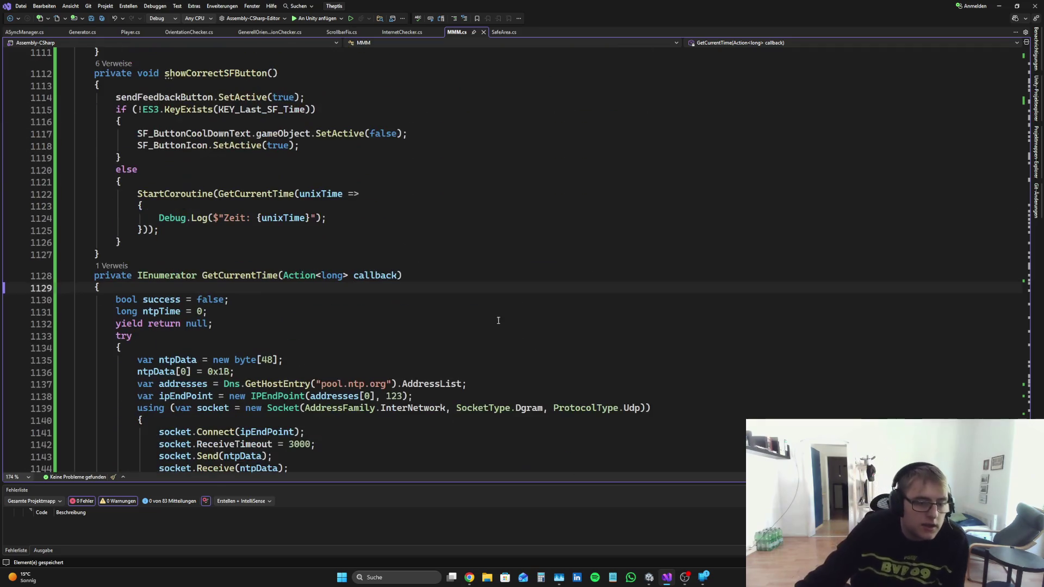
{"action": "scroll", "coordinate": [133, 318], "scroll_direction": "up", "scroll_amount": 2}
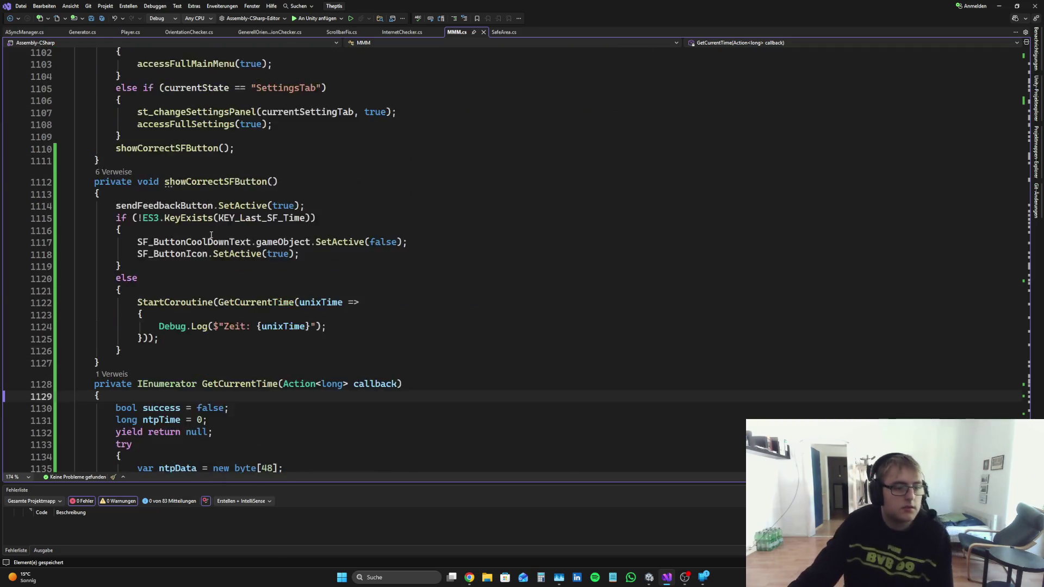
{"action": "mouse_move", "coordinate": [133, 323]}
{"action": "left_mouse_down"}
{"action": "mouse_move", "coordinate": [41, 315]}
{"action": "mouse_move", "coordinate": [39, 147]}
{"action": "left_mouse_up"}
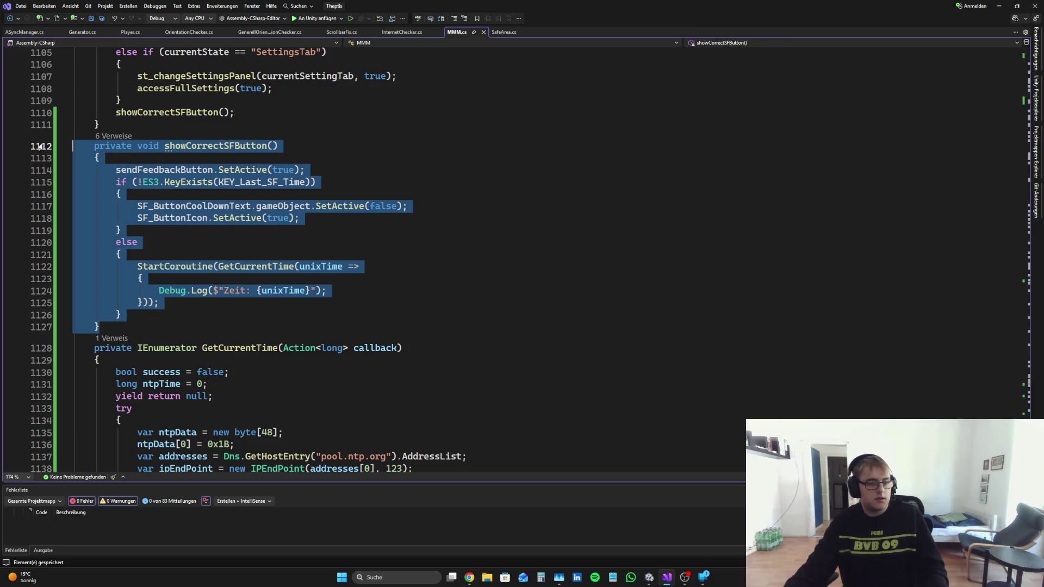
{"action": "left_click", "coordinate": [470, 576]}
{"action": "left_click", "coordinate": [651, 578]}
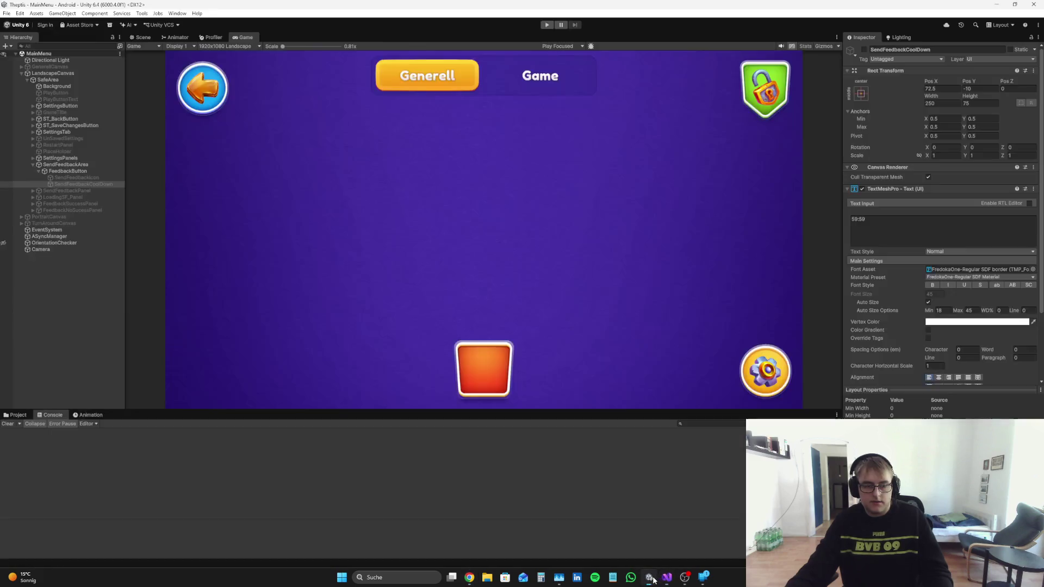
{"action": "left_click", "coordinate": [469, 577]}
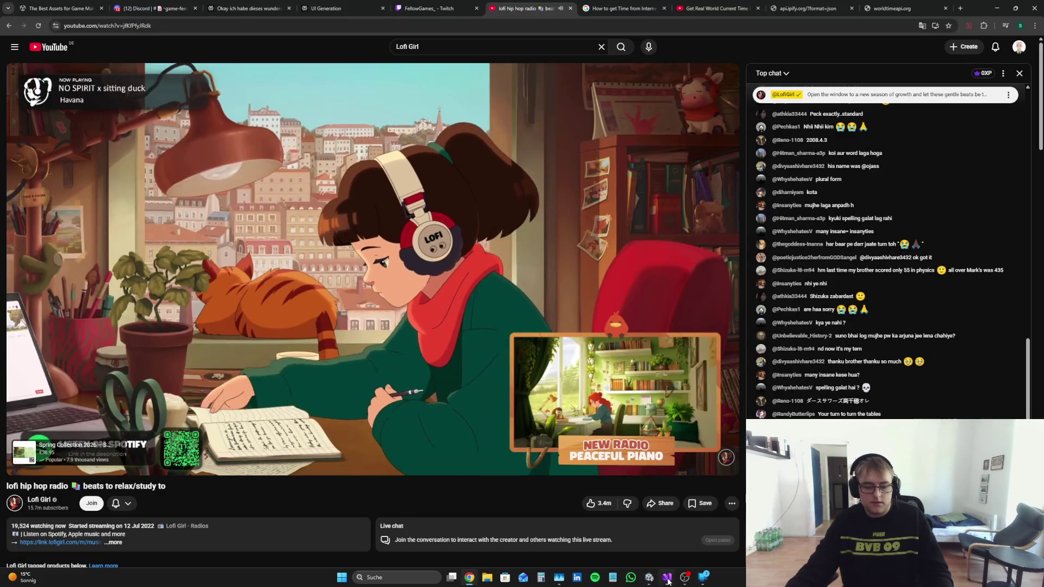
{"action": "left_click", "coordinate": [649, 577]}
{"action": "left_click", "coordinate": [666, 577]}
{"action": "left_click", "coordinate": [410, 270]}
{"action": "scroll", "coordinate": [410, 269], "scroll_direction": "up", "scroll_amount": 20}
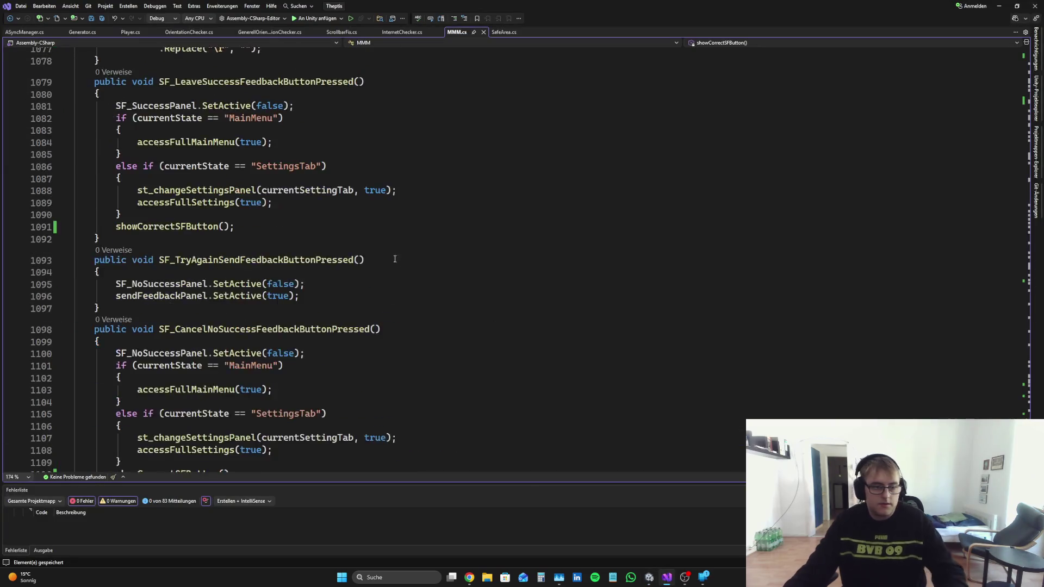
{"action": "scroll", "coordinate": [409, 269], "scroll_direction": "up", "scroll_amount": 15}
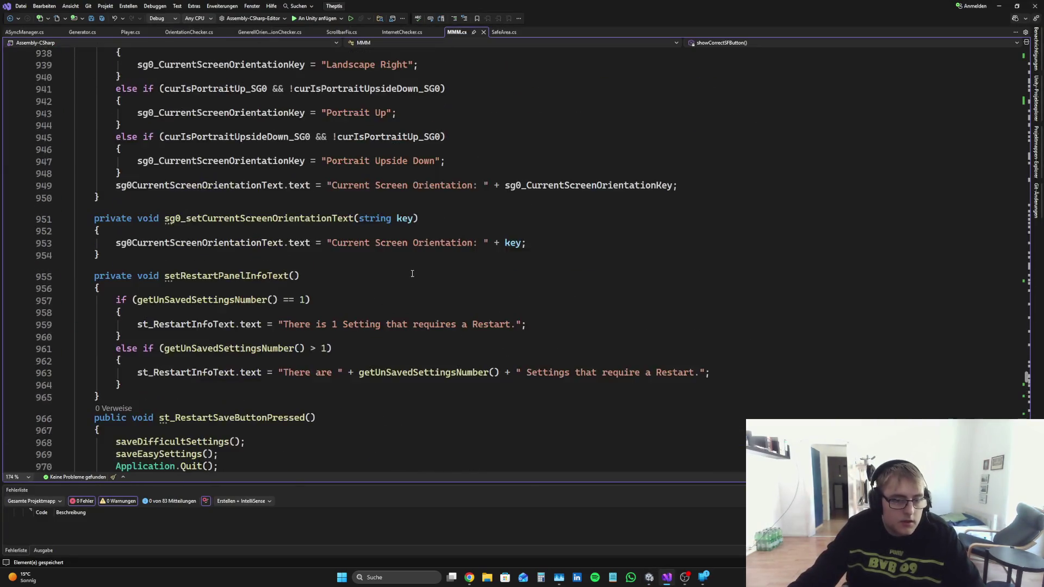
{"action": "scroll", "coordinate": [343, 273], "scroll_direction": "down", "scroll_amount": 20}
{"action": "scroll", "coordinate": [344, 273], "scroll_direction": "down", "scroll_amount": 10}
{"action": "scroll", "coordinate": [311, 296], "scroll_direction": "up", "scroll_amount": 5}
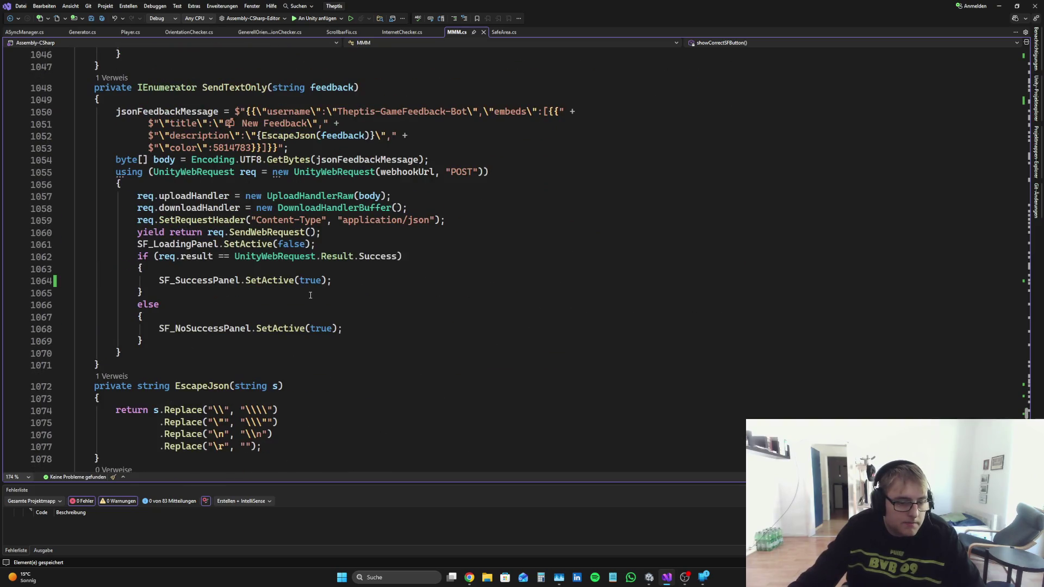
{"action": "left_click_drag", "start_coordinate": [131, 289], "coordinate": [74, 257]}
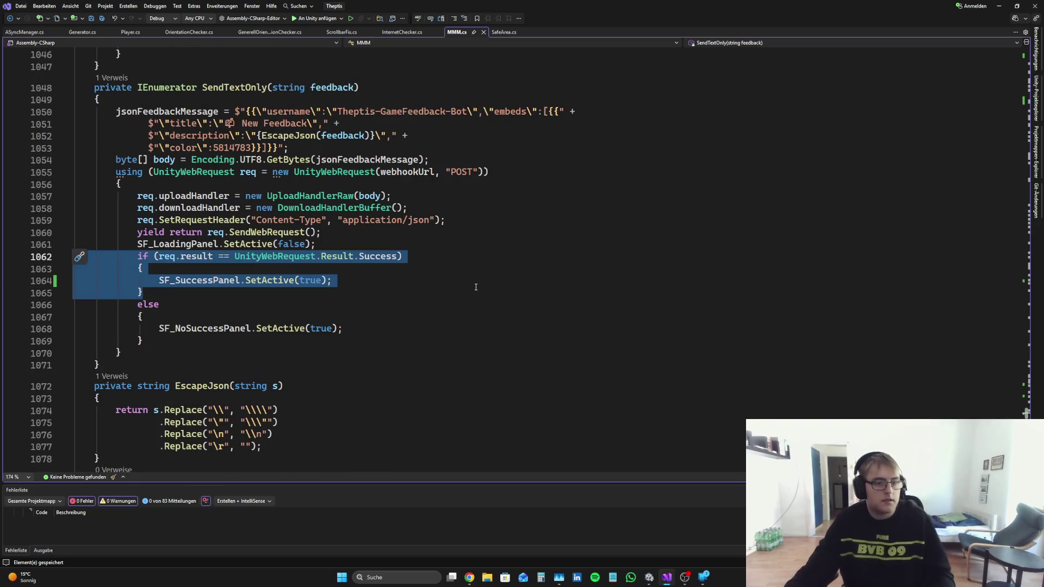
{"action": "left_click", "coordinate": [472, 576]}
Step: Start a follow-up reply in the Perplexity cooldown chat saying it finally works
{"action": "left_click", "coordinate": [356, 3]}
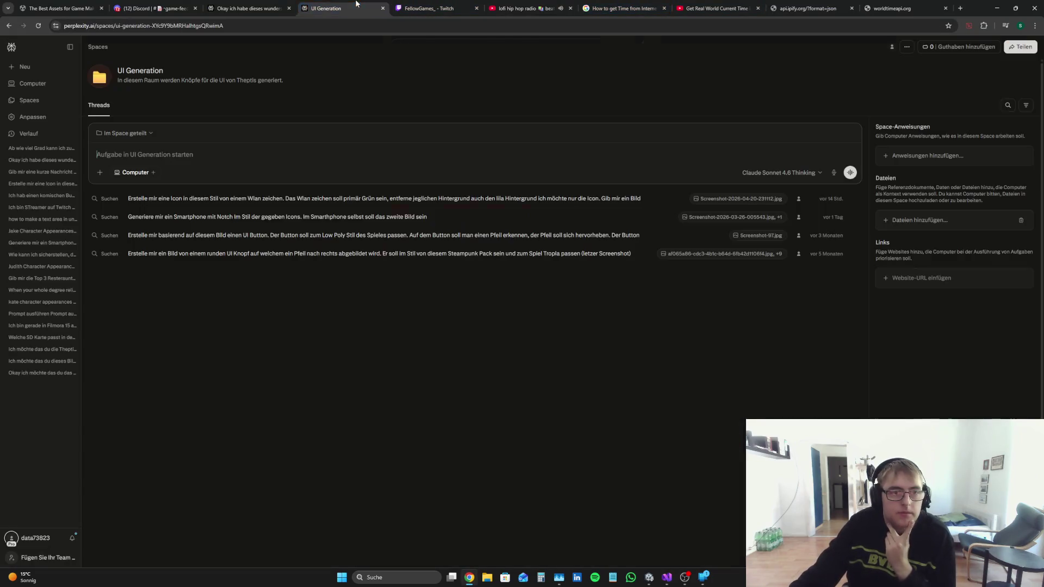
{"action": "left_click", "coordinate": [248, 8]}
{"action": "scroll", "coordinate": [455, 489], "scroll_direction": "down", "scroll_amount": 2}
{"action": "type", "text": "Gut es funktioniert"}
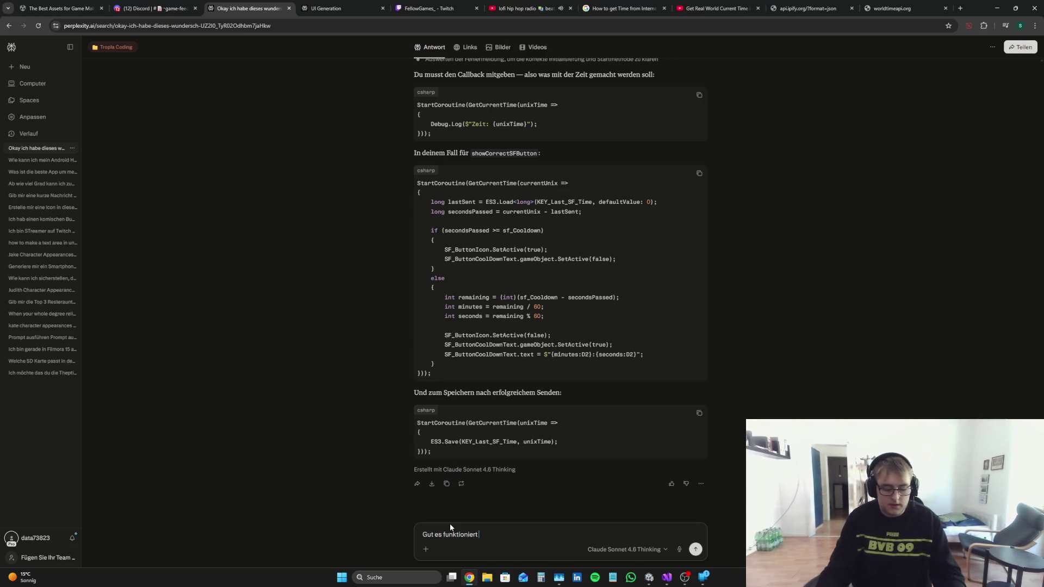
{"action": "type", "text": "endlich, jetzt möchte ich"}
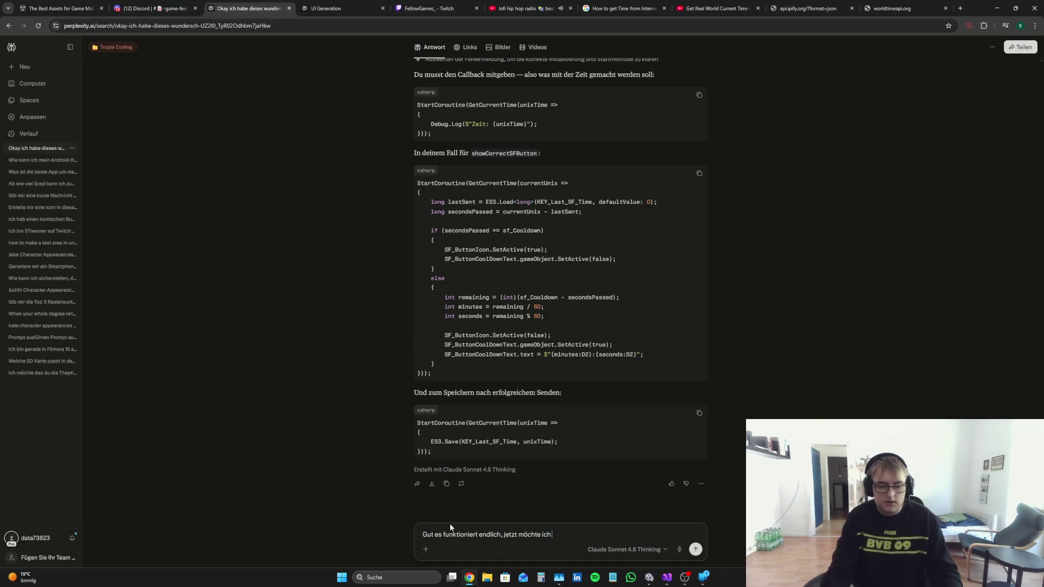
{"action": "type", "text": " das h"}
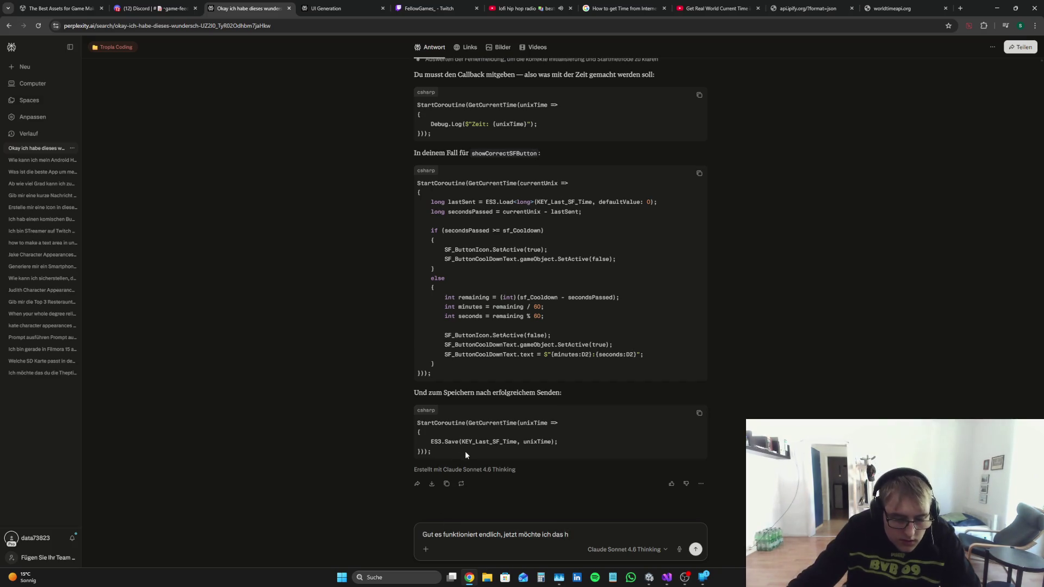
Step: Copy the code snippet that saves KEY_Last_SF_Time
{"action": "left_click_drag", "start_coordinate": [465, 455], "coordinate": [403, 420]}
{"action": "right_click", "coordinate": [433, 420]}
{"action": "left_click", "coordinate": [462, 428]}
Step: Paste the StartCoroutine(GetCurrentTime(...)) block after SF_SuccessPanel.SetActive(true) and save
{"action": "left_click", "coordinate": [666, 577]}
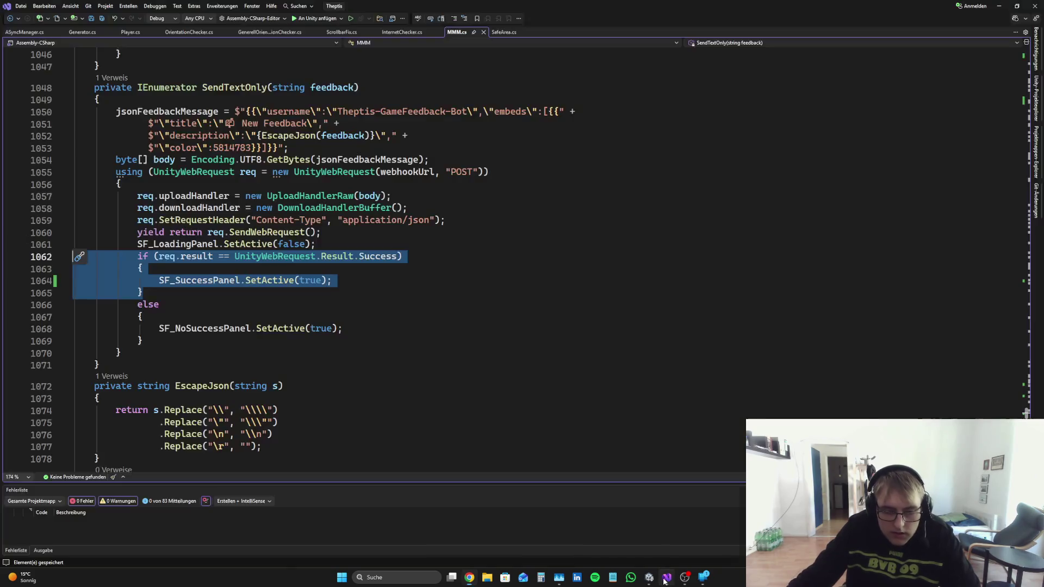
{"action": "left_click", "coordinate": [329, 306]}
{"action": "left_click", "coordinate": [364, 280]}
{"action": "key", "text": "Return"}
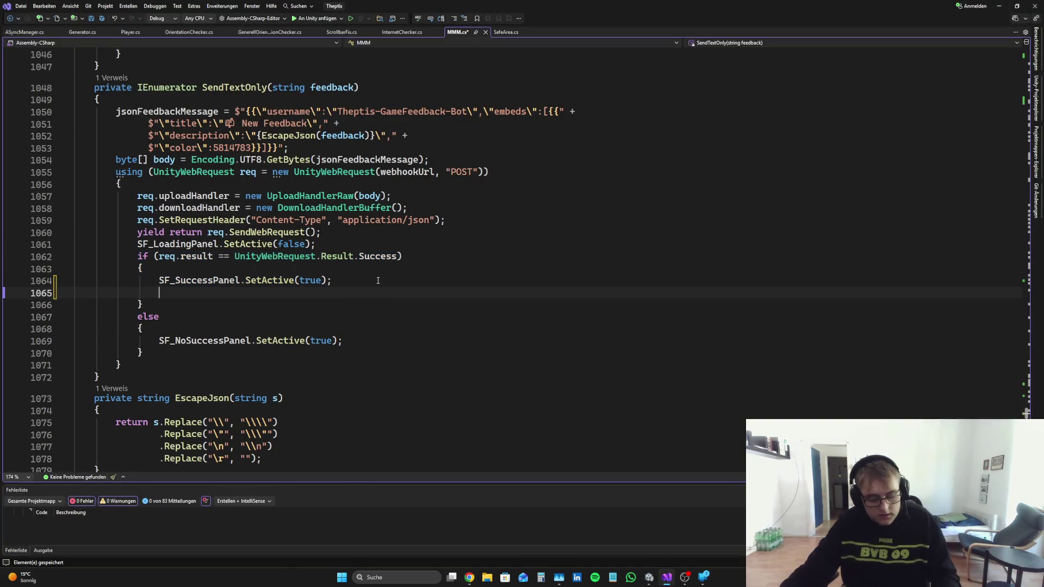
{"action": "key", "text": "ctrl+v"}
{"action": "key", "text": "ctrl+s"}
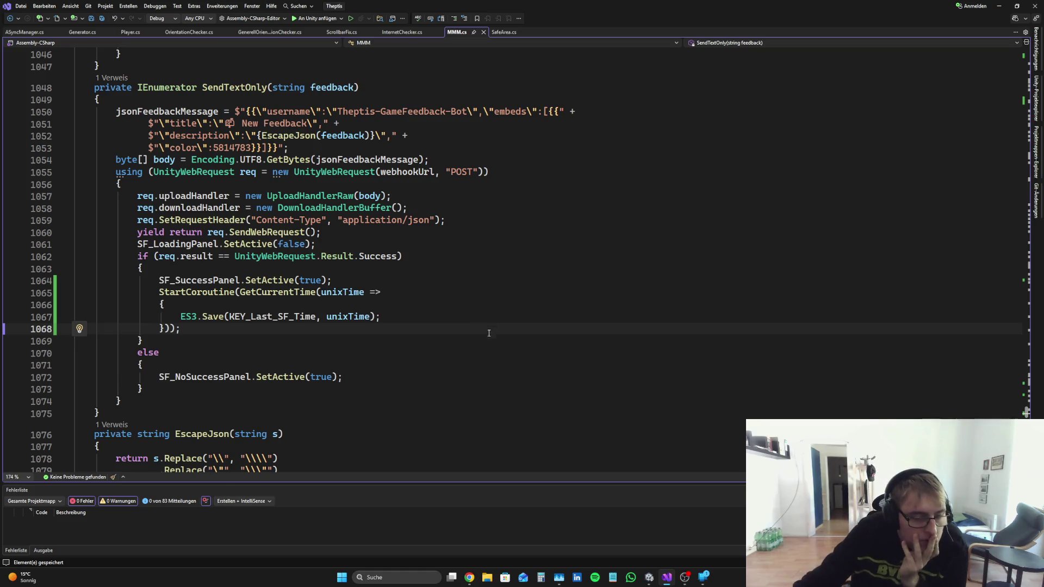
Step: Delete the empty line after GetCurrentTime's socket block and save MMM.cs
{"action": "scroll", "coordinate": [475, 338], "scroll_direction": "down", "scroll_amount": 2}
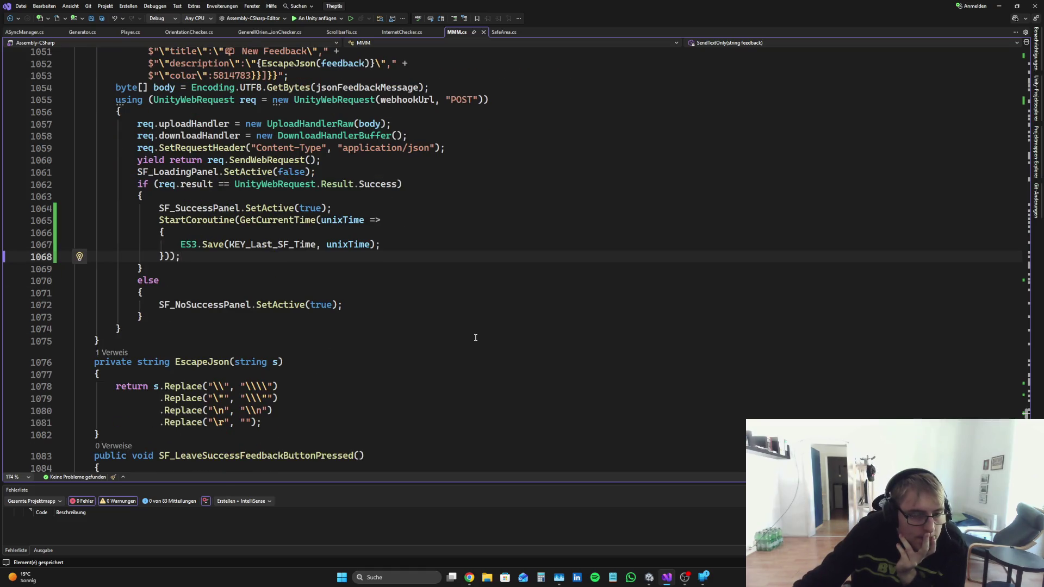
{"action": "scroll", "coordinate": [441, 323], "scroll_direction": "up", "scroll_amount": 2}
{"action": "scroll", "coordinate": [381, 335], "scroll_direction": "down", "scroll_amount": 1}
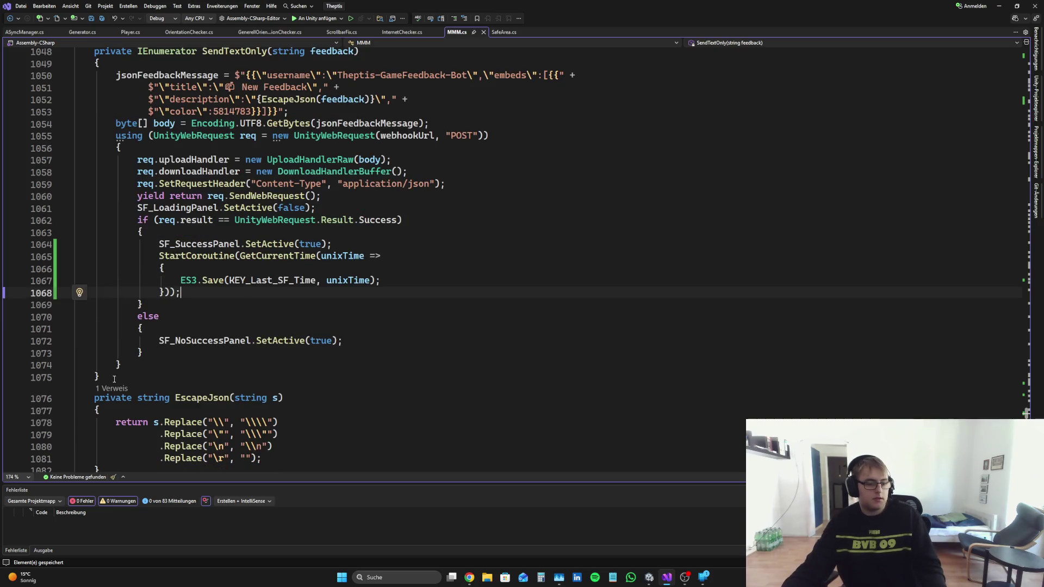
{"action": "scroll", "coordinate": [300, 377], "scroll_direction": "down", "scroll_amount": 20}
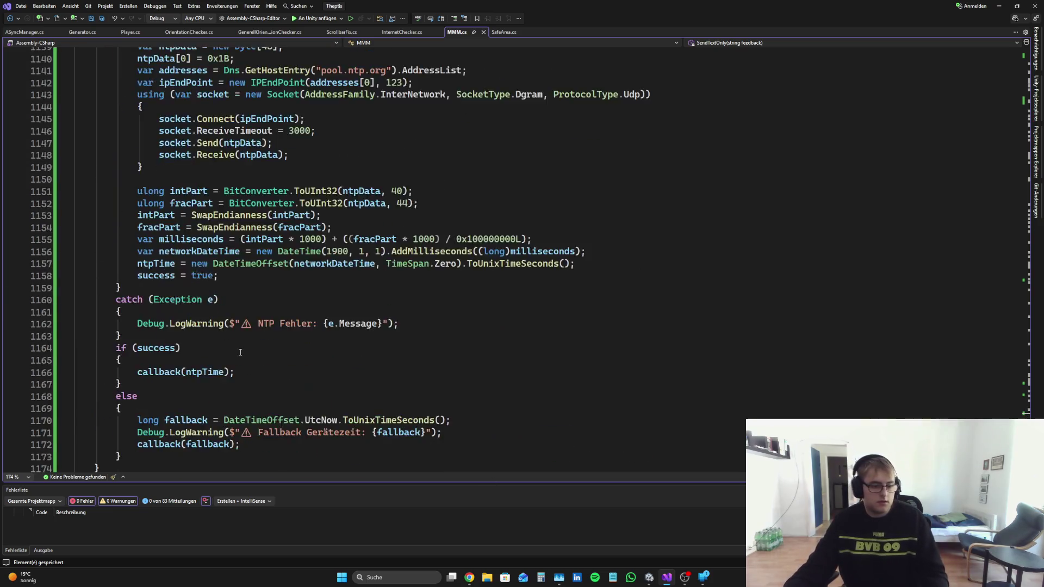
{"action": "scroll", "coordinate": [249, 352], "scroll_direction": "up", "scroll_amount": 13}
{"action": "scroll", "coordinate": [249, 352], "scroll_direction": "up", "scroll_amount": 10}
{"action": "scroll", "coordinate": [229, 348], "scroll_direction": "down", "scroll_amount": 8}
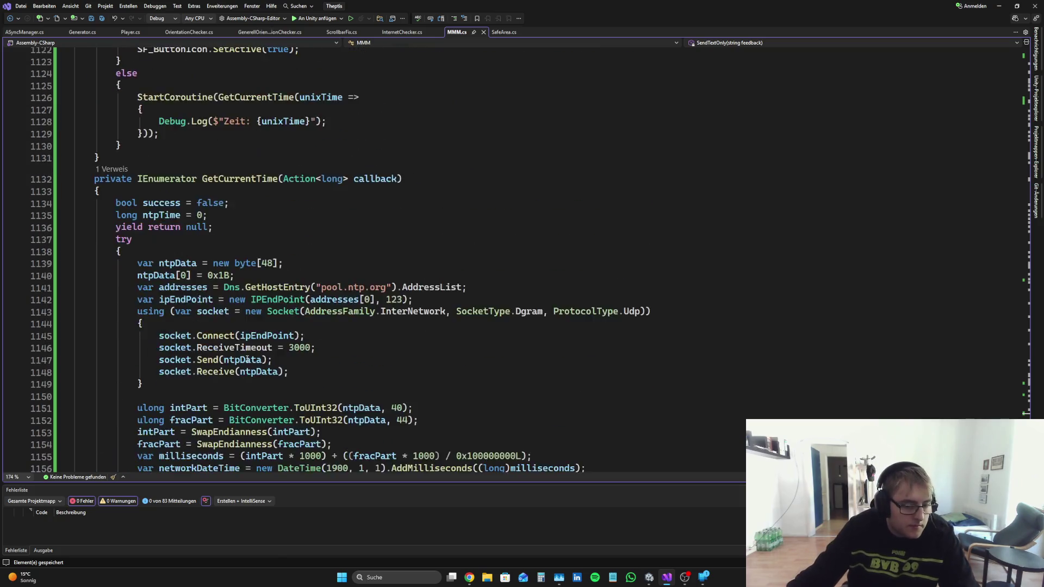
{"action": "left_click", "coordinate": [164, 286]}
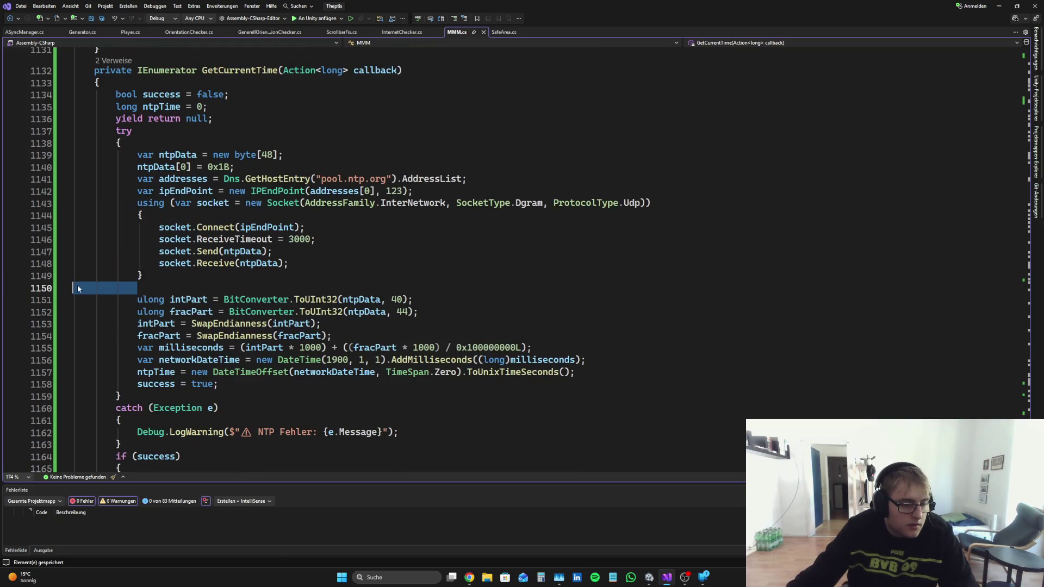
{"action": "scroll", "coordinate": [370, 318], "scroll_direction": "down", "scroll_amount": 8}
{"action": "scroll", "coordinate": [370, 317], "scroll_direction": "down", "scroll_amount": 1}
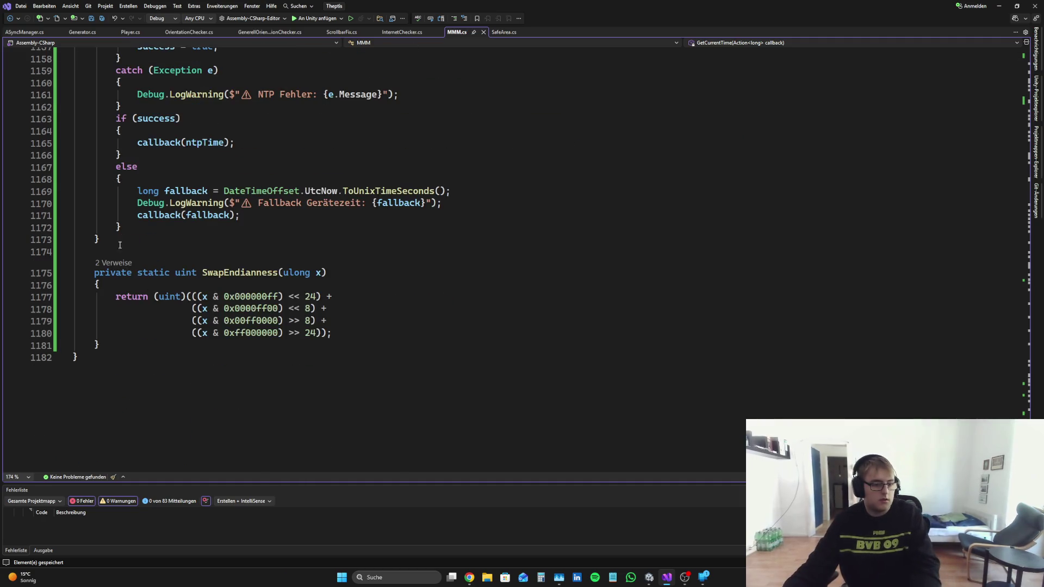
{"action": "left_click", "coordinate": [369, 253]}
{"action": "key", "text": "BackSpace"}
{"action": "key", "text": "ctrl+s"}
Step: Select the whole showCorrectSFButton method
{"action": "scroll", "coordinate": [473, 305], "scroll_direction": "up", "scroll_amount": 14}
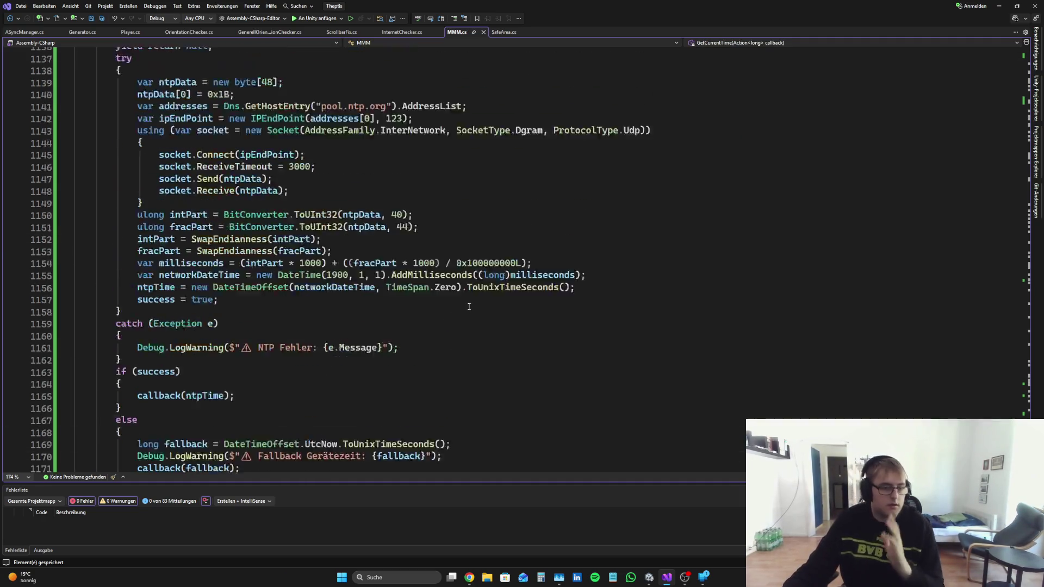
{"action": "scroll", "coordinate": [450, 304], "scroll_direction": "up", "scroll_amount": 3}
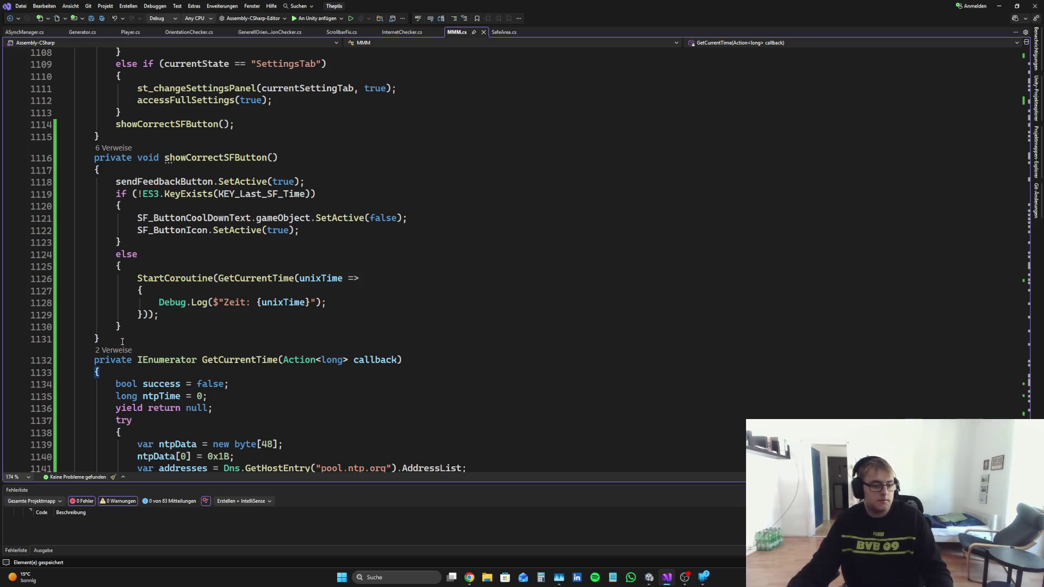
{"action": "mouse_move", "coordinate": [122, 342]}
{"action": "left_mouse_down"}
{"action": "mouse_move", "coordinate": [108, 327]}
{"action": "mouse_move", "coordinate": [121, 170]}
{"action": "left_mouse_up"}
Step: Replace the Perplexity draft with 'Okay sehr sehr gut jetzt möchte'
{"action": "left_click", "coordinate": [469, 578]}
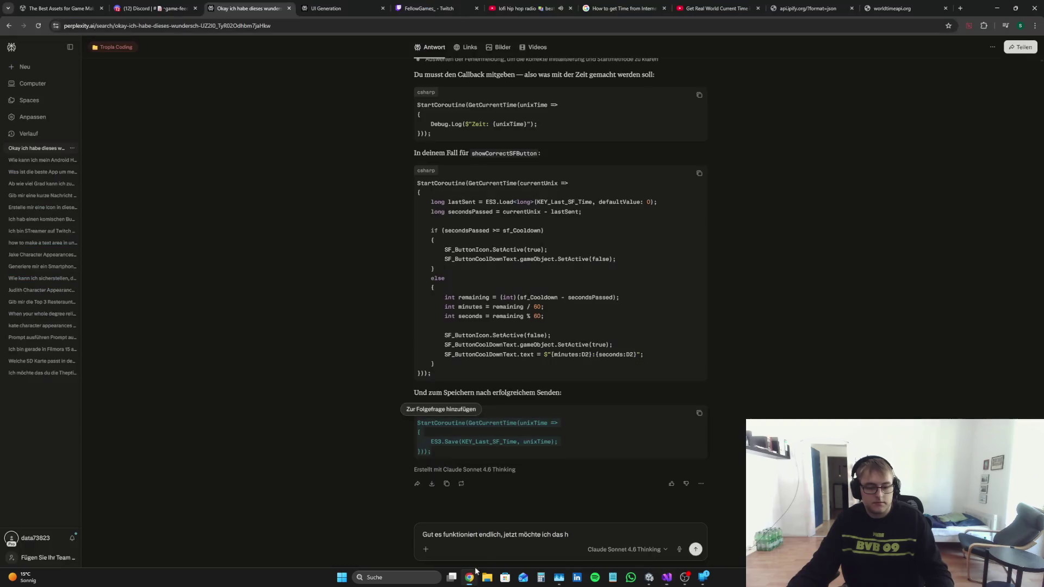
{"action": "key", "text": "ctrl+a"}
{"action": "type", "text": "O"}
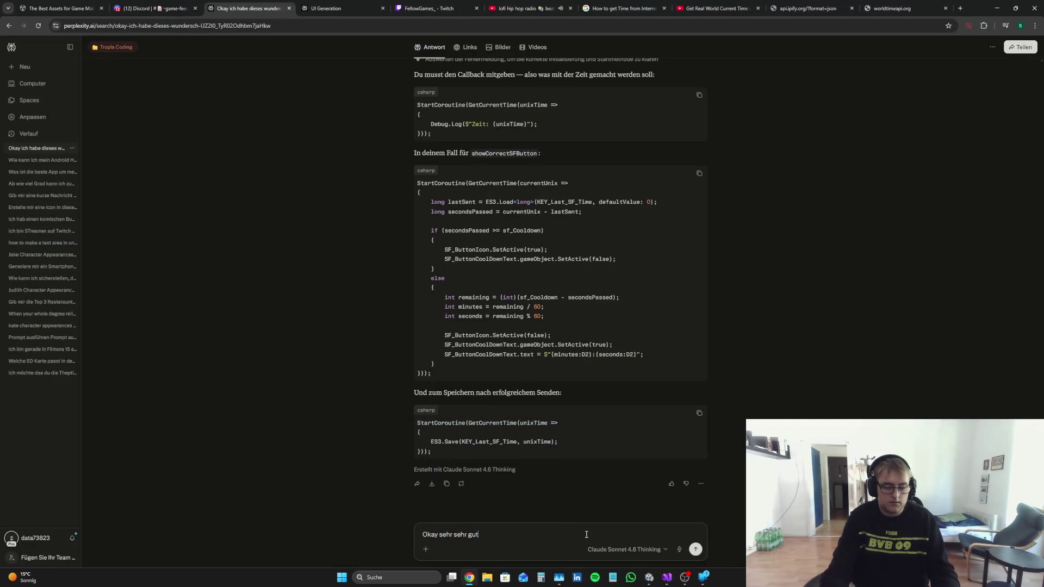
{"action": "type", "text": "öchte"}
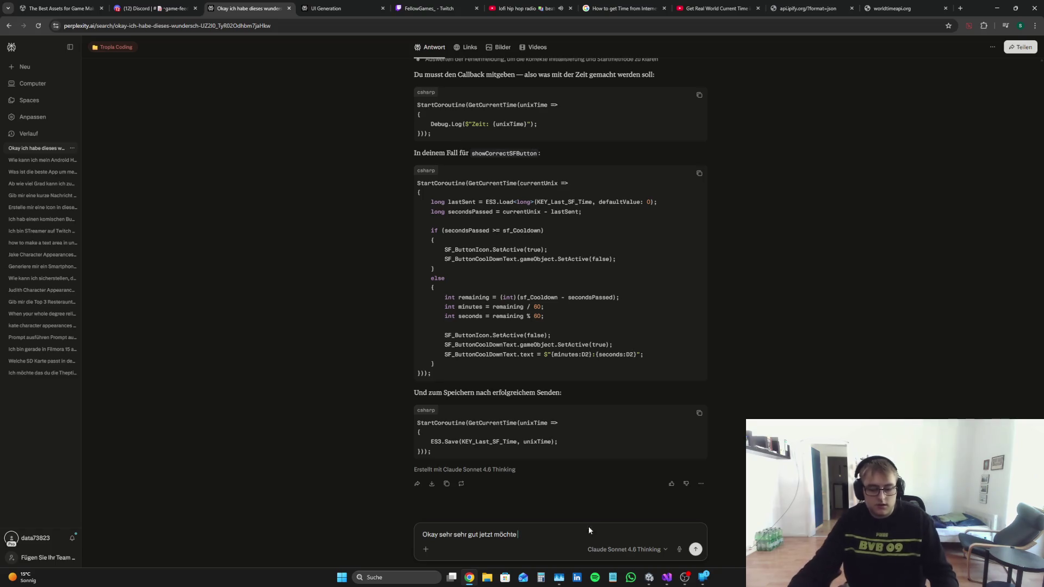
{"action": "left_click", "coordinate": [655, 581]}
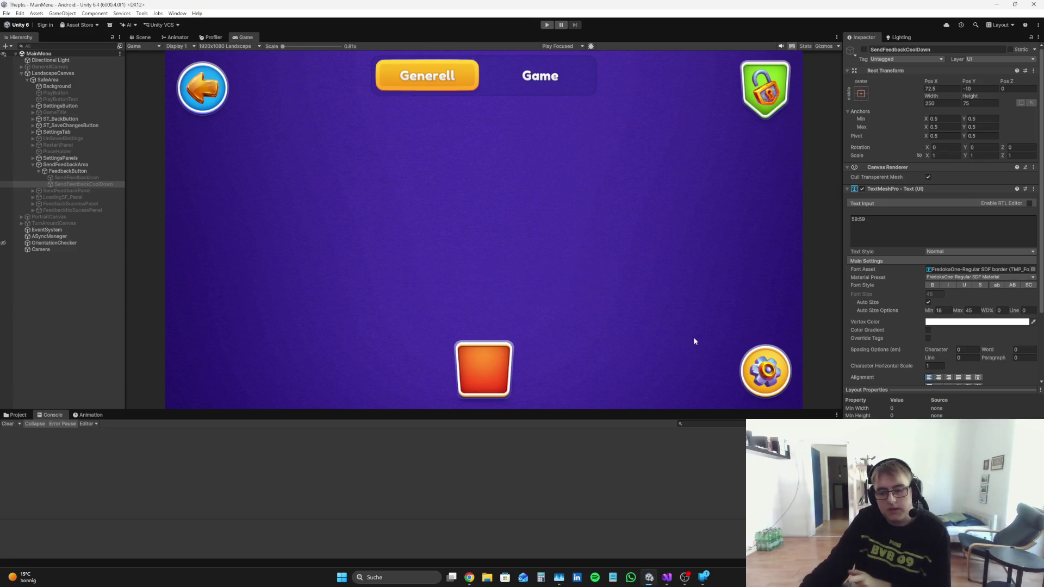
{"action": "left_click", "coordinate": [549, 25]}
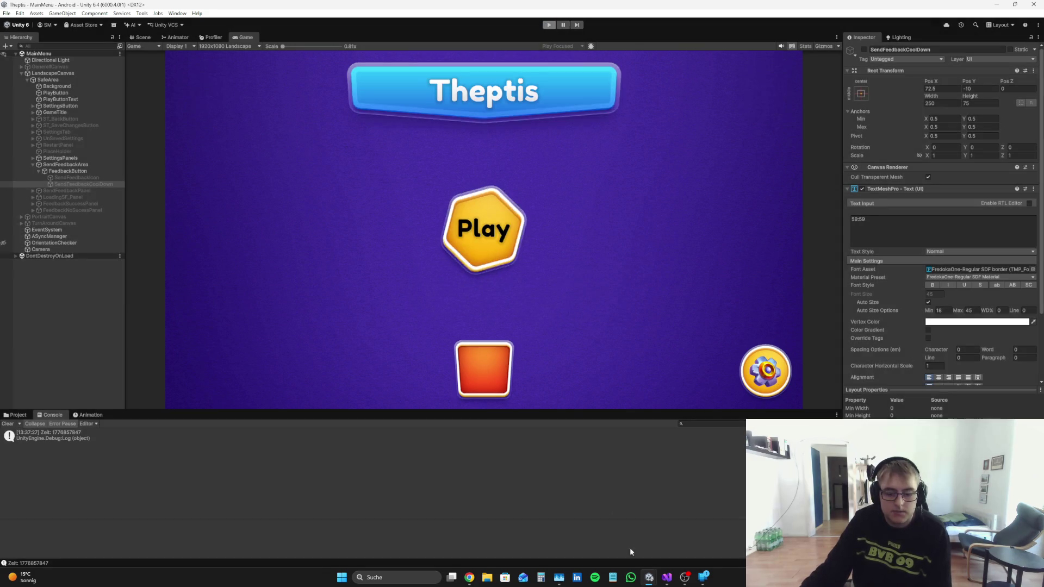
{"action": "left_click", "coordinate": [549, 24]}
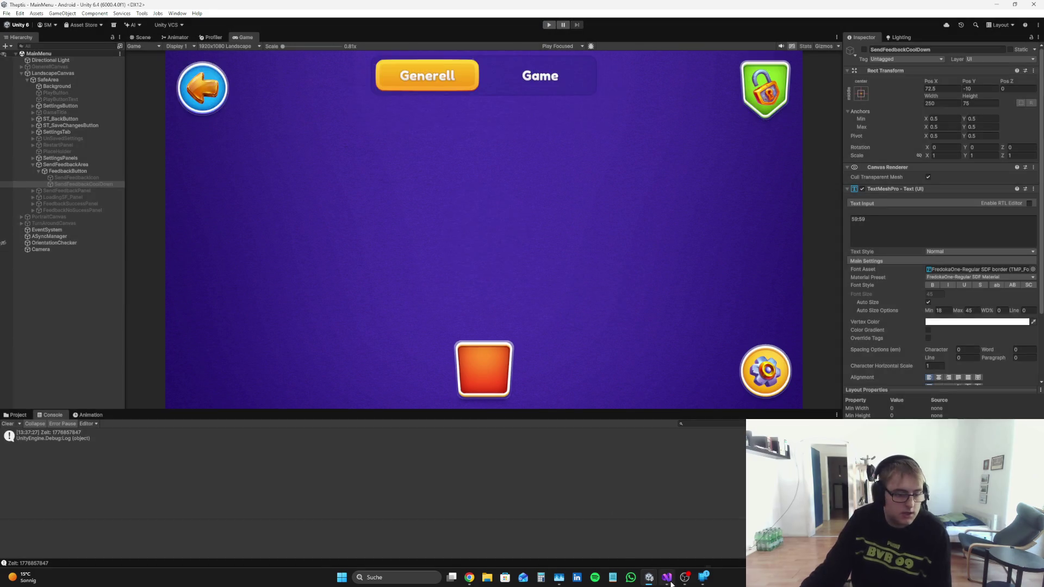
{"action": "left_click", "coordinate": [16, 415]}
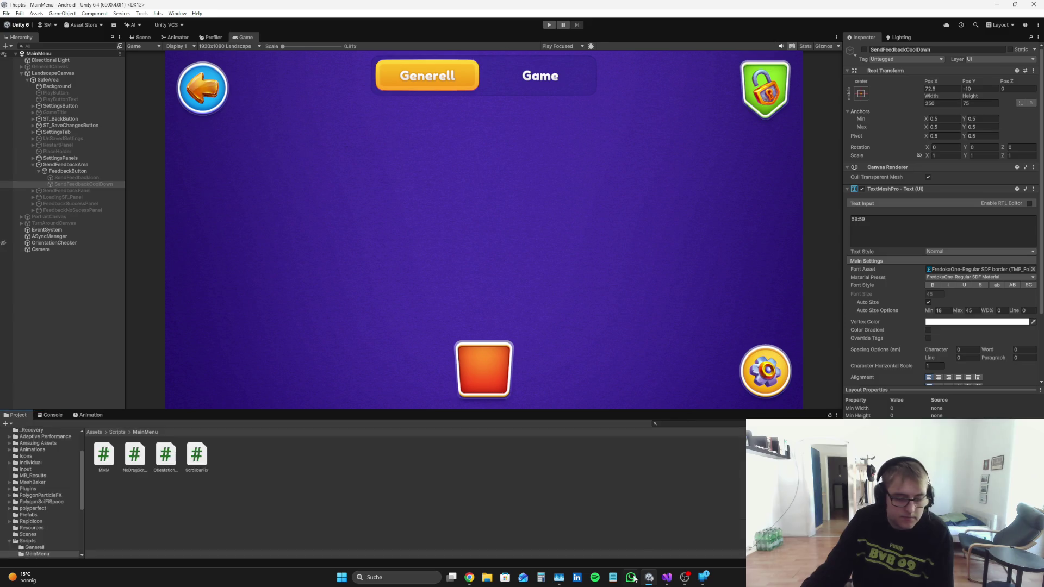
{"action": "left_click", "coordinate": [667, 578]}
{"action": "left_click", "coordinate": [337, 315]}
Step: Add a new line after the ES3.Save call starting with Debug
{"action": "left_click", "coordinate": [310, 302]}
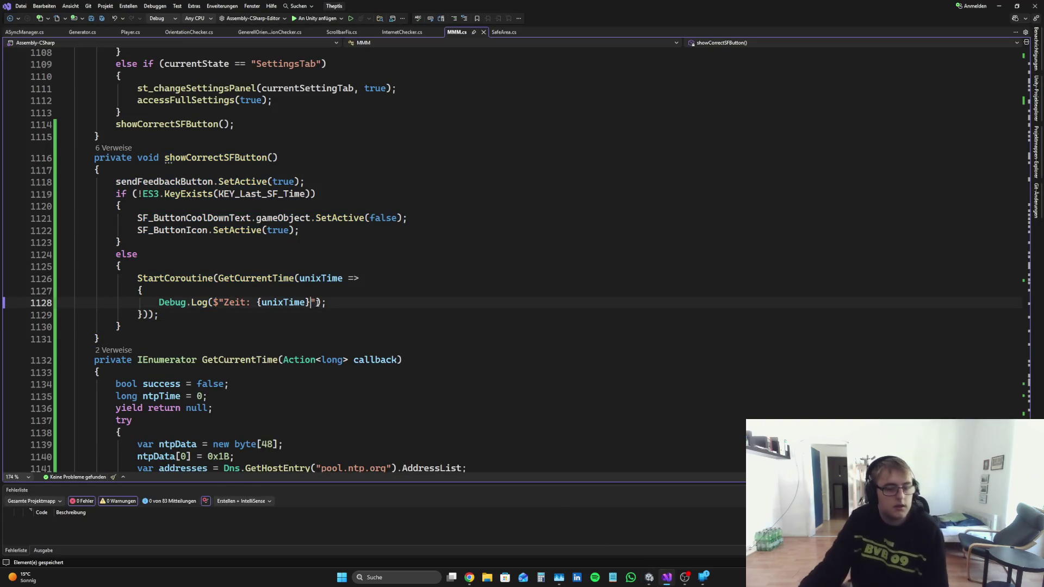
{"action": "scroll", "coordinate": [433, 304], "scroll_direction": "up", "scroll_amount": 10}
{"action": "scroll", "coordinate": [380, 217], "scroll_direction": "down", "scroll_amount": 7}
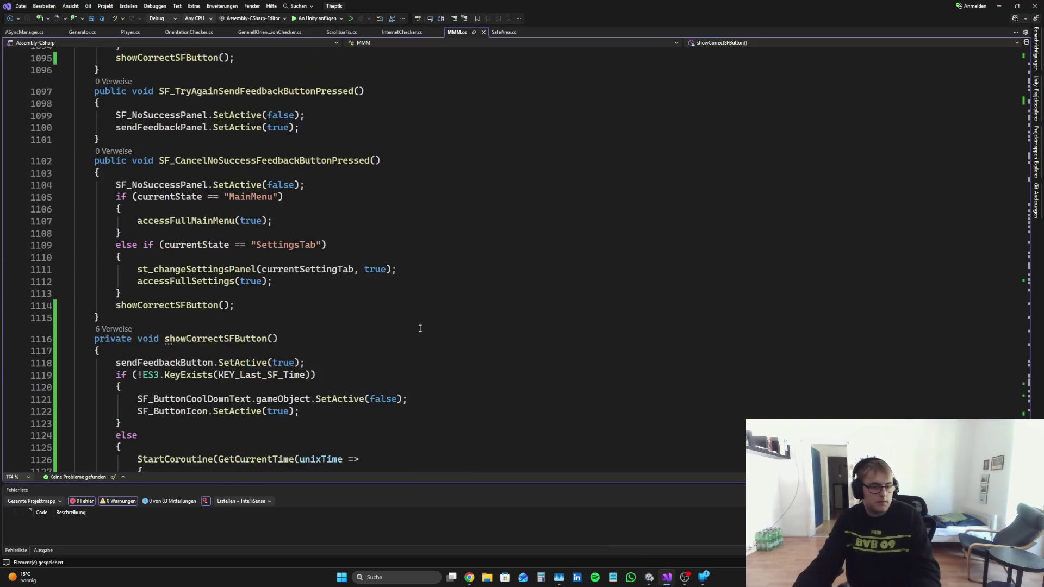
{"action": "scroll", "coordinate": [355, 100], "scroll_direction": "up", "scroll_amount": 7}
{"action": "scroll", "coordinate": [355, 100], "scroll_direction": "up", "scroll_amount": 10}
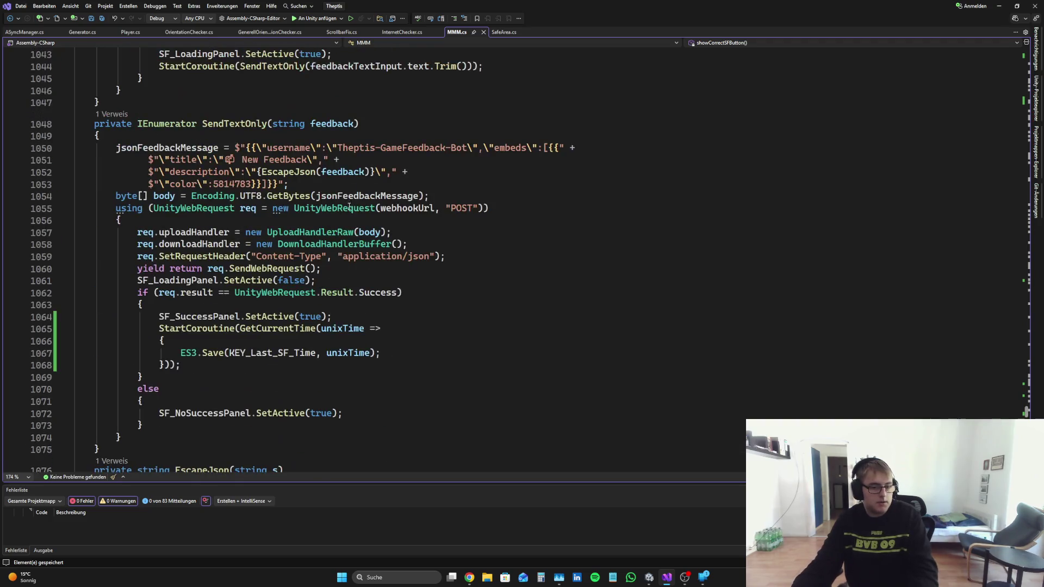
{"action": "left_click", "coordinate": [375, 353]}
{"action": "key", "text": "Return"}
{"action": "type", "text": "Deb;"}
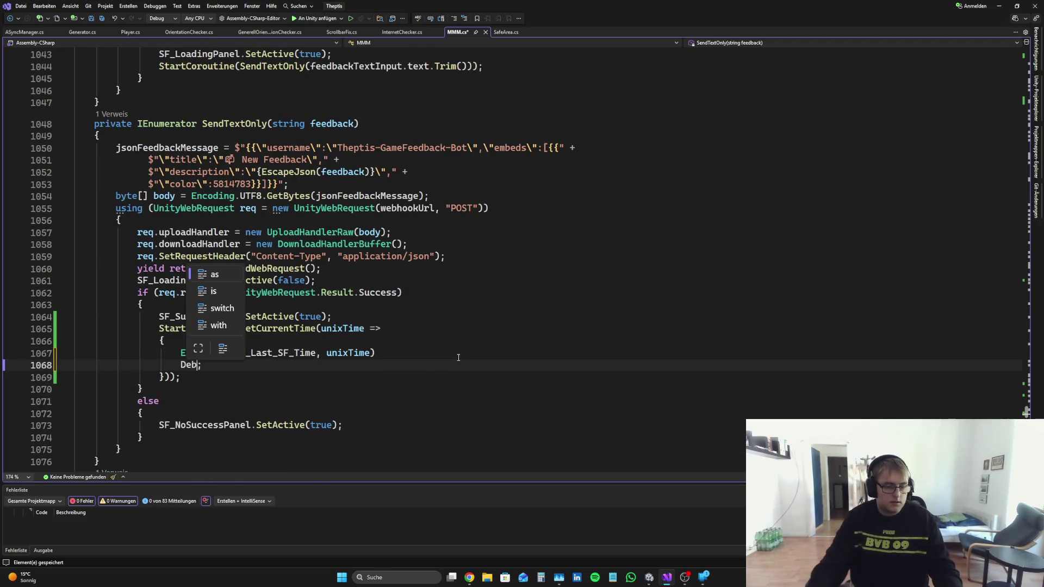
{"action": "key", "text": "ctrl+z"}
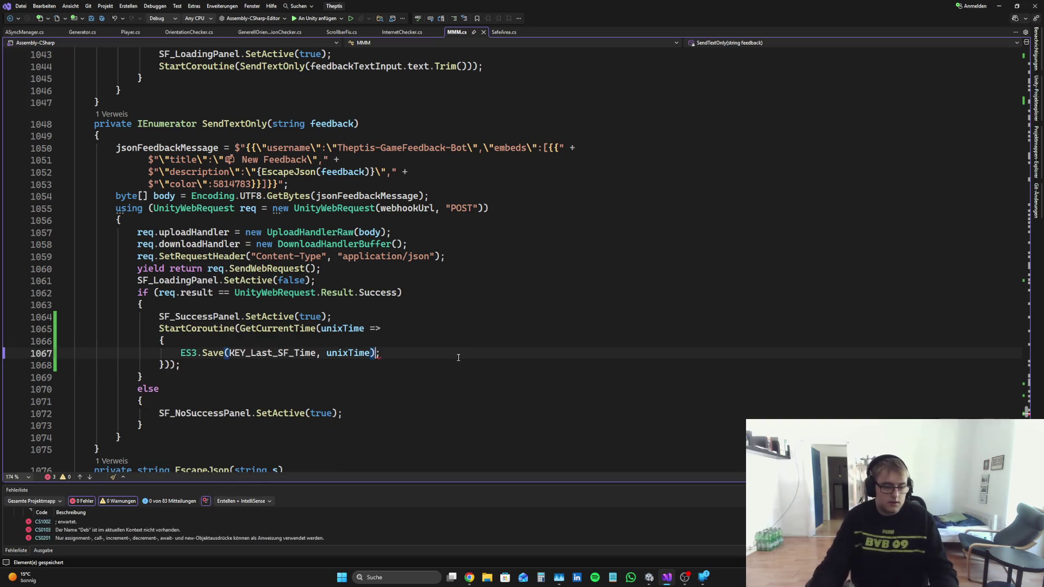
{"action": "type", "text": "Deb"}
{"action": "key", "text": "Tab"}
{"action": "key", "text": "Delete"}
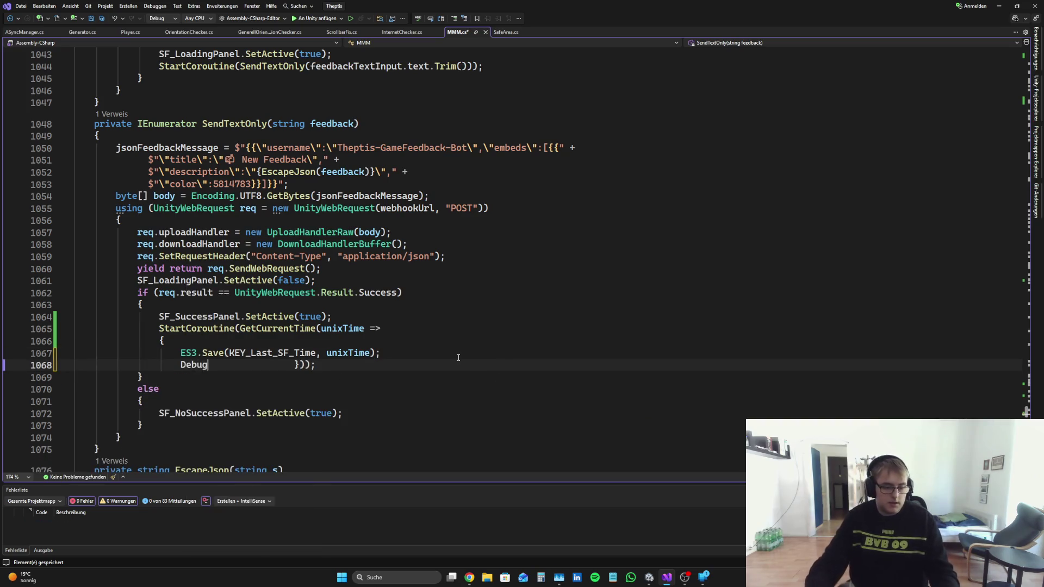
{"action": "key", "text": "ctrl+z"}
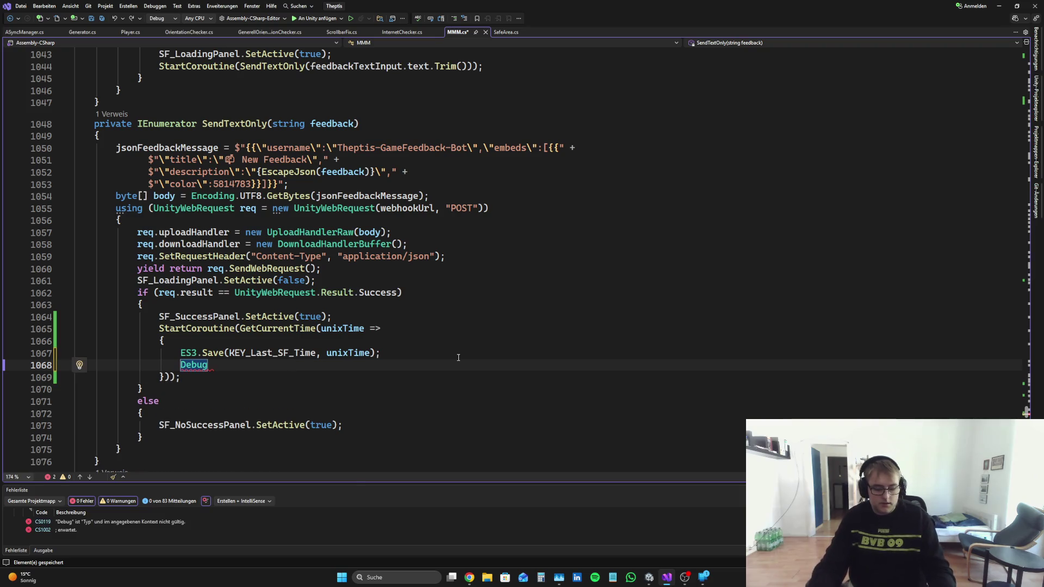
Step: Complete the line as Debug.Log(ES3.Load<long>(KEY_Last_SF_Time));
{"action": "type", "text": ".lo"}
{"action": "key", "text": "Tab"}
{"action": "type", "text": "(KEY"}
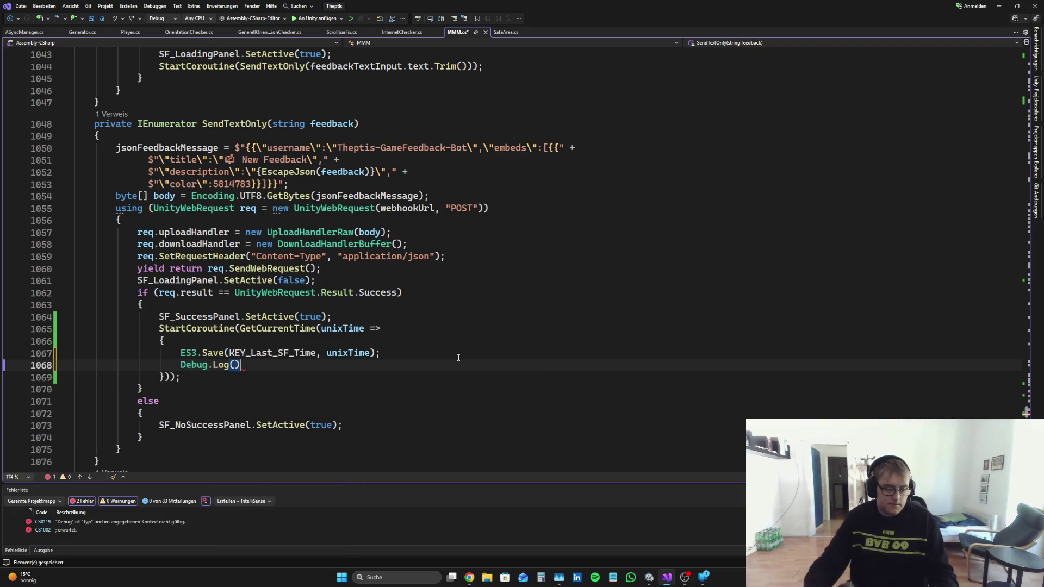
{"action": "key", "text": "BackSpace"}
{"action": "key", "text": "BackSpace"}
{"action": "key", "text": "BackSpace"}
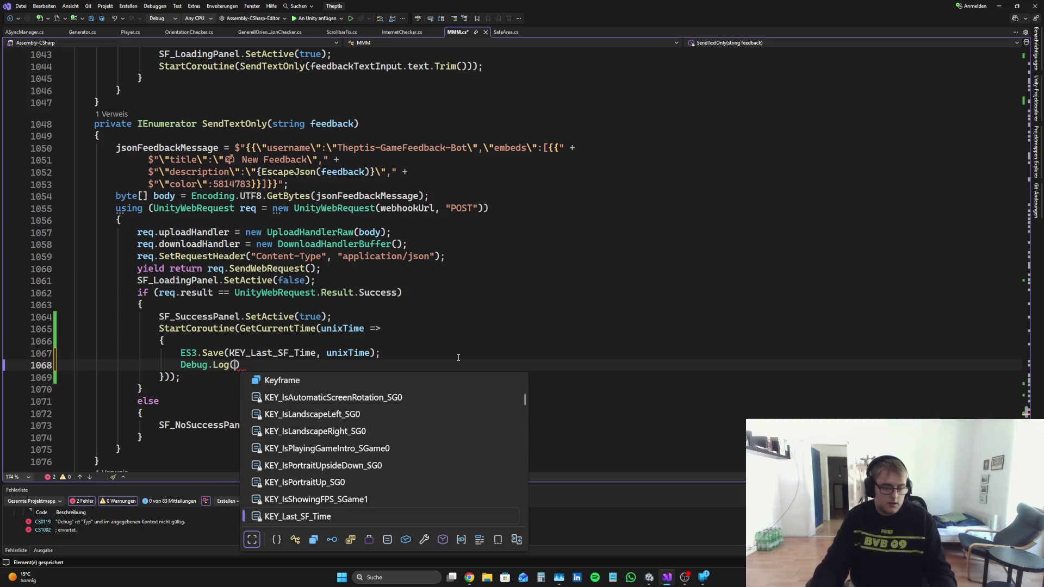
{"action": "type", "text": "ES3"}
{"action": "key", "text": "Escape"}
{"action": "type", "text": ".loa"}
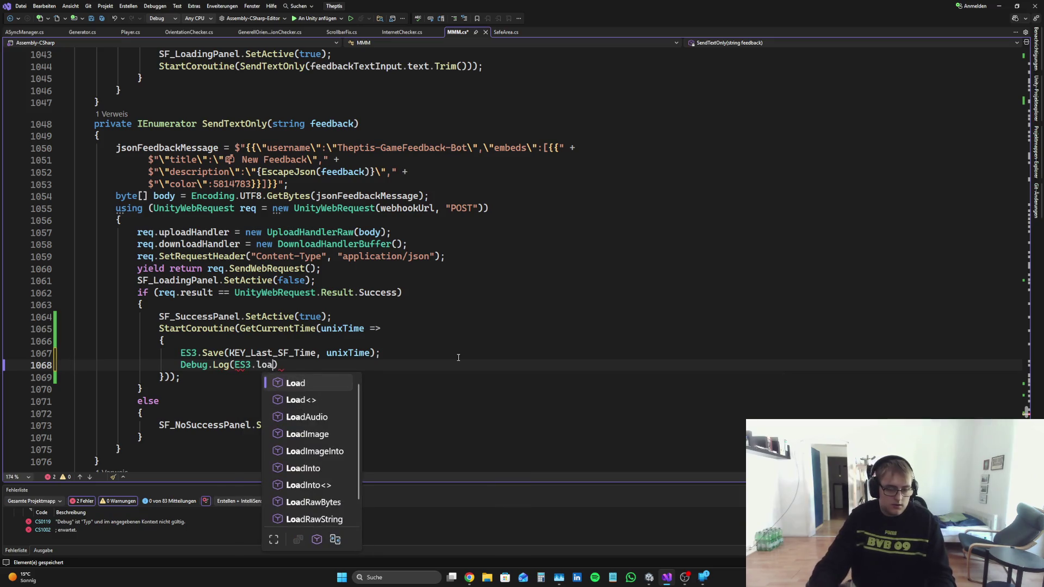
{"action": "key", "text": "Tab"}
{"action": "type", "text": "<long"}
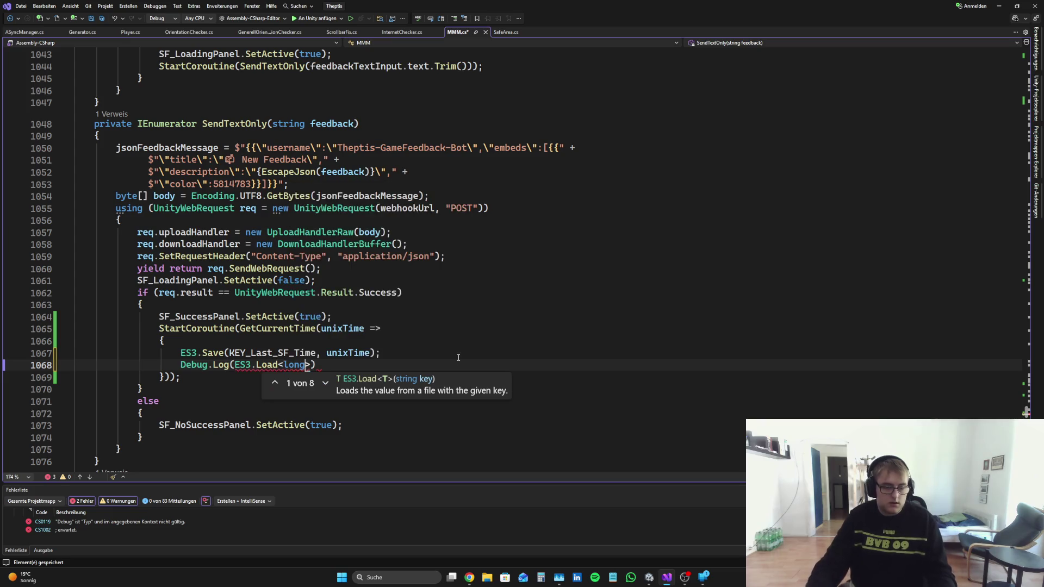
{"action": "type", "text": ">("}
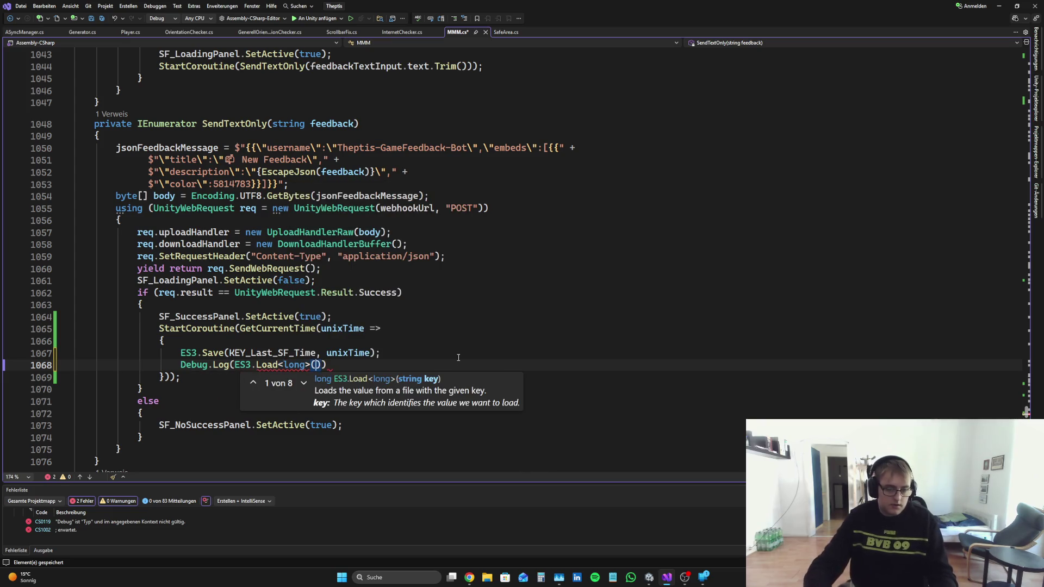
{"action": "type", "text": "KEY"}
{"action": "type", "text": "_Las"}
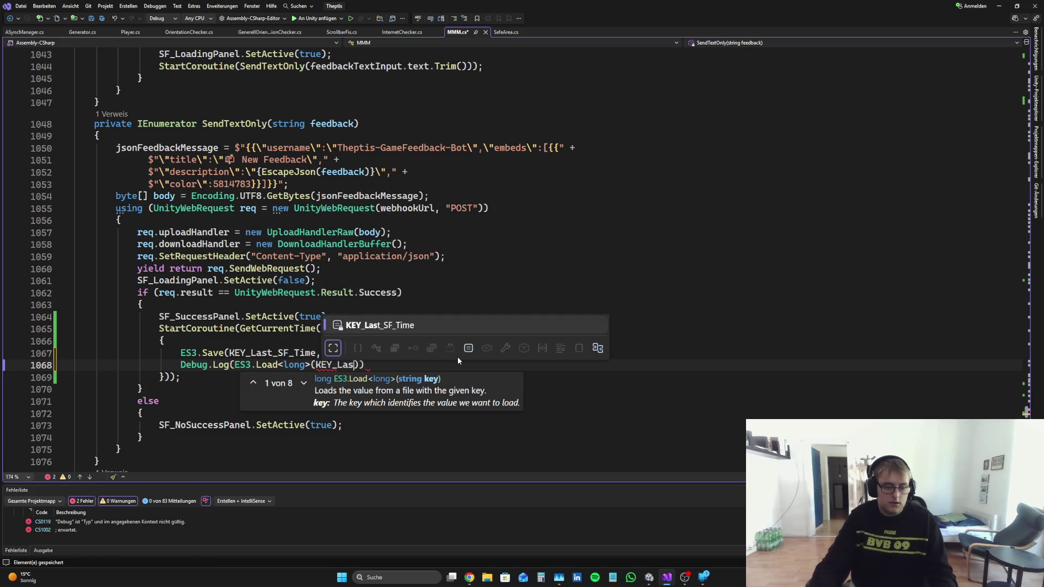
{"action": "key", "text": "Tab"}
{"action": "type", "text": "));"}
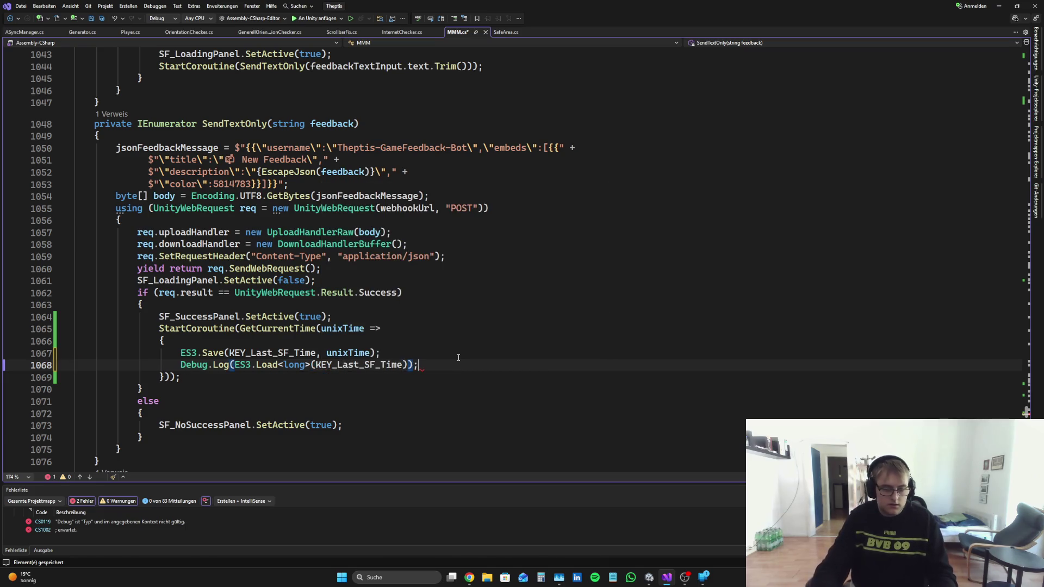
Step: Show and clear the Unity Console
{"action": "key", "text": "alt+Tab"}
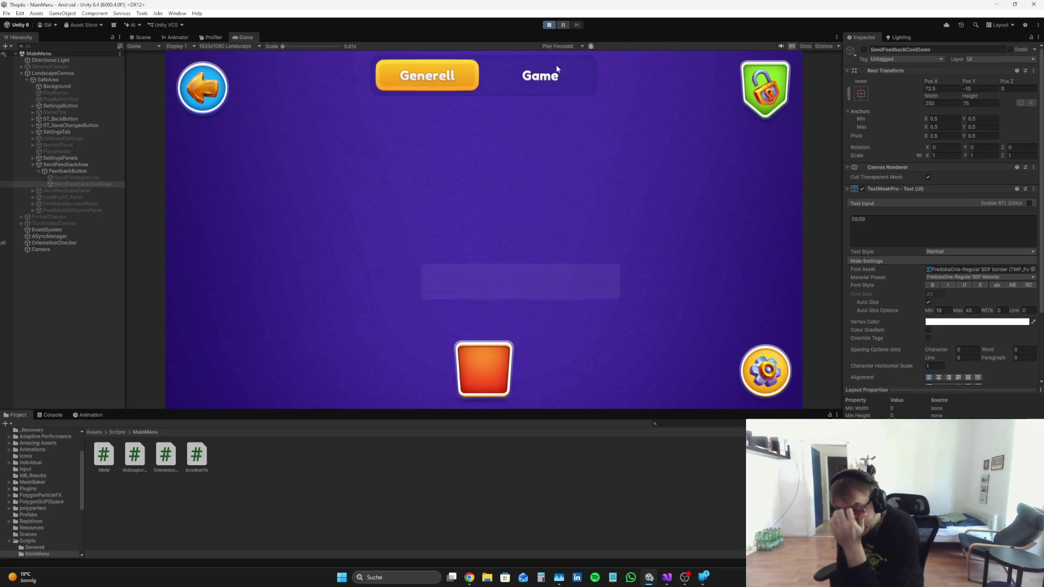
{"action": "left_click", "coordinate": [50, 415]}
{"action": "left_click", "coordinate": [11, 425]}
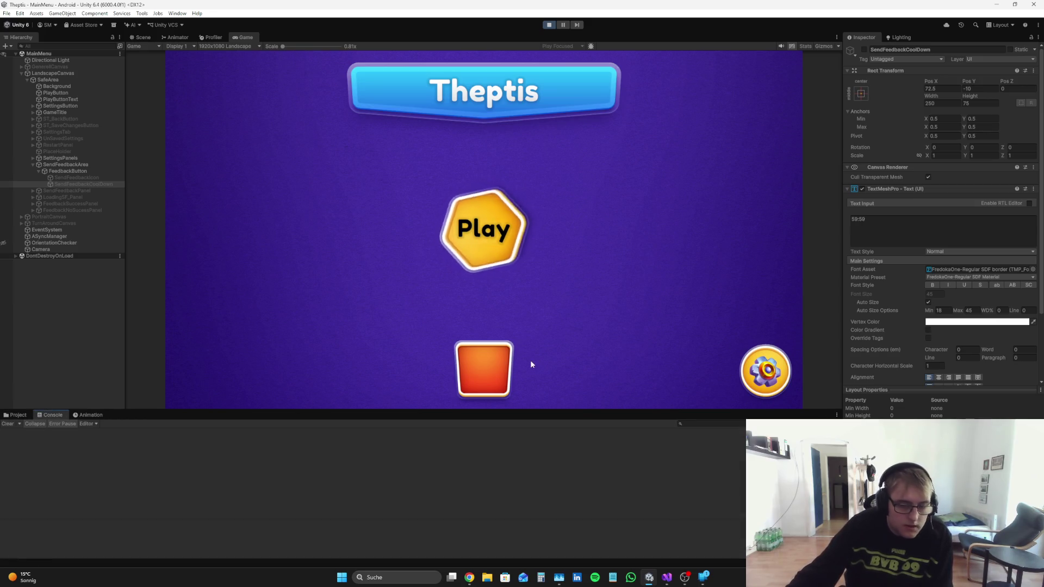
{"action": "left_click", "coordinate": [506, 381]}
{"action": "left_click", "coordinate": [474, 219]}
{"action": "type", "text": "D"}
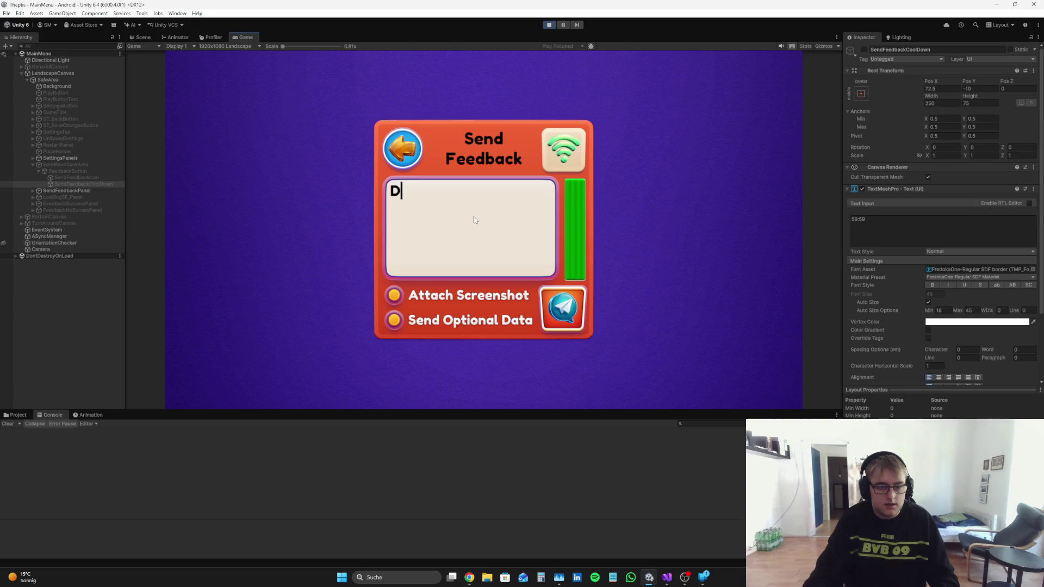
{"action": "type", "text": "as ist nochmal eion"}
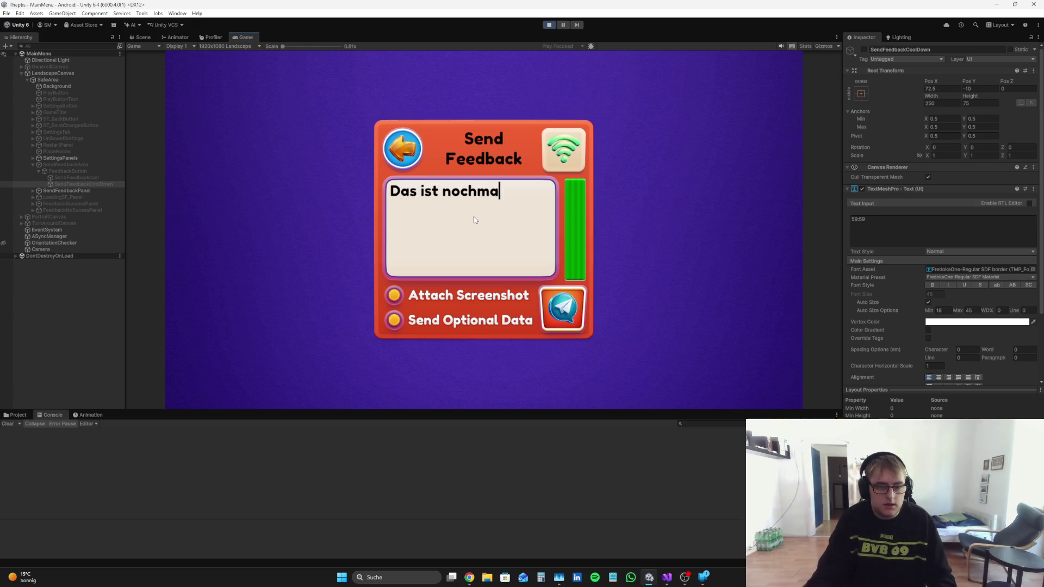
{"action": "key", "text": "BackSpace"}
{"action": "key", "text": "BackSpace"}
{"action": "type", "text": "n Test"}
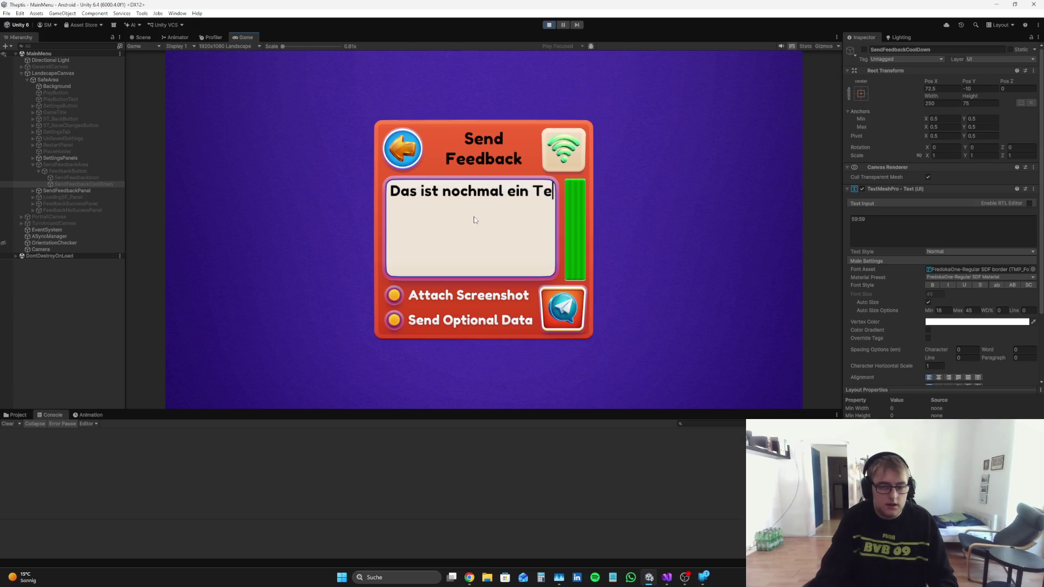
{"action": "left_click", "coordinate": [567, 319]}
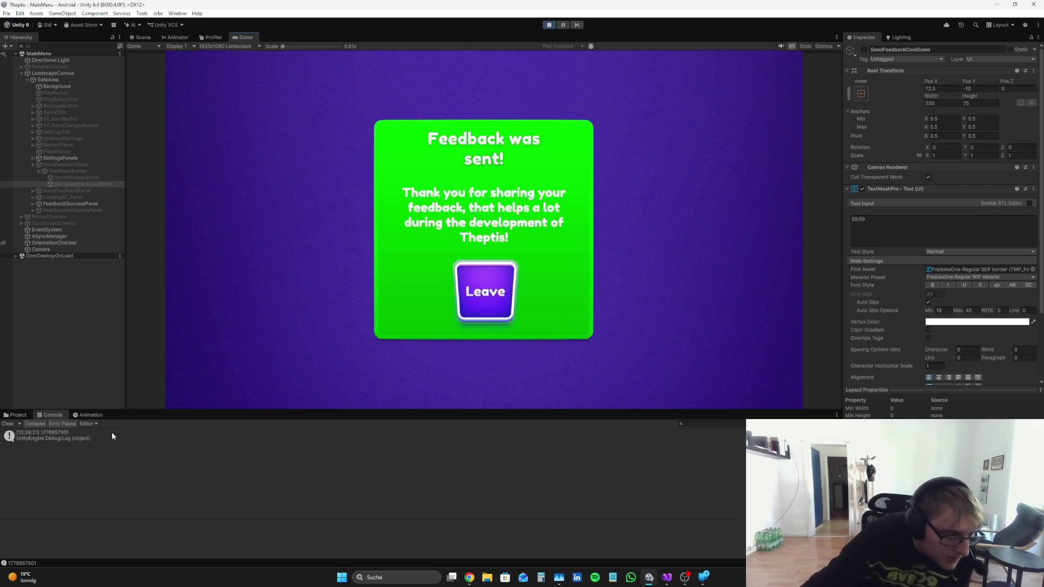
{"action": "left_click", "coordinate": [110, 434]}
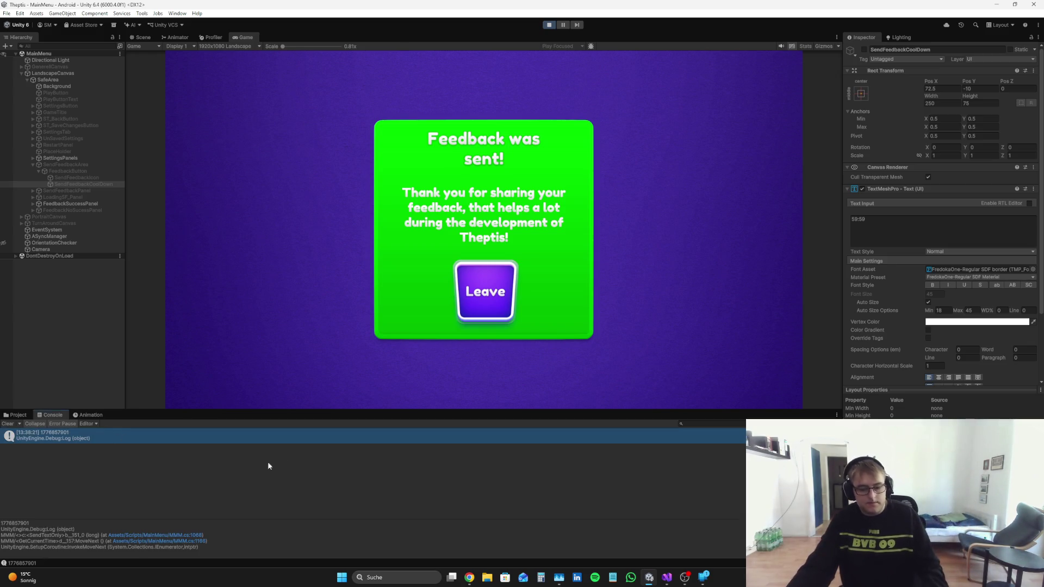
{"action": "left_click", "coordinate": [549, 24]}
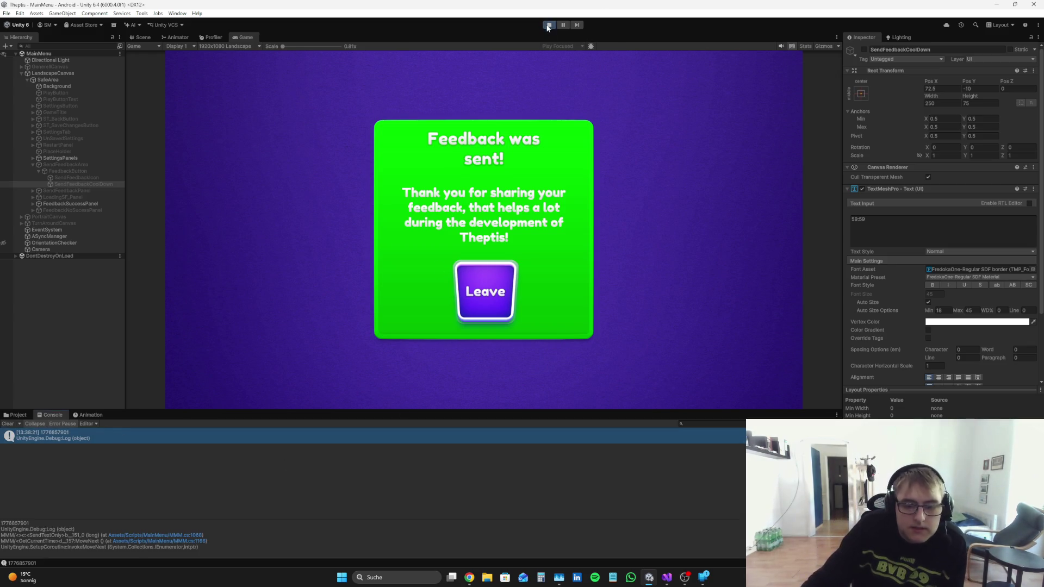
{"action": "left_click", "coordinate": [381, 578]}
{"action": "type", "text": "editor"}
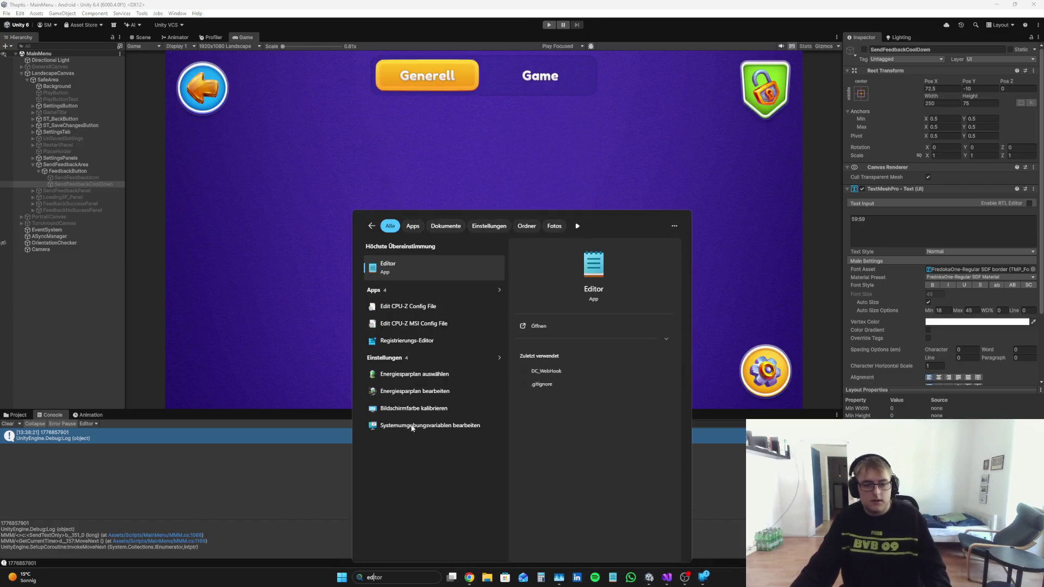
{"action": "left_click", "coordinate": [404, 273]}
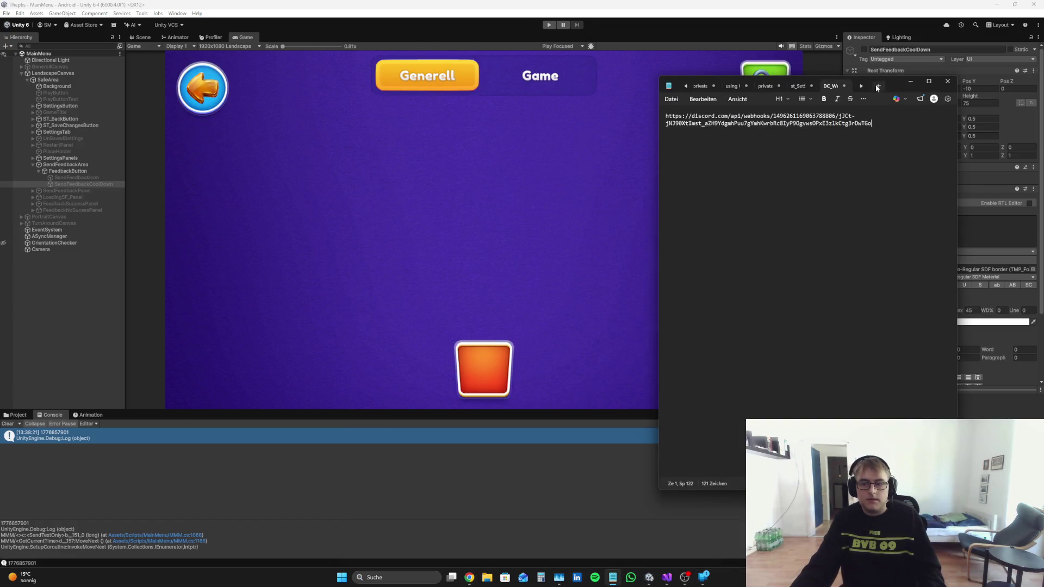
{"action": "key", "text": "ctrl+v"}
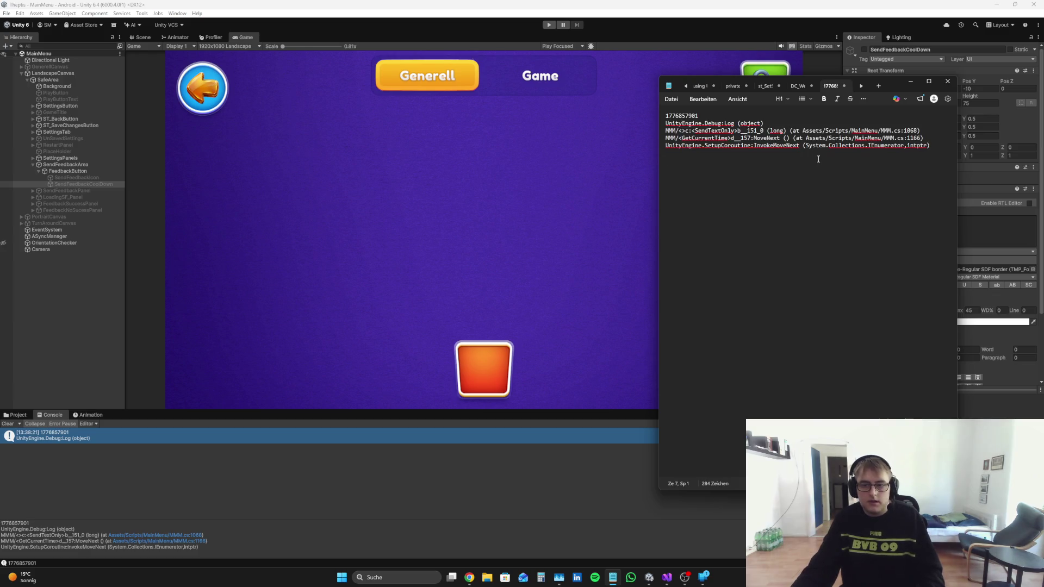
{"action": "left_click", "coordinate": [8, 424]}
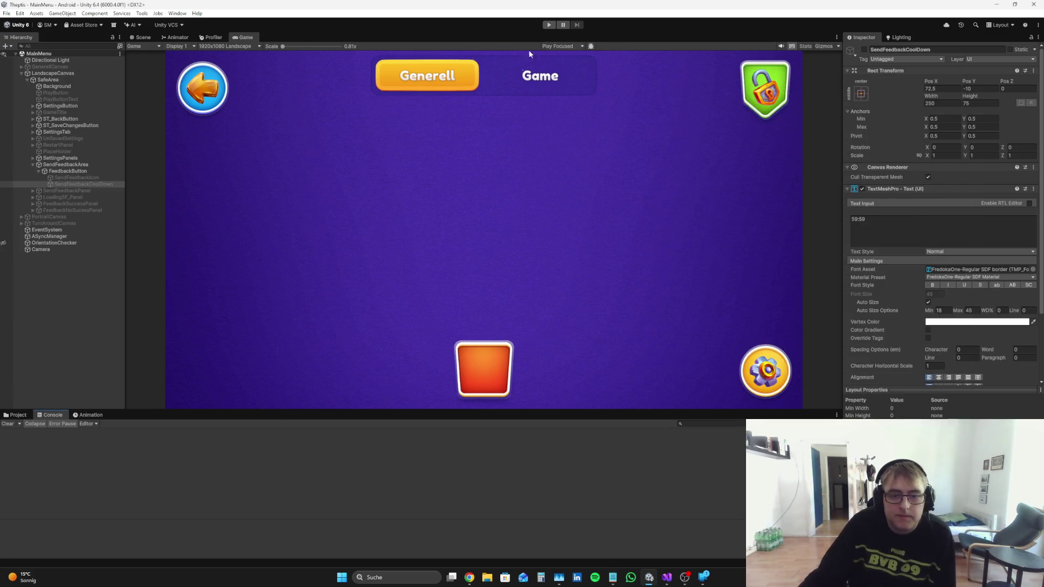
Step: Delete the ES3.Load Debug.Log on line 1068 and its blank line, then save
{"action": "left_click", "coordinate": [666, 577]}
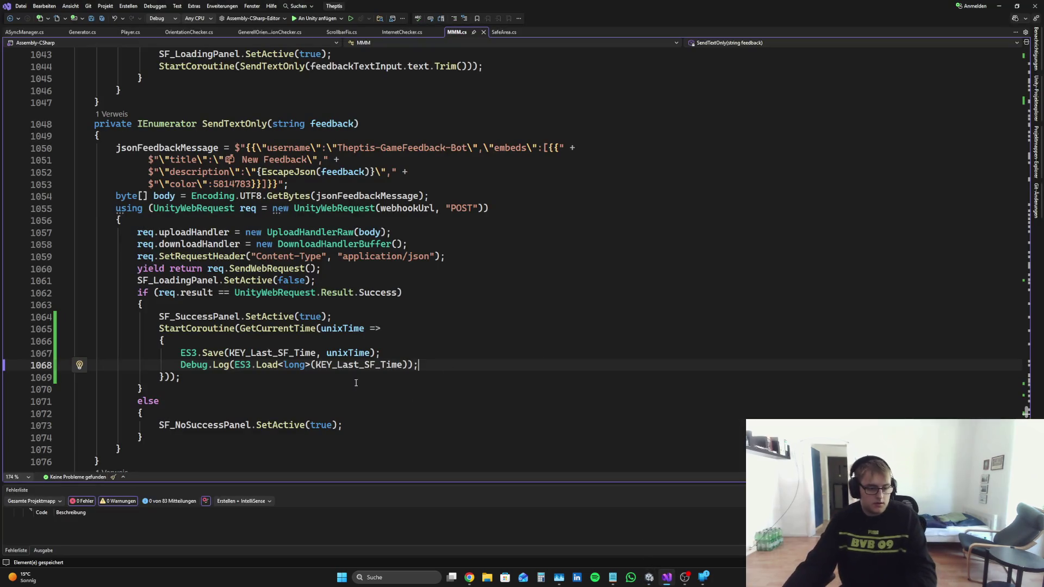
{"action": "key", "text": "shift+Up"}
{"action": "key", "text": "shift+Home"}
{"action": "key", "text": "shift+Home"}
{"action": "key", "text": "shift+Down"}
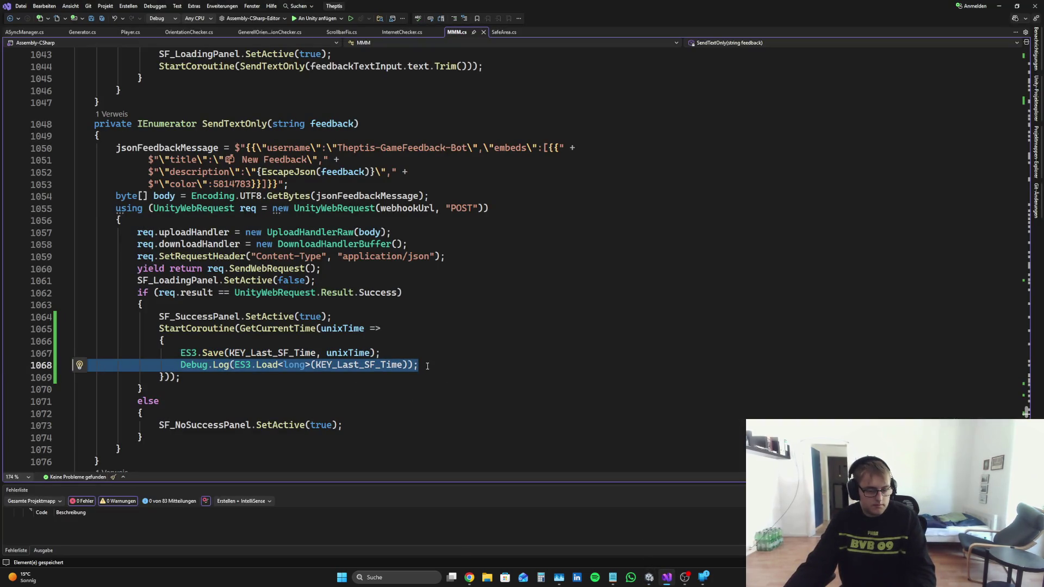
{"action": "left_click", "coordinate": [434, 364]}
{"action": "key", "text": "shift+Home"}
{"action": "key", "text": "shift+Home"}
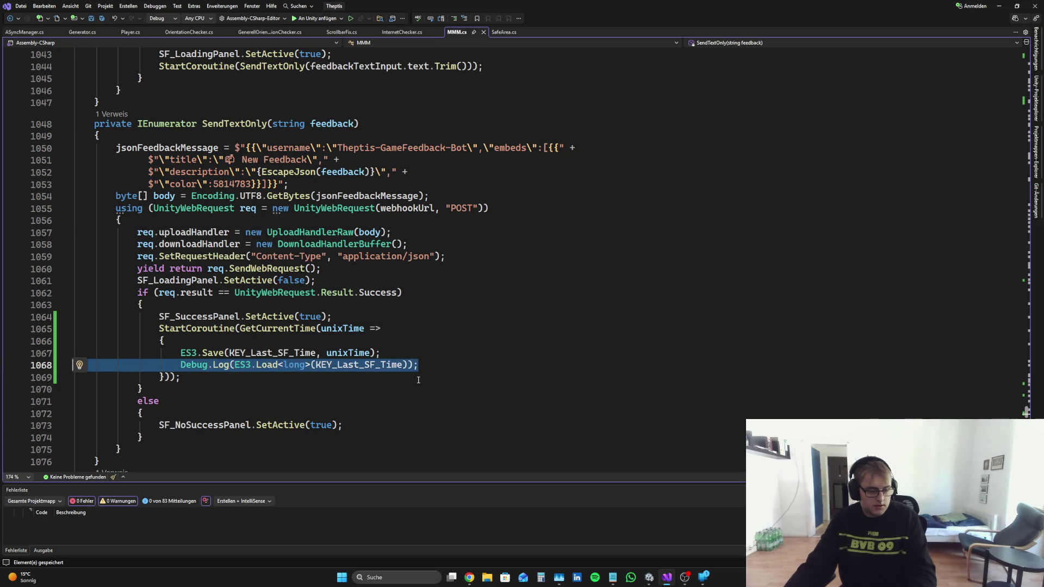
{"action": "key", "text": "BackSpace"}
{"action": "key", "text": "BackSpace"}
{"action": "key", "text": "ctrl+s"}
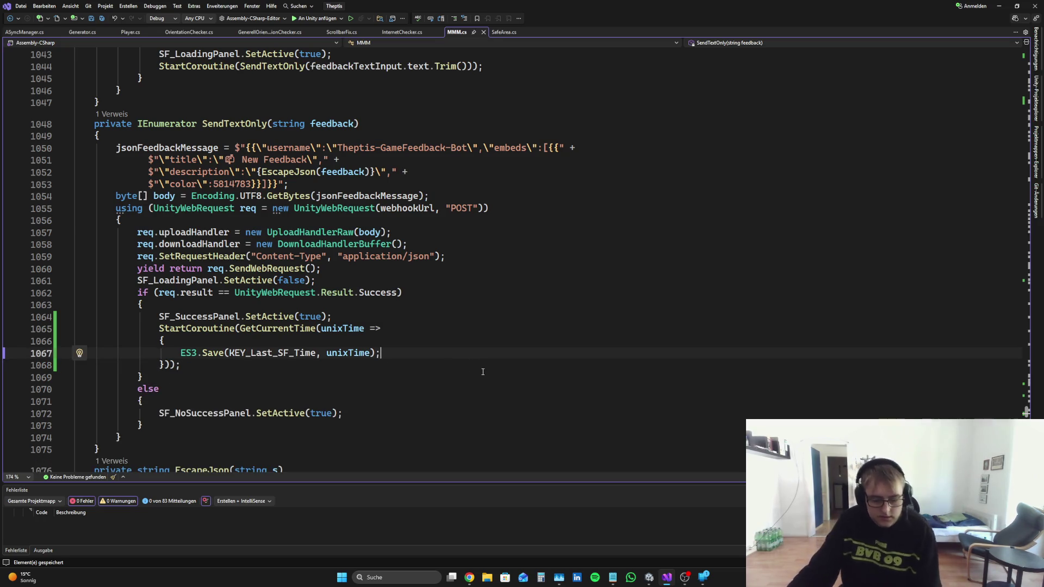
Step: Select the whole showCorrectSFButton method
{"action": "scroll", "coordinate": [483, 371], "scroll_direction": "down", "scroll_amount": 20}
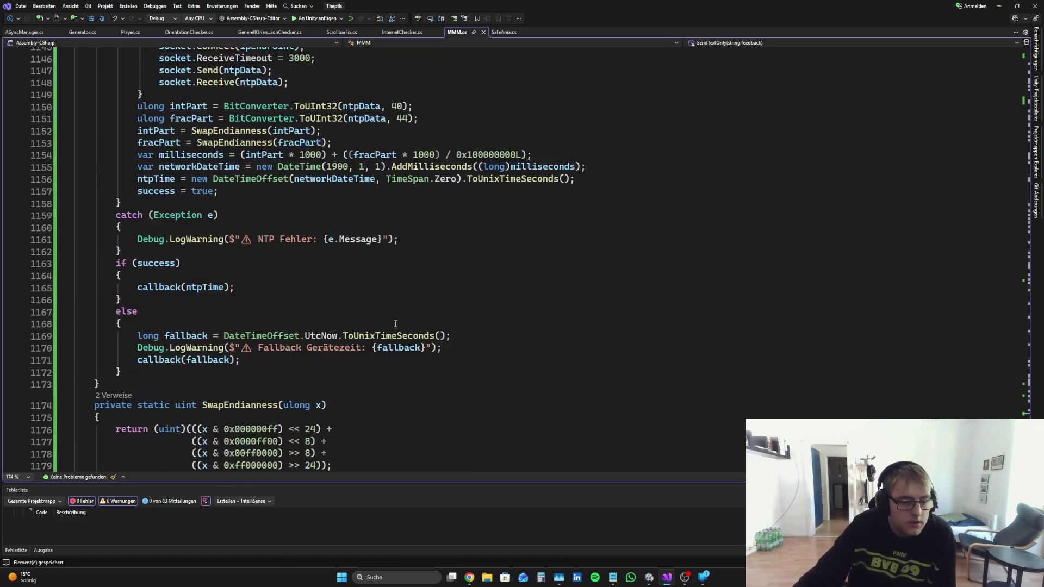
{"action": "scroll", "coordinate": [395, 324], "scroll_direction": "up", "scroll_amount": 14}
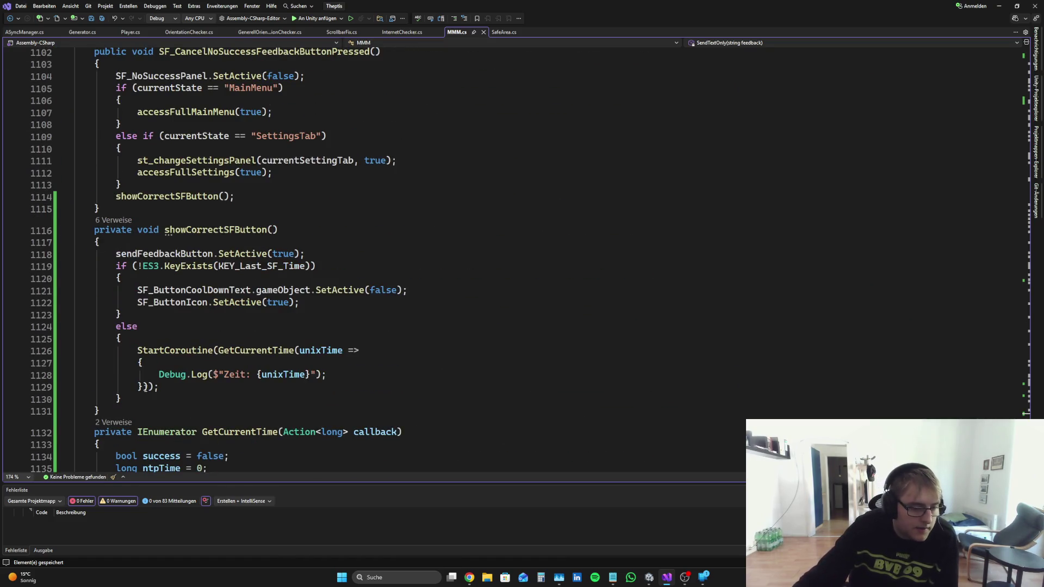
{"action": "scroll", "coordinate": [139, 321], "scroll_direction": "down", "scroll_amount": 2}
{"action": "mouse_move", "coordinate": [126, 337]}
{"action": "left_mouse_down"}
{"action": "mouse_move", "coordinate": [76, 278]}
{"action": "mouse_move", "coordinate": [76, 157]}
{"action": "left_mouse_up"}
{"action": "key", "text": "ctrl+c"}
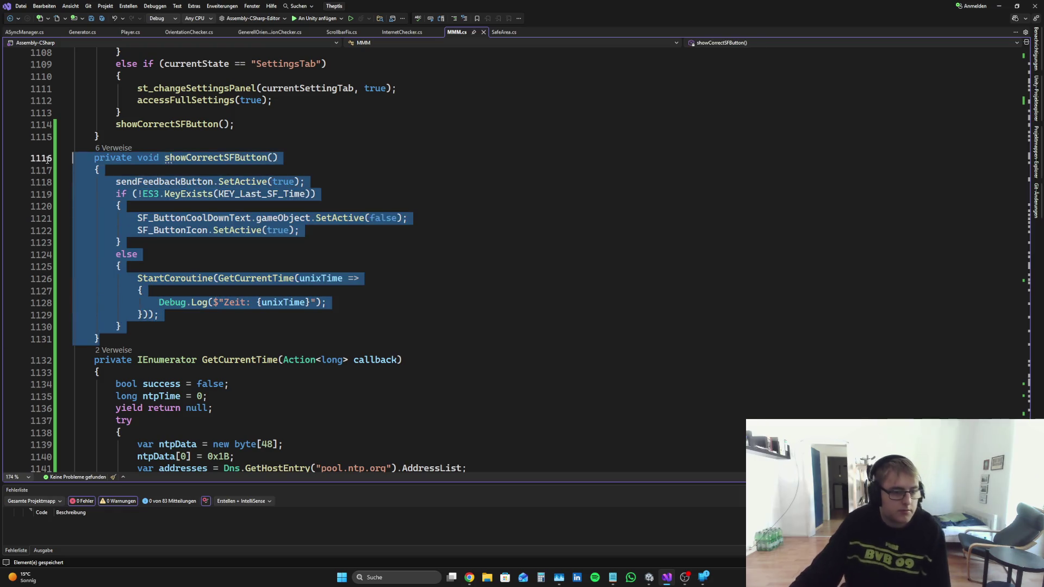
{"action": "left_click", "coordinate": [469, 577]}
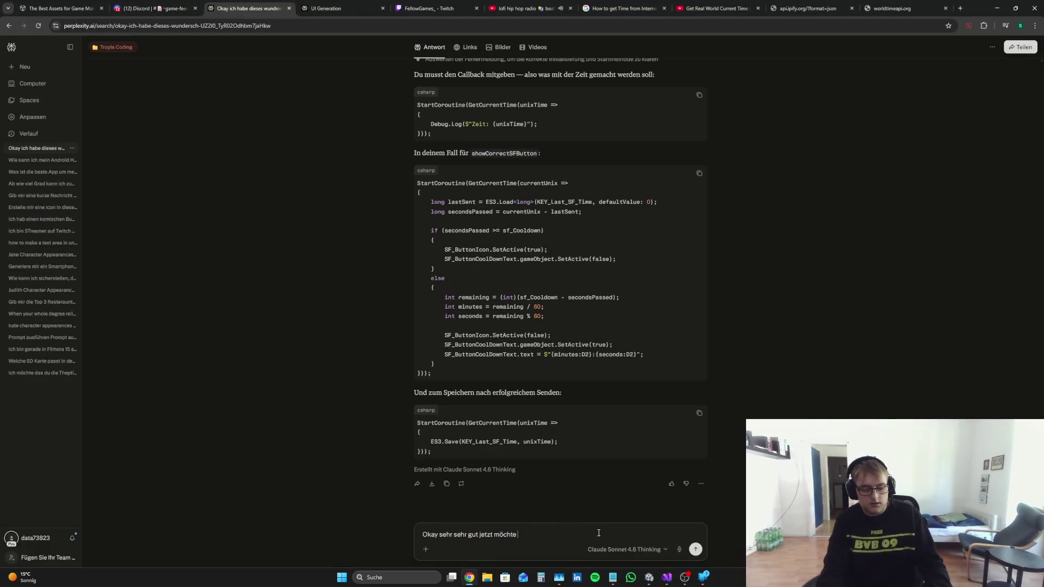
Step: Write the follow-up: check if the cooldown is still active; if not show the icon, otherwise the correct time
{"action": "type", "text": "wieder hinhin"}
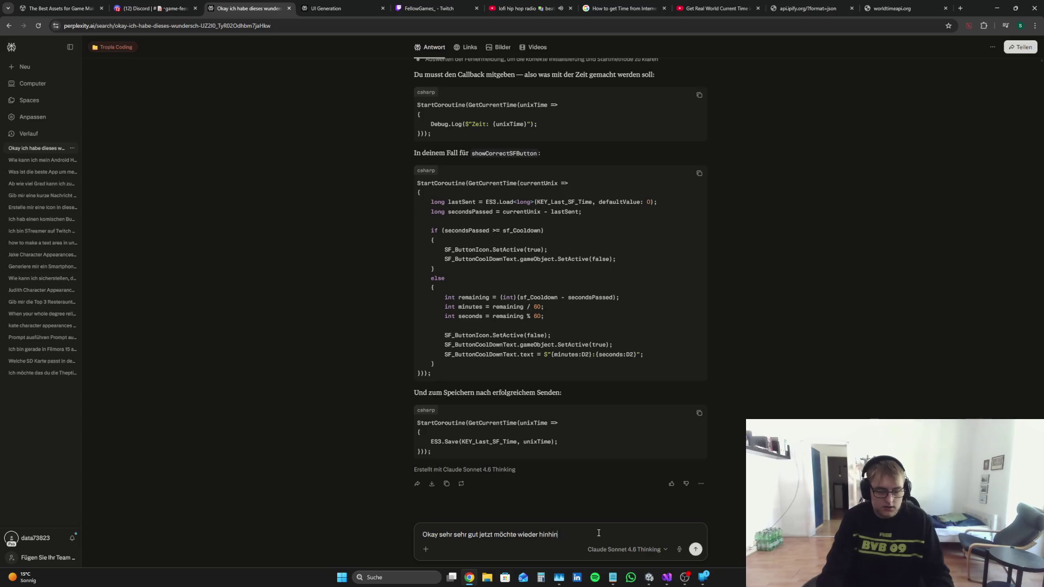
{"action": "type", "text": "kommen:"}
{"action": "key", "text": "ctrl+v"}
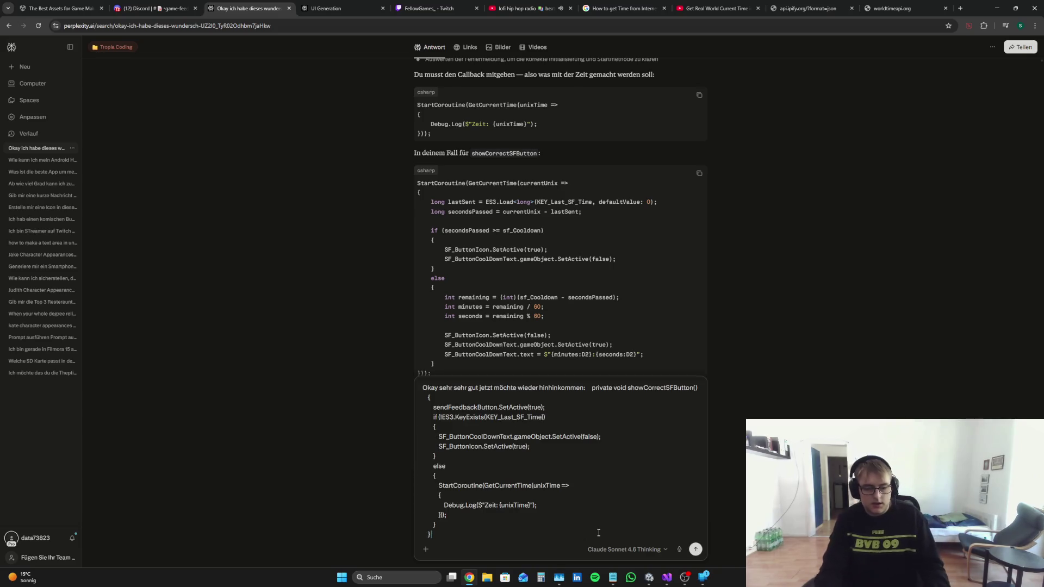
{"action": "type", "text": "Ich"}
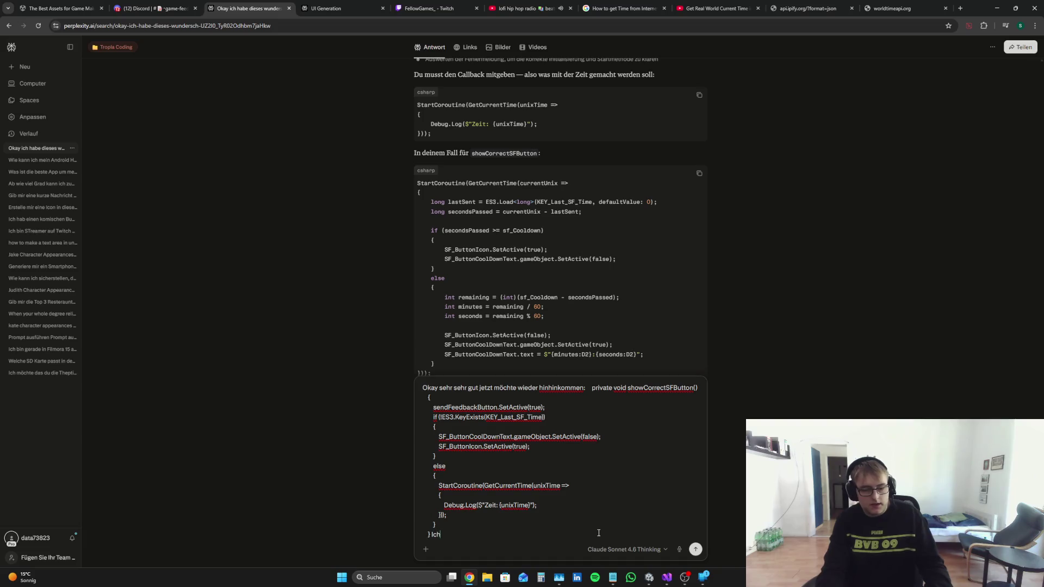
{"action": "type", "text": " möchte das die rfi"}
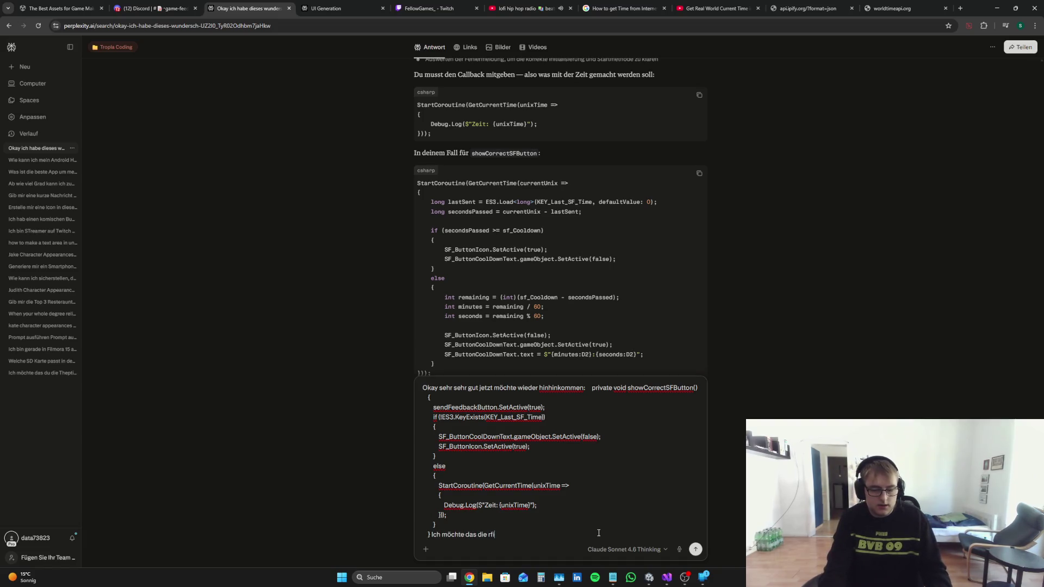
{"action": "key", "text": "BackSpace"}
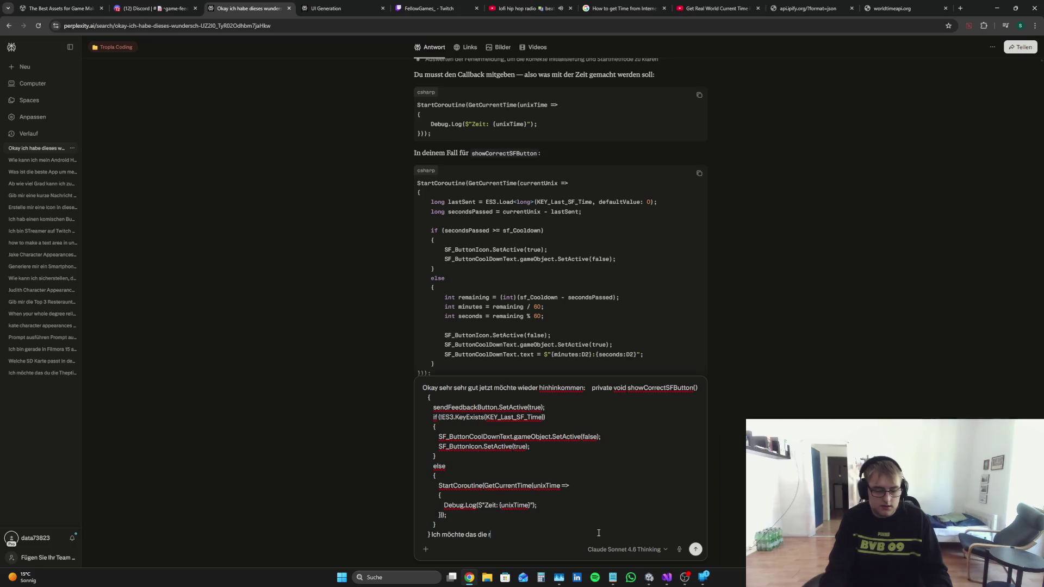
{"action": "type", "text": "ichtioge"}
{"action": "key", "text": "BackSpace"}
{"action": "key", "text": "BackSpace"}
{"action": "type", "text": "g"}
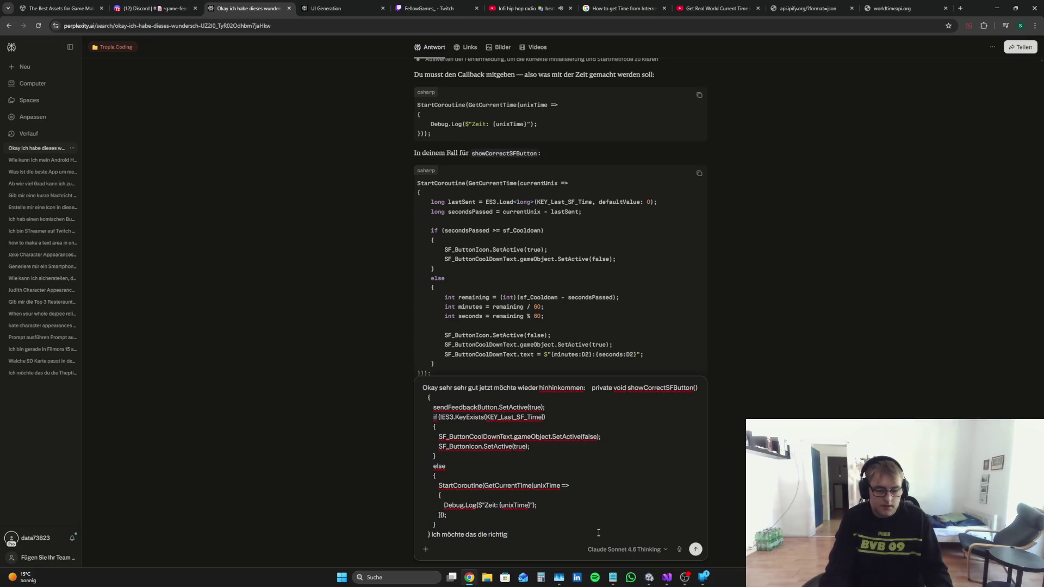
{"action": "key", "text": "BackSpace"}
{"action": "key", "text": "BackSpace"}
{"action": "key", "text": "BackSpace"}
{"action": "type", "text": "ü"}
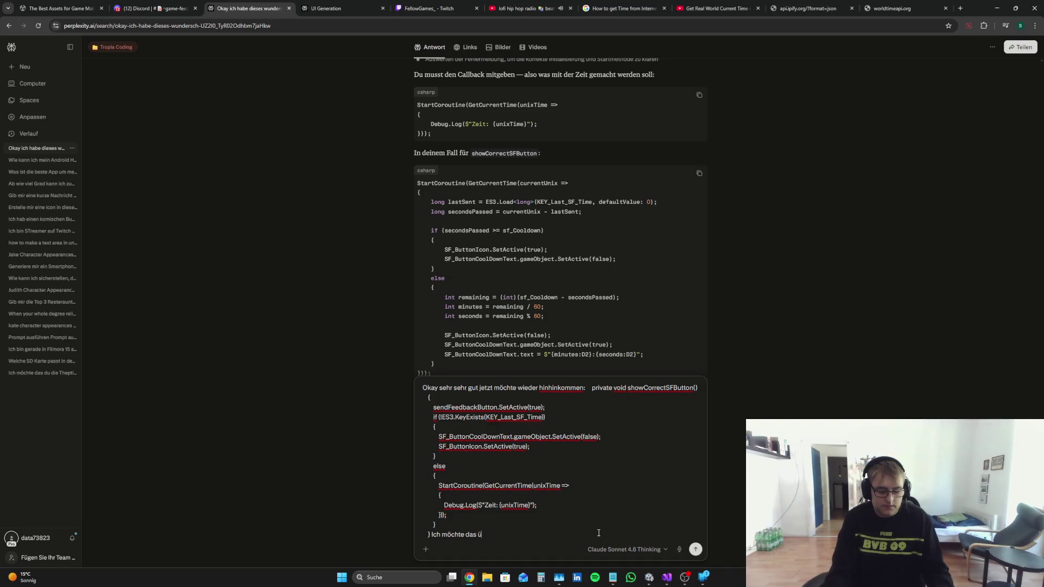
{"action": "type", "text": "berprüft wird"}
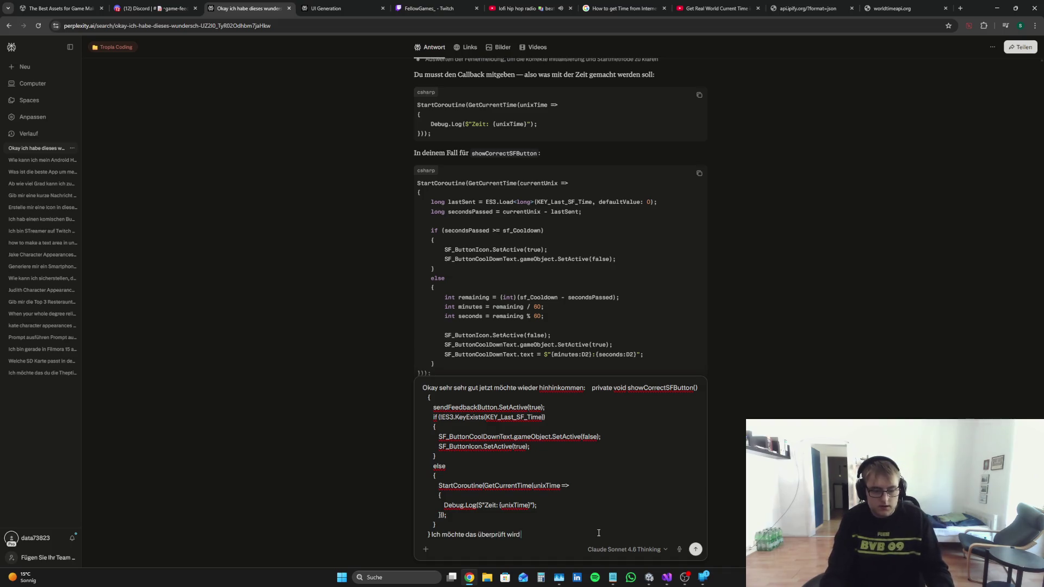
{"action": "type", "text": " ob der Countg"}
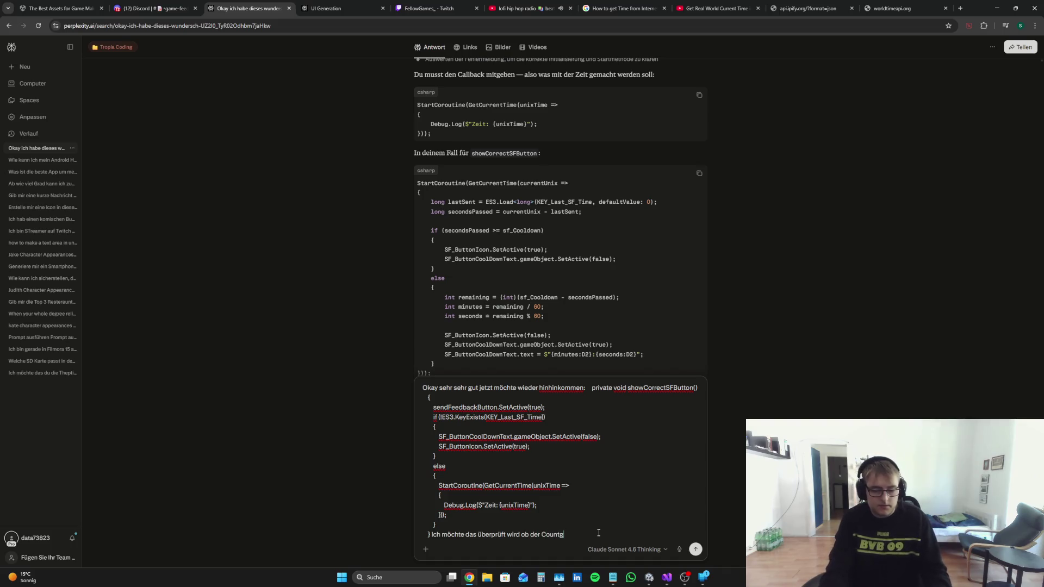
{"action": "key", "text": "BackSpace"}
{"action": "type", "text": "down"}
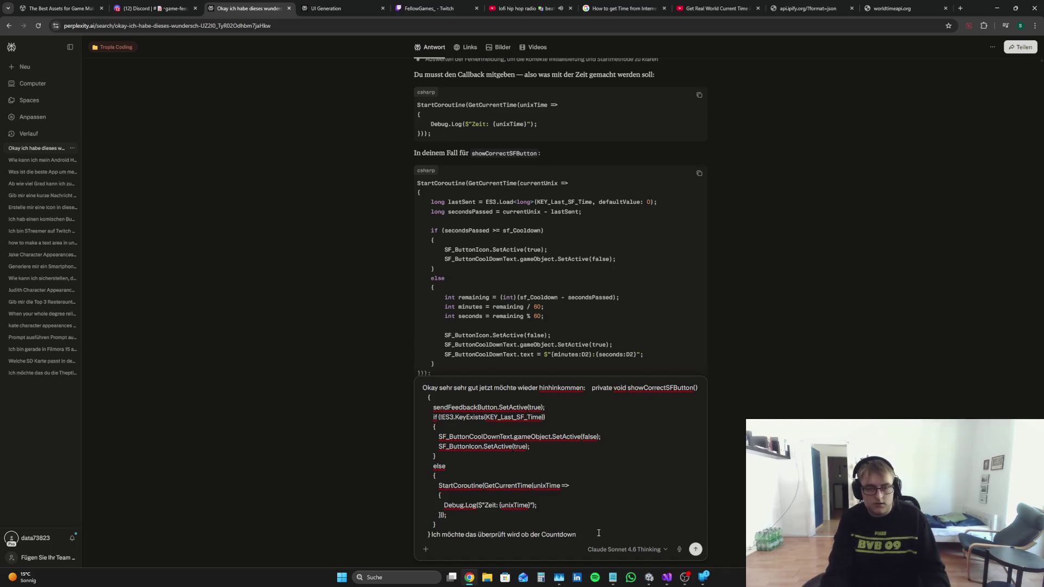
{"action": "key", "text": "BackSpace"}
{"action": "key", "text": "BackSpace"}
{"action": "key", "text": "BackSpace"}
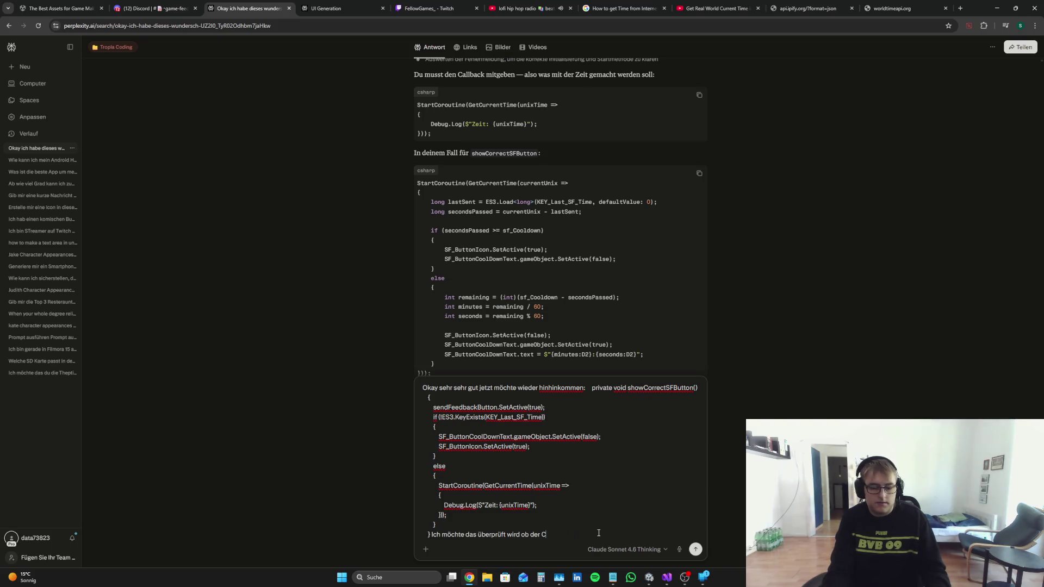
{"action": "type", "text": "ooldown noch"}
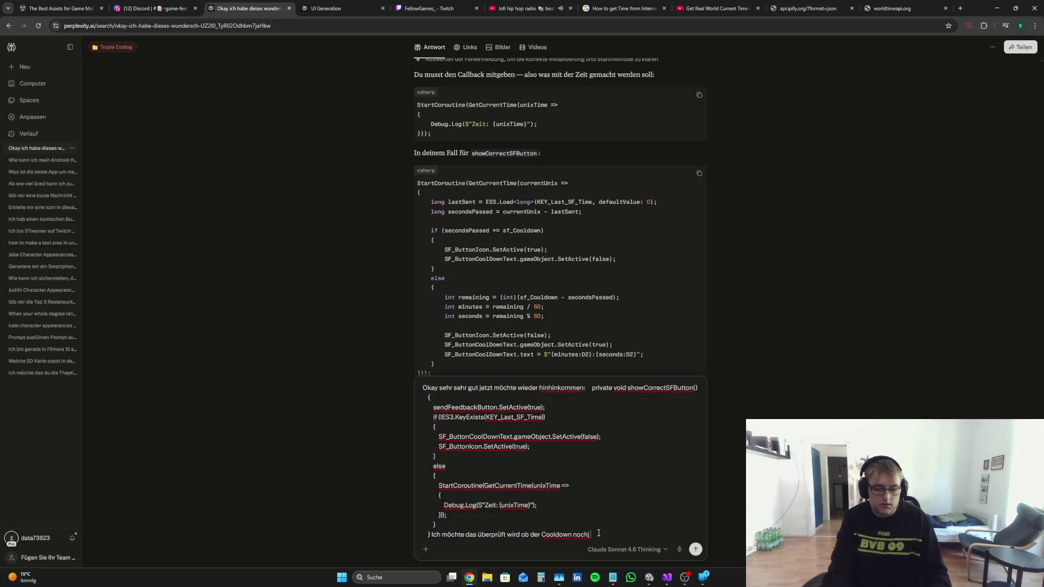
{"action": "type", "text": " aktiv i"}
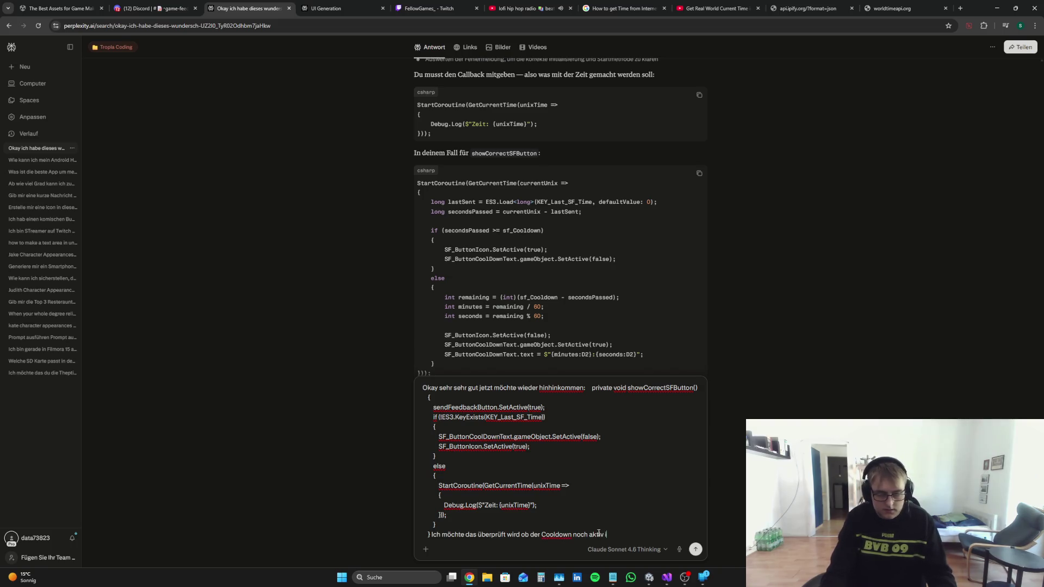
{"action": "type", "text": "st,m wenn"}
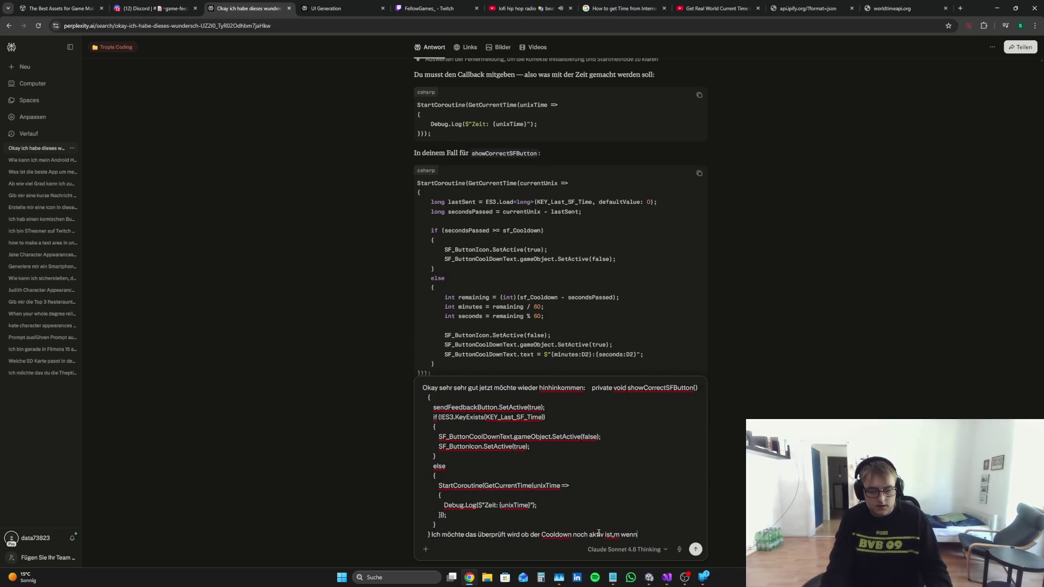
{"action": "type", "text": " nicht Icon an, wenn do"}
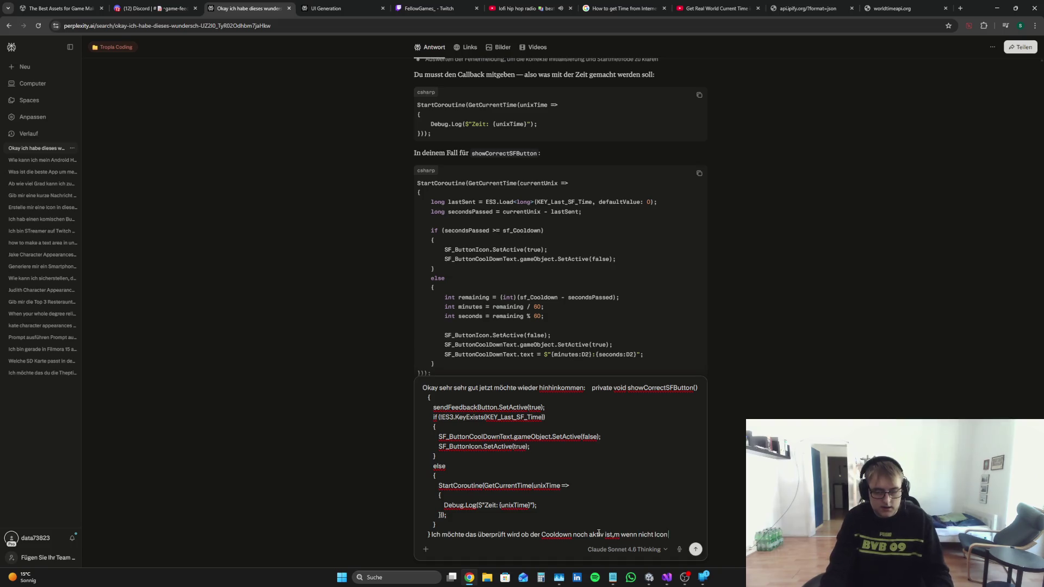
{"action": "type", "text": "ch"}
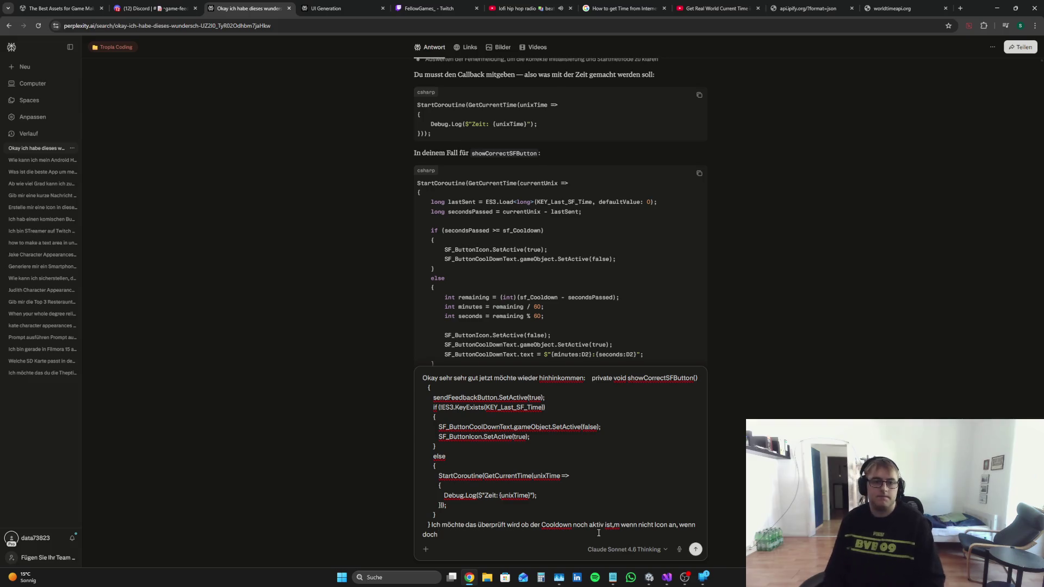
{"action": "type", "text": "richtzi"}
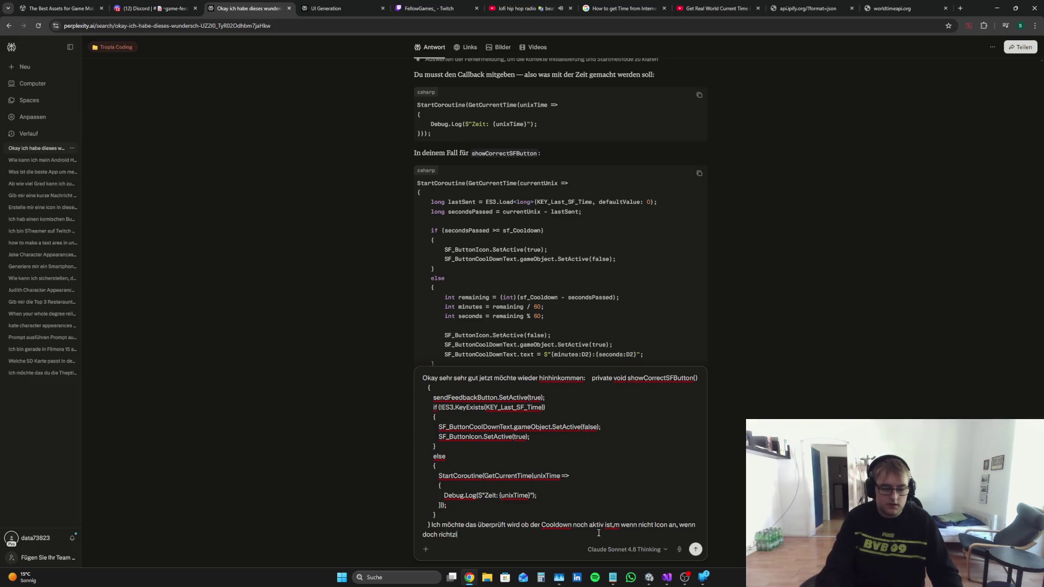
{"action": "type", "text": "ge Zeit anzeigen"}
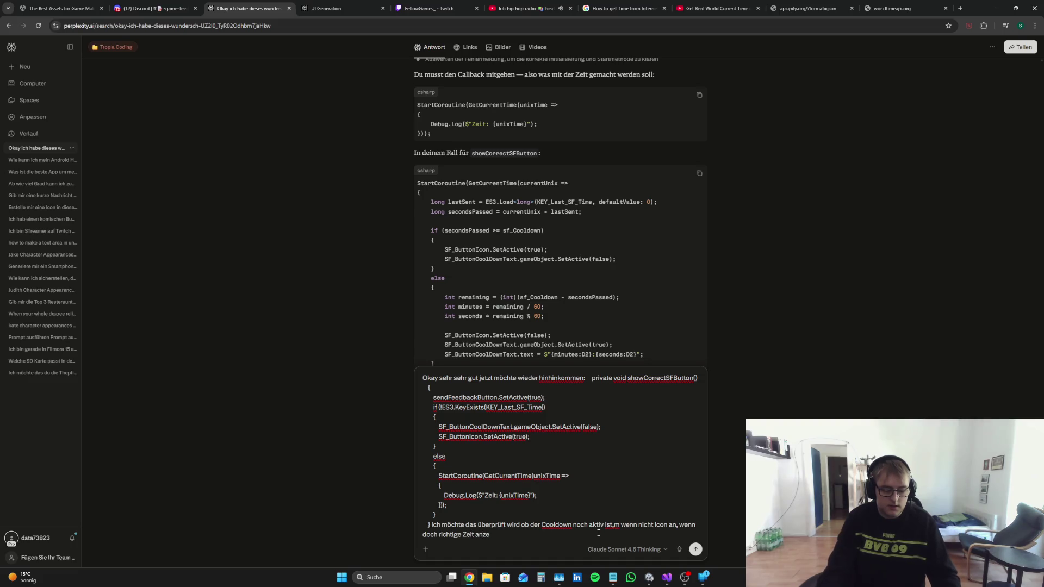
Step: Paste the showCorrectSFButton code into the Perplexity question and send the follow-up
{"action": "left_click", "coordinate": [667, 577]}
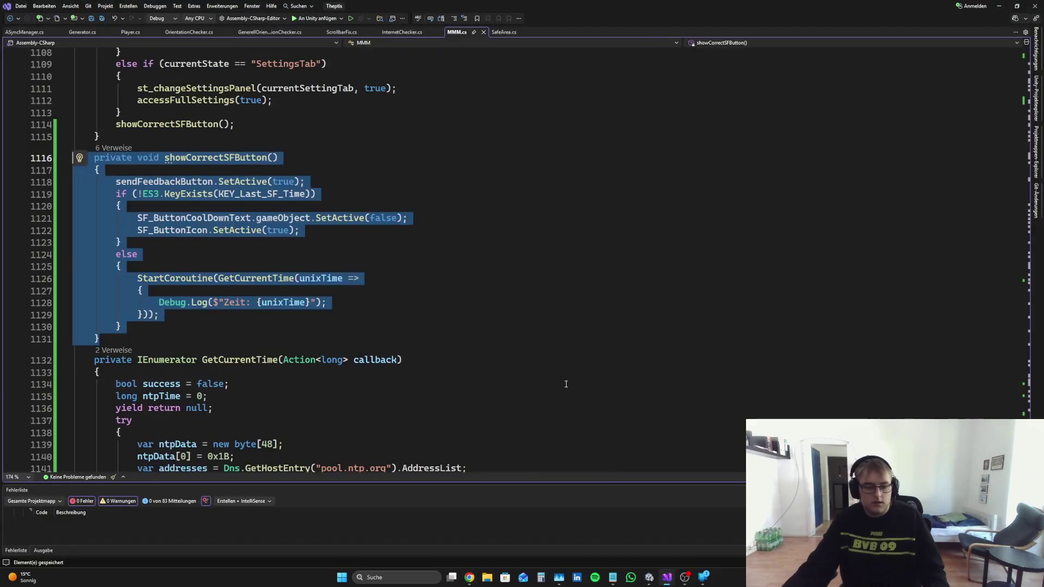
{"action": "key", "text": "ctrl+shift+End"}
{"action": "left_click", "coordinate": [540, 300]}
{"action": "scroll", "coordinate": [540, 307], "scroll_direction": "up", "scroll_amount": 2}
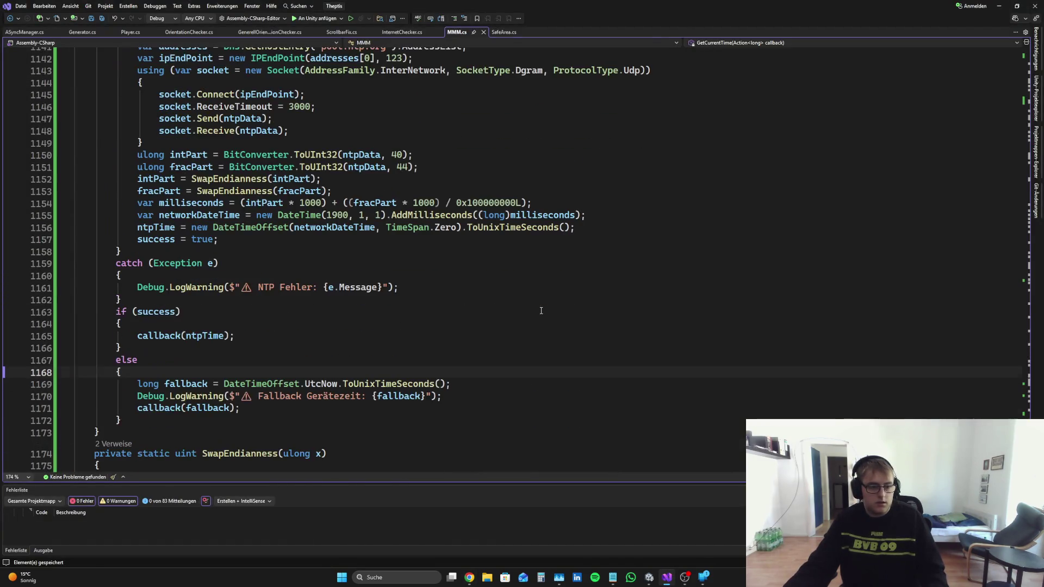
{"action": "left_click", "coordinate": [469, 577]}
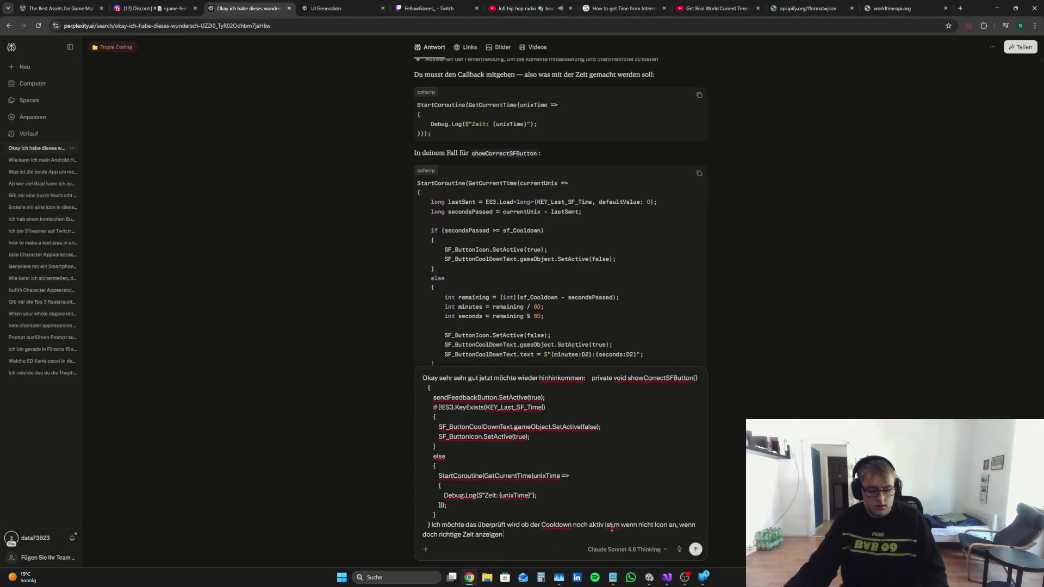
{"action": "key", "text": "ctrl+v"}
{"action": "key", "text": "Return"}
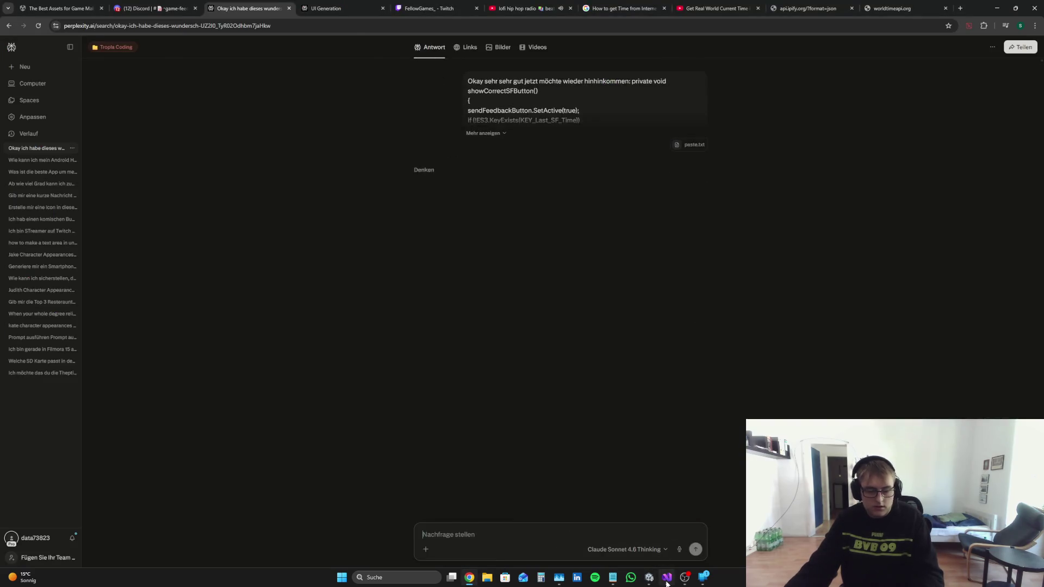
{"action": "key", "text": "alt+Tab"}
Step: Look over the NTP methods in MMM.cs, then check Perplexity's revised showCorrectSFButton answer
{"action": "left_click", "coordinate": [464, 273]}
{"action": "left_click", "coordinate": [325, 237]}
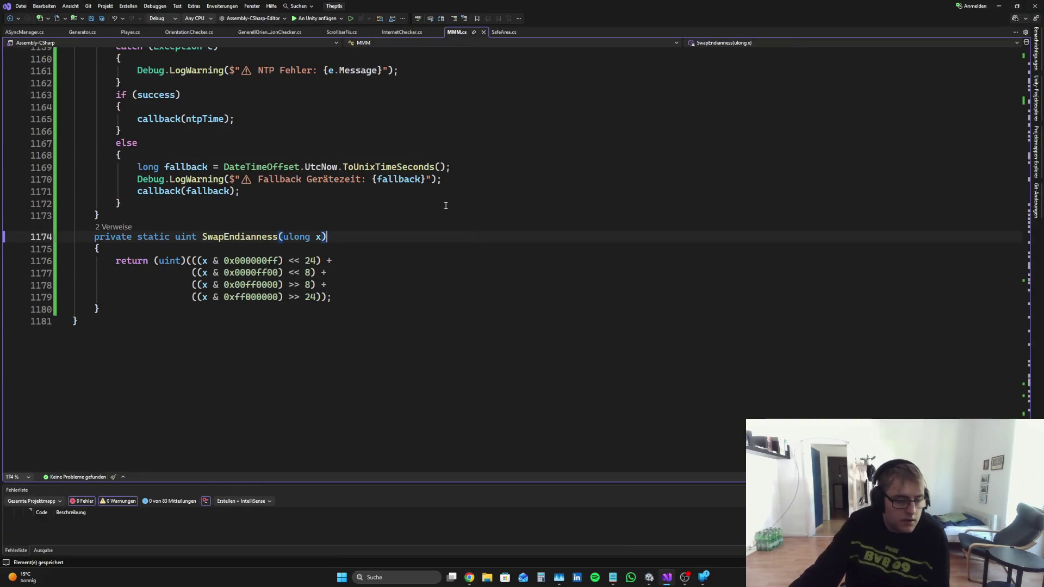
{"action": "left_click", "coordinate": [429, 202]}
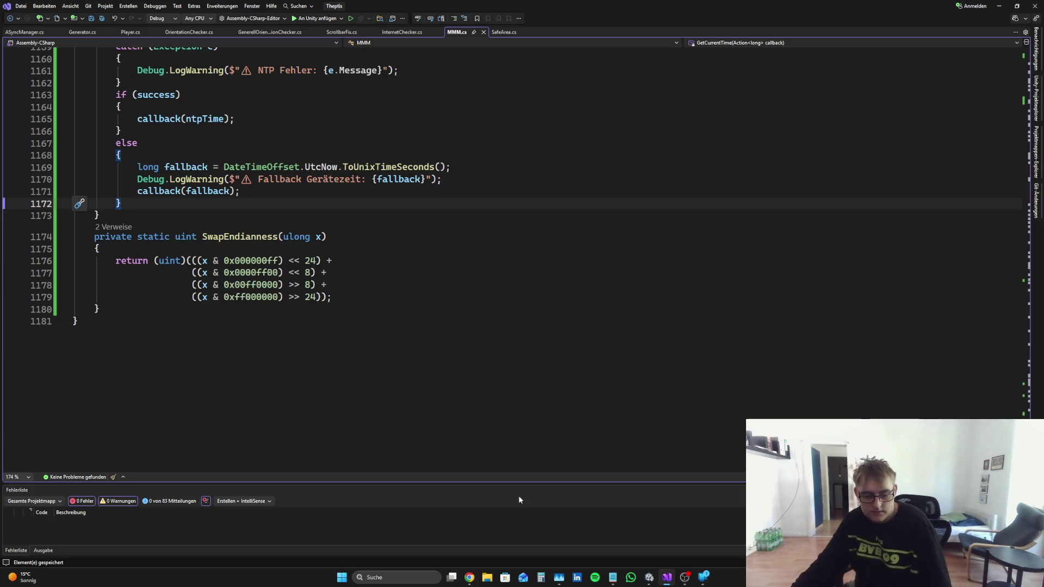
{"action": "left_click", "coordinate": [470, 578]}
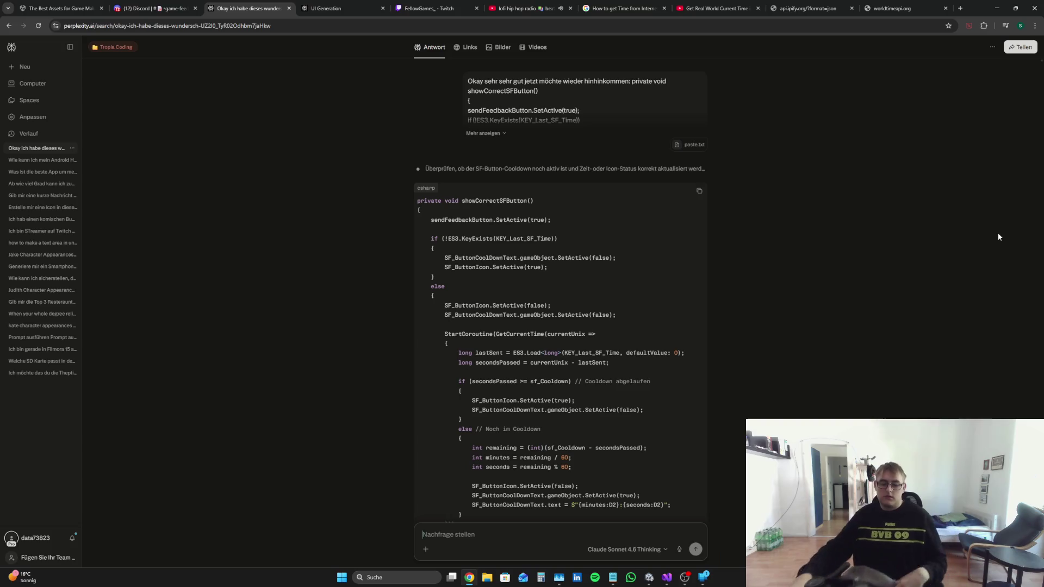
Step: Check the OBS scenes, then select the StartCoroutine cooldown block in Perplexity's answer for MMM.cs
{"action": "left_click", "coordinate": [689, 582]}
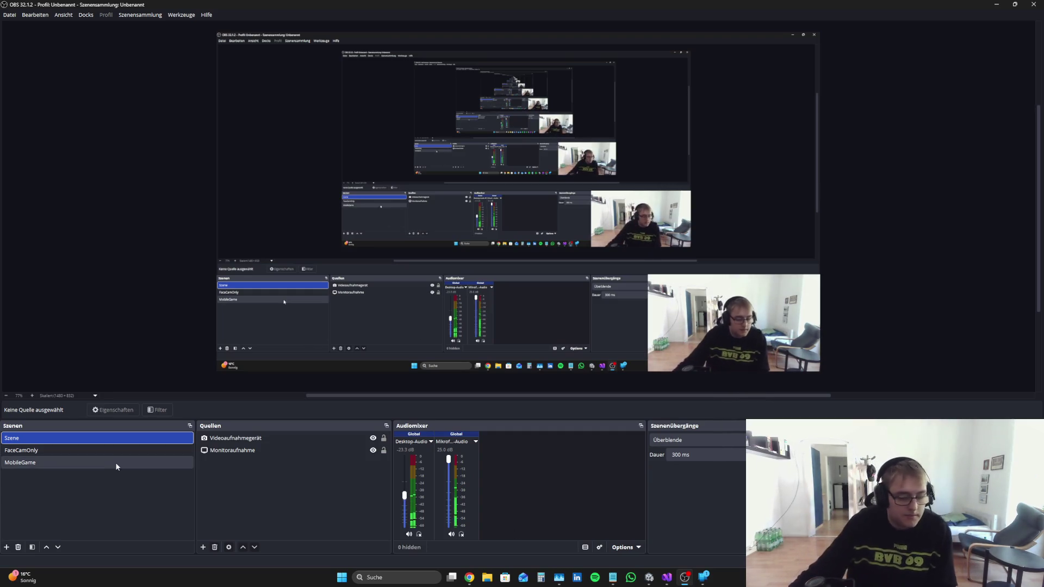
{"action": "left_click", "coordinate": [106, 450]}
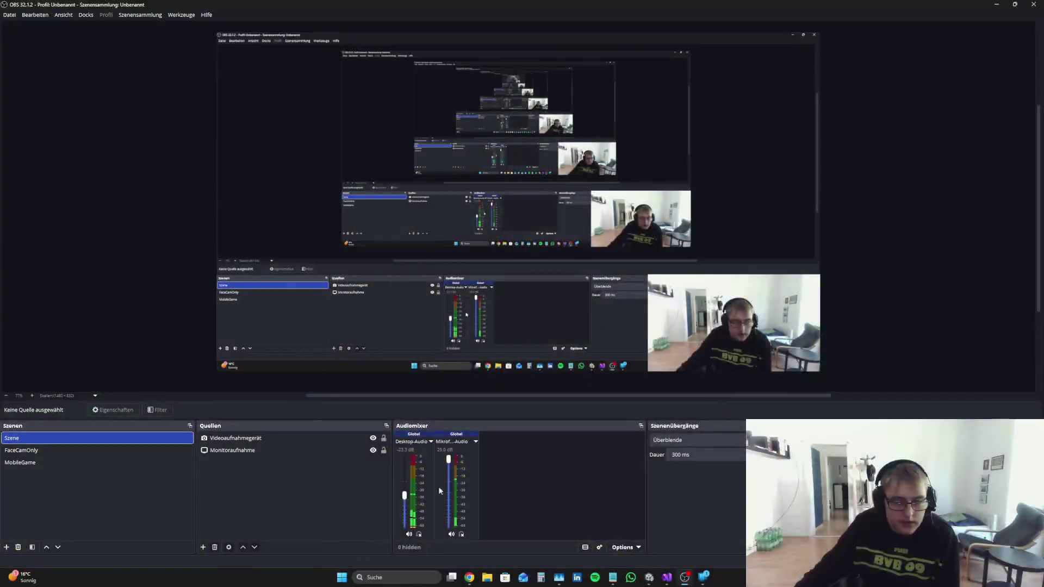
{"action": "left_click", "coordinate": [469, 577]}
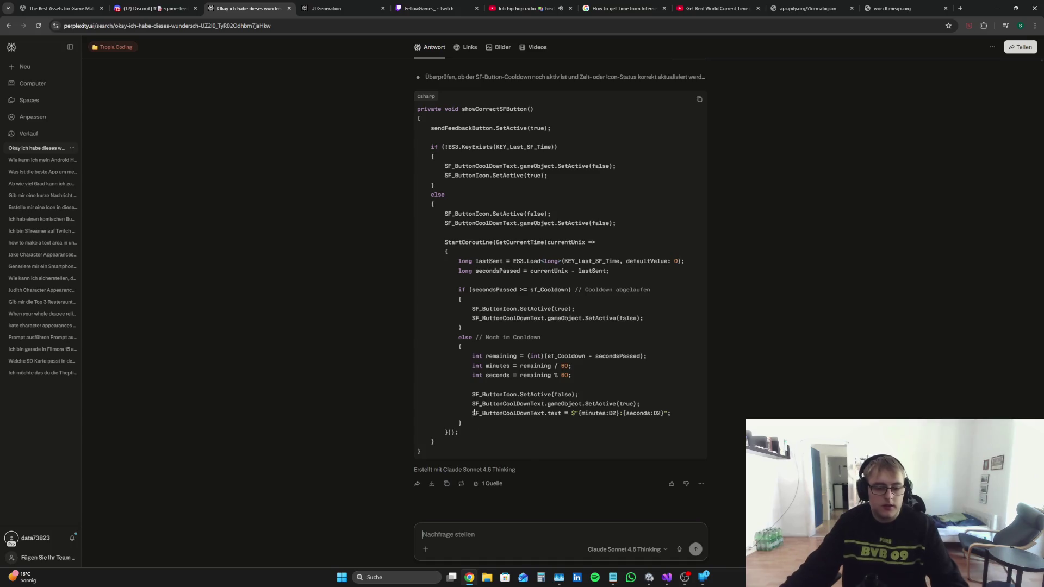
{"action": "mouse_move", "coordinate": [471, 429]}
{"action": "left_mouse_down"}
{"action": "mouse_move", "coordinate": [411, 301]}
{"action": "mouse_move", "coordinate": [403, 237]}
{"action": "left_mouse_up"}
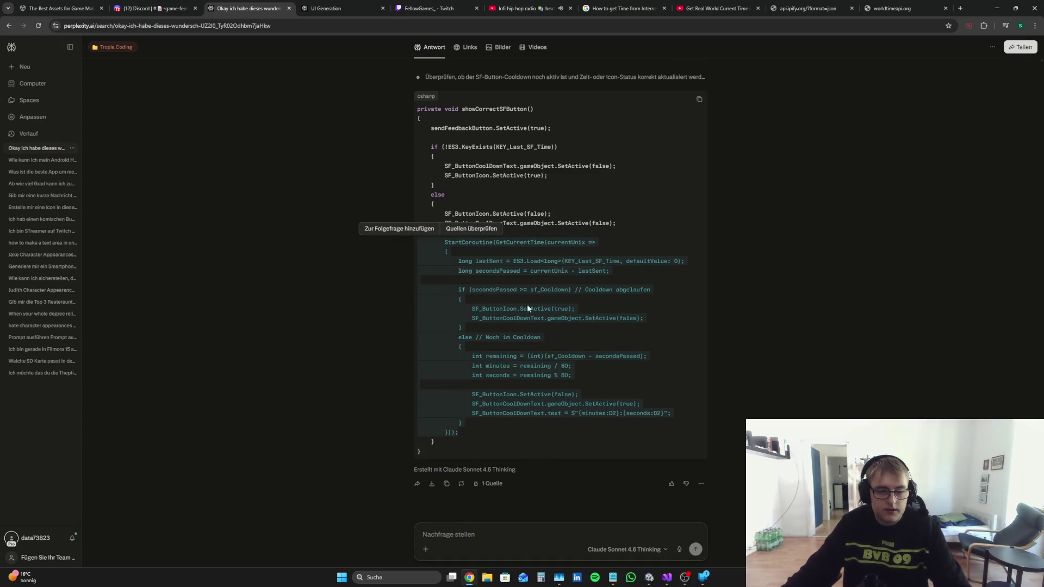
{"action": "left_click", "coordinate": [473, 429]}
{"action": "left_click_drag", "start_coordinate": [473, 433], "coordinate": [400, 214]}
{"action": "key", "text": "ctrl+c"}
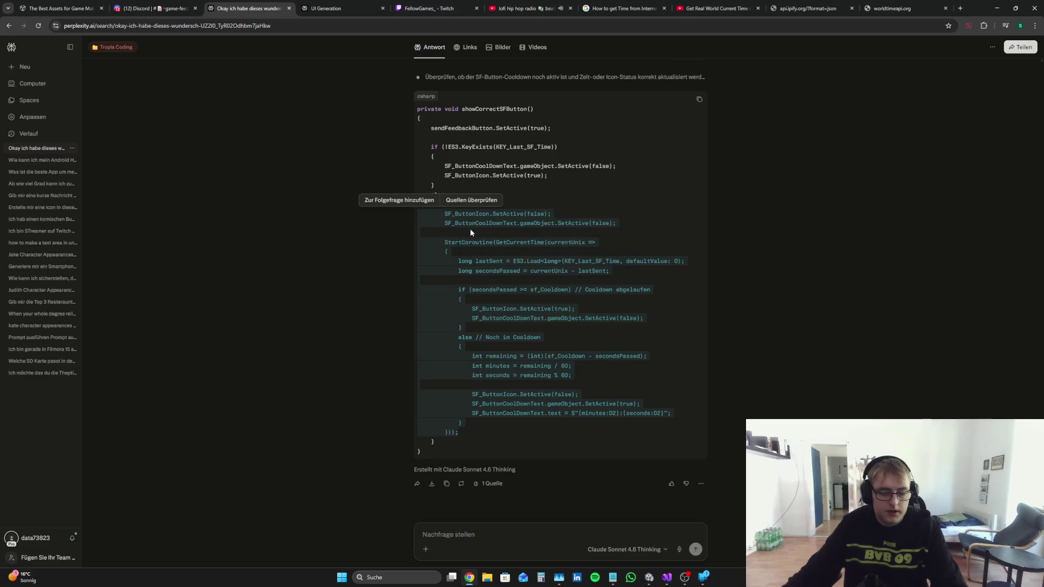
{"action": "left_click", "coordinate": [672, 583]}
Step: Replace the else branch of showCorrectSFButton with the copied coroutine code and save MMM.cs
{"action": "scroll", "coordinate": [336, 304], "scroll_direction": "up", "scroll_amount": 15}
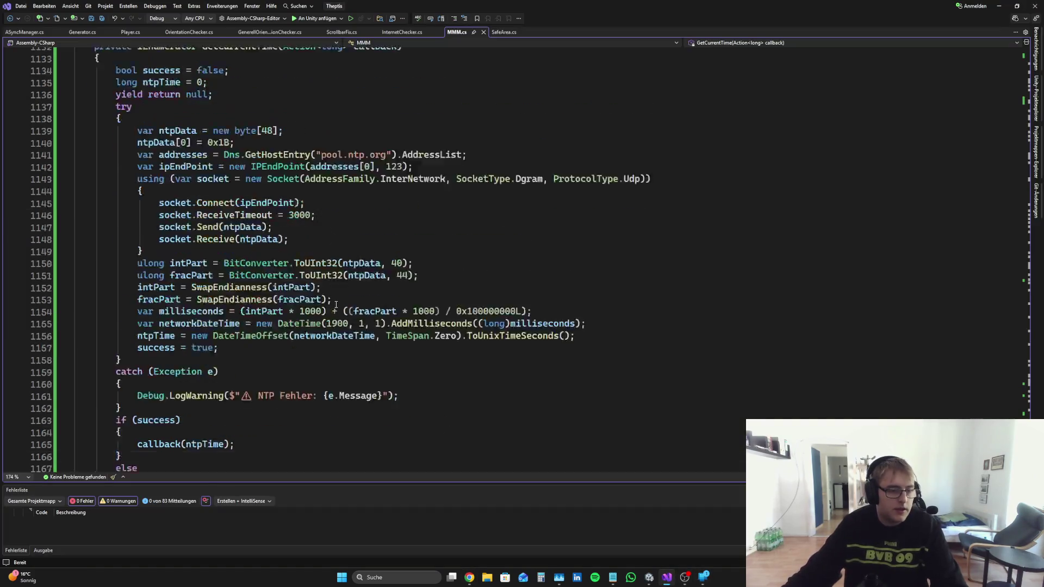
{"action": "left_click_drag", "start_coordinate": [172, 329], "coordinate": [135, 287]}
{"action": "key", "text": "BackSpace"}
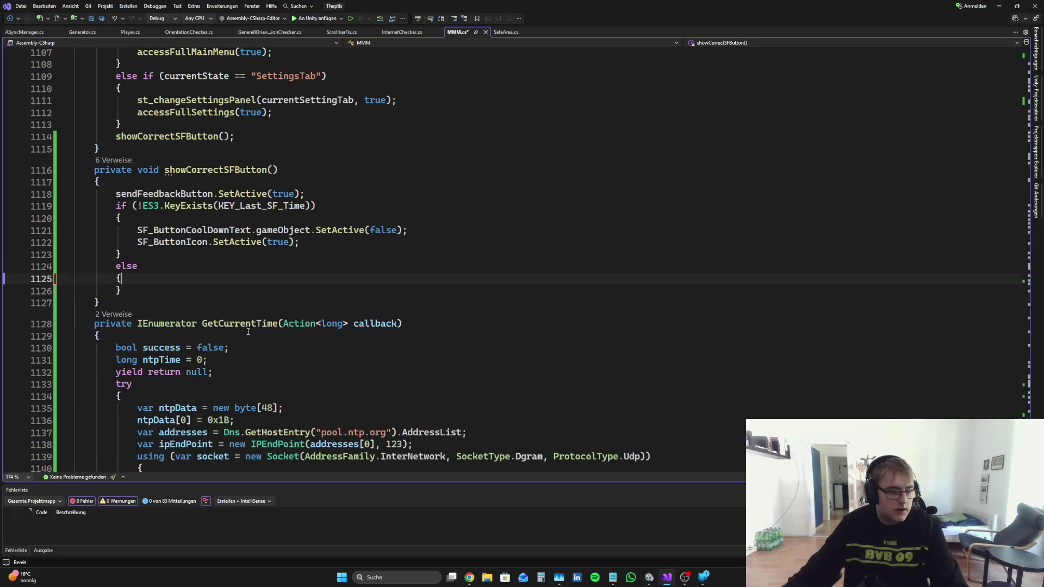
{"action": "key", "text": "ctrl+v"}
{"action": "key", "text": "ctrl+s"}
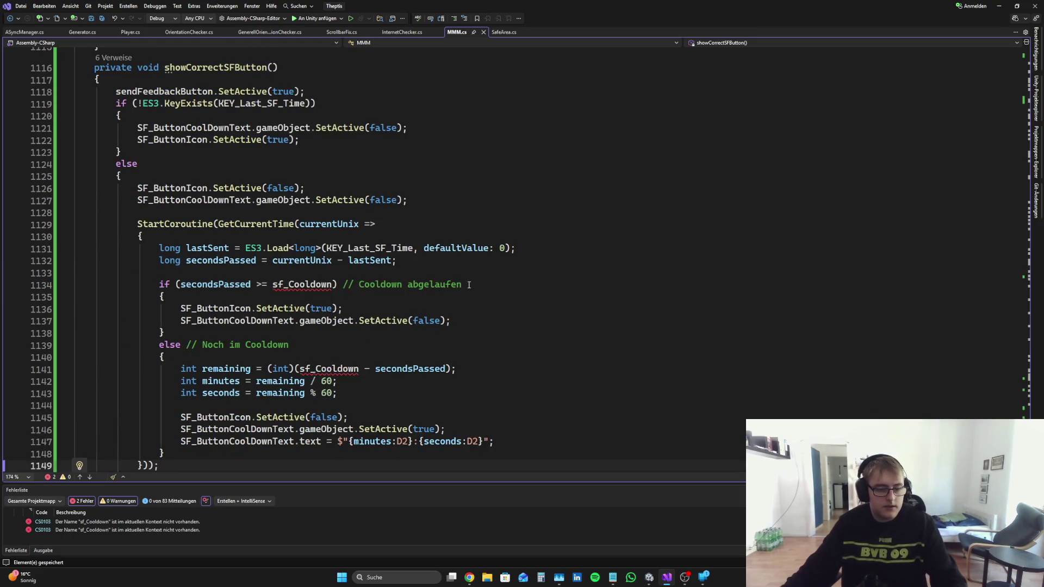
Step: Delete the 'Cooldown abgelaufen' and 'Noch im Cooldown' comments
{"action": "left_click_drag", "start_coordinate": [462, 284], "coordinate": [344, 284]}
{"action": "key", "text": "BackSpace"}
{"action": "key", "text": "BackSpace"}
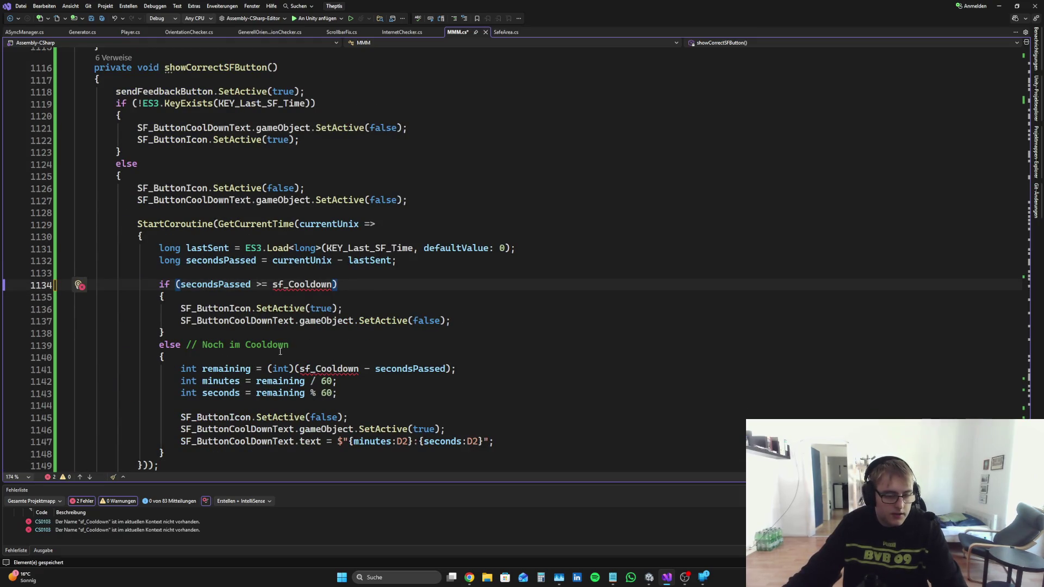
{"action": "left_click_drag", "start_coordinate": [289, 345], "coordinate": [188, 344]}
{"action": "key", "text": "BackSpace"}
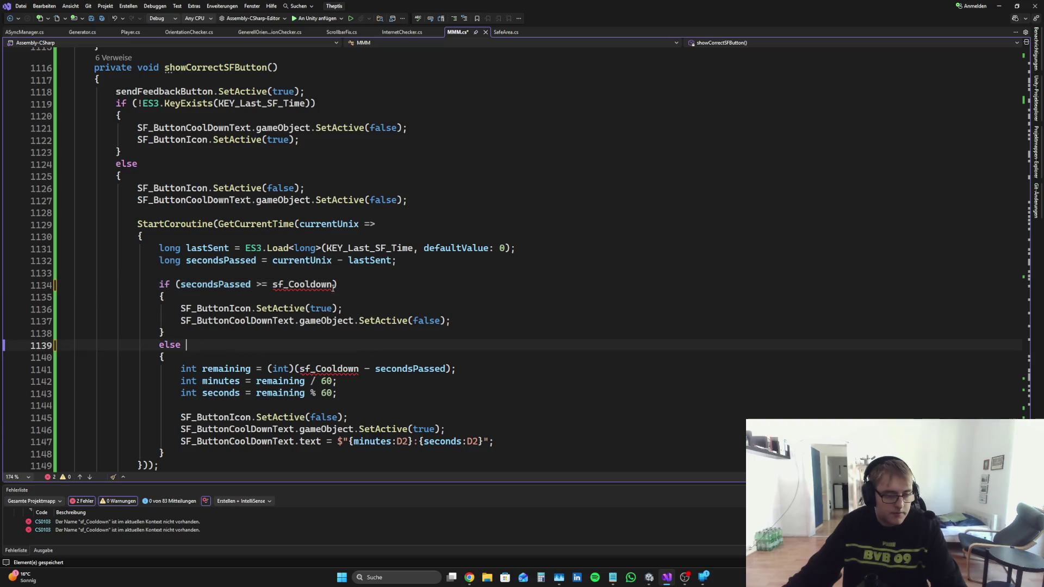
Step: Copy sf_Cooldown and start a new 'private fl' field below changeSF_LoadingTimer
{"action": "left_click_drag", "start_coordinate": [333, 285], "coordinate": [272, 284]}
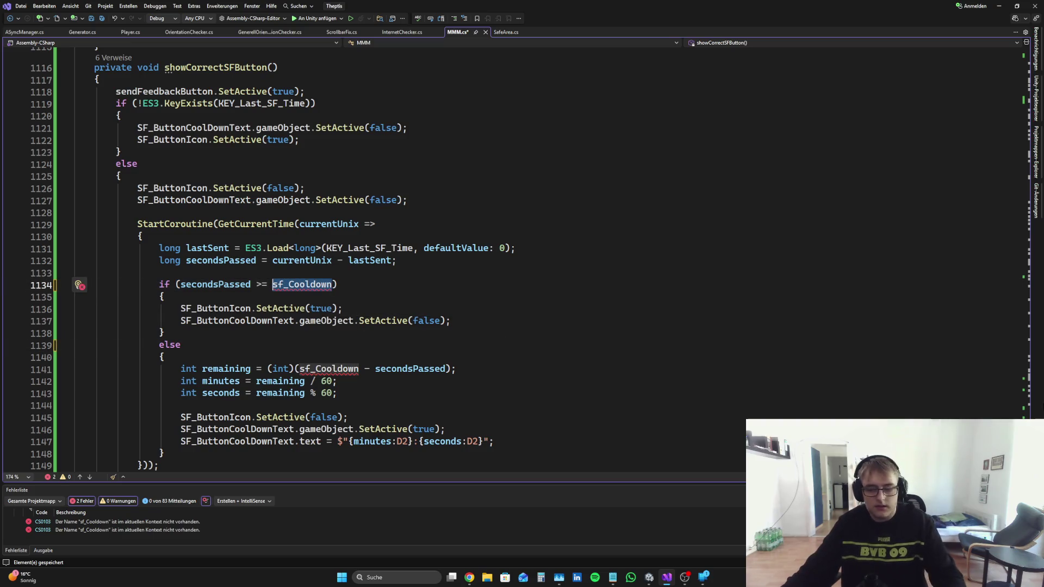
{"action": "scroll", "coordinate": [293, 285], "scroll_direction": "up", "scroll_amount": 20}
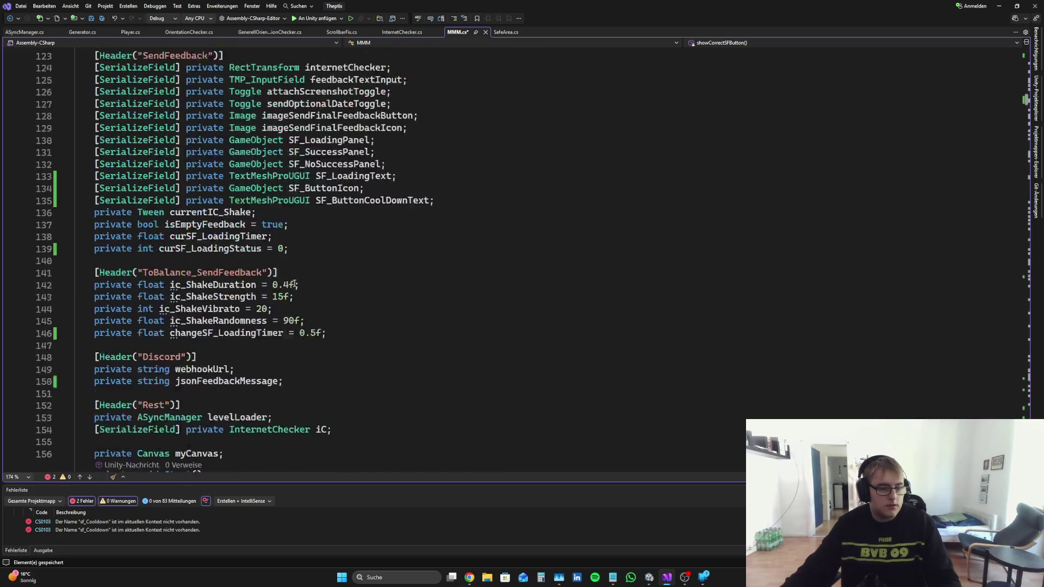
{"action": "scroll", "coordinate": [293, 284], "scroll_direction": "up", "scroll_amount": 3}
{"action": "scroll", "coordinate": [299, 284], "scroll_direction": "down", "scroll_amount": 2}
{"action": "left_click", "coordinate": [308, 283]}
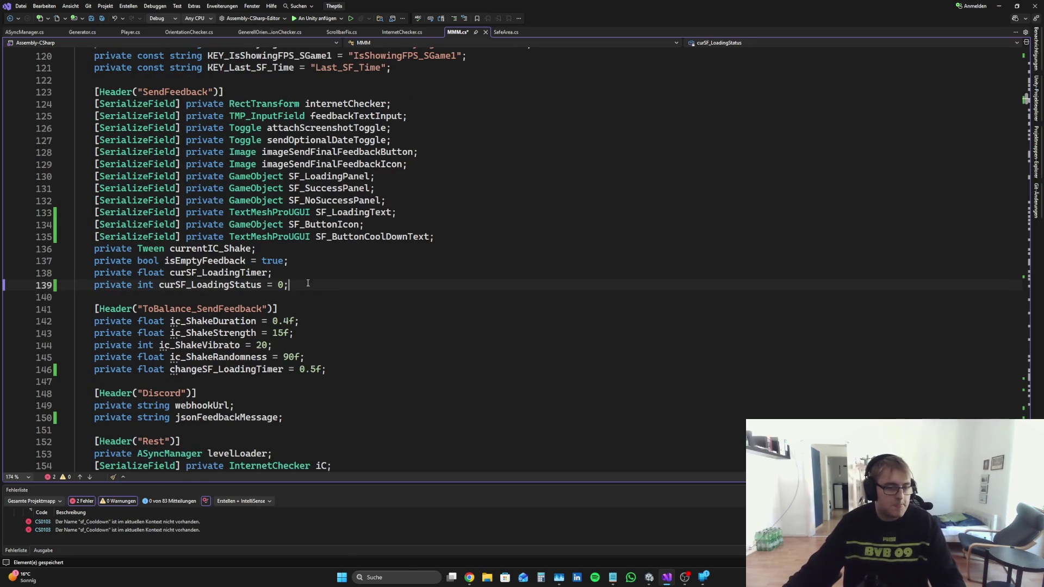
{"action": "left_click", "coordinate": [340, 373]}
{"action": "key", "text": "Return"}
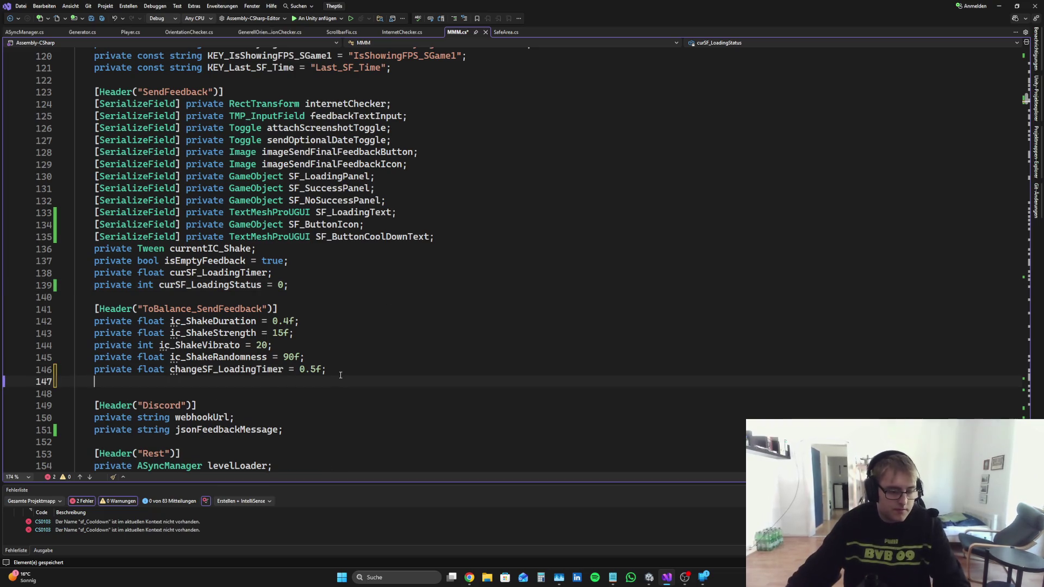
{"action": "type", "text": "privat"}
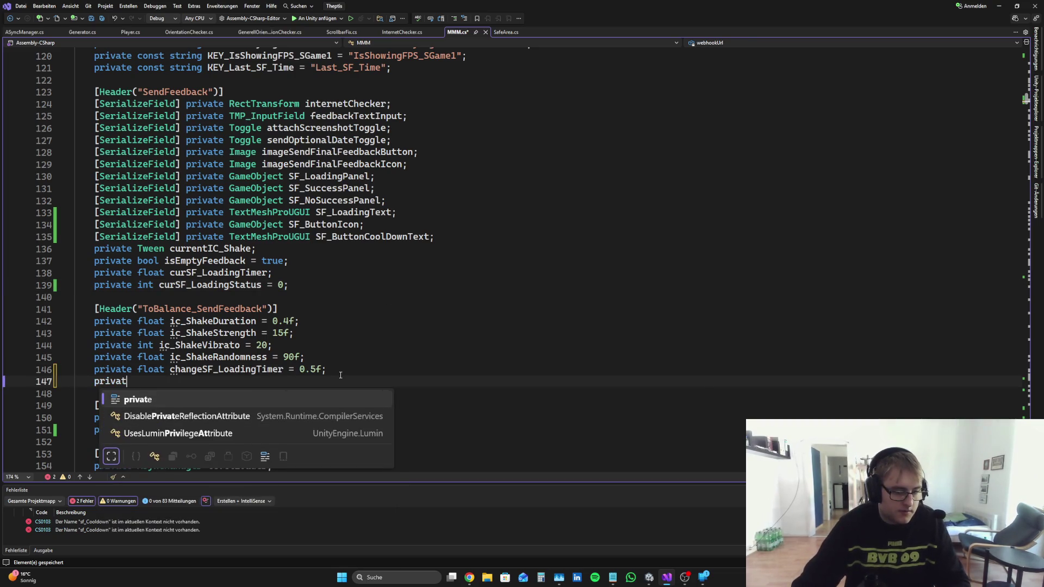